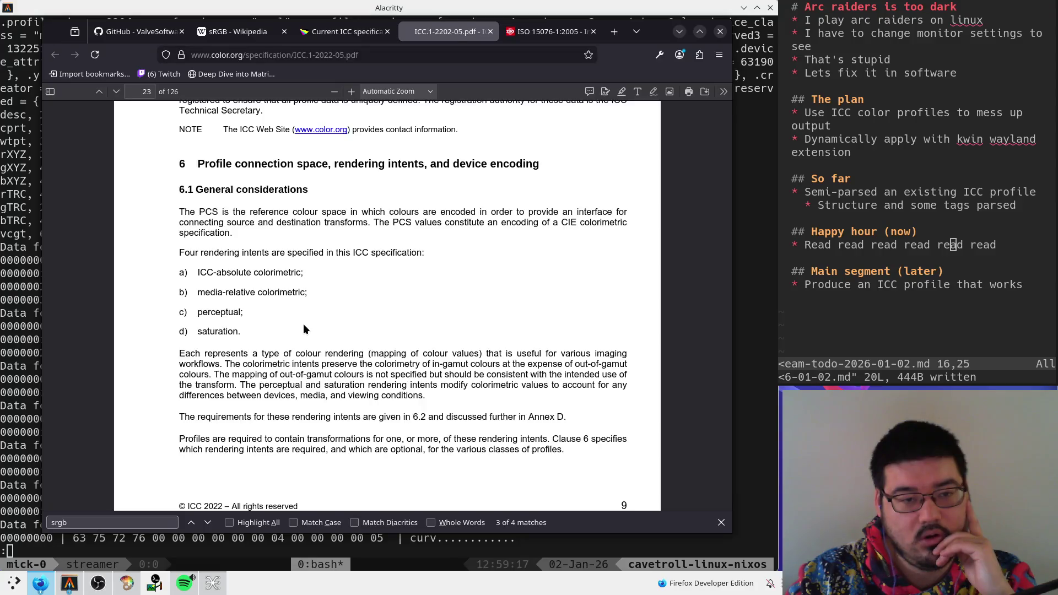
# - Scroll down to section 6.2.2 on page 24 and briefly highlight its opening word, Transformations
pyautogui.scroll(-5, 303, 325)
pyautogui.scroll(3, 304, 325)
pyautogui.scroll(-6, 303, 325)
pyautogui.scroll(-4, 304, 325)
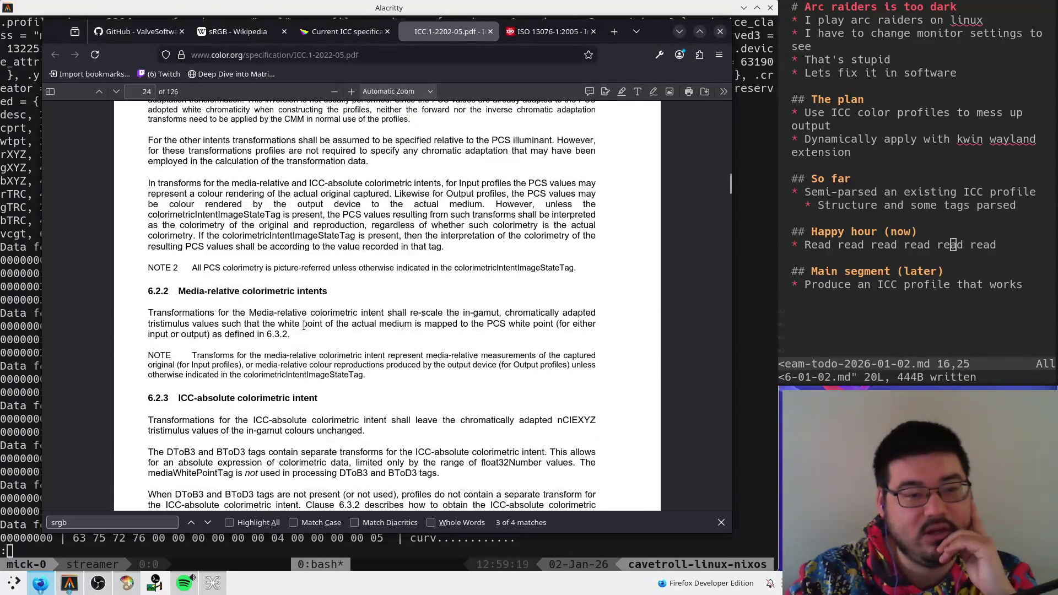
pyautogui.scroll(12, 334, 337)
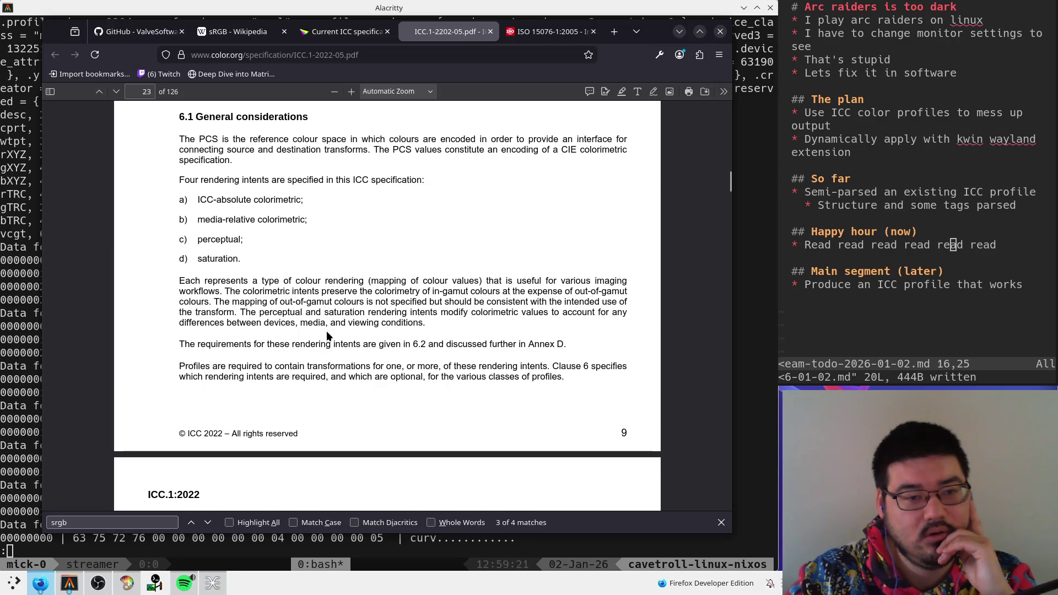
pyautogui.scroll(-8, 326, 333)
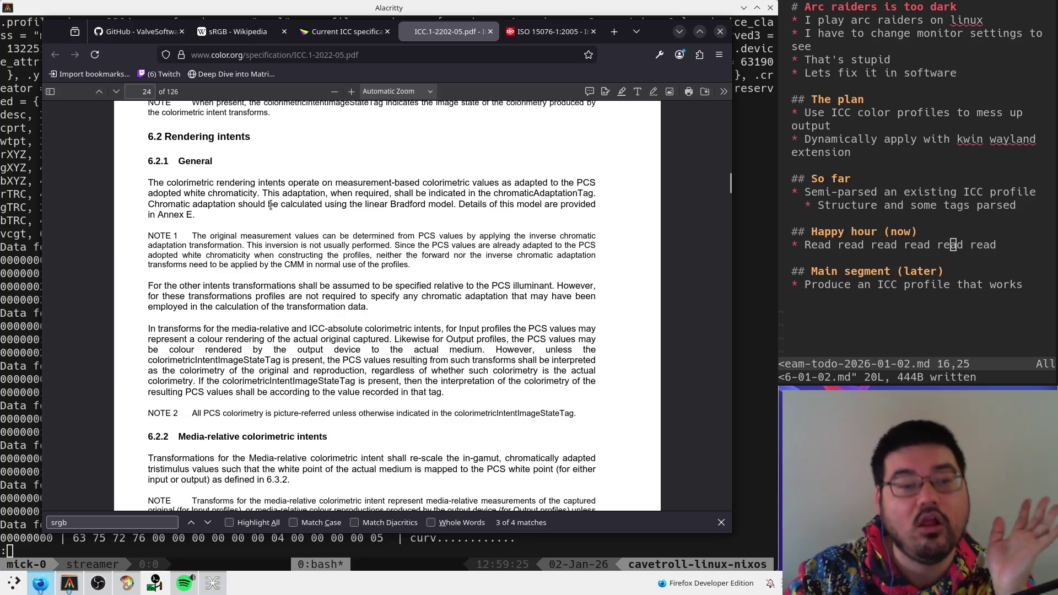
pyautogui.scroll(-4, 269, 209)
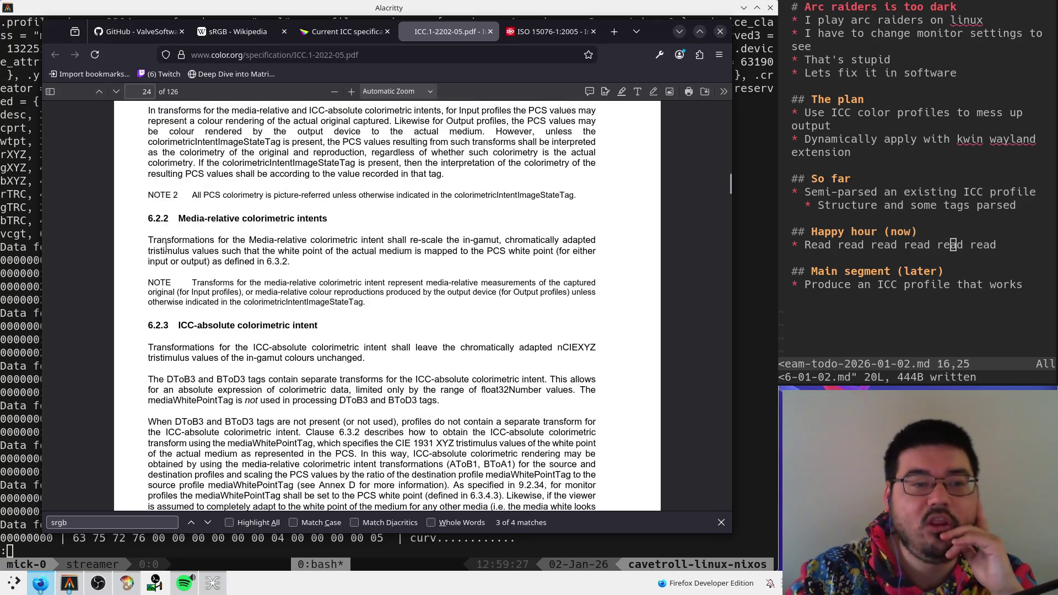
pyautogui.moveTo(152, 242); pyautogui.dragTo(214, 242)
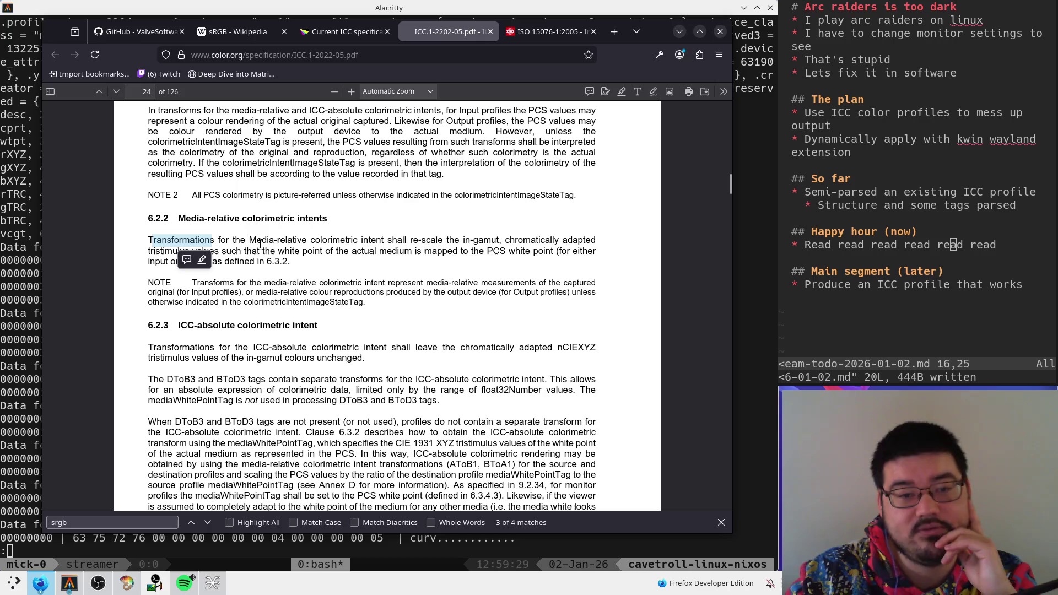
pyautogui.moveTo(364, 242); pyautogui.dragTo(339, 242)
pyautogui.click(352, 243)
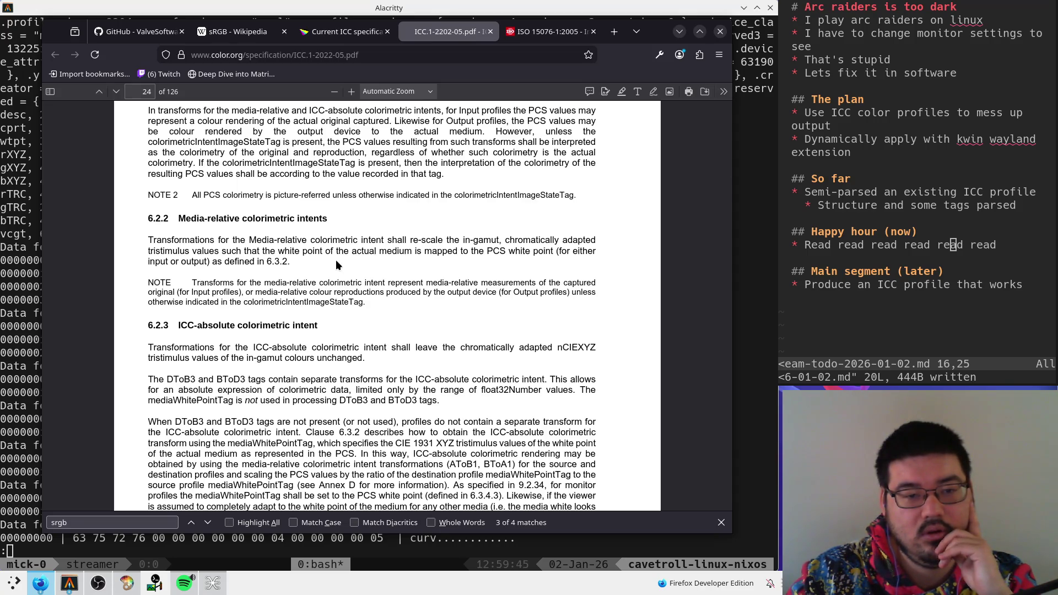
# - Highlight the term nCIEXYZ in the section 6.2.3 ICC-absolute colorimetric paragraph
pyautogui.scroll(-3, 335, 260)
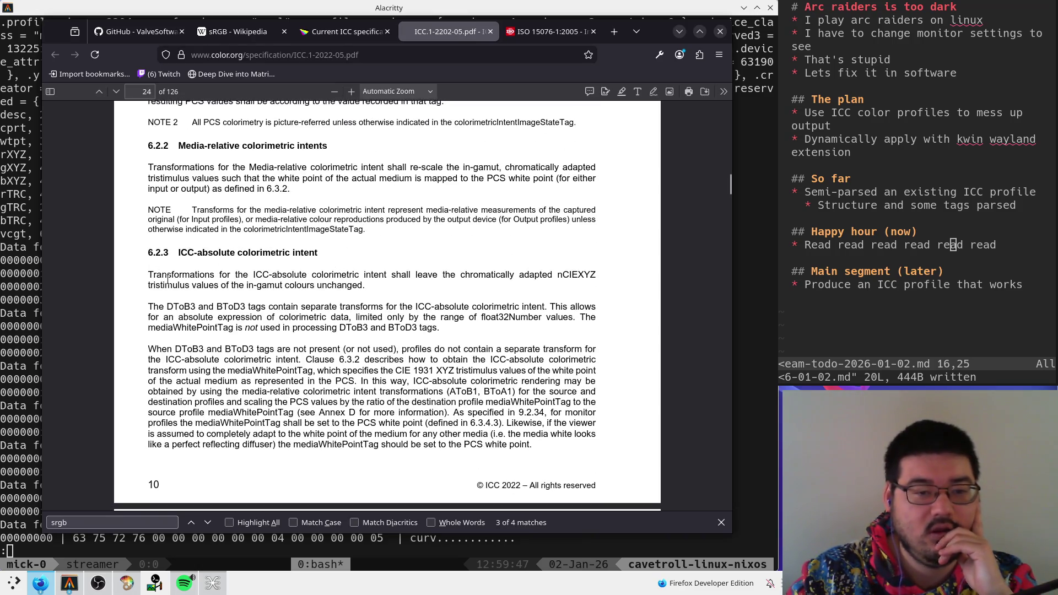
pyautogui.moveTo(165, 283); pyautogui.dragTo(333, 278)
pyautogui.click(332, 279)
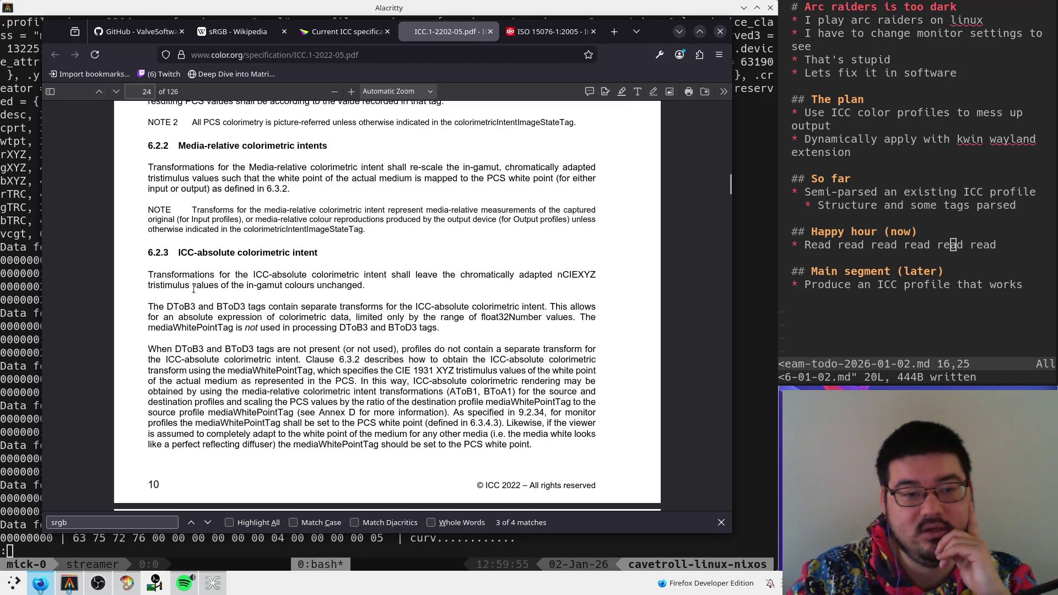
pyautogui.moveTo(194, 286); pyautogui.dragTo(363, 285)
pyautogui.click(363, 286)
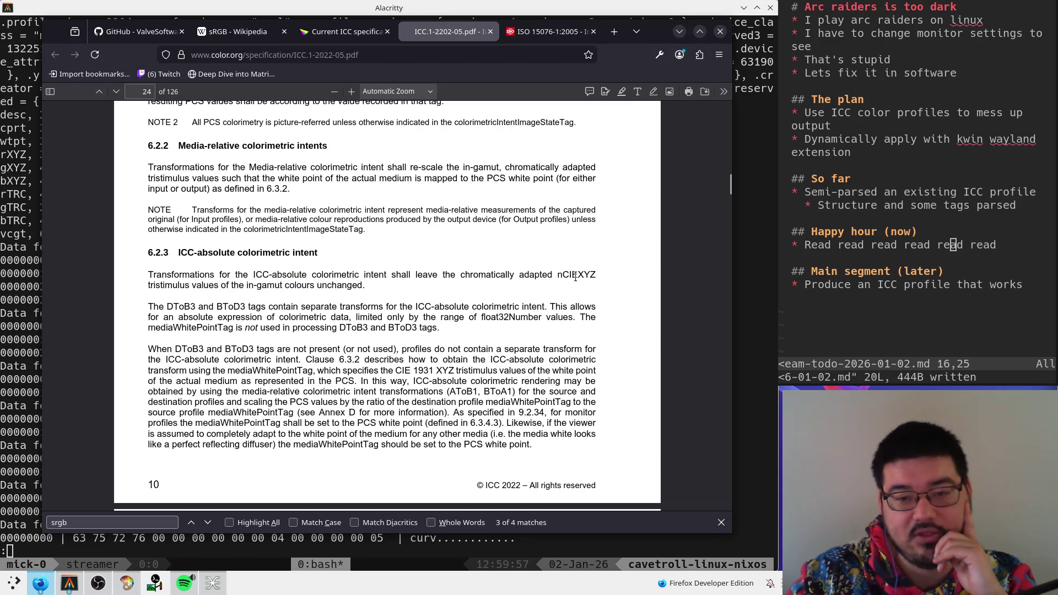
pyautogui.doubleClick(575, 275)
pyautogui.doubleClick(584, 273)
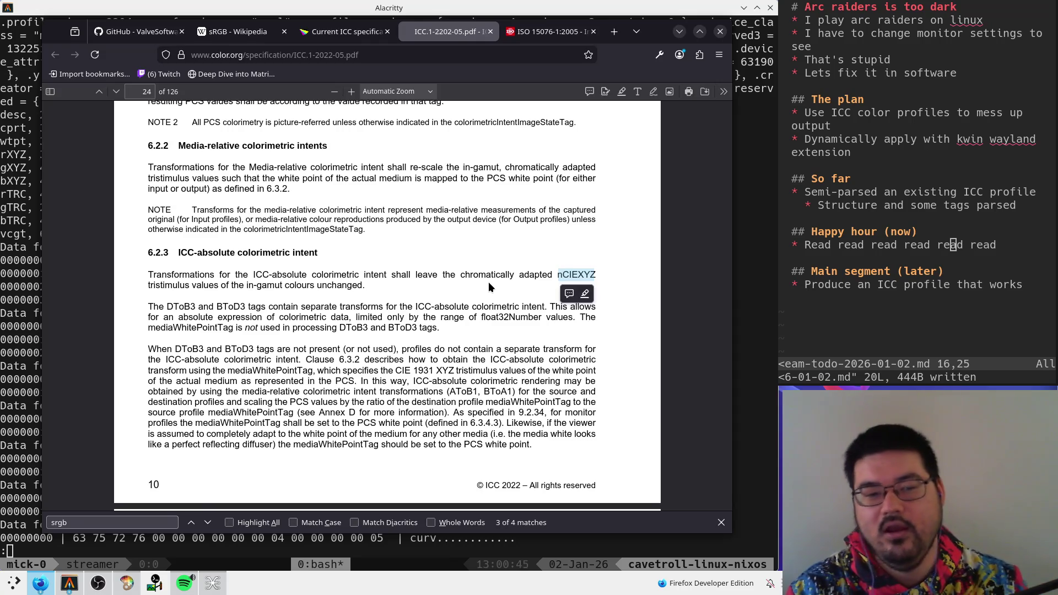
# - Skim page 25 and the 6.2.2 NOTE, then highlight 'PCS white point' in 6.2.2
pyautogui.scroll(-6, 488, 281)
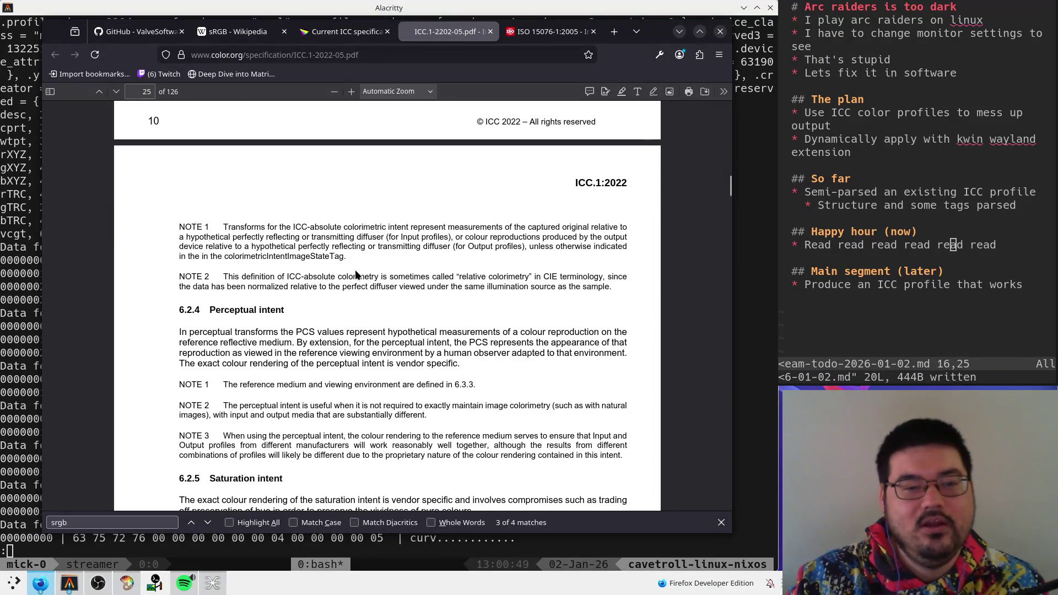
pyautogui.scroll(5, 355, 282)
pyautogui.scroll(4, 352, 292)
pyautogui.scroll(-4, 342, 307)
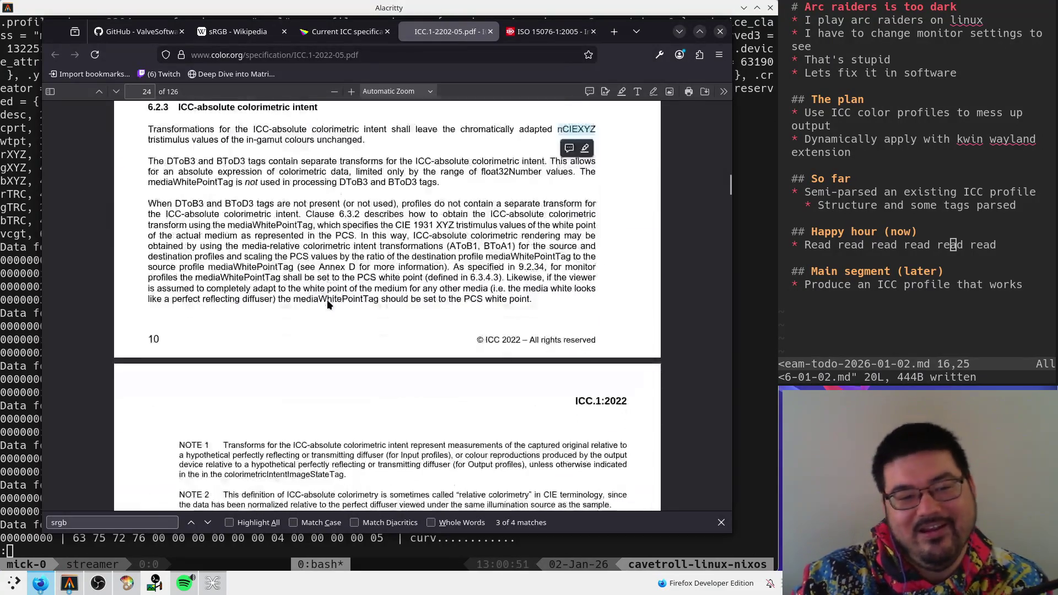
pyautogui.scroll(4, 323, 310)
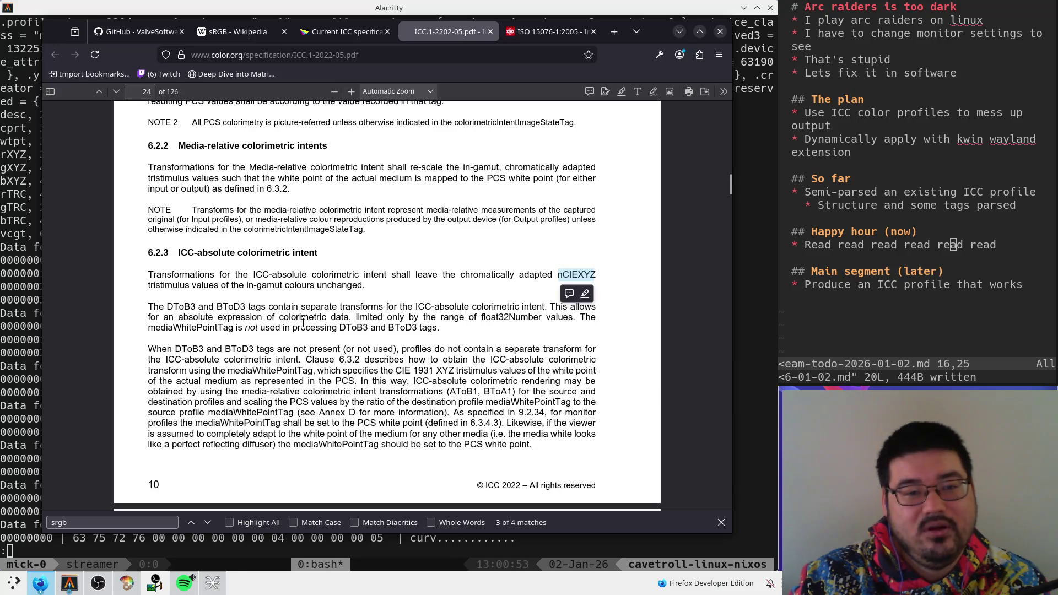
pyautogui.moveTo(215, 210)
pyautogui.mouseDown()
pyautogui.moveTo(248, 220)
pyautogui.moveTo(585, 211)
pyautogui.moveTo(298, 221)
pyautogui.moveTo(181, 237)
pyautogui.mouseUp()
pyautogui.click(237, 223)
pyautogui.moveTo(245, 220)
pyautogui.mouseDown()
pyautogui.moveTo(551, 211)
pyautogui.moveTo(551, 232)
pyautogui.moveTo(292, 231)
pyautogui.moveTo(359, 229)
pyautogui.mouseUp()
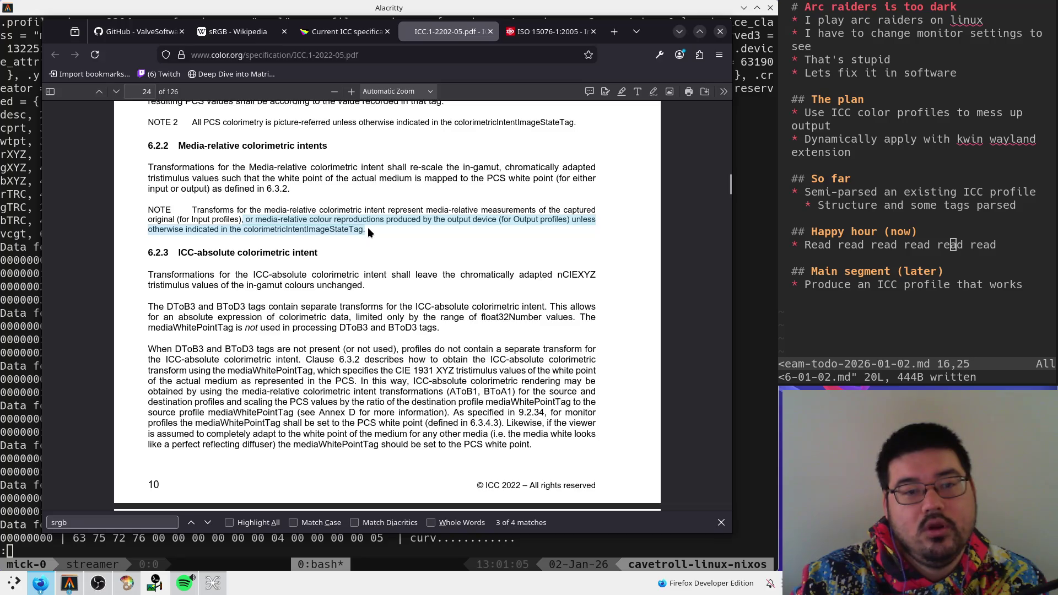
pyautogui.click(368, 227)
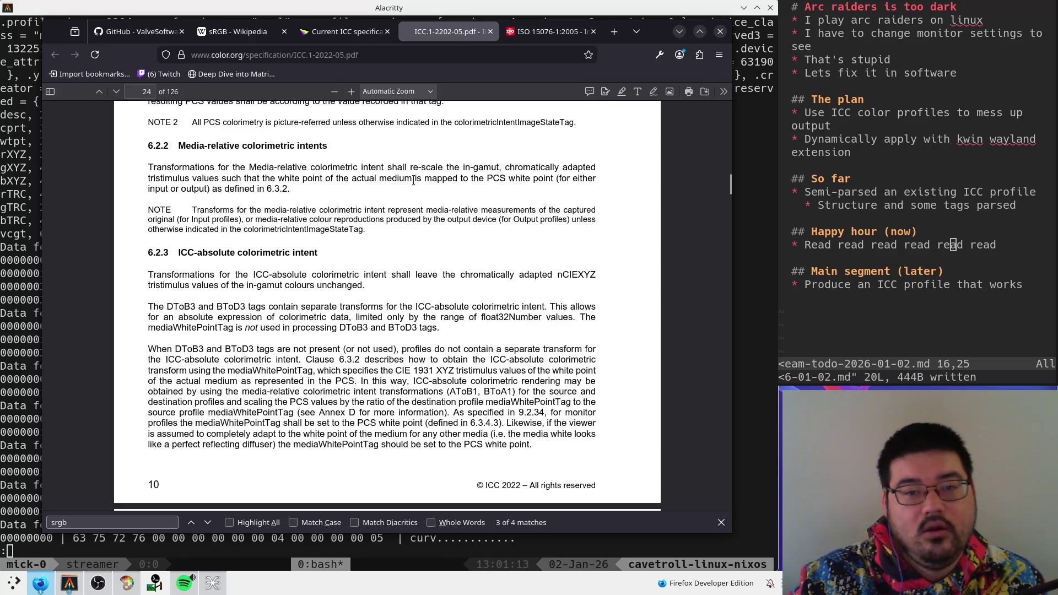
pyautogui.moveTo(485, 178); pyautogui.dragTo(550, 181)
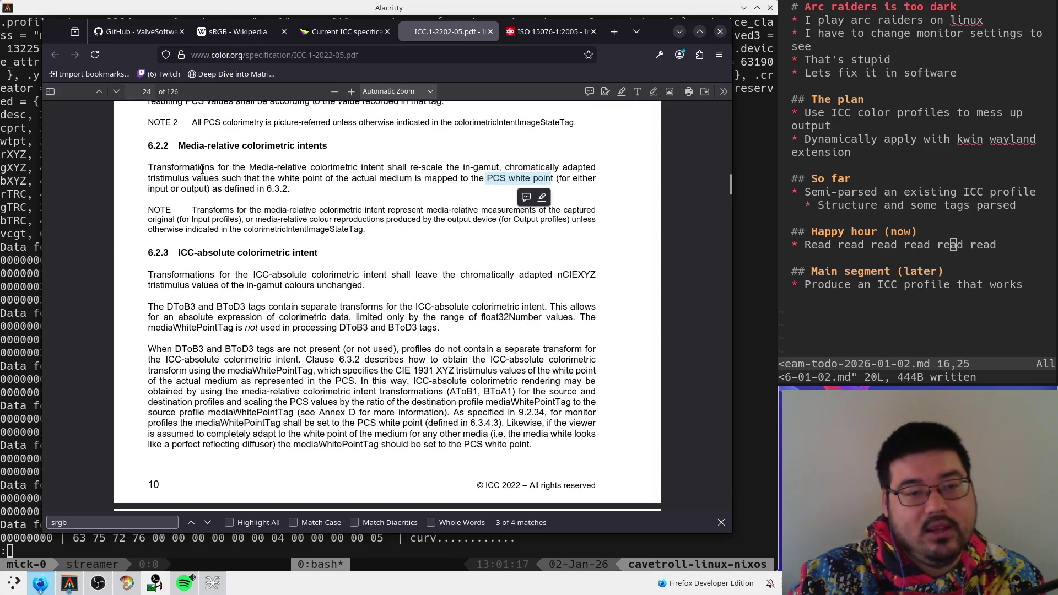
# - Scroll to section 6.3 on page 25 and highlight the words 'D50 illuminant'
pyautogui.scroll(-10, 329, 205)
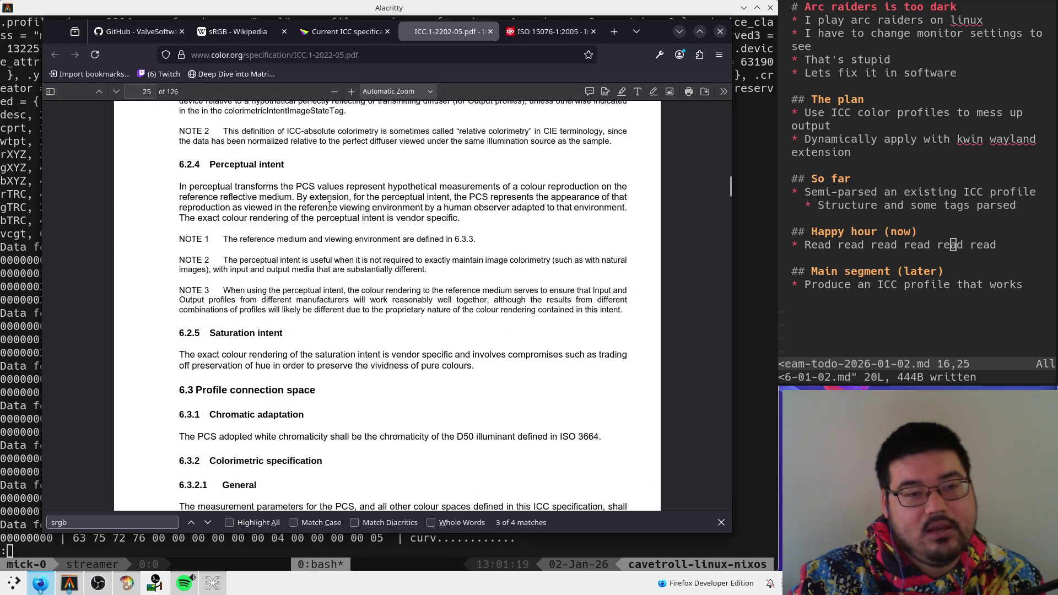
pyautogui.scroll(-5, 329, 206)
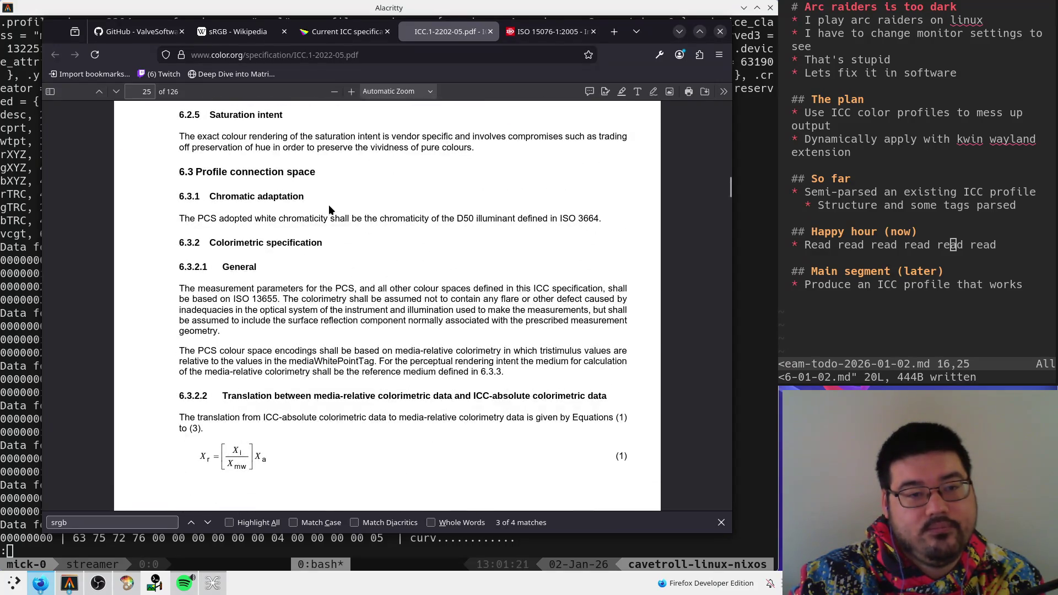
pyautogui.moveTo(329, 210)
pyautogui.mouseDown()
pyautogui.moveTo(220, 119)
pyautogui.moveTo(177, 170)
pyautogui.mouseUp()
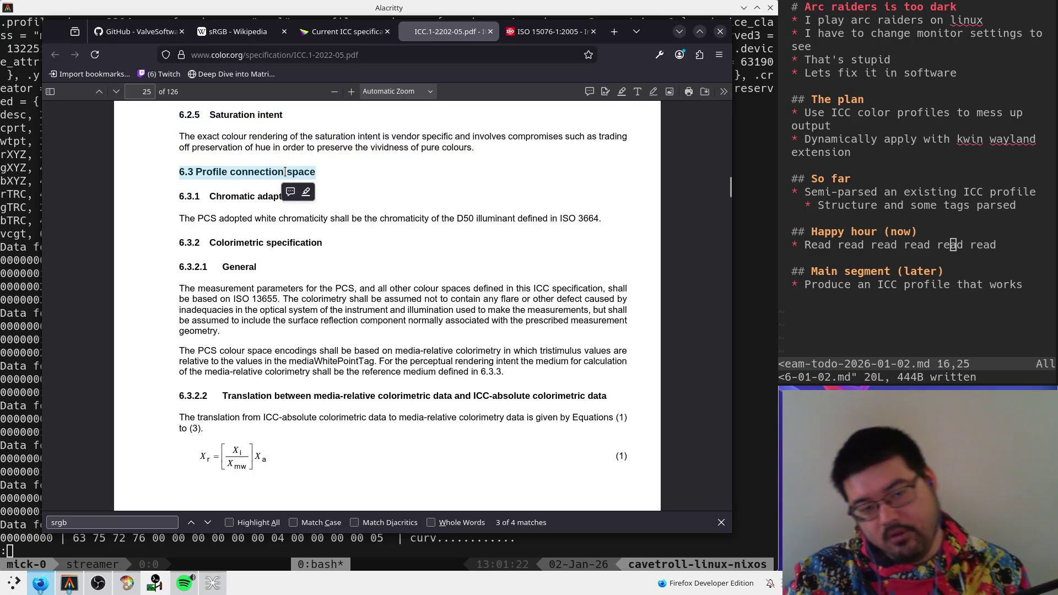
pyautogui.click(377, 225)
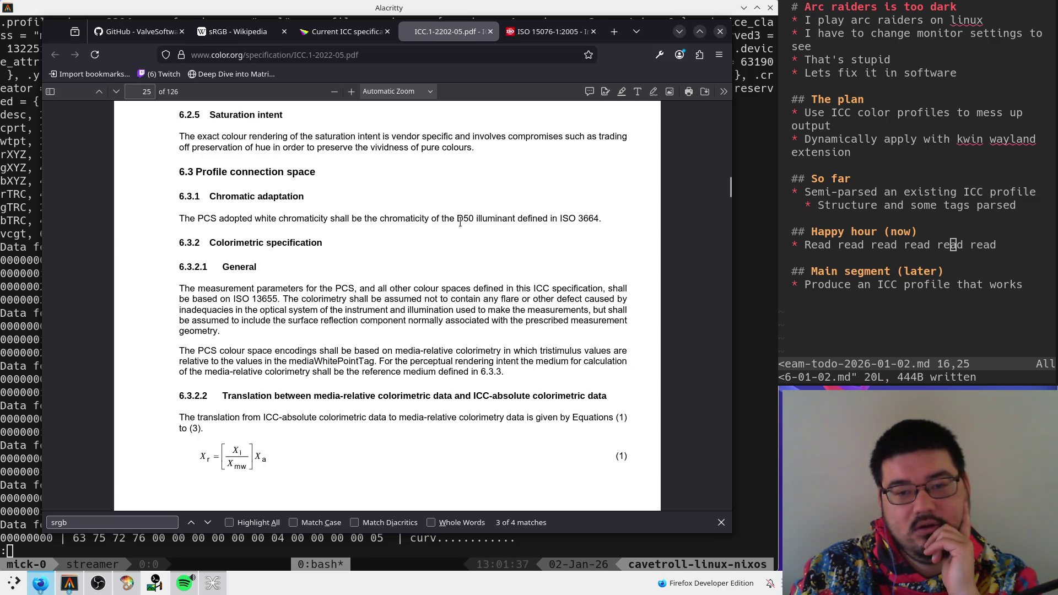
pyautogui.moveTo(456, 219); pyautogui.dragTo(518, 220)
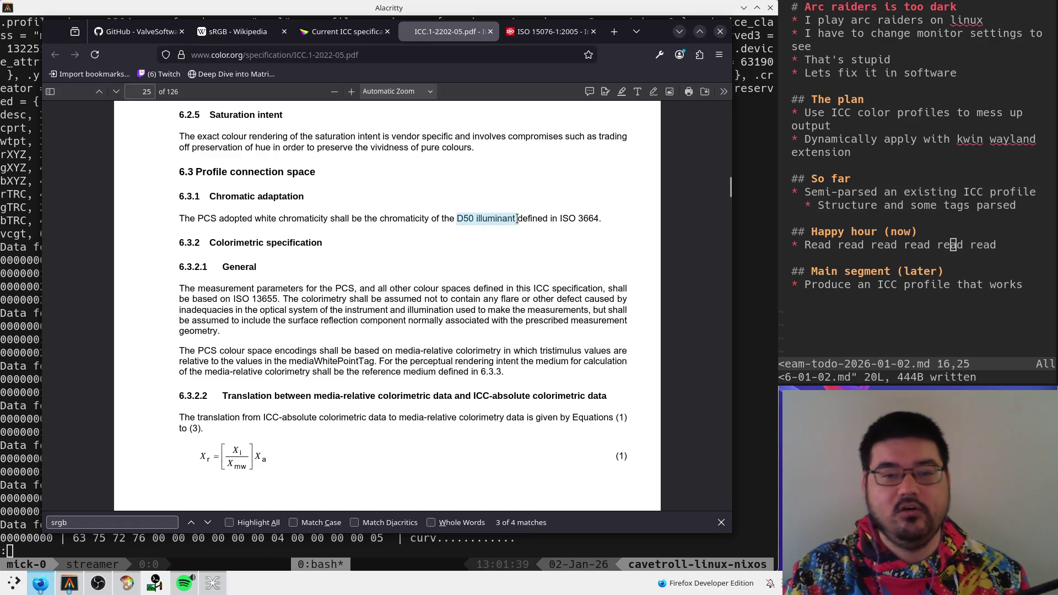
# - Search the web for the copied 'D50 illuminant' in a new tab
pyautogui.hotkey('ctrl', 'c')
pyautogui.hotkey('ctrl', 't')
pyautogui.hotkey('ctrl', 'v')
pyautogui.press('Return')
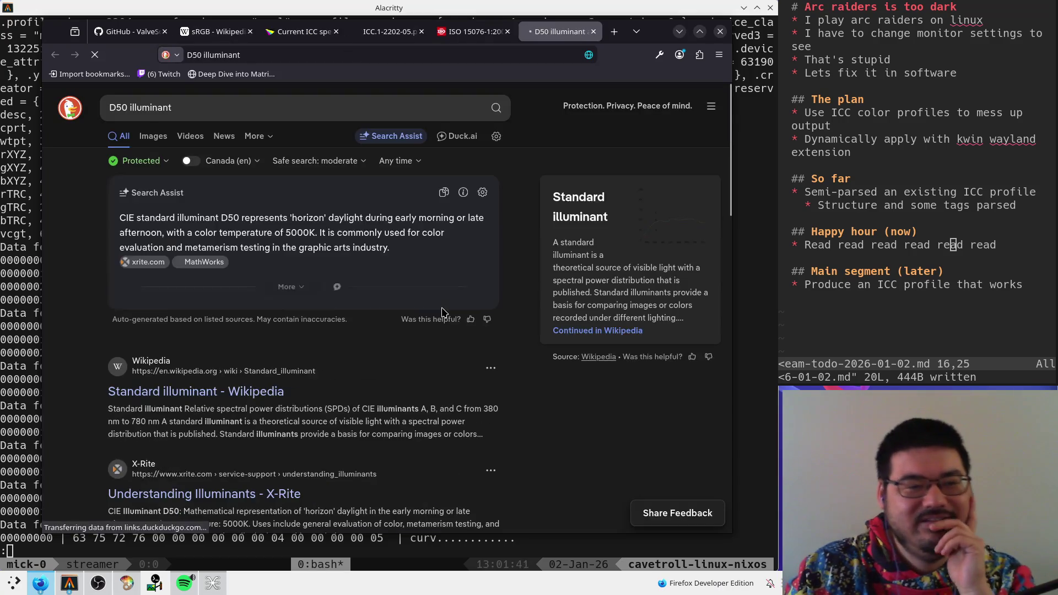
# - Open the Standard illuminant Wikipedia result and briefly view its spectra chart enlarged
pyautogui.scroll(-2, 382, 292)
pyautogui.click(315, 322)
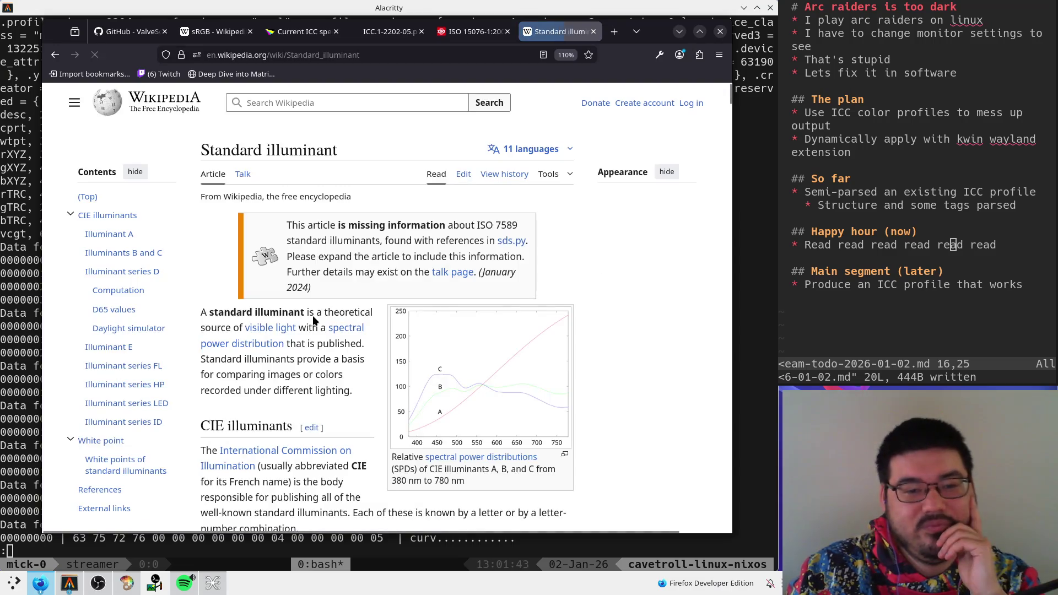
pyautogui.scroll(-3, 395, 335)
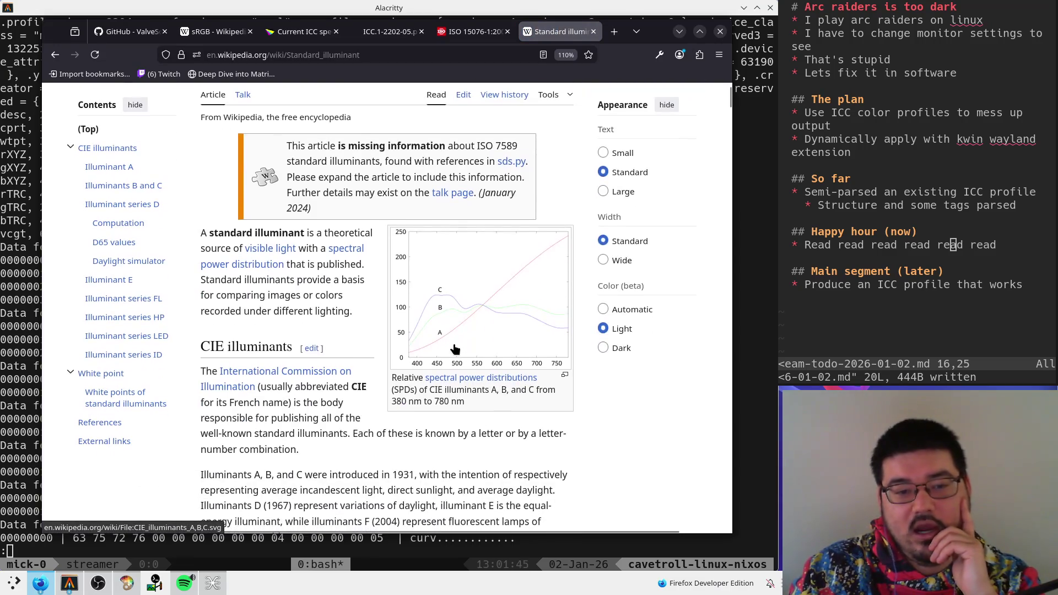
pyautogui.click(507, 338)
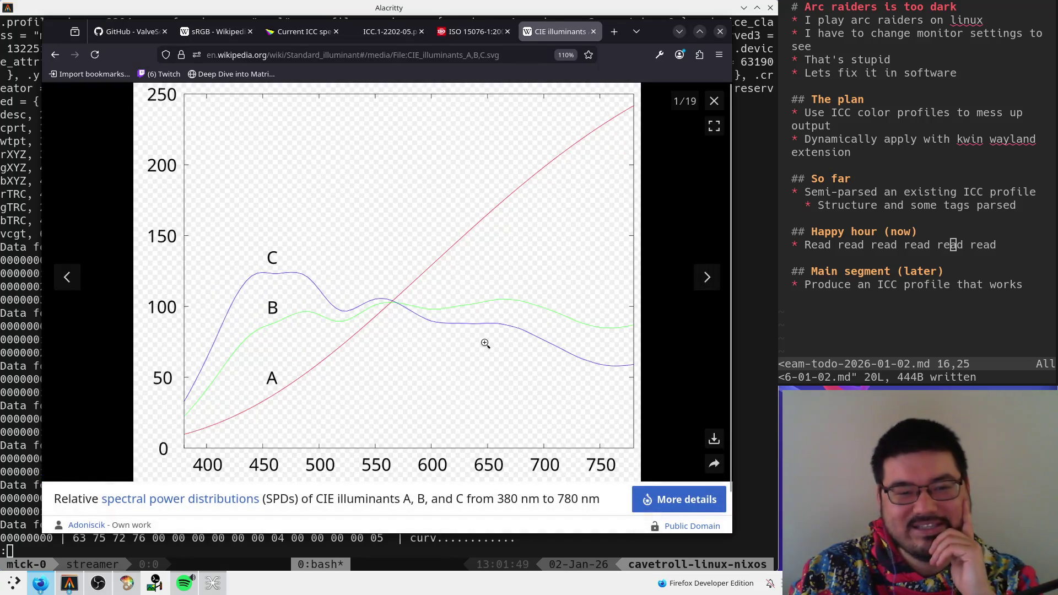
pyautogui.click(714, 101)
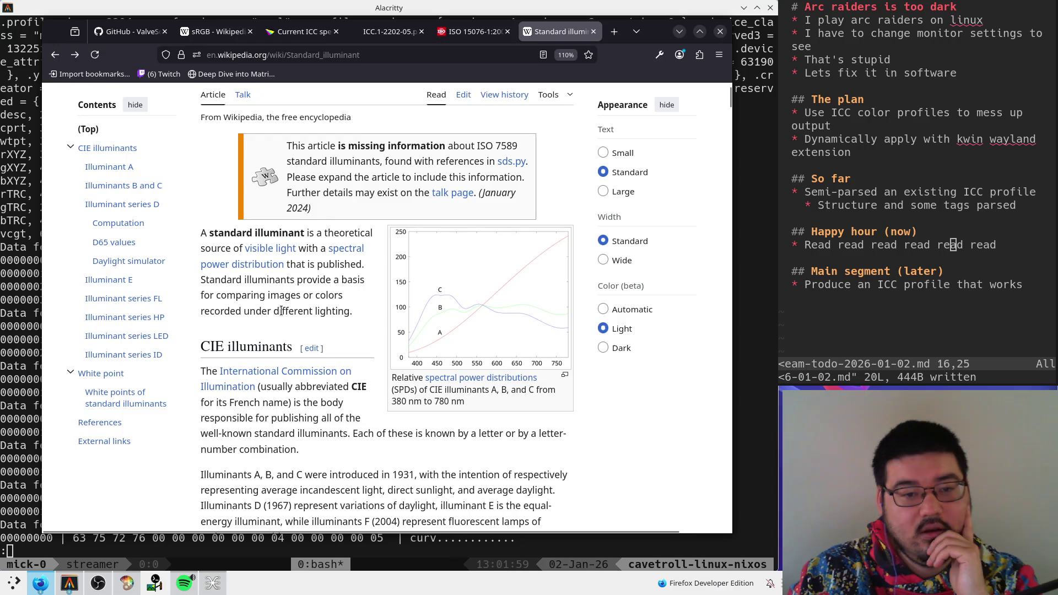
# - Enlarge the illuminants A, B, C chart again and briefly highlight its caption
pyautogui.click(419, 320)
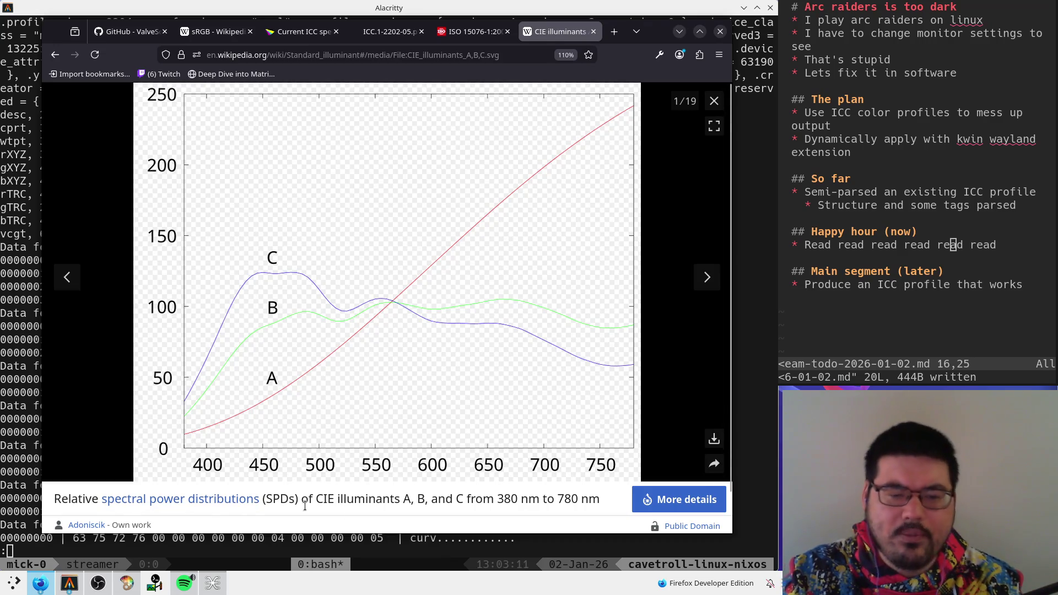
pyautogui.moveTo(323, 499); pyautogui.dragTo(612, 506)
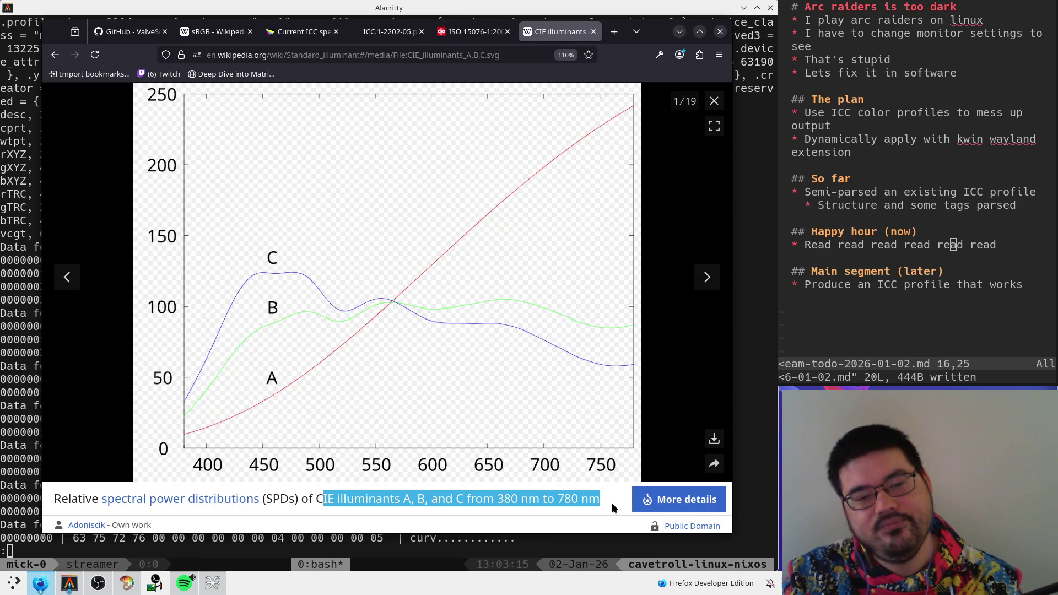
pyautogui.click(612, 503)
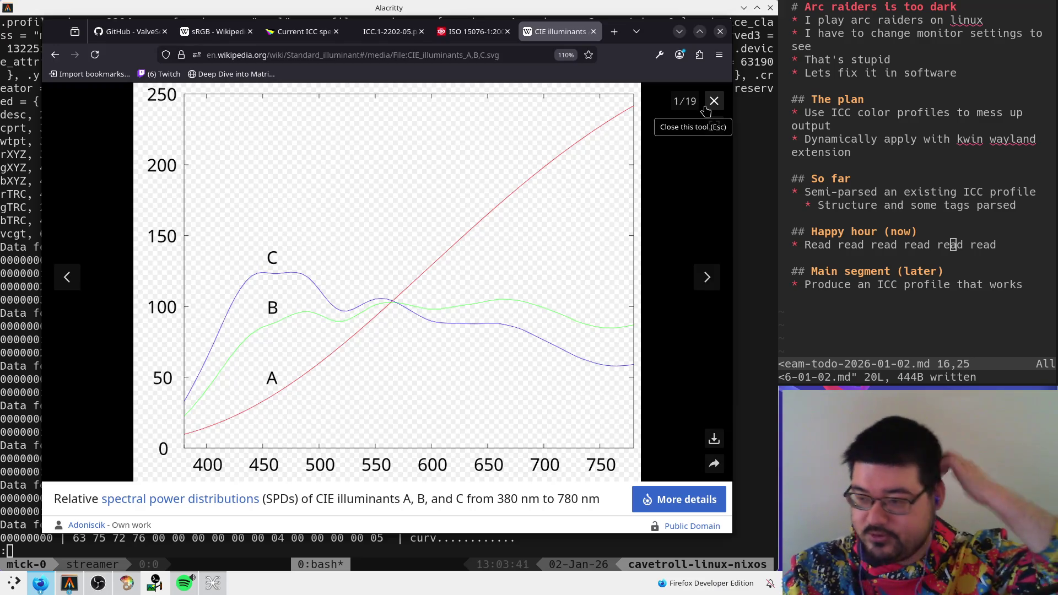
# - Skim the Standard illuminant article, then return to the top and enlarge the A, B, C chart
pyautogui.click(714, 105)
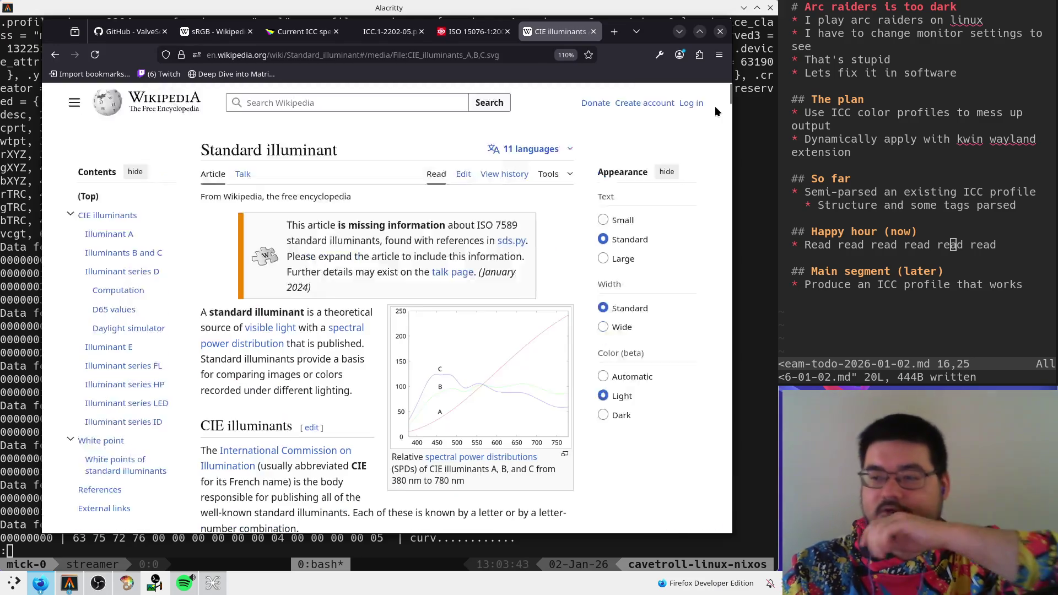
pyautogui.scroll(-3, 507, 305)
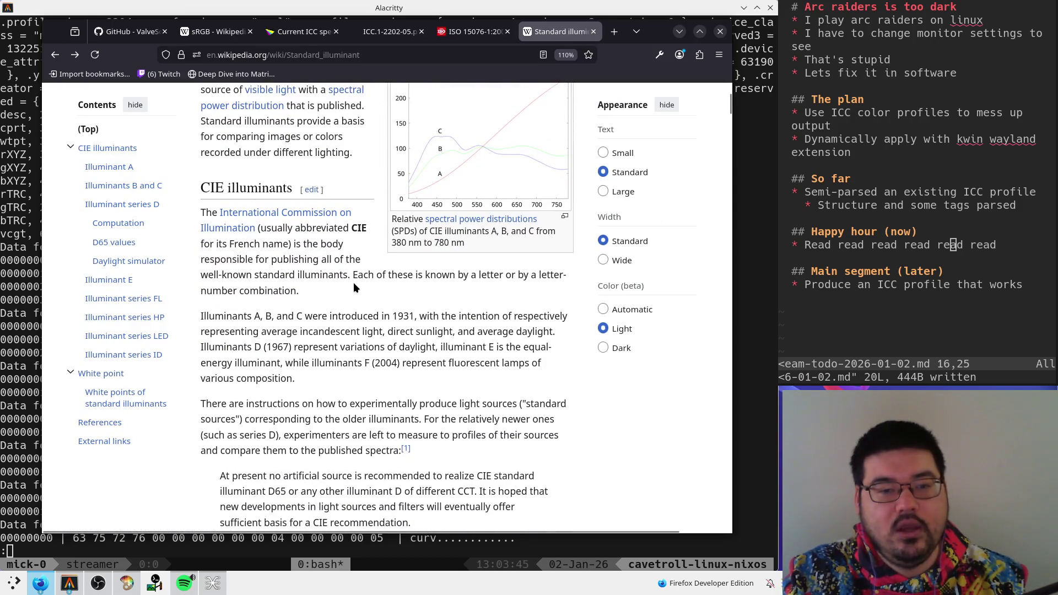
pyautogui.moveTo(352, 232); pyautogui.dragTo(370, 229)
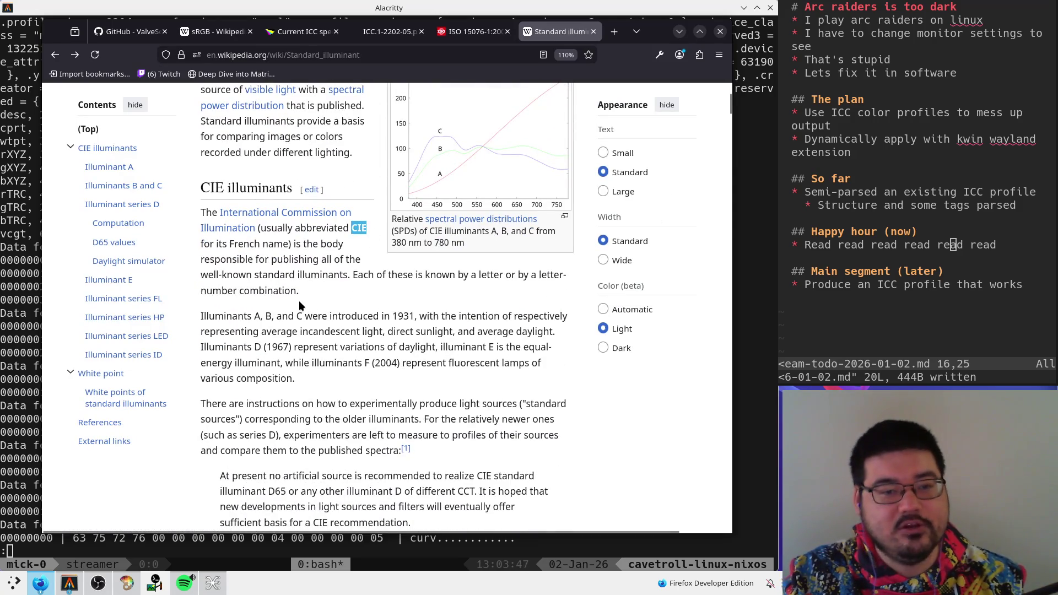
pyautogui.scroll(-1, 299, 304)
pyautogui.scroll(3, 299, 304)
pyautogui.scroll(-2, 298, 304)
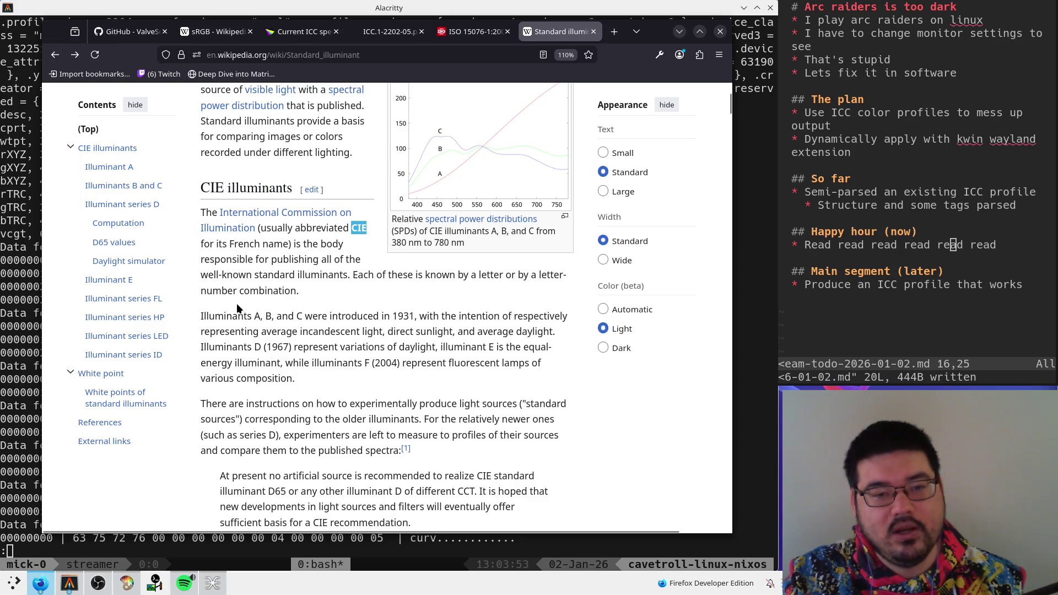
pyautogui.scroll(-3, 237, 305)
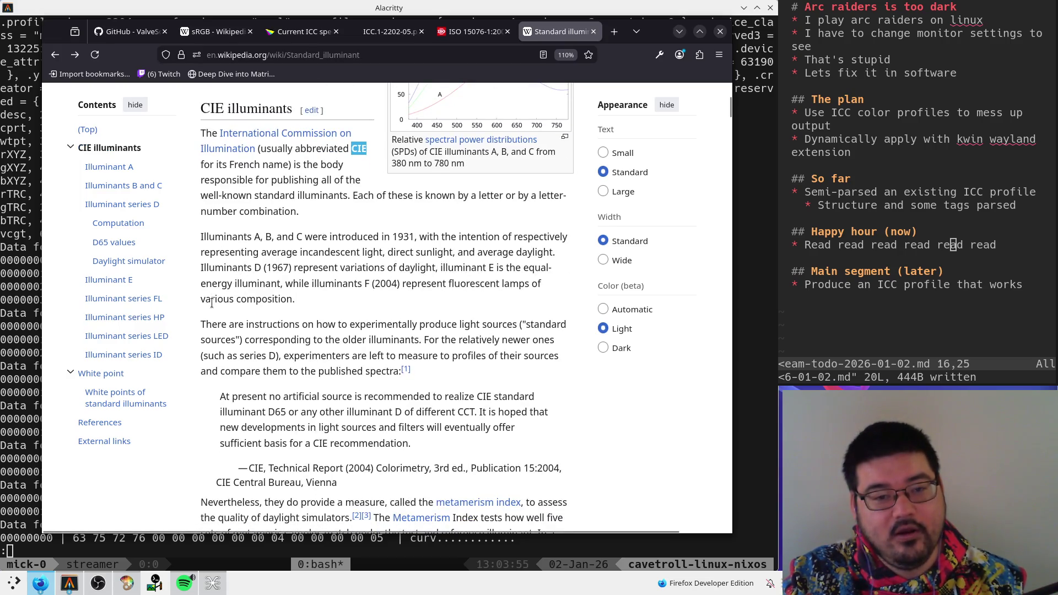
pyautogui.scroll(-9, 211, 301)
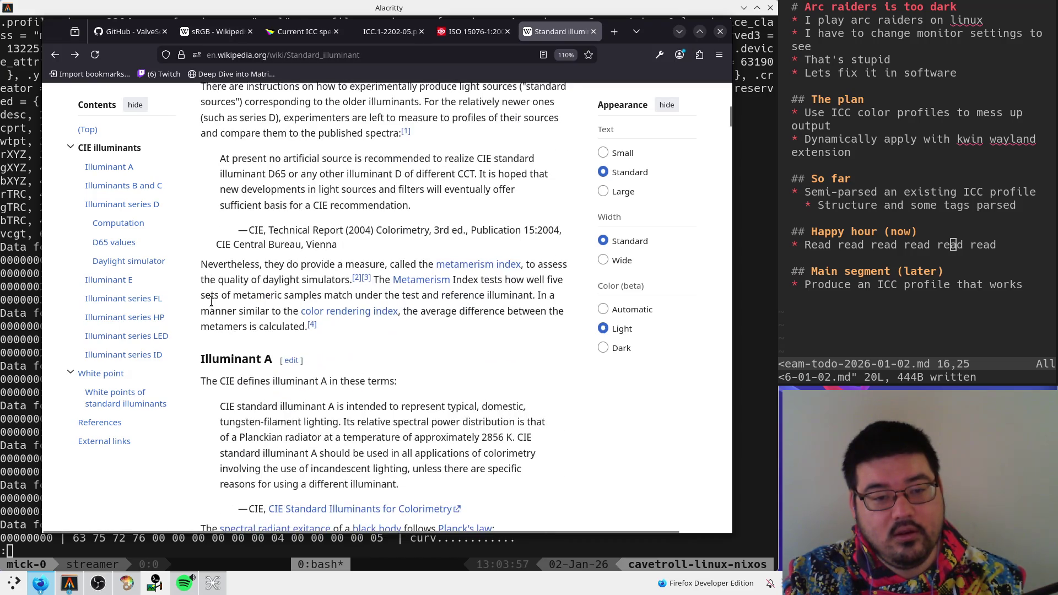
pyautogui.scroll(-10, 428, 262)
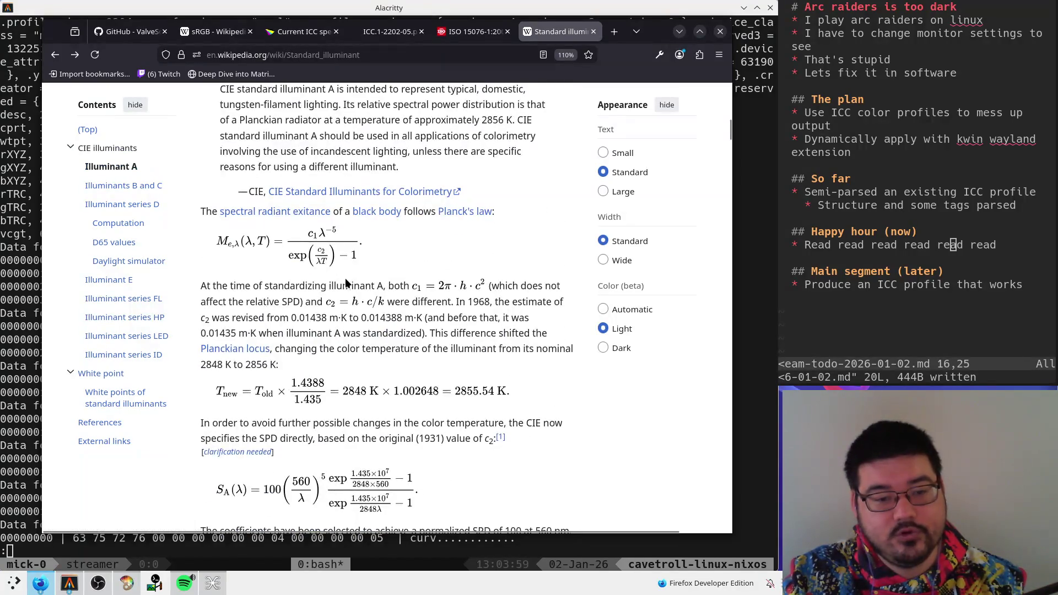
pyautogui.press('Home')
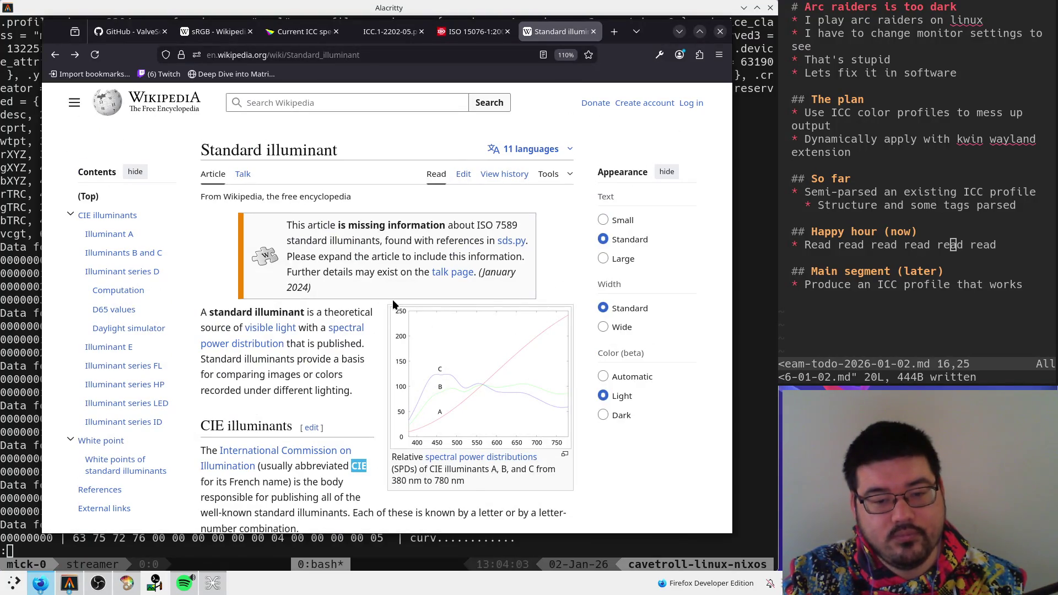
pyautogui.click(463, 365)
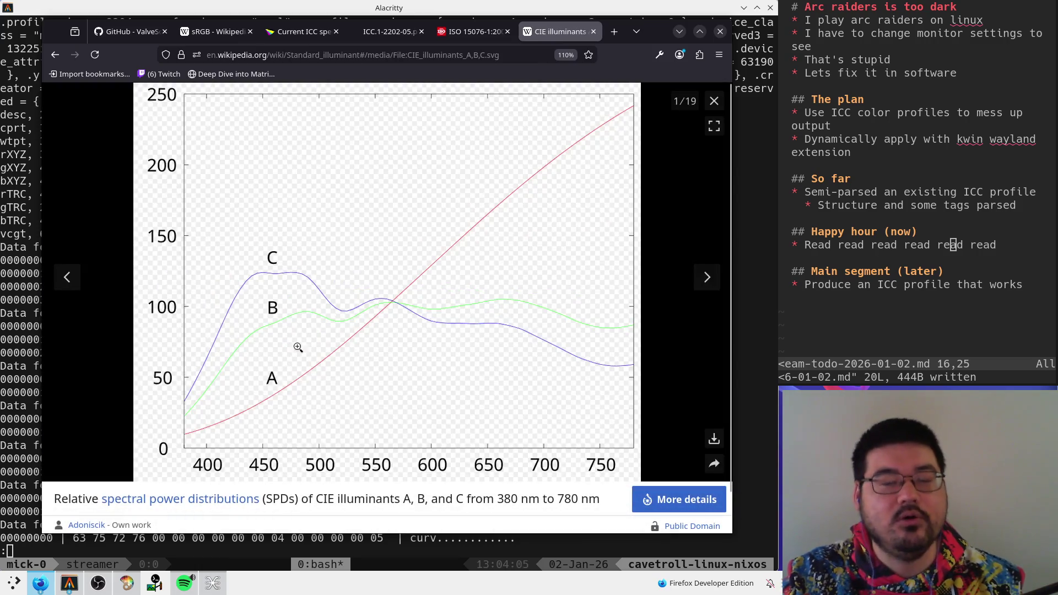
# - Recheck 'D50 illuminant' in the ICC spec, then close the enlarged chart in Wikipedia
pyautogui.hotkey('ctrl', 'pageup')
pyautogui.hotkey('ctrl', 'pageup')
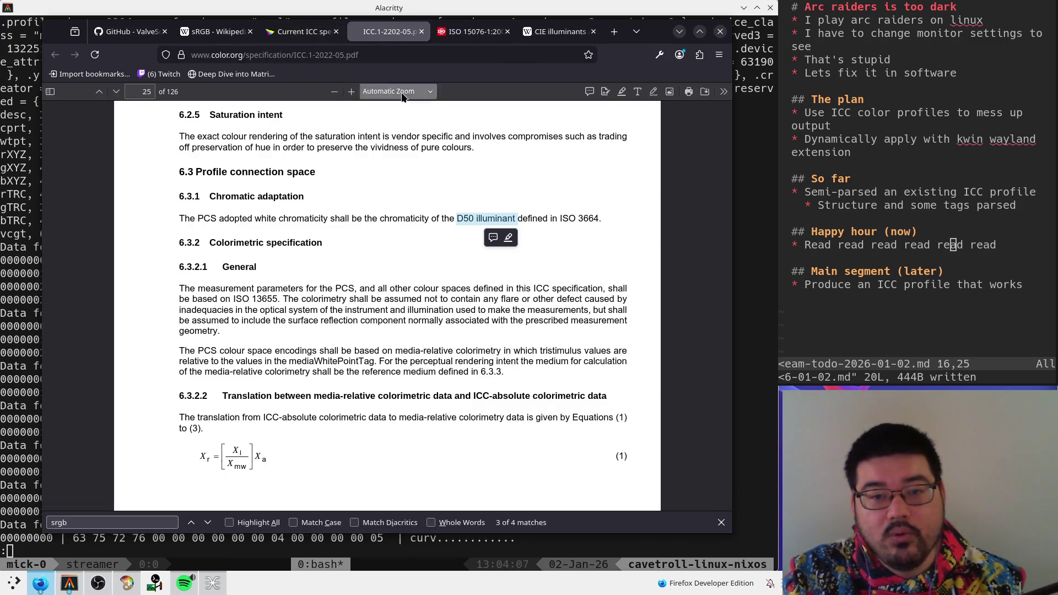
pyautogui.moveTo(456, 219); pyautogui.dragTo(515, 219)
pyautogui.click(557, 32)
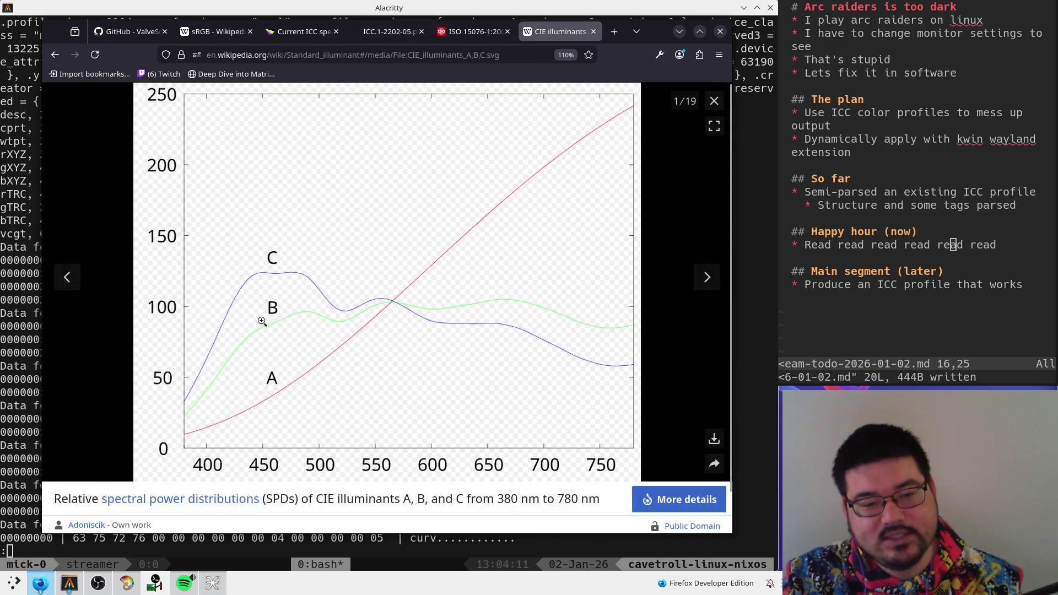
pyautogui.click(714, 100)
# - Scroll to the Illuminant series D section and skim its opening lines about natural daylight
pyautogui.scroll(-15, 507, 222)
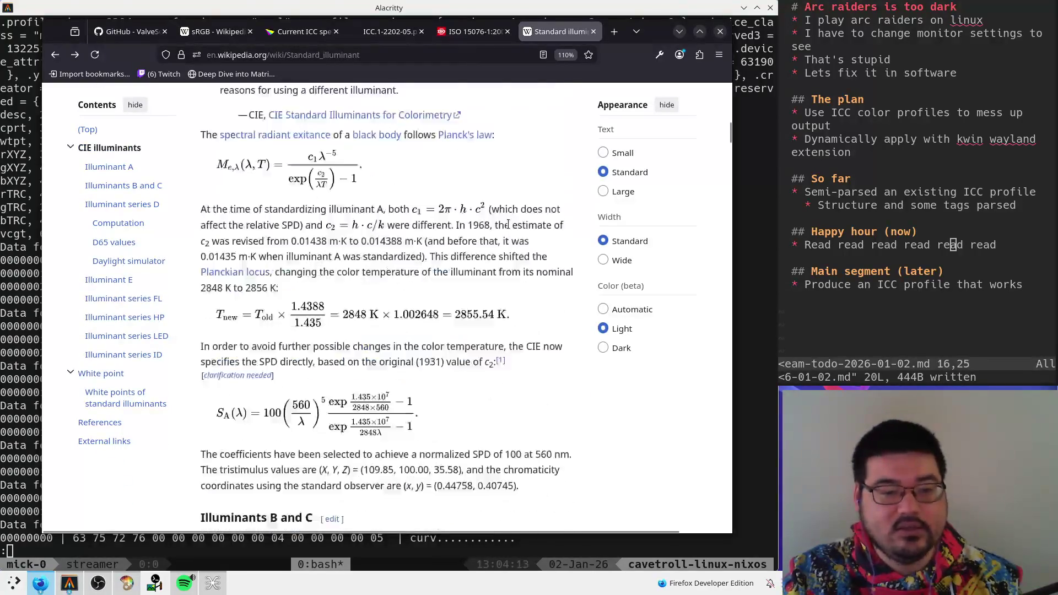
pyautogui.scroll(3, 515, 221)
pyautogui.scroll(-3, 515, 222)
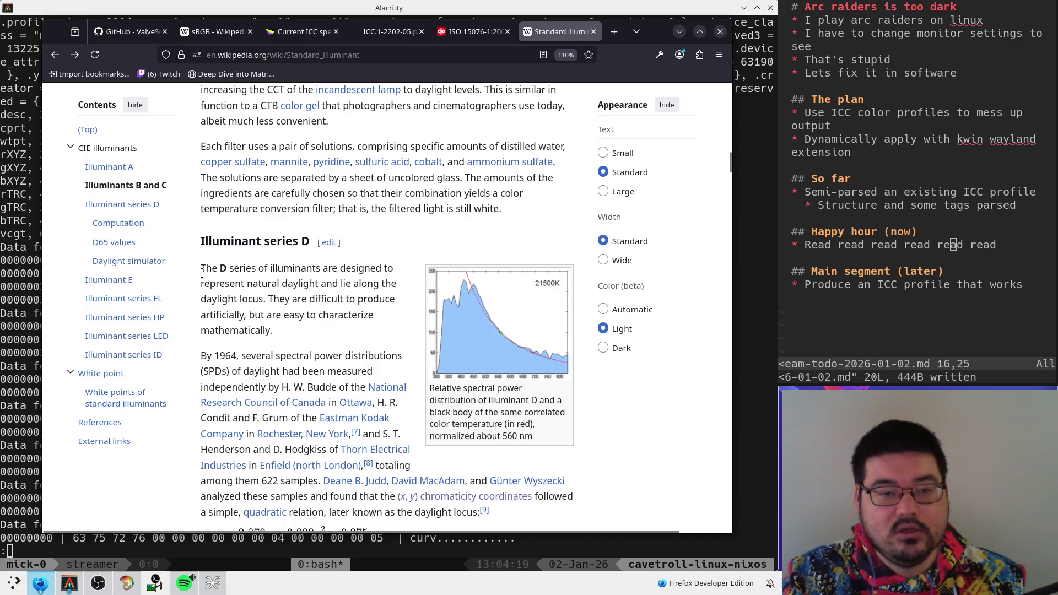
pyautogui.moveTo(201, 268); pyautogui.dragTo(377, 269)
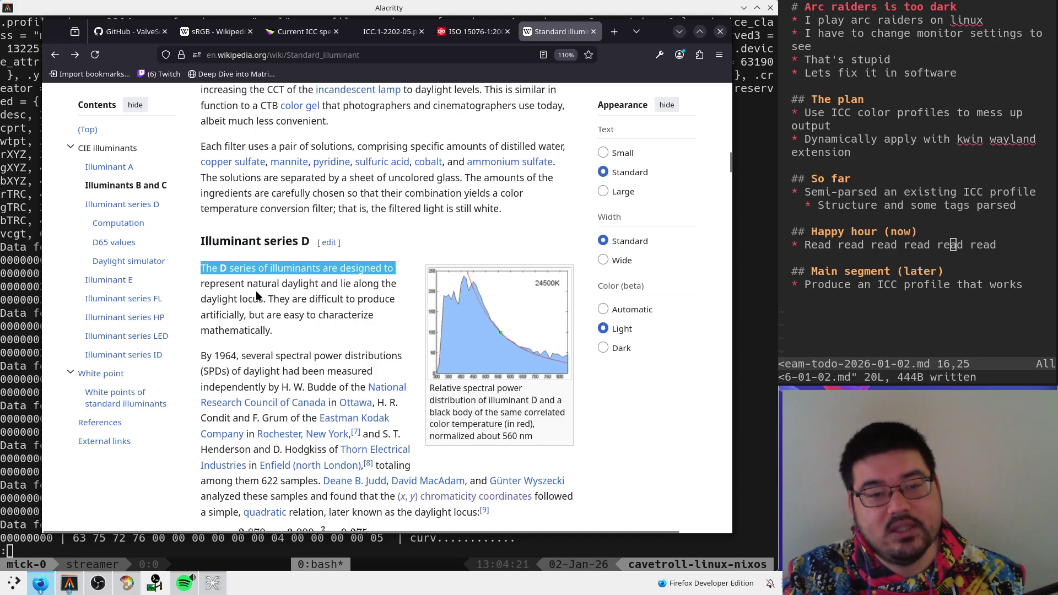
pyautogui.moveTo(253, 284); pyautogui.dragTo(386, 283)
pyautogui.click(400, 284)
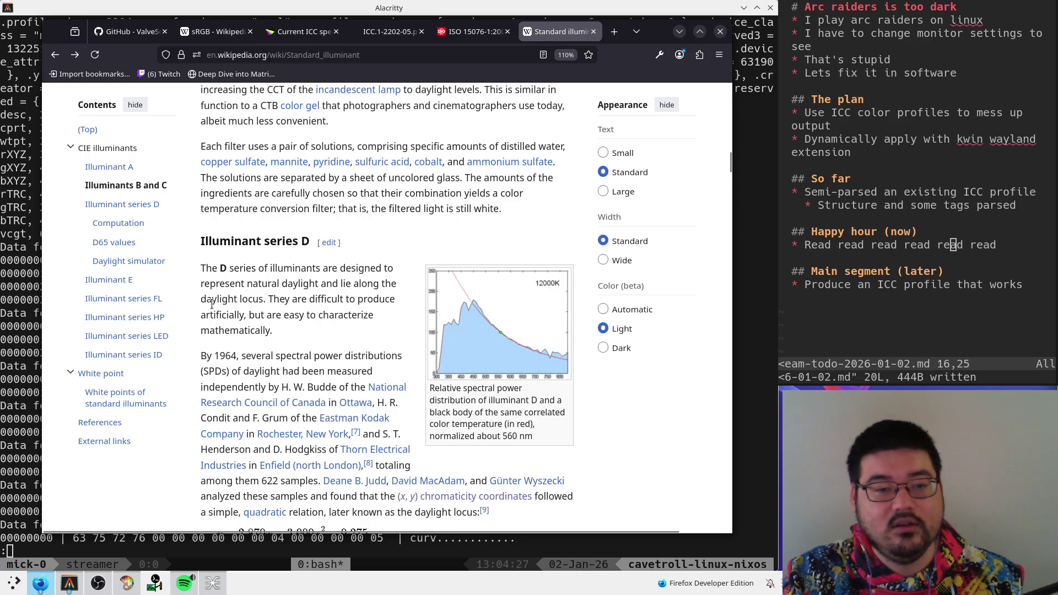
# - Look up the word 'locus' in a web search, then close the results tab
pyautogui.moveTo(241, 300); pyautogui.dragTo(264, 301)
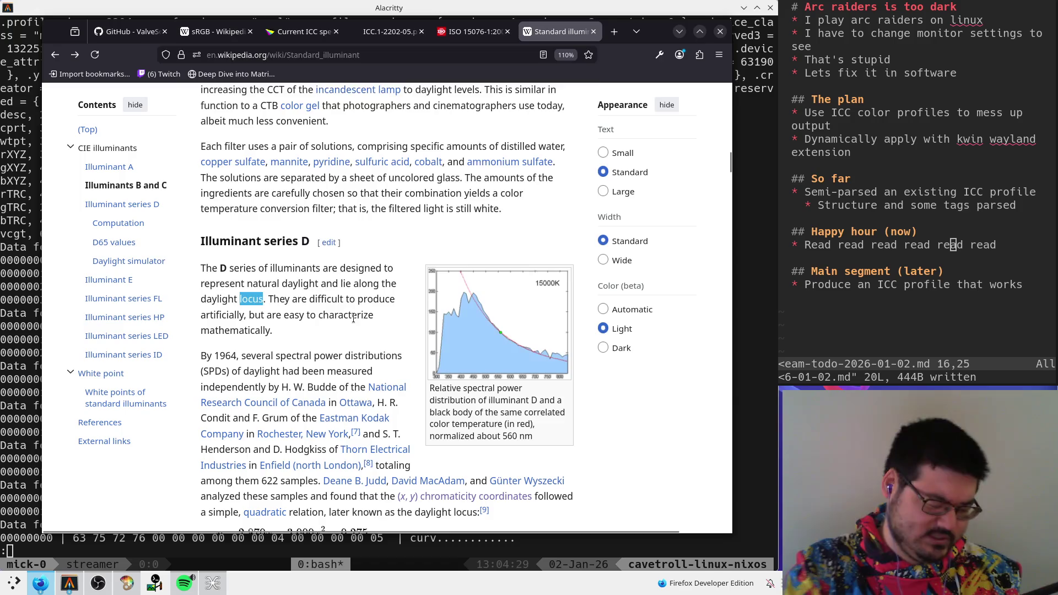
pyautogui.hotkey('ctrl', 'c')
pyautogui.hotkey('ctrl', 'k')
pyautogui.hotkey('ctrl', 'v')
pyautogui.hotkey('alt', 'Return')
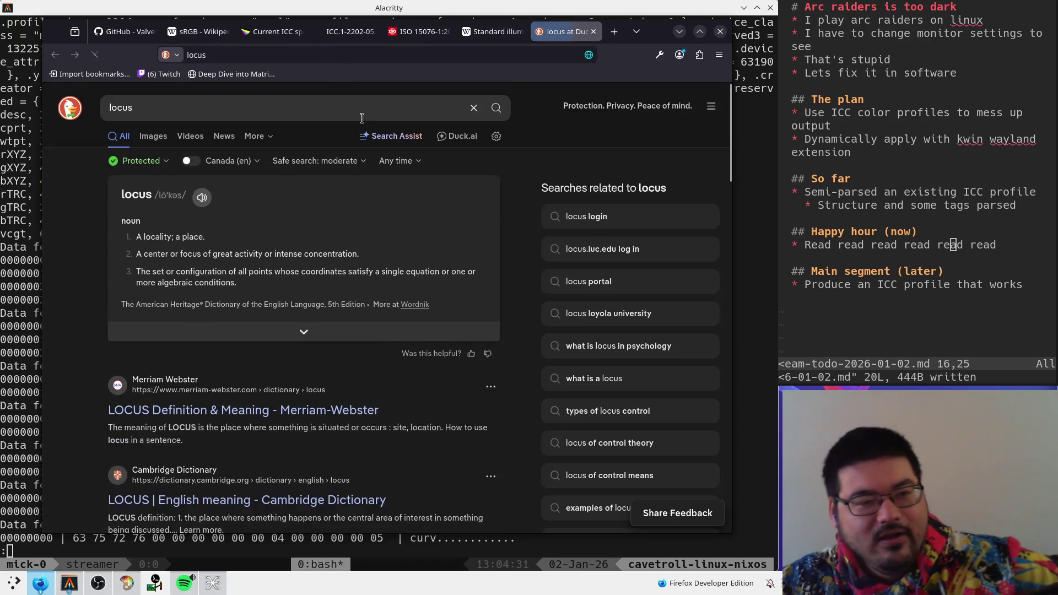
pyautogui.click(594, 31)
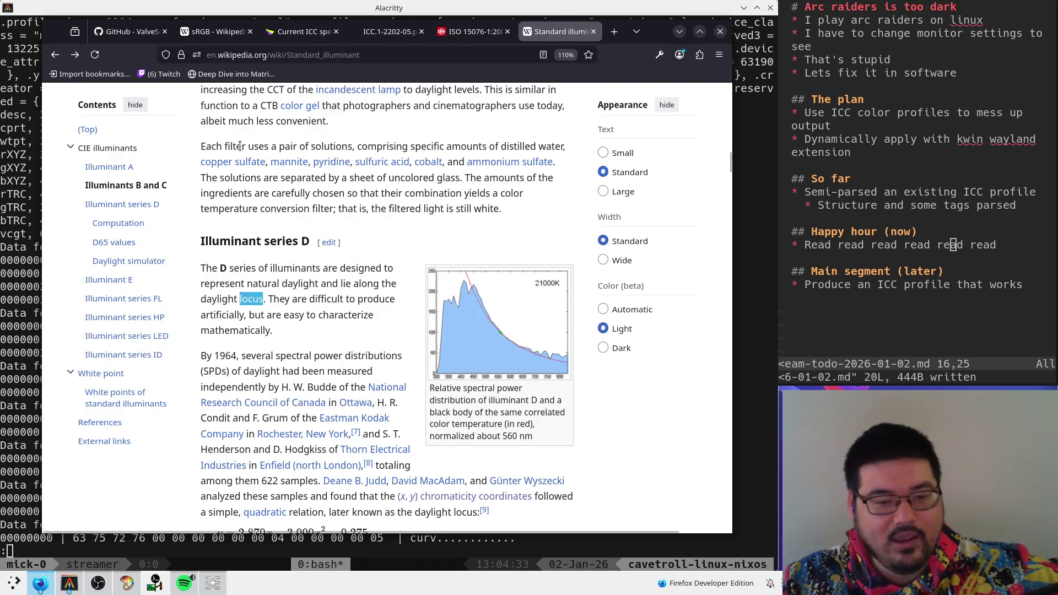
# - Read on through the series D text, highlighting the sentence on D illuminants being hard to produce
pyautogui.scroll(-1, 204, 155)
pyautogui.moveTo(240, 219)
pyautogui.mouseDown()
pyautogui.moveTo(288, 234)
pyautogui.moveTo(244, 216)
pyautogui.mouseUp()
pyautogui.click(292, 250)
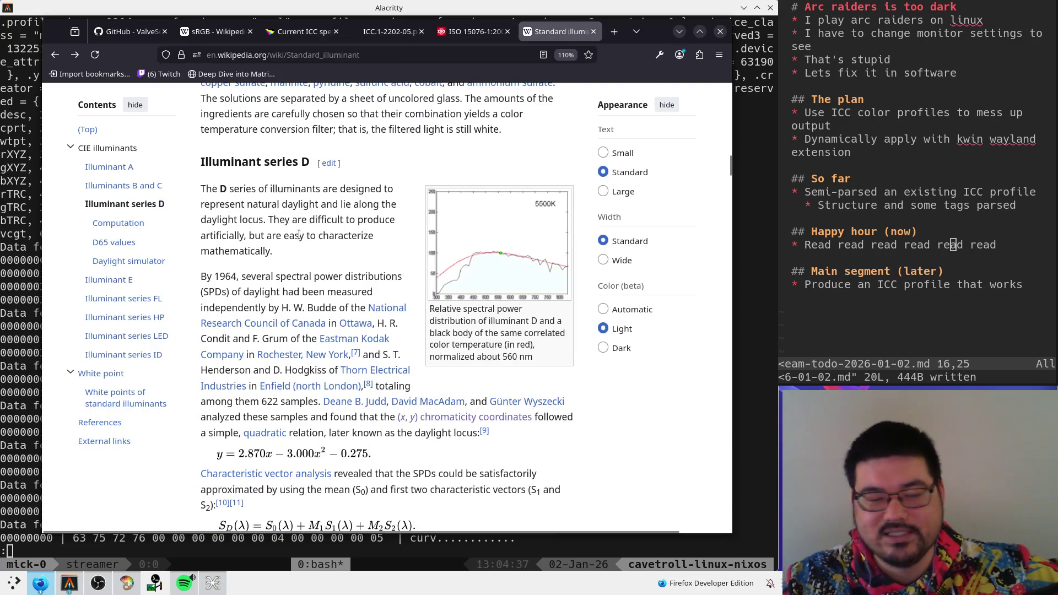
pyautogui.moveTo(267, 220); pyautogui.dragTo(393, 220)
pyautogui.click(394, 219)
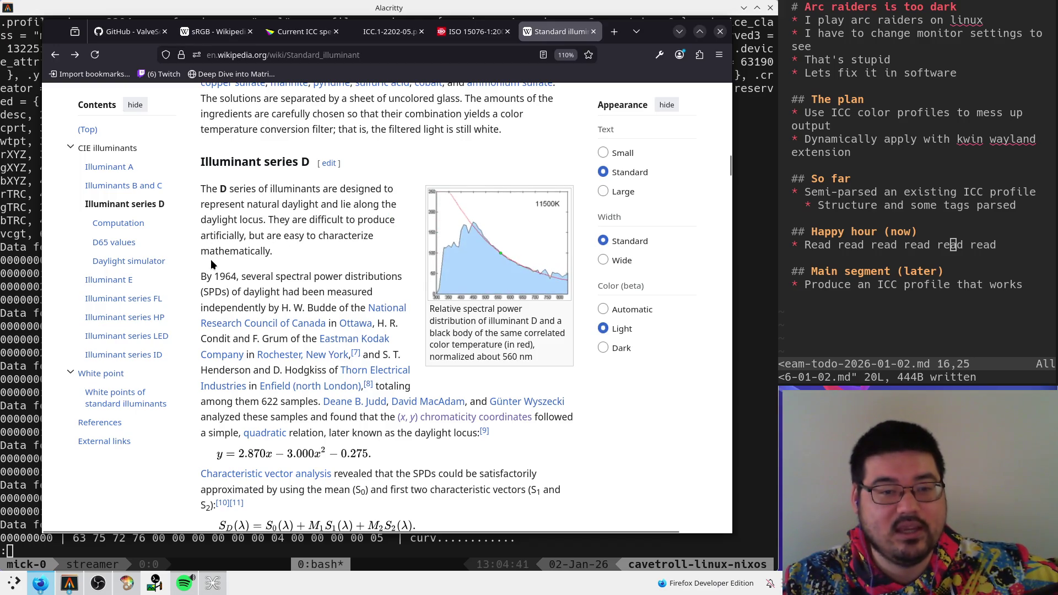
pyautogui.scroll(-3, 262, 241)
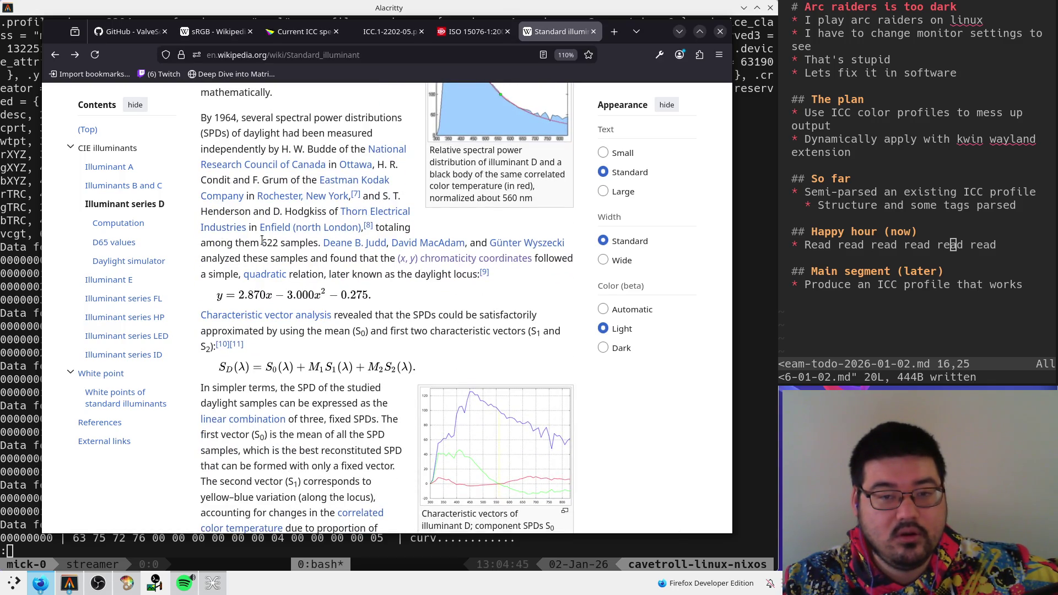
pyautogui.scroll(-2, 237, 295)
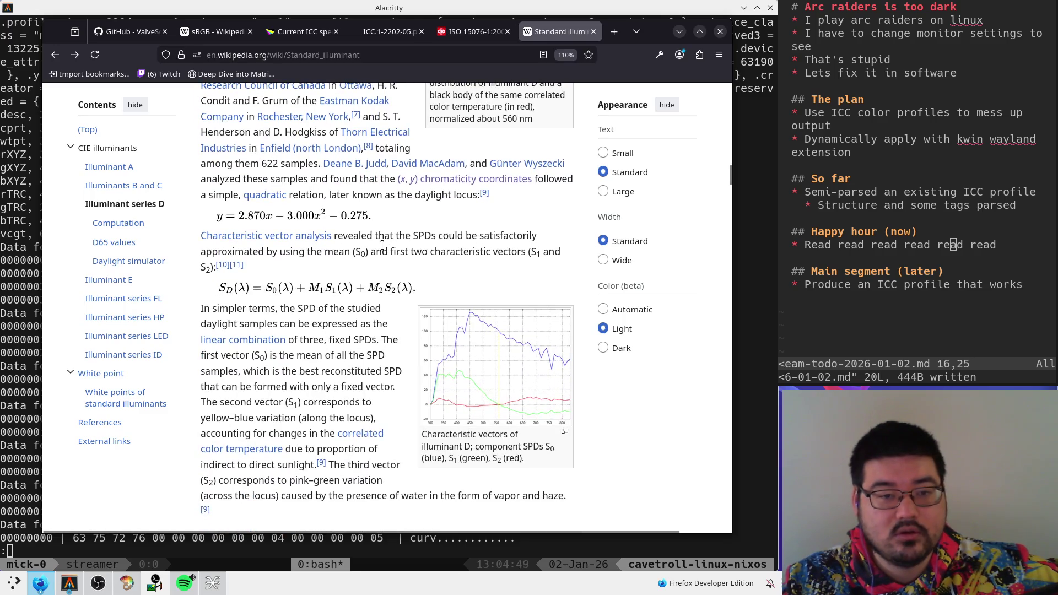
pyautogui.scroll(3, 244, 252)
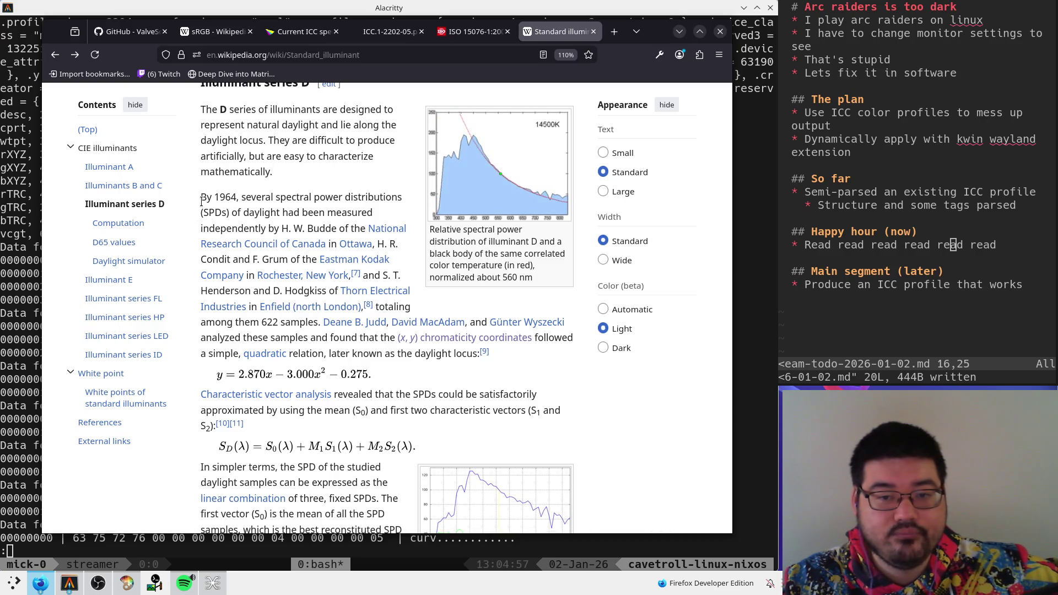
pyautogui.click(527, 221)
pyautogui.click(427, 275)
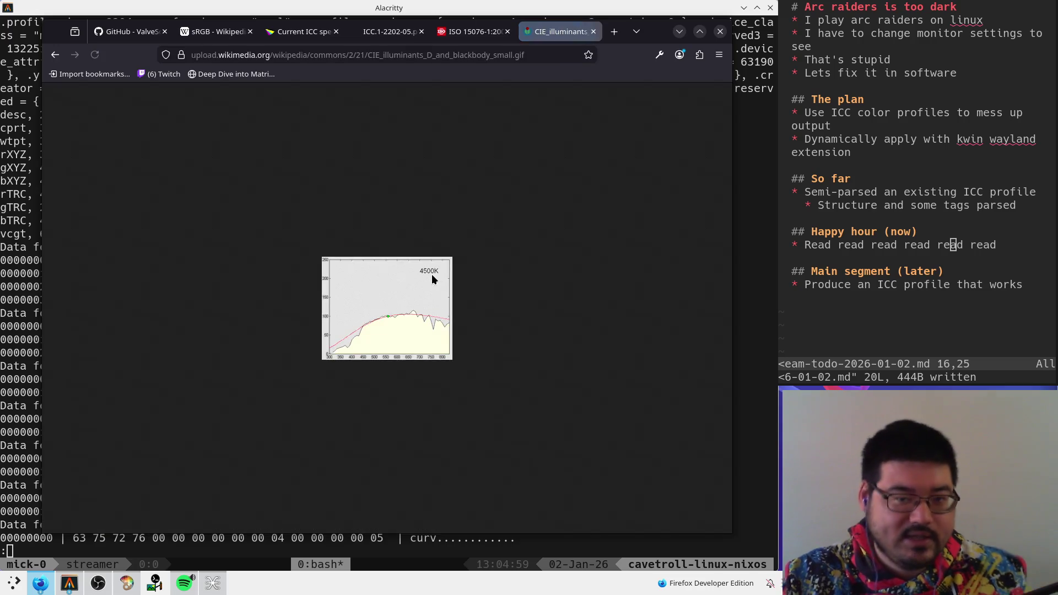
pyautogui.keyDown('ctrl'); pyautogui.scroll(6, 407, 301); pyautogui.keyUp('ctrl')
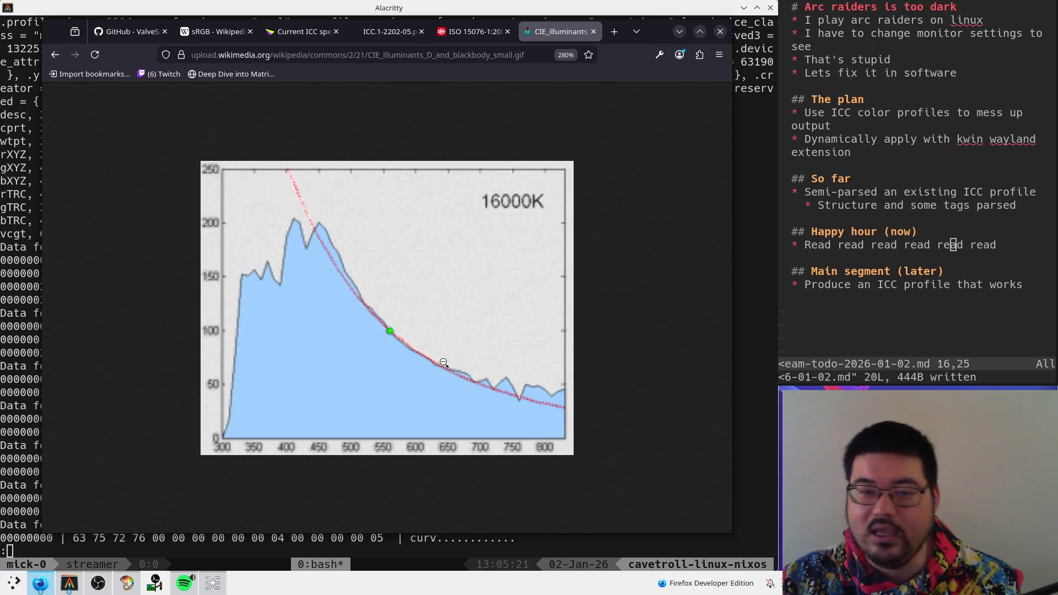
pyautogui.click(55, 56)
pyautogui.click(56, 57)
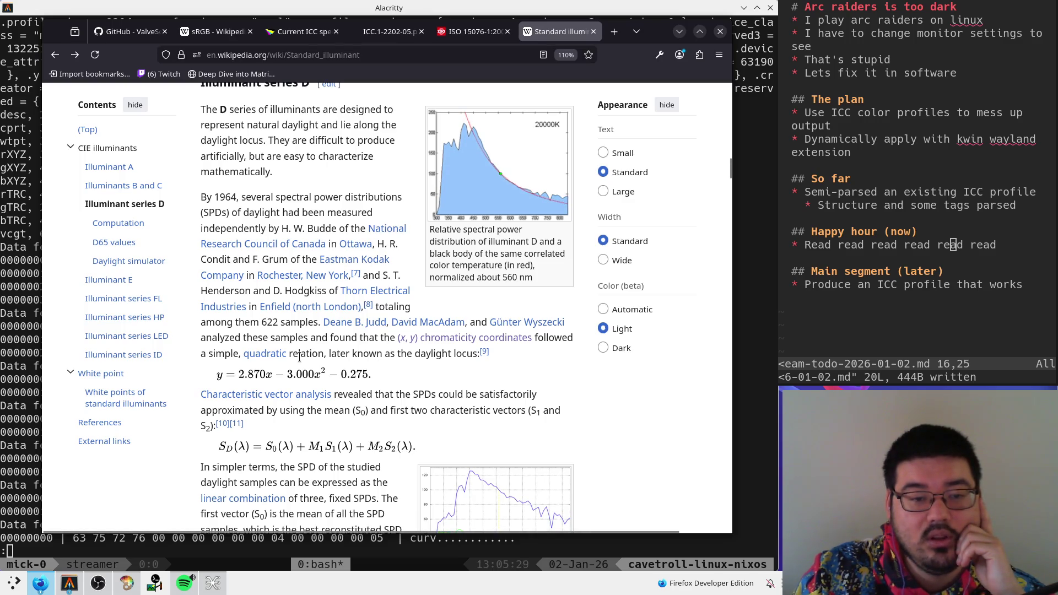
pyautogui.moveTo(217, 375); pyautogui.dragTo(393, 379)
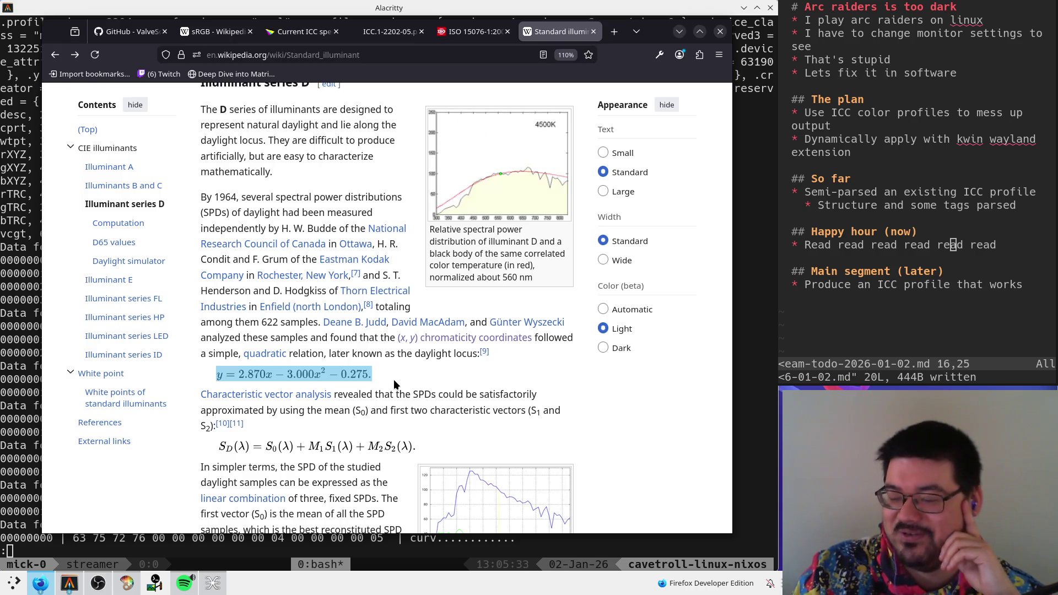
pyautogui.scroll(-2, 393, 379)
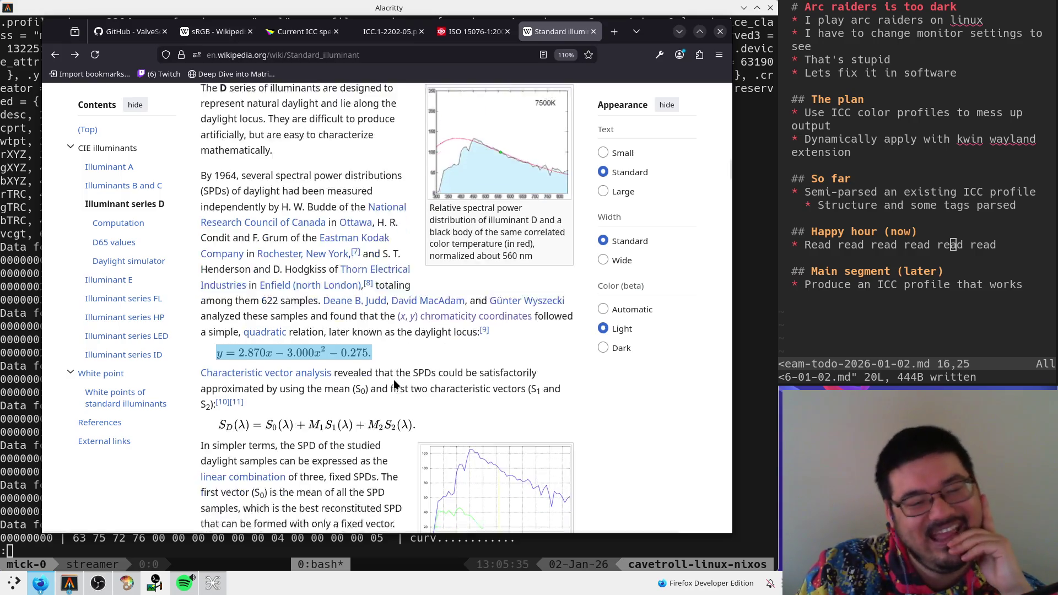
pyautogui.scroll(4, 393, 379)
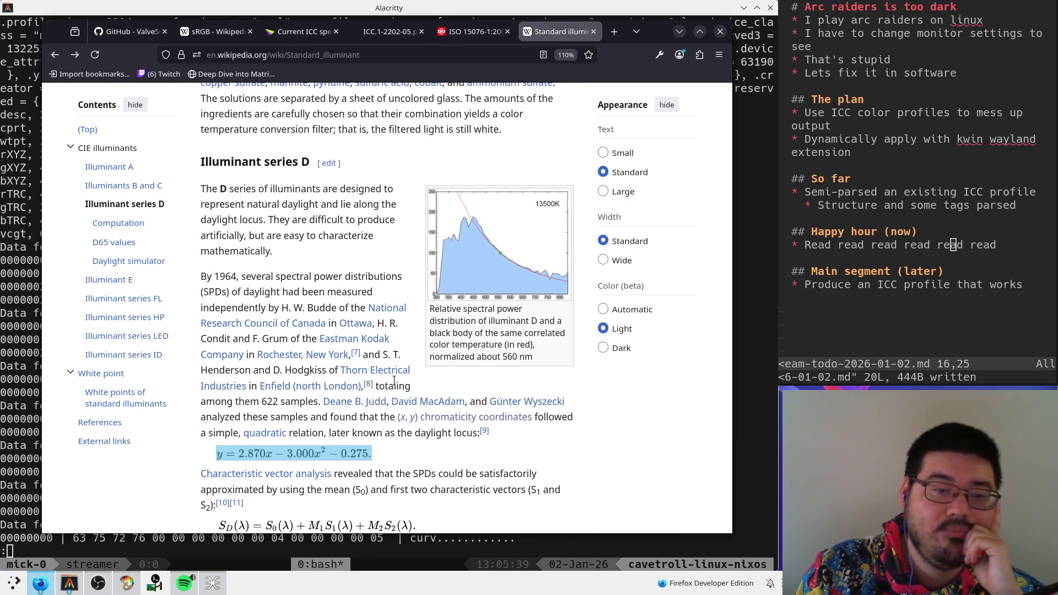
# - Cycle through the open tabs and close the ISO 15076 tab
pyautogui.click(300, 32)
pyautogui.click(215, 32)
pyautogui.click(300, 31)
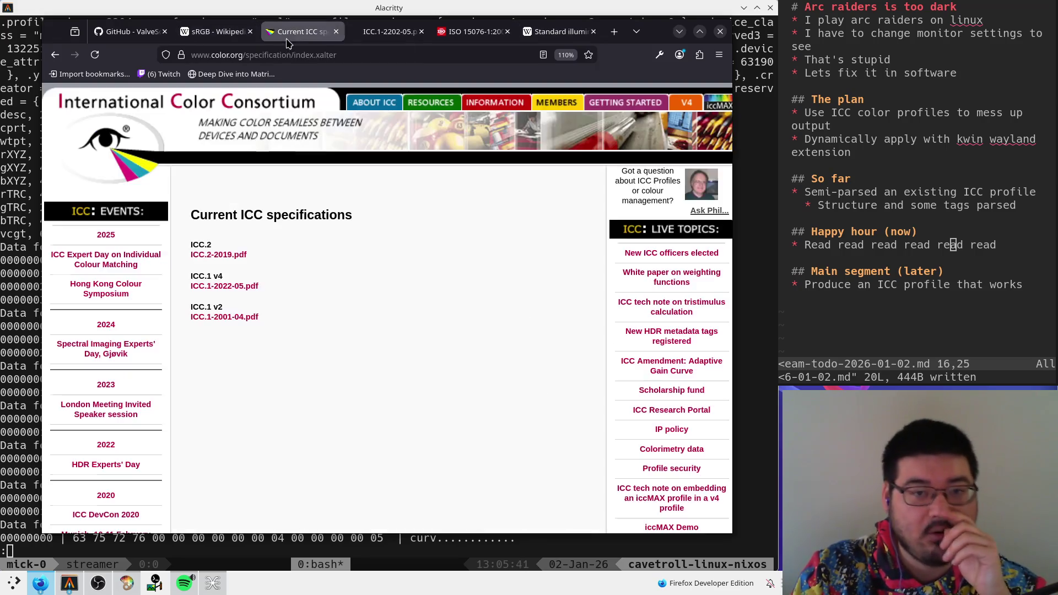
pyautogui.click(471, 32)
pyautogui.click(389, 31)
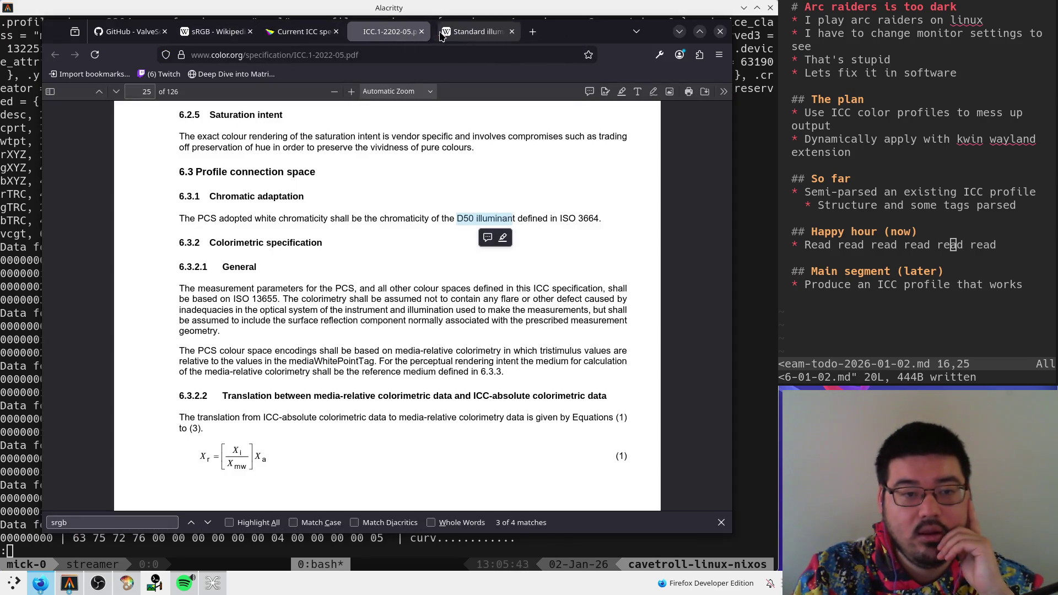
pyautogui.middleClick(441, 34)
# - Select the PCS adopted white chromaticity sentence in the spec, then return to the Standard illuminant article
pyautogui.click(182, 223)
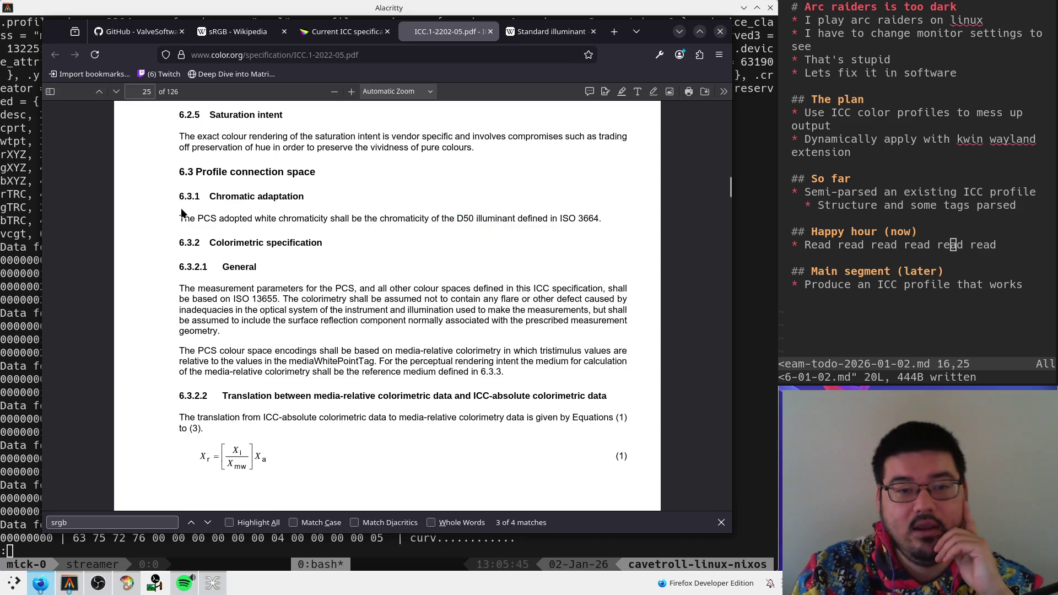
pyautogui.moveTo(182, 219); pyautogui.dragTo(616, 222)
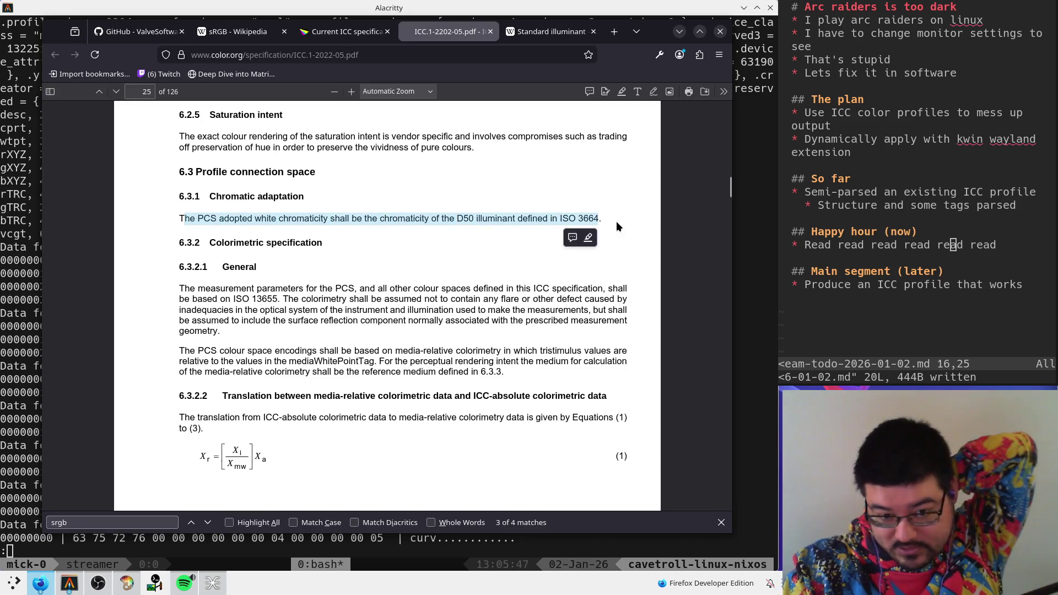
pyautogui.click(539, 37)
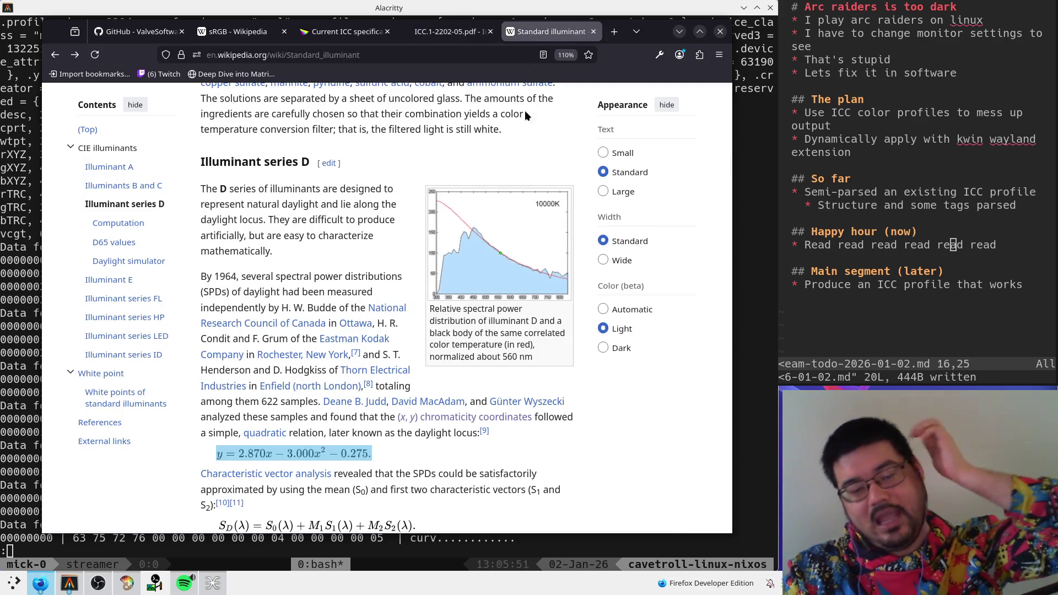
pyautogui.click(439, 38)
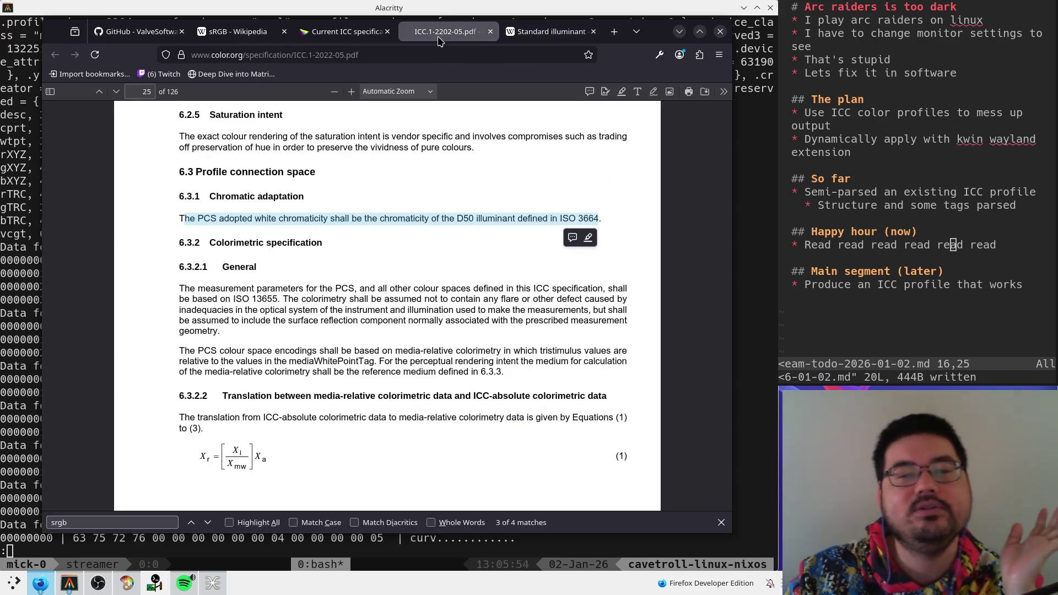
pyautogui.click(537, 34)
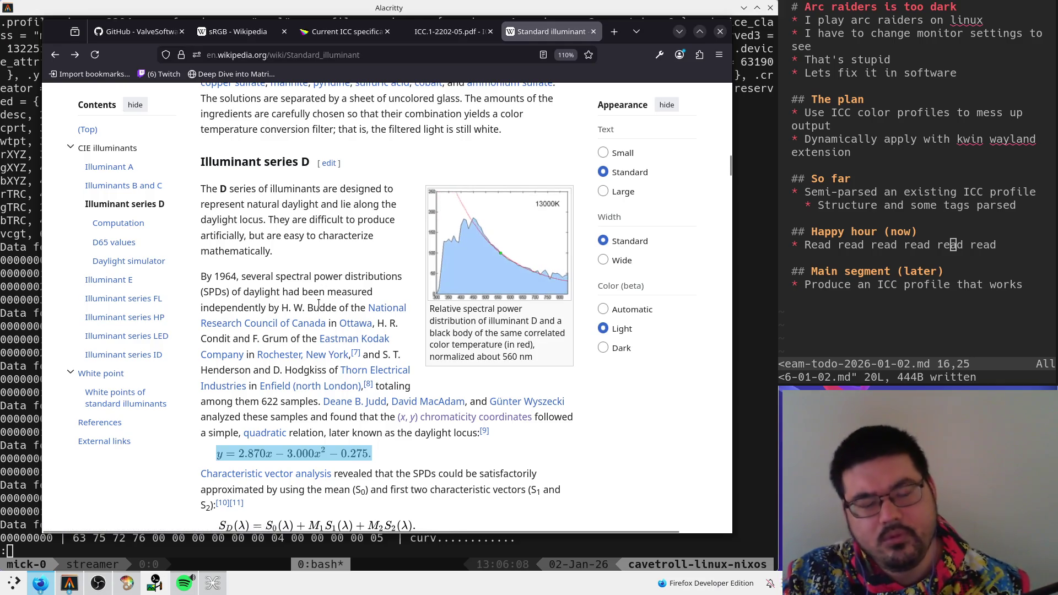
# - Launch KolourPaint and sketch axes with a spectral curve and a 'Pow' label
pyautogui.press('super')
pyautogui.write('kolo')
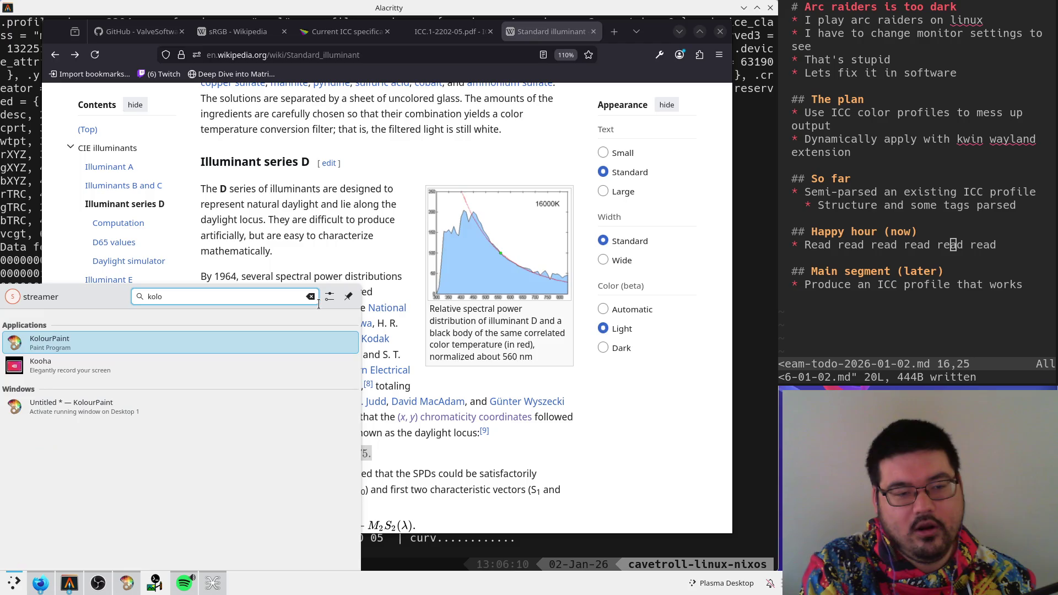
pyautogui.press('Return')
pyautogui.moveTo(198, 164)
pyautogui.mouseDown()
pyautogui.moveTo(186, 357)
pyautogui.moveTo(573, 365)
pyautogui.mouseUp()
pyautogui.moveTo(204, 271)
pyautogui.mouseDown()
pyautogui.moveTo(384, 266)
pyautogui.moveTo(561, 339)
pyautogui.mouseUp()
pyautogui.moveTo(320, 390)
pyautogui.mouseDown()
pyautogui.moveTo(334, 406)
pyautogui.moveTo(354, 401)
pyautogui.mouseUp()
pyautogui.moveTo(361, 384); pyautogui.dragTo(363, 416)
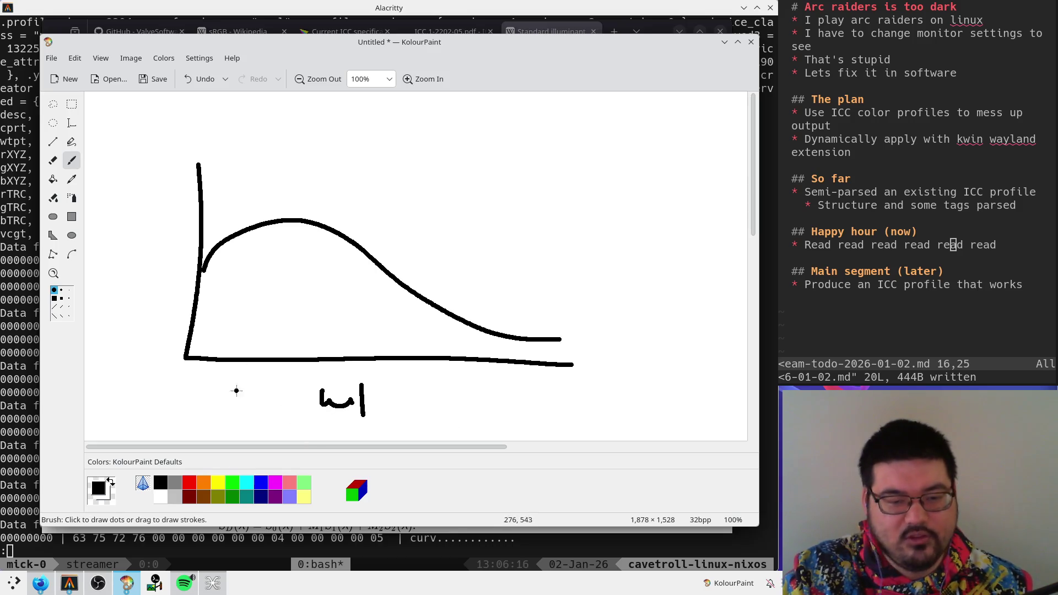
pyautogui.moveTo(102, 251); pyautogui.dragTo(117, 235)
pyautogui.moveTo(131, 229)
pyautogui.mouseDown()
pyautogui.moveTo(127, 238)
pyautogui.moveTo(133, 230)
pyautogui.mouseUp()
pyautogui.moveTo(144, 234); pyautogui.dragTo(175, 235)
# - Draw a second axis with three tick marks
pyautogui.scroll(-4, 514, 272)
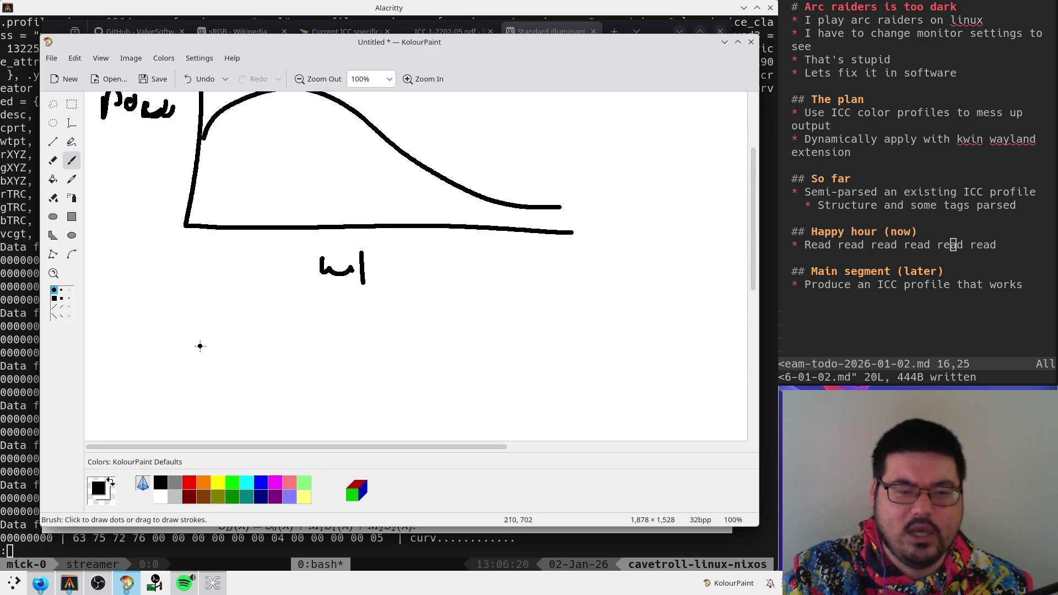
pyautogui.moveTo(187, 318)
pyautogui.mouseDown()
pyautogui.moveTo(292, 429)
pyautogui.moveTo(541, 435)
pyautogui.mouseUp()
pyautogui.scroll(-3, 295, 359)
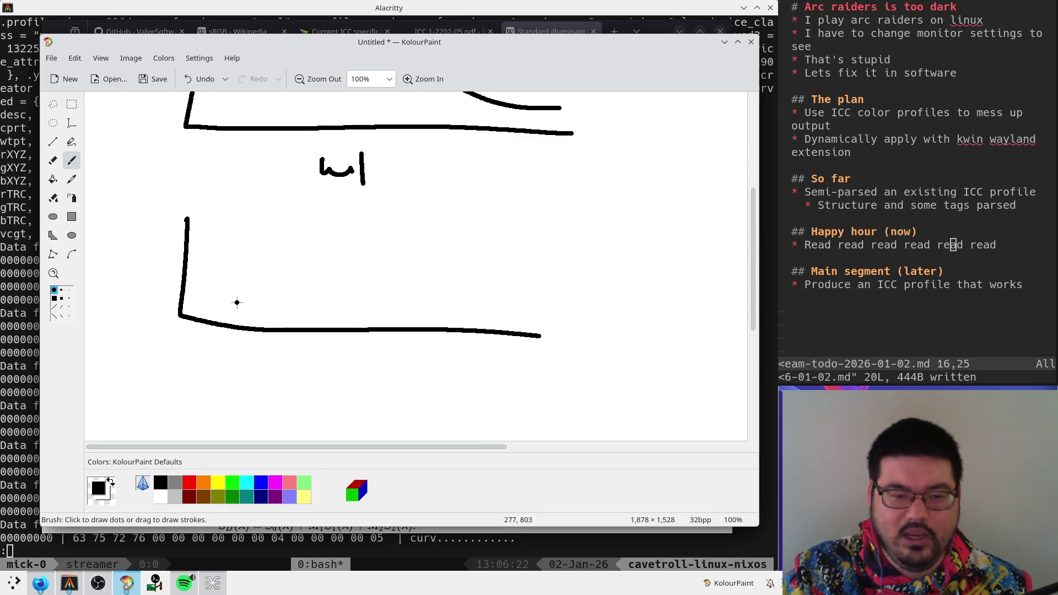
pyautogui.moveTo(263, 330); pyautogui.dragTo(270, 244)
pyautogui.moveTo(374, 335); pyautogui.dragTo(378, 285)
pyautogui.moveTo(505, 340); pyautogui.dragTo(504, 318)
pyautogui.scroll(1, 428, 266)
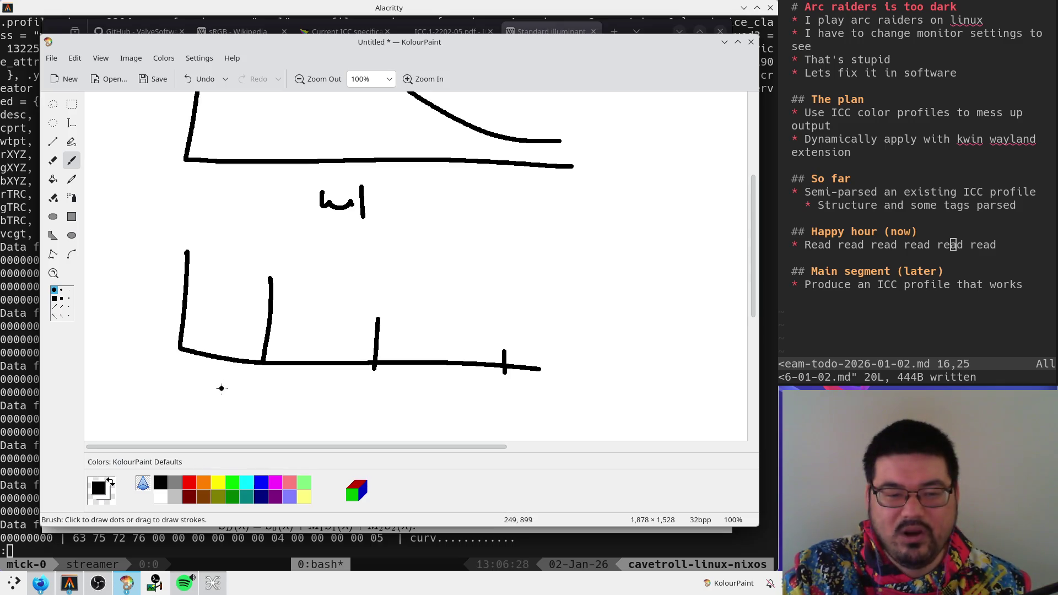
# - Label the three ticks red, green and blue
pyautogui.moveTo(223, 380)
pyautogui.mouseDown()
pyautogui.moveTo(241, 379)
pyautogui.moveTo(249, 398)
pyautogui.mouseUp()
pyautogui.moveTo(259, 386)
pyautogui.mouseDown()
pyautogui.moveTo(252, 414)
pyautogui.moveTo(264, 399)
pyautogui.mouseUp()
pyautogui.hotkey('ctrl', 'z')
pyautogui.moveTo(266, 379); pyautogui.dragTo(266, 397)
pyautogui.moveTo(366, 388); pyautogui.dragTo(357, 403)
pyautogui.moveTo(369, 389); pyautogui.dragTo(413, 408)
pyautogui.moveTo(507, 380)
pyautogui.mouseDown()
pyautogui.moveTo(521, 405)
pyautogui.moveTo(556, 414)
pyautogui.mouseUp()
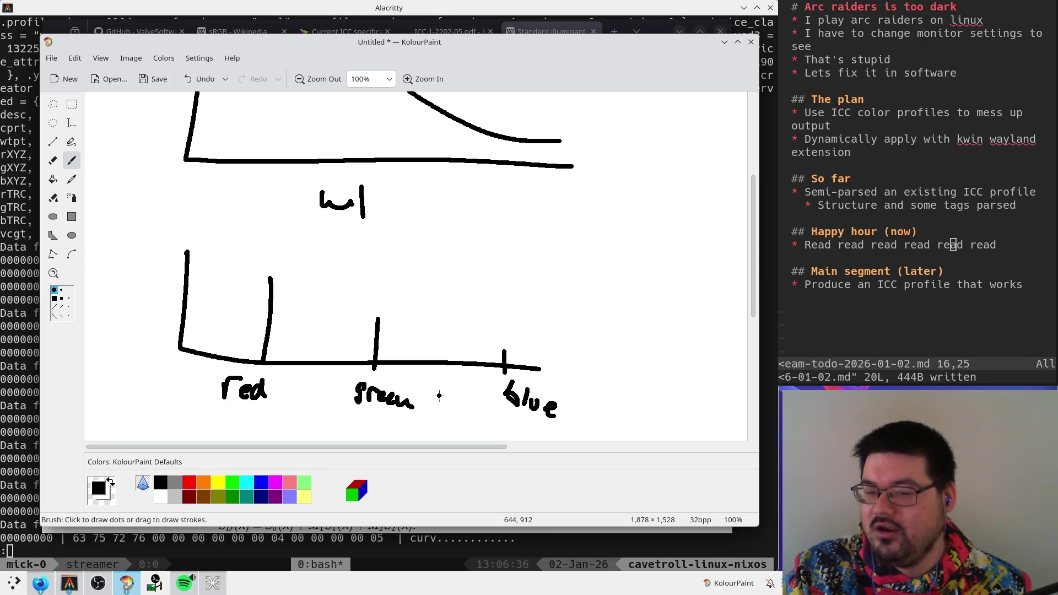
# - Add a tick between green and blue and circle that point
pyautogui.scroll(-2, 381, 353)
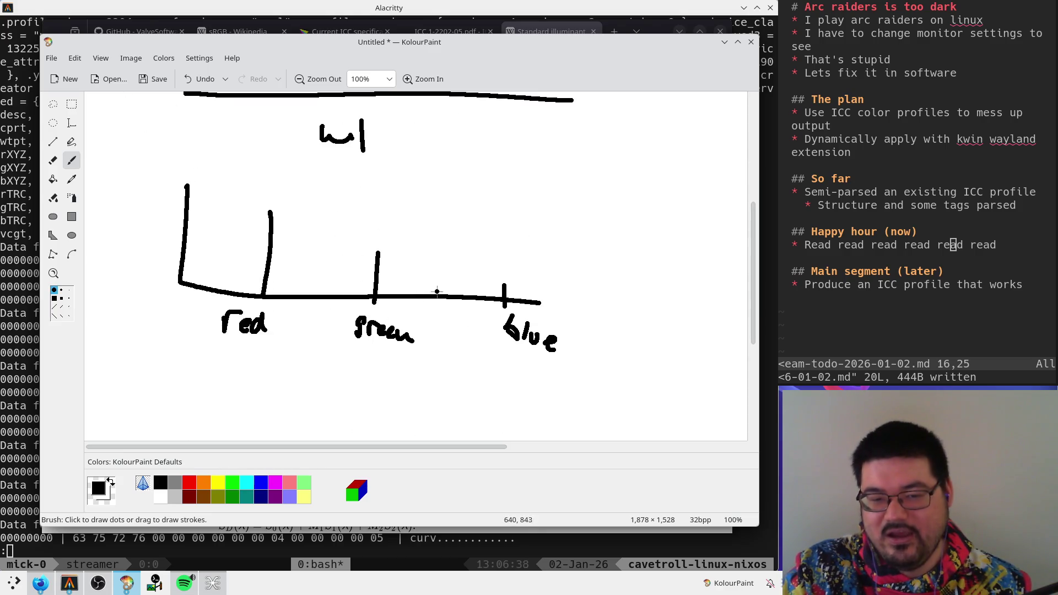
pyautogui.moveTo(436, 285); pyautogui.dragTo(435, 306)
pyautogui.moveTo(426, 307)
pyautogui.mouseDown()
pyautogui.moveTo(414, 327)
pyautogui.moveTo(437, 330)
pyautogui.moveTo(453, 316)
pyautogui.moveTo(448, 285)
pyautogui.mouseUp()
pyautogui.hotkey('ctrl', 'z')
pyautogui.hotkey('ctrl', 'z')
pyautogui.hotkey('ctrl', 'z')
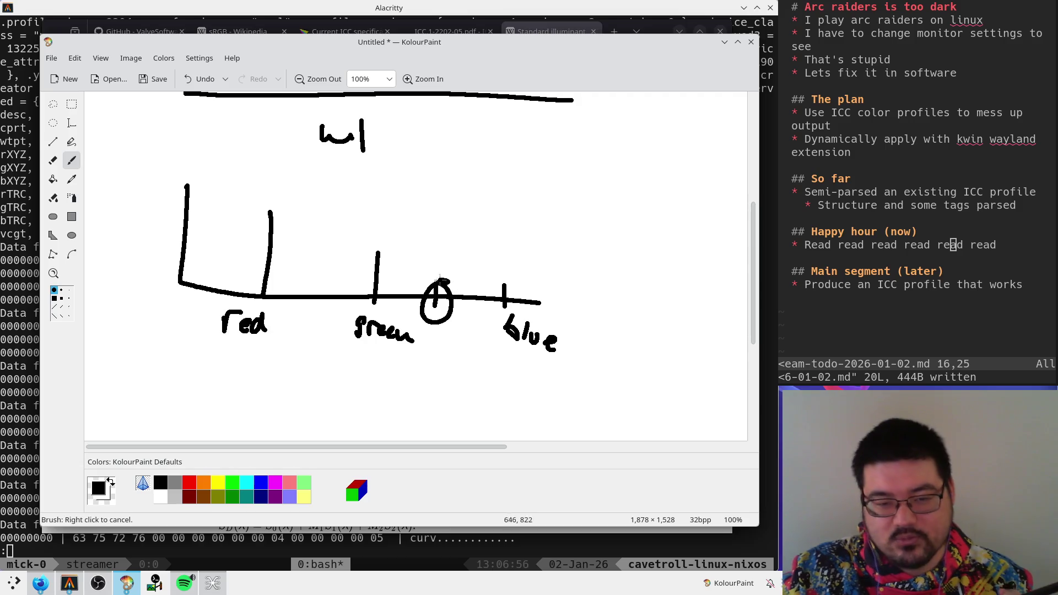
pyautogui.moveTo(441, 275); pyautogui.dragTo(446, 278)
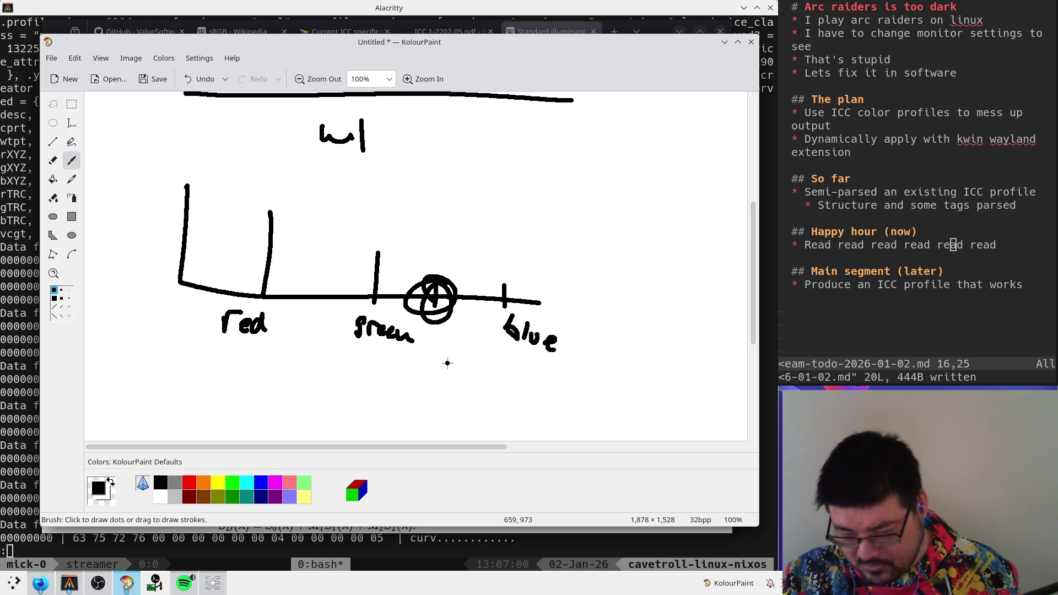
# - Switch between Firefox and the KolourPaint sketch to compare them
pyautogui.hotkey('alt', 'Tab')
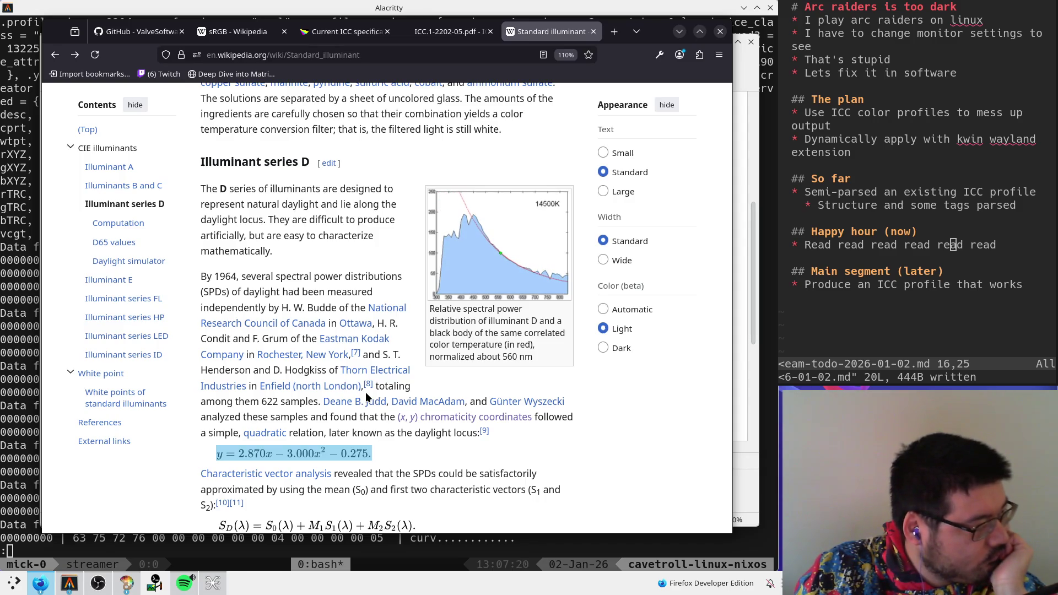
pyautogui.hotkey('alt', 'Tab')
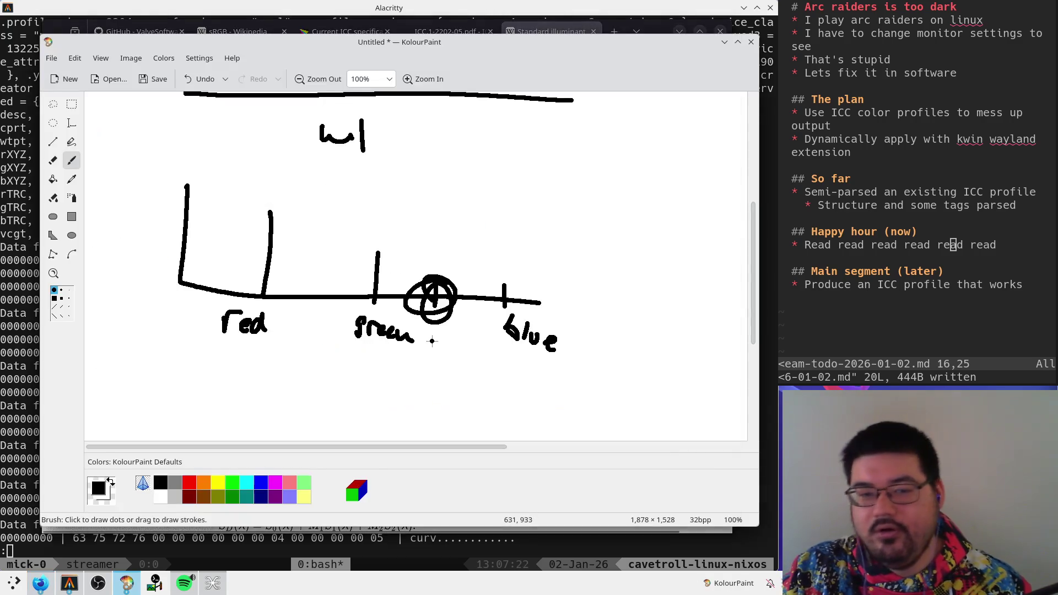
pyautogui.scroll(-5, 432, 341)
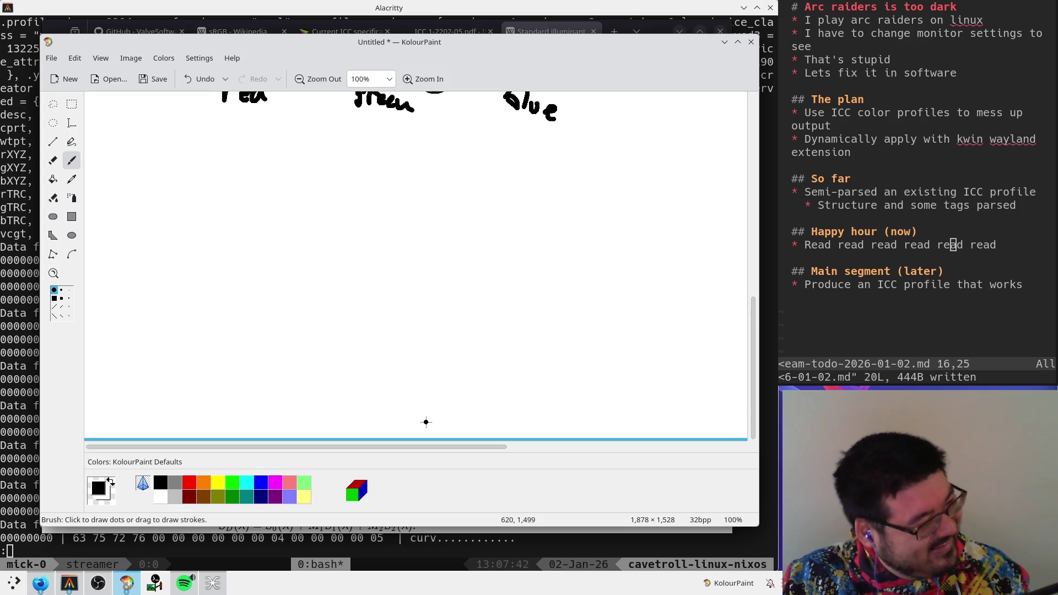
pyautogui.scroll(5, 426, 422)
# - Back in Firefox, search the web for 'ips display'
pyautogui.hotkey('alt', 'Tab')
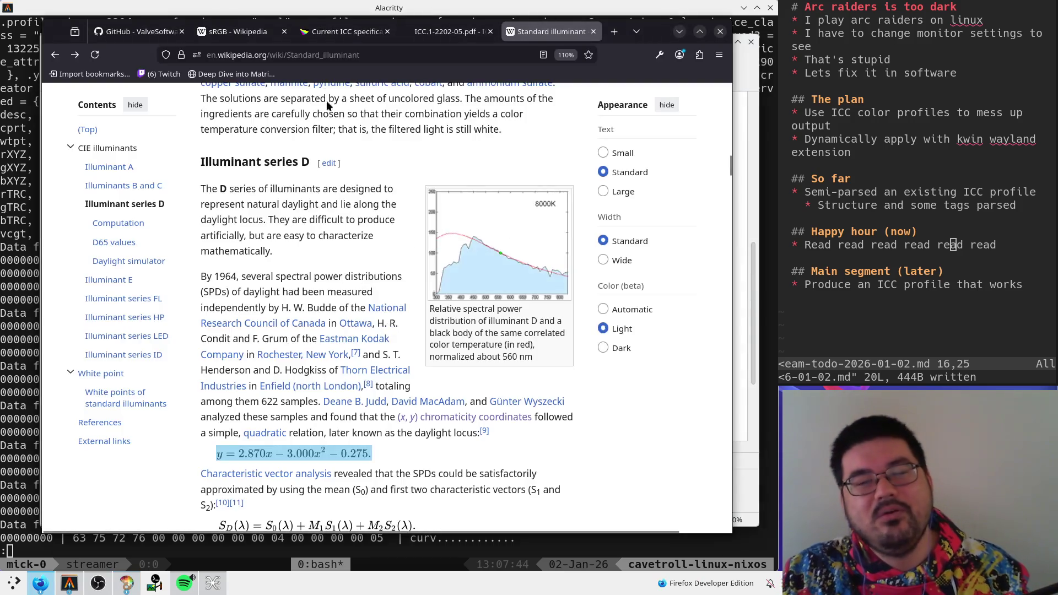
pyautogui.click(347, 55)
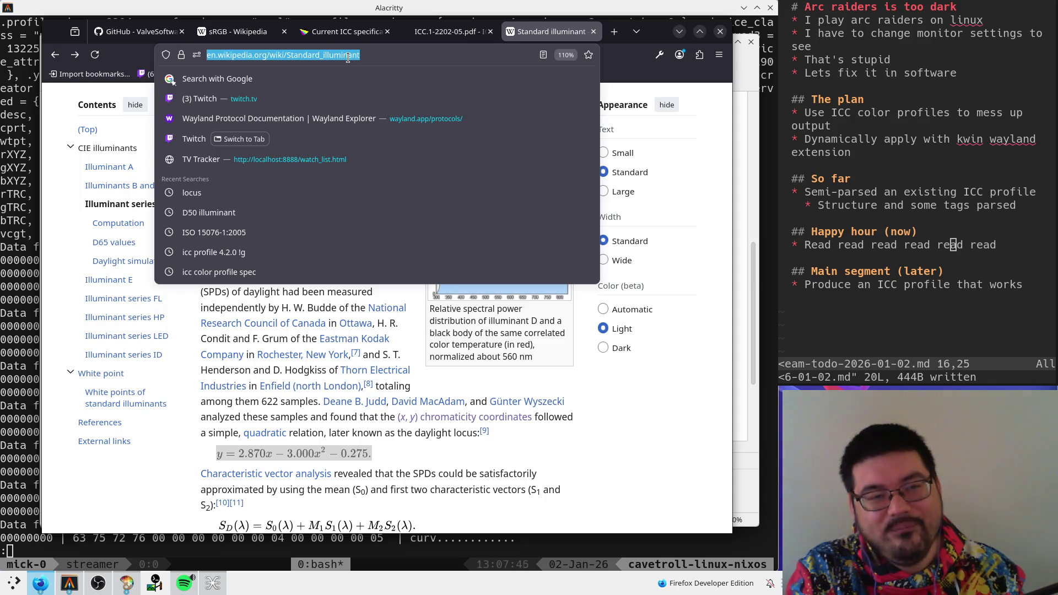
pyautogui.write('ips ')
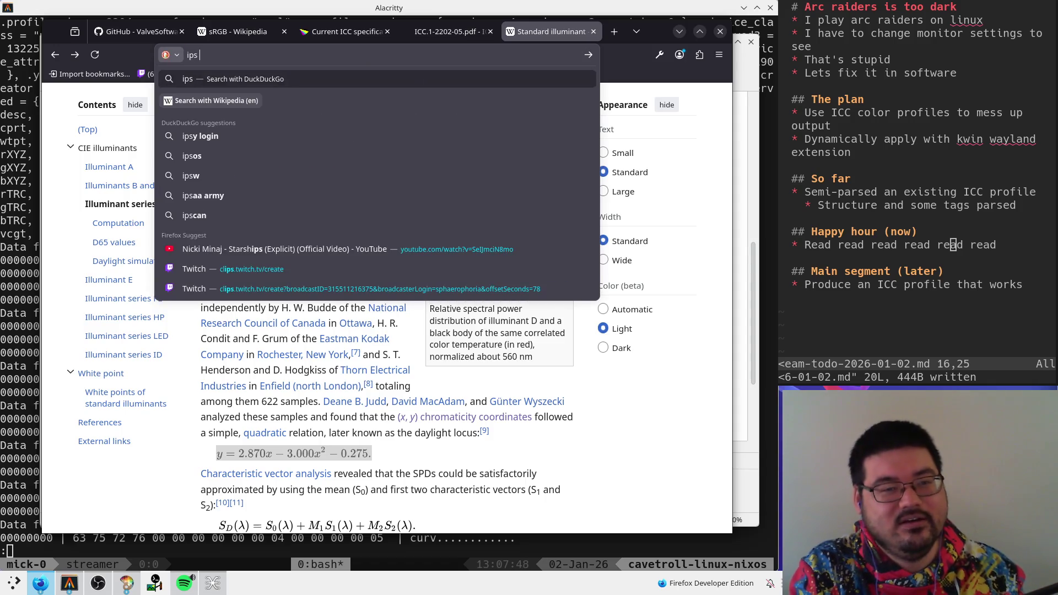
pyautogui.write('display')
pyautogui.press('Return')
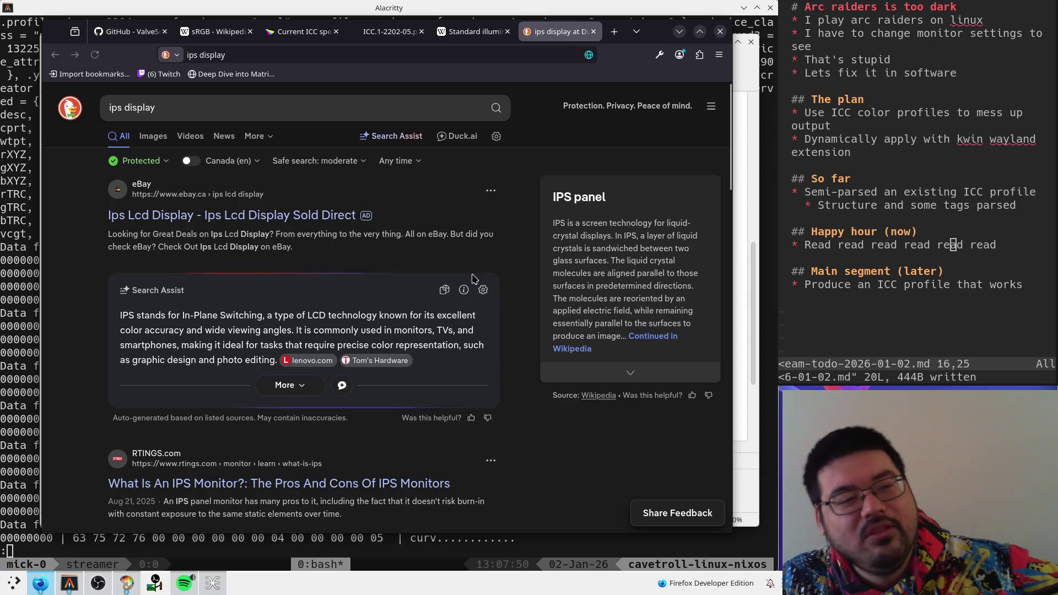
# - Open the RTINGS 'What Is An IPS Monitor?' result and scroll to its Tech Behind It section
pyautogui.scroll(-3, 472, 278)
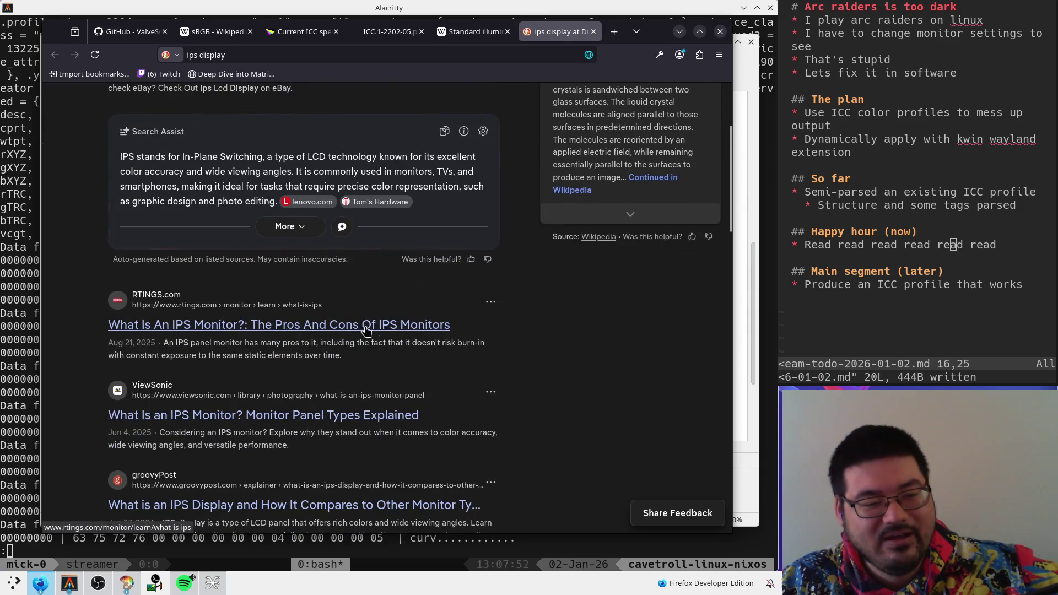
pyautogui.click(342, 329)
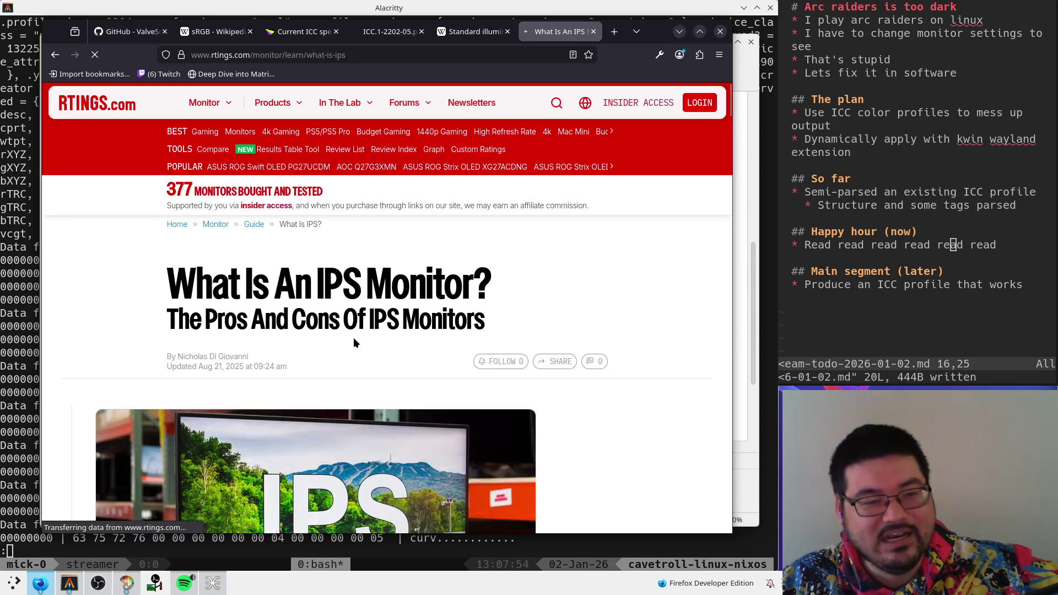
pyautogui.scroll(-10, 327, 239)
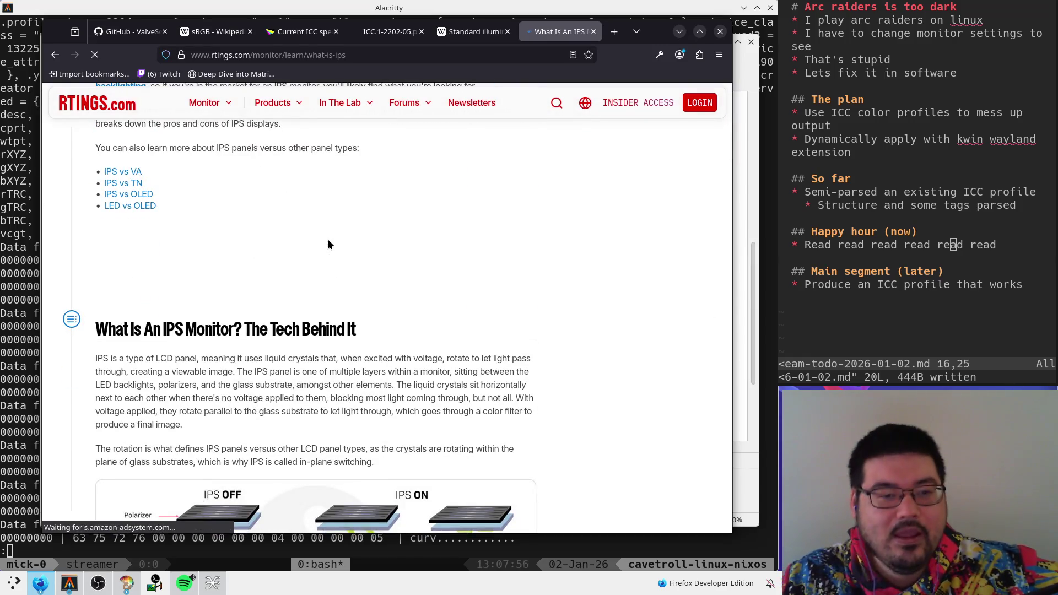
pyautogui.scroll(-4, 327, 239)
pyautogui.scroll(2, 279, 272)
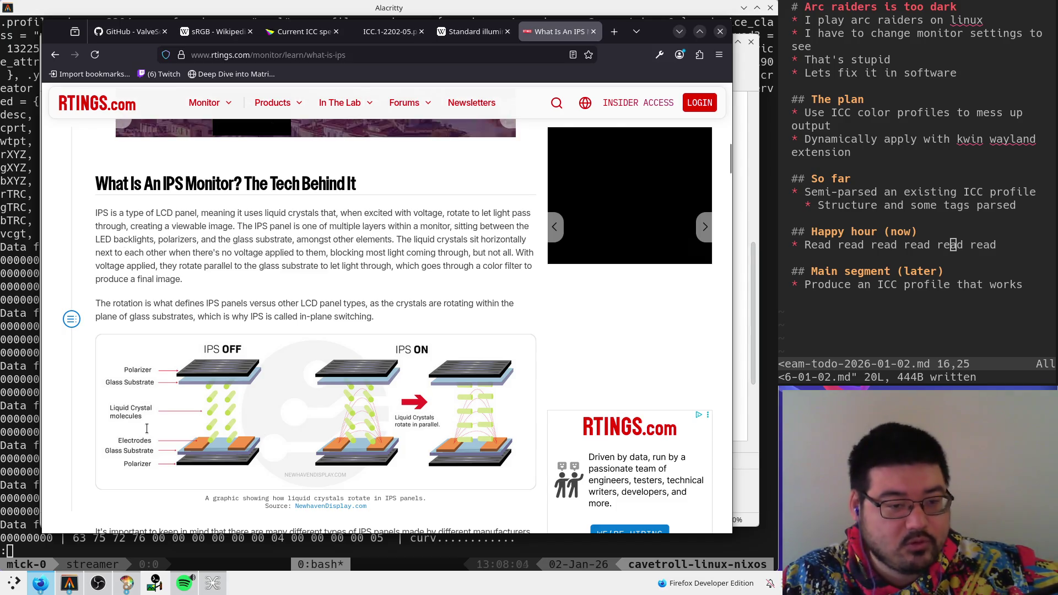
# - Open the full-size LG 34GP83A-B subpixel close-up, then bring KolourPaint forward and select its whole canvas
pyautogui.scroll(-6, 146, 428)
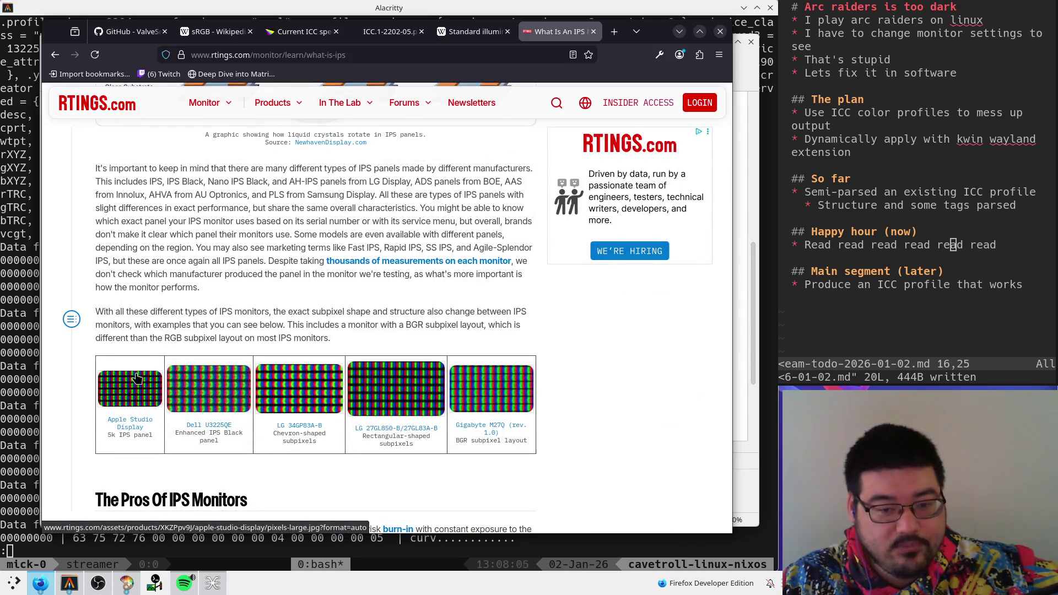
pyautogui.click(270, 381)
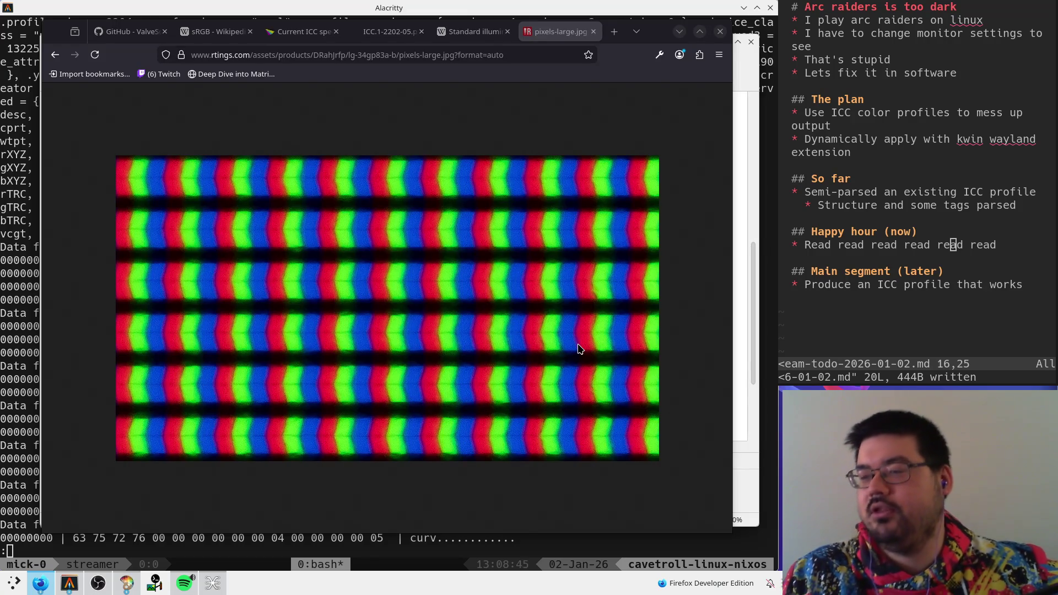
pyautogui.press('super')
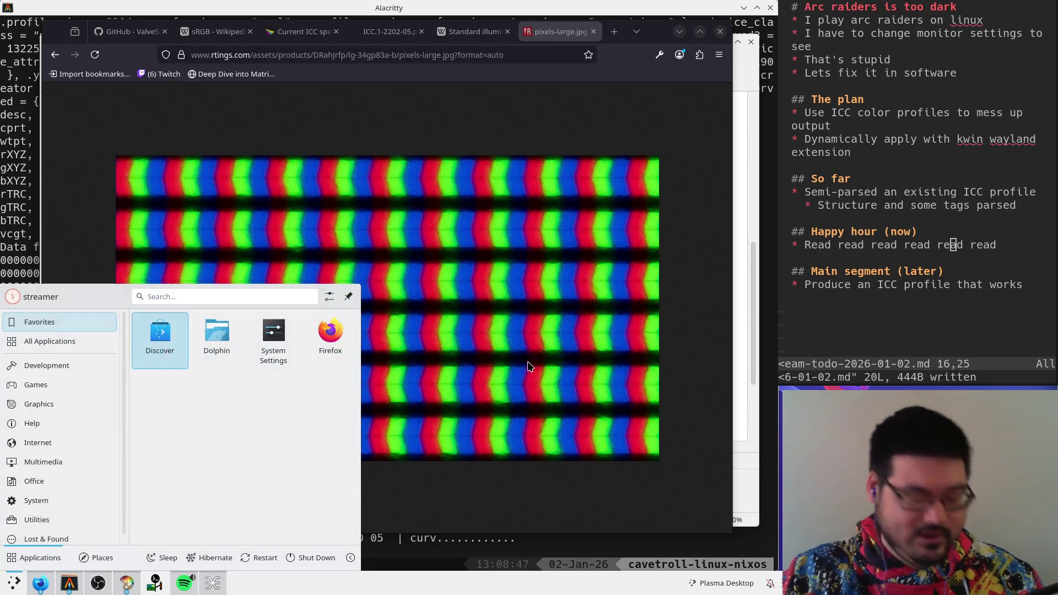
pyautogui.write('monitor')
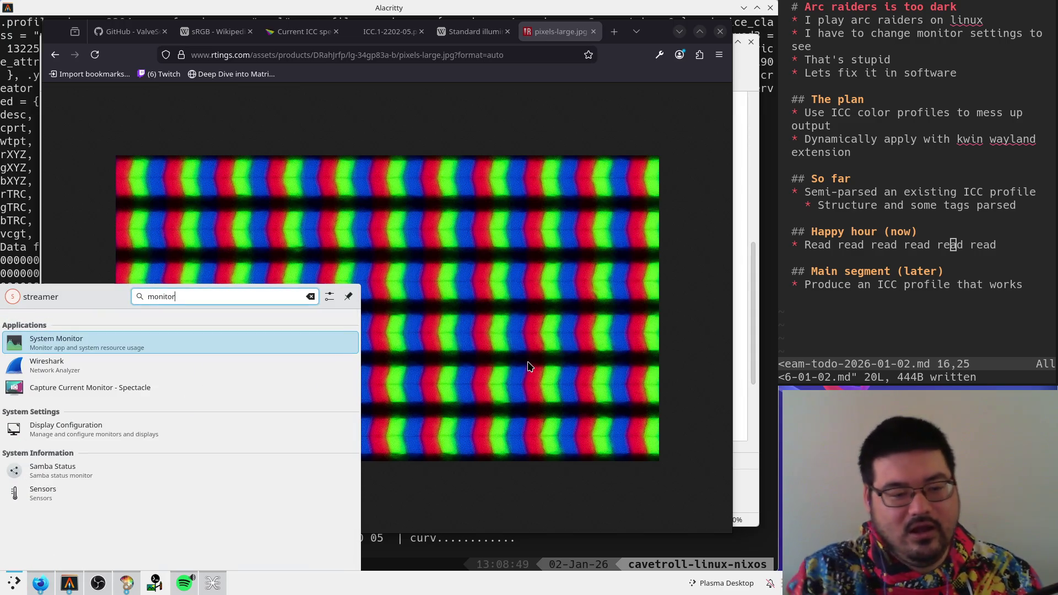
pyautogui.press('Escape')
pyautogui.click(126, 583)
pyautogui.hotkey('ctrl', 'a')
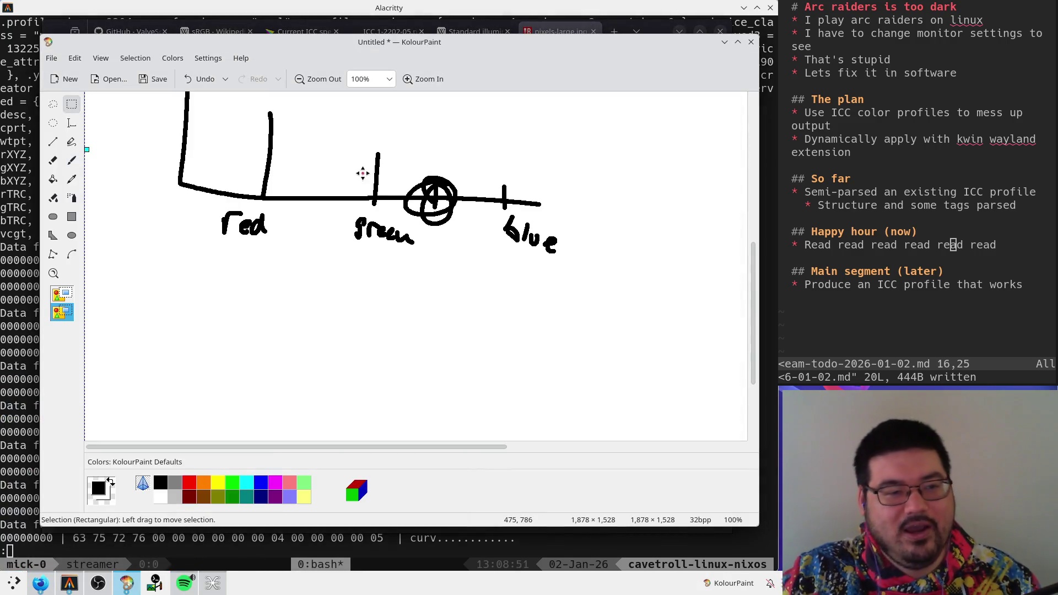
# - Delete the old chart and brush-sketch a box with an arrow labelled 1000, then switch KolourPaint windows
pyautogui.press('Delete')
pyautogui.press('b')
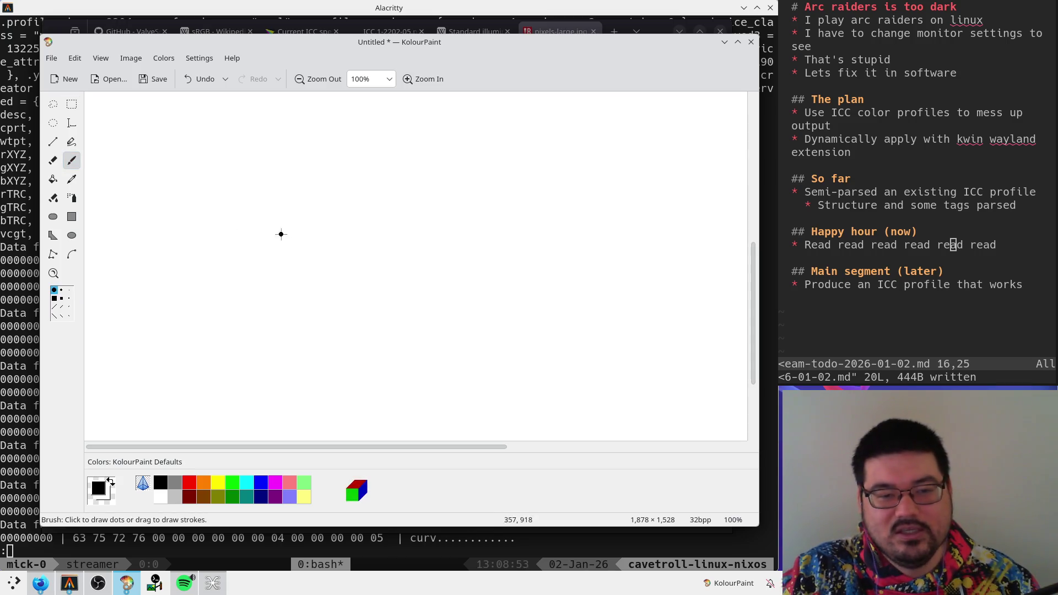
pyautogui.moveTo(278, 231)
pyautogui.mouseDown()
pyautogui.moveTo(269, 305)
pyautogui.moveTo(349, 238)
pyautogui.moveTo(270, 230)
pyautogui.moveTo(304, 270)
pyautogui.moveTo(331, 270)
pyautogui.moveTo(353, 288)
pyautogui.moveTo(369, 269)
pyautogui.moveTo(392, 286)
pyautogui.mouseUp()
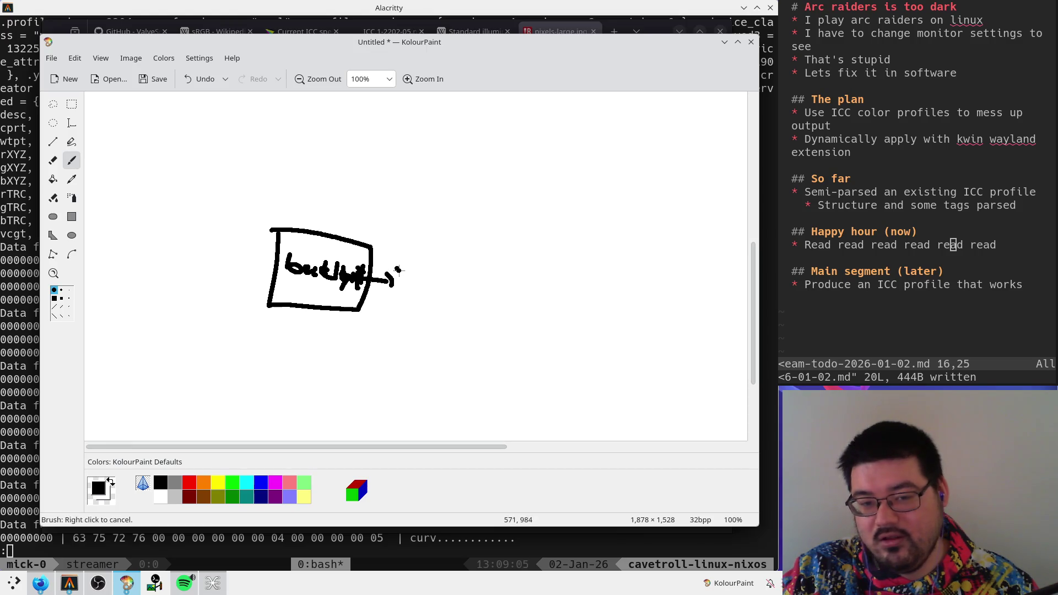
pyautogui.moveTo(402, 266)
pyautogui.mouseDown()
pyautogui.moveTo(401, 286)
pyautogui.moveTo(428, 271)
pyautogui.mouseUp()
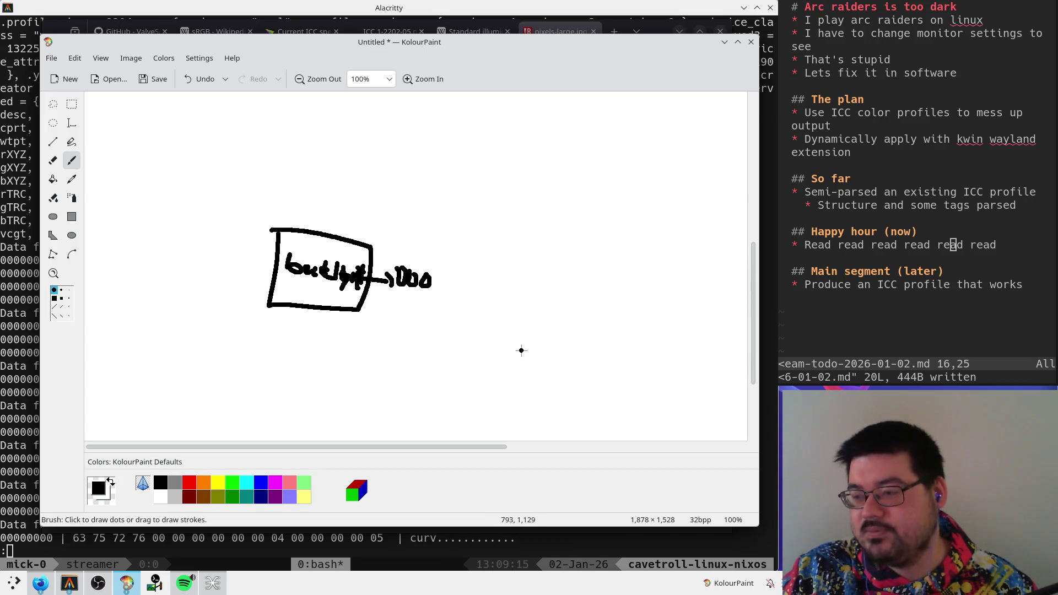
pyautogui.hotkey('alt', 'Tab')
pyautogui.hotkey('alt', 'Tab')
pyautogui.hotkey('alt', 'Tab')
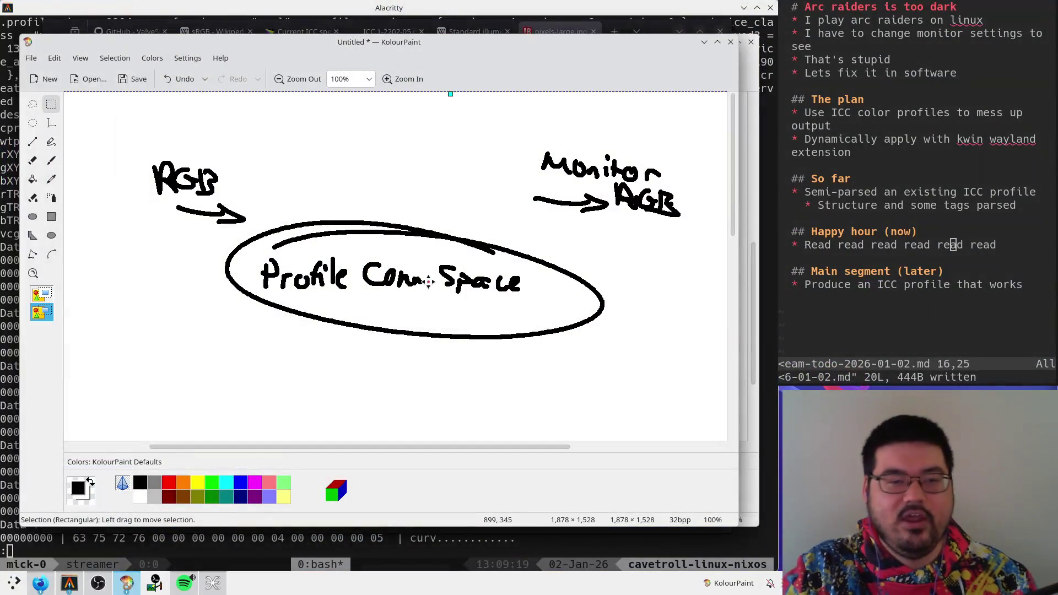
# - Wipe the canvas and brush-draw graph axes with narrow spikes rising from the baseline
pyautogui.hotkey('ctrl', 'z')
pyautogui.hotkey('ctrl', 'z')
pyautogui.hotkey('ctrl', 'z')
pyautogui.moveTo(208, 186); pyautogui.dragTo(452, 334)
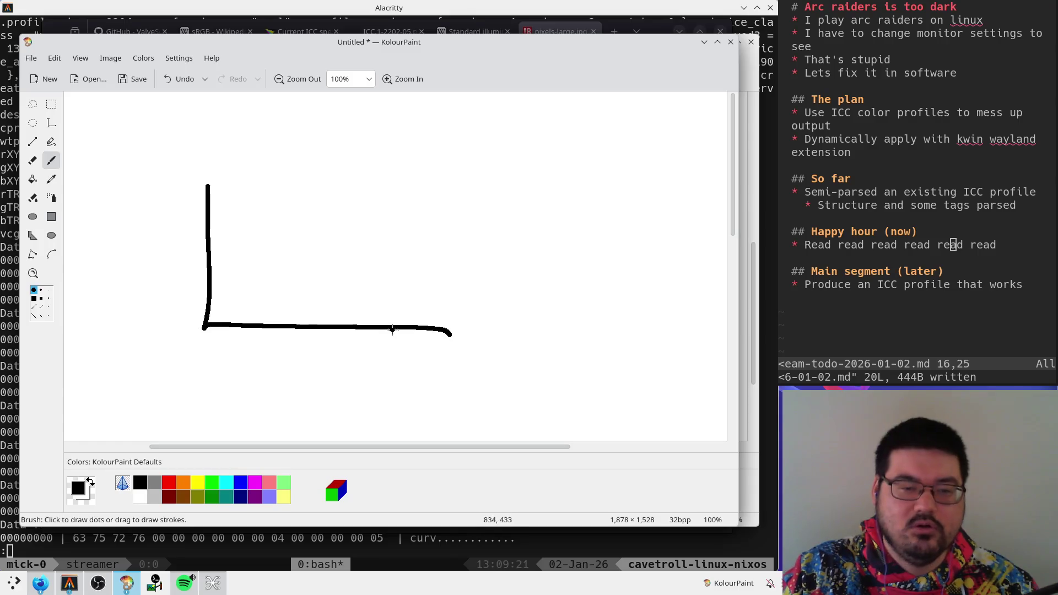
pyautogui.moveTo(260, 319); pyautogui.dragTo(257, 240)
pyautogui.moveTo(310, 318); pyautogui.dragTo(318, 278)
pyautogui.moveTo(353, 325); pyautogui.dragTo(367, 277)
pyautogui.scroll(-5, 308, 330)
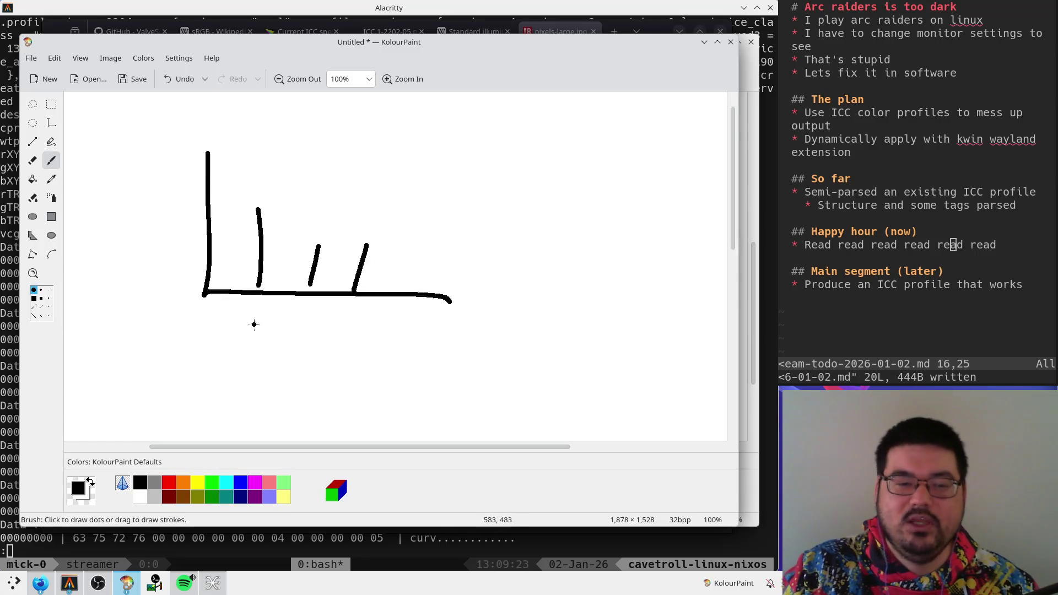
pyautogui.moveTo(209, 276); pyautogui.dragTo(402, 387)
pyautogui.moveTo(204, 370)
pyautogui.mouseDown()
pyautogui.moveTo(292, 379)
pyautogui.moveTo(325, 363)
pyautogui.moveTo(402, 388)
pyautogui.moveTo(350, 372)
pyautogui.moveTo(381, 381)
pyautogui.mouseUp()
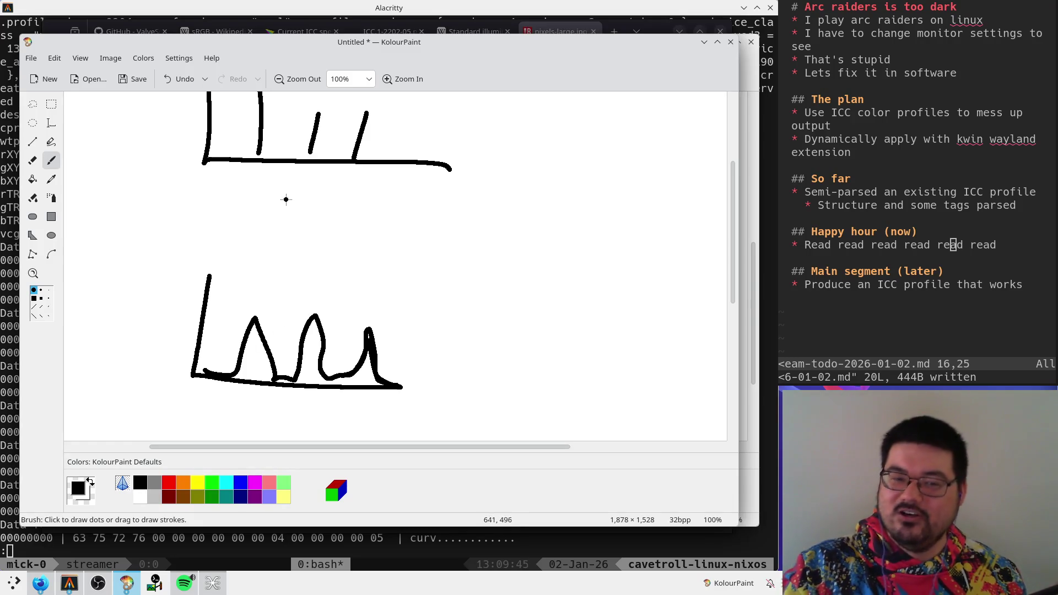
# - Circle the peaked graph and add labels below and inside the circle
pyautogui.moveTo(379, 267); pyautogui.dragTo(228, 230)
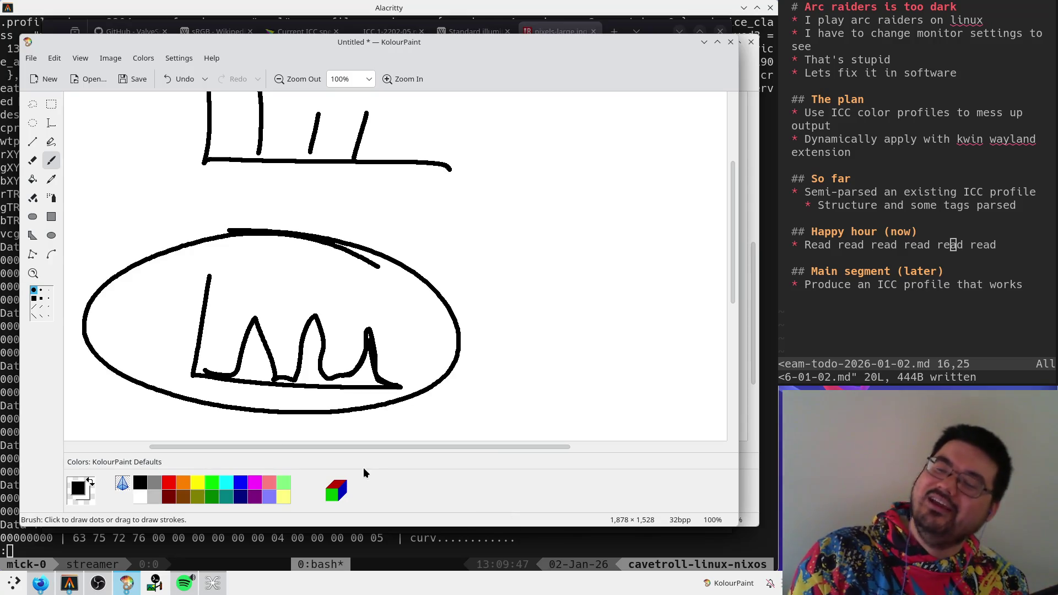
pyautogui.moveTo(223, 413); pyautogui.dragTo(257, 422)
pyautogui.moveTo(272, 411); pyautogui.dragTo(269, 437)
pyautogui.moveTo(127, 326)
pyautogui.mouseDown()
pyautogui.moveTo(128, 303)
pyautogui.moveTo(165, 322)
pyautogui.moveTo(172, 310)
pyautogui.mouseUp()
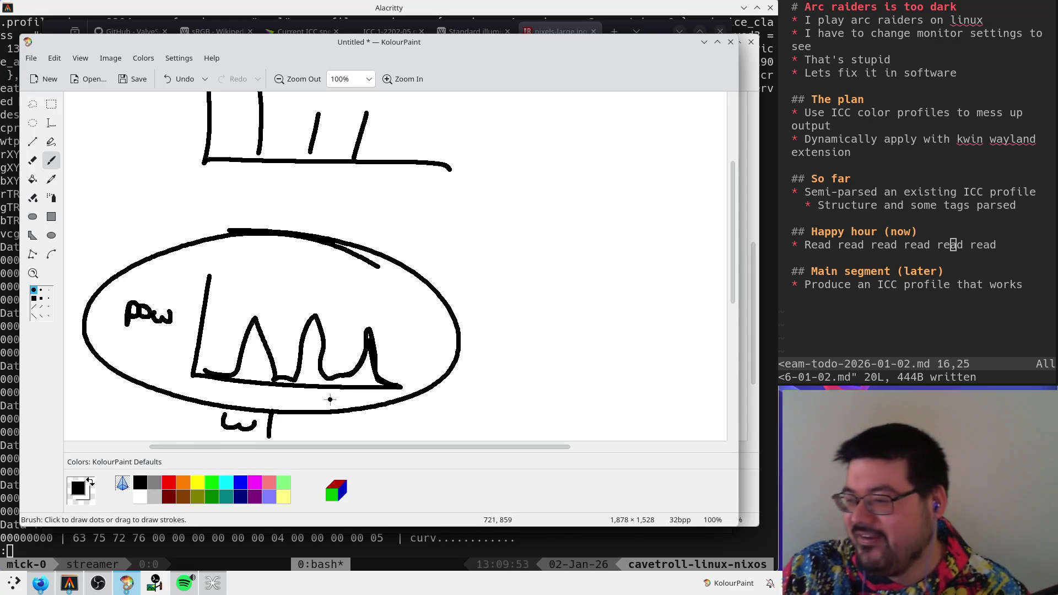
# - Draw a new set of axes lower down holding three overlapping humps
pyautogui.click(40, 583)
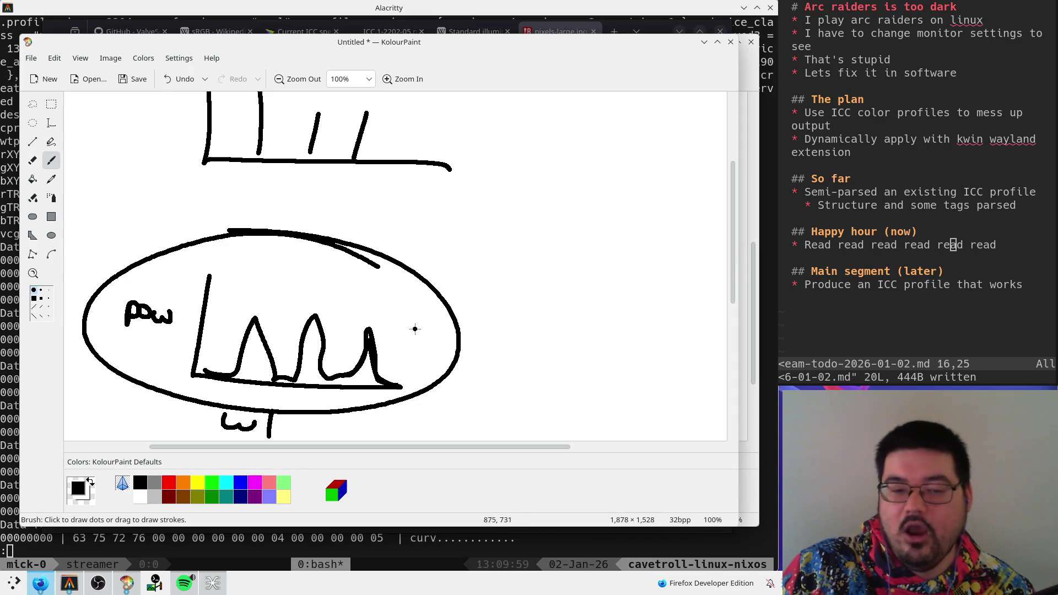
pyautogui.scroll(-5, 415, 328)
pyautogui.scroll(-5, 350, 247)
pyautogui.moveTo(187, 210)
pyautogui.mouseDown()
pyautogui.moveTo(184, 229)
pyautogui.moveTo(385, 329)
pyautogui.mouseUp()
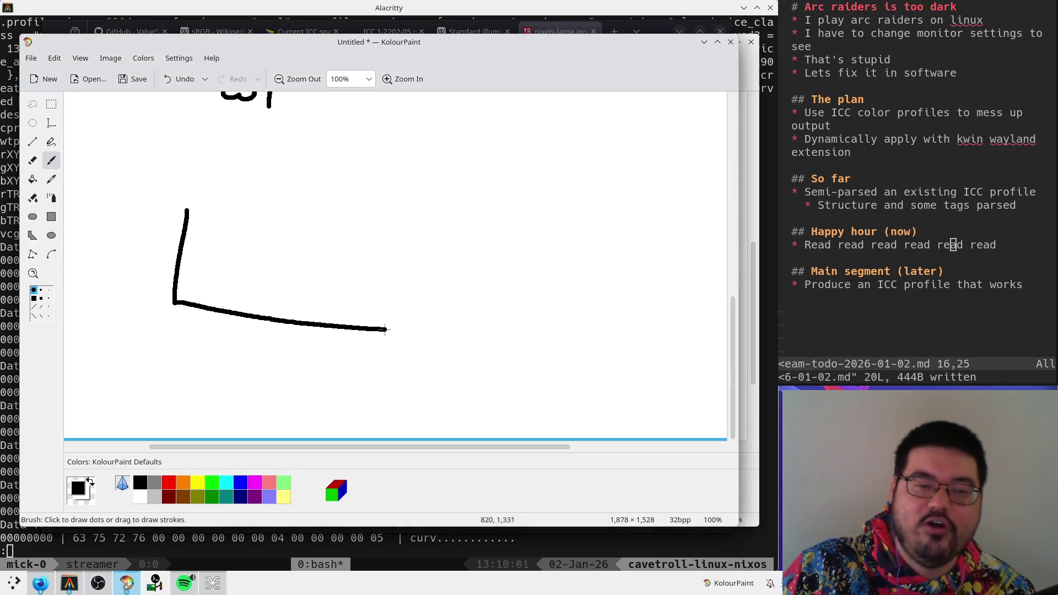
pyautogui.moveTo(180, 299)
pyautogui.mouseDown()
pyautogui.moveTo(265, 250)
pyautogui.moveTo(279, 315)
pyautogui.moveTo(331, 320)
pyautogui.mouseUp()
pyautogui.moveTo(245, 310)
pyautogui.mouseDown()
pyautogui.moveTo(310, 252)
pyautogui.moveTo(335, 314)
pyautogui.moveTo(358, 263)
pyautogui.moveTo(380, 321)
pyautogui.mouseUp()
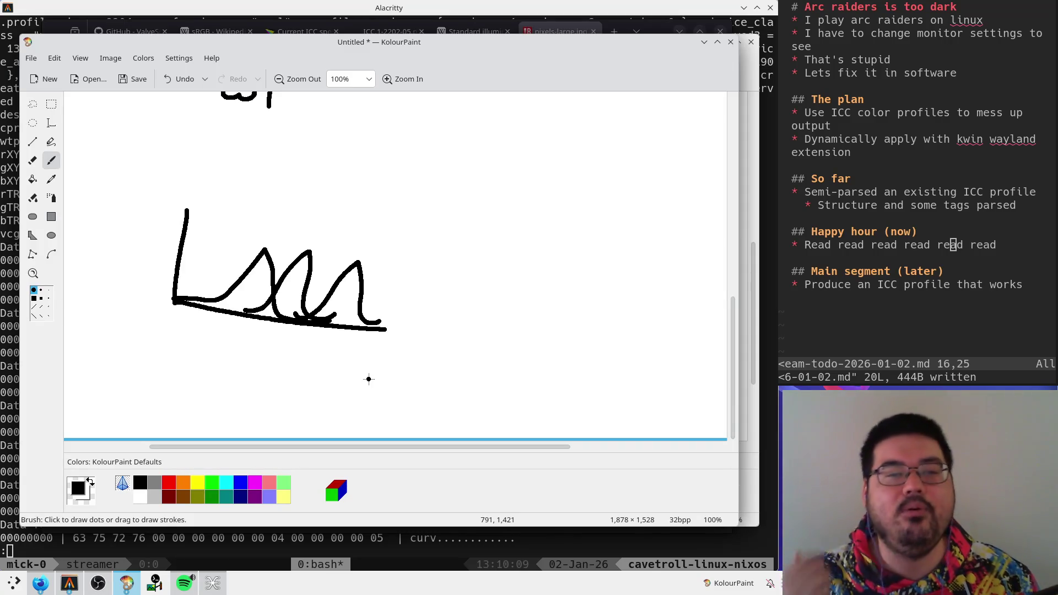
# - Bring Firefox forward on the Wikipedia Standard illuminant article tab
pyautogui.hotkey('alt', 'Tab')
pyautogui.hotkey('alt', 'Tab')
pyautogui.hotkey('alt', 'Tab')
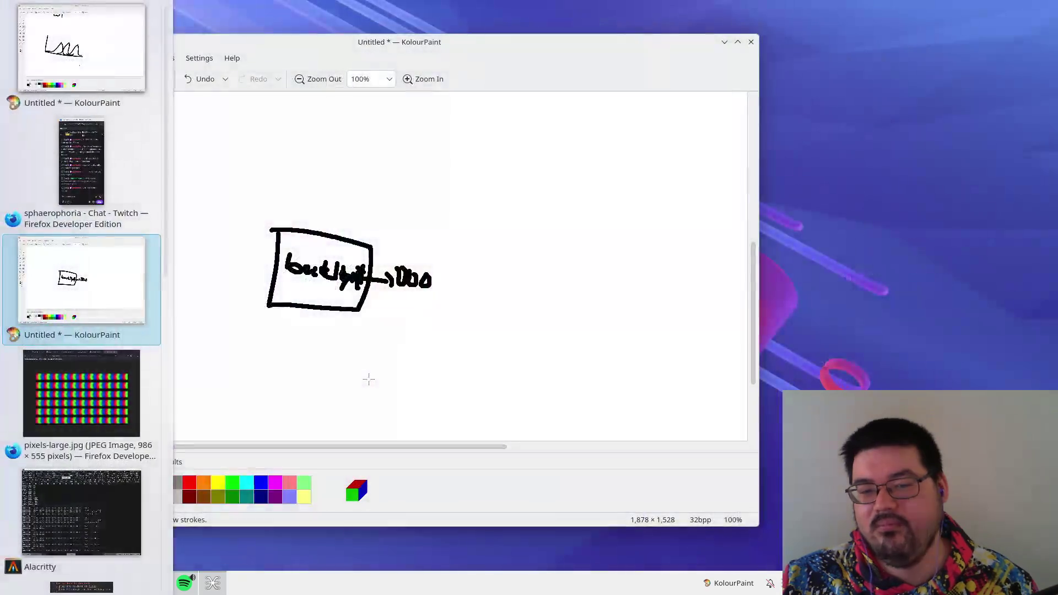
pyautogui.click(463, 32)
pyautogui.hotkey('ctrl', 'pageup')
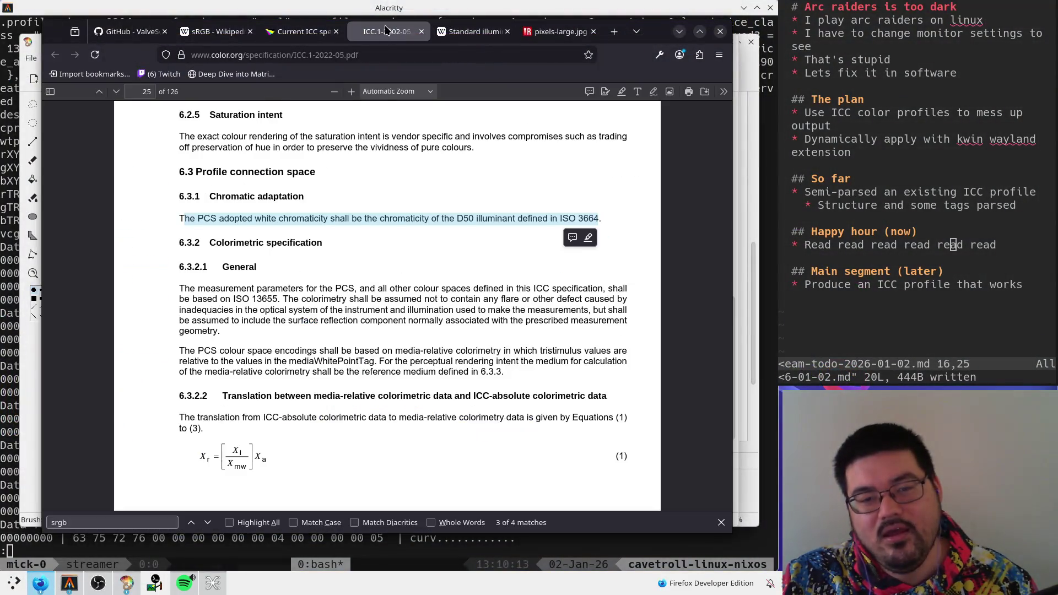
pyautogui.hotkey('ctrl', 'pagedown')
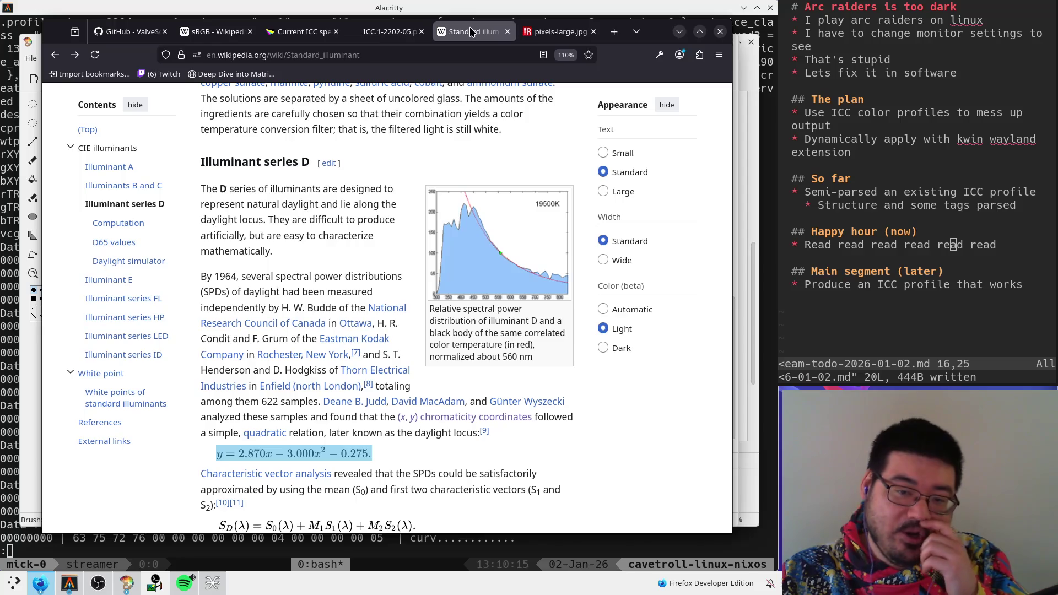
# - View the illuminant D spectral power chart enlarged, then close it and scroll to Illuminant A
pyautogui.click(500, 259)
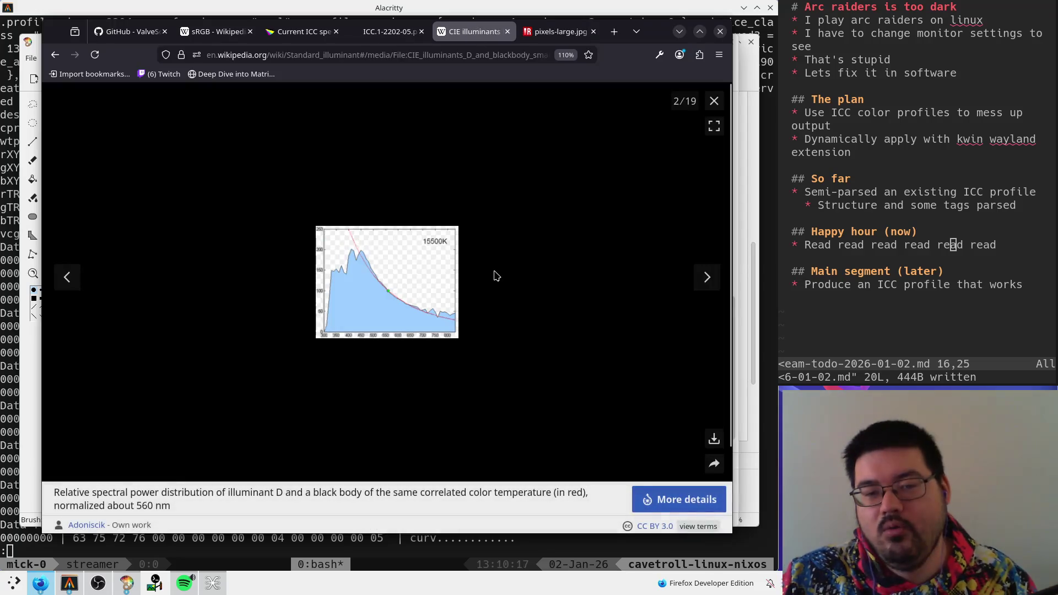
pyautogui.click(714, 101)
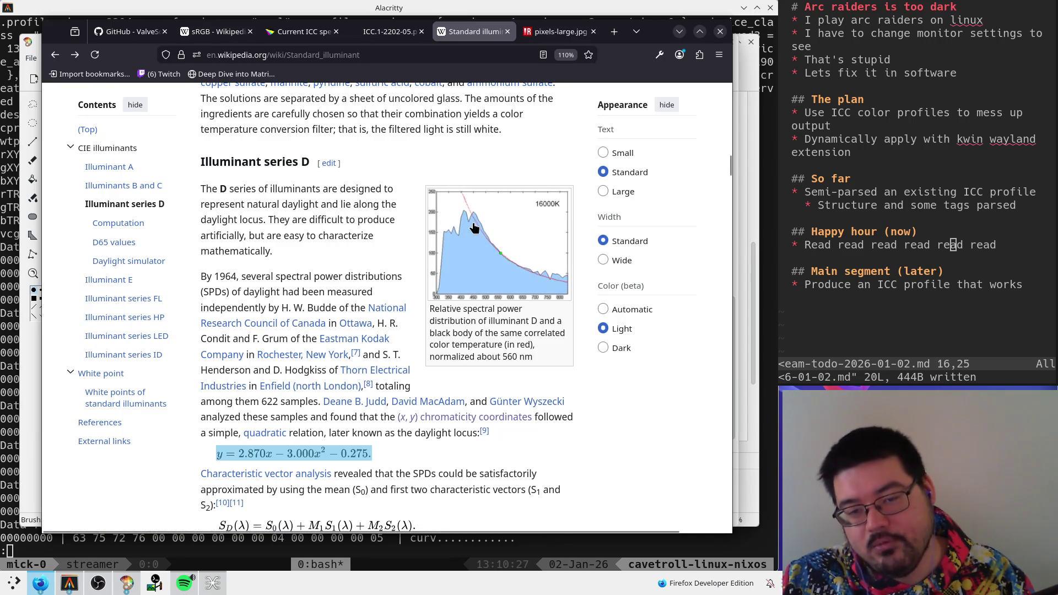
pyautogui.click(487, 257)
pyautogui.scroll(5, 488, 261)
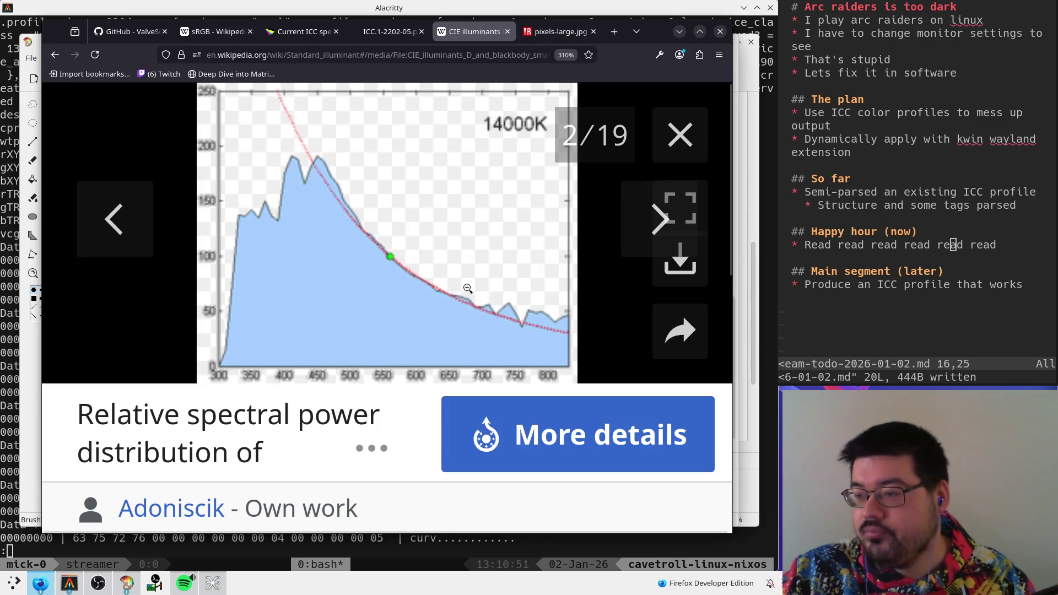
pyautogui.click(695, 117)
pyautogui.keyDown('ctrl'); pyautogui.scroll(-9, 497, 216); pyautogui.keyUp('ctrl')
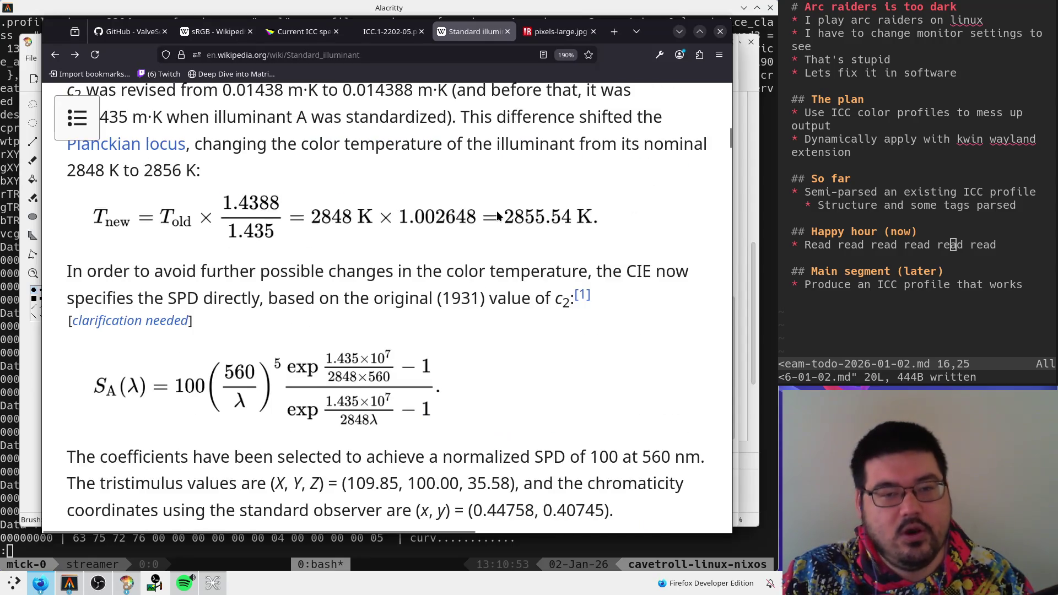
pyautogui.keyDown('ctrl'); pyautogui.scroll(-2, 497, 216); pyautogui.keyUp('ctrl')
# - In the ICC.1 PDF, read section 6.3.1 around the Chromatic adaptation text
pyautogui.click(388, 31)
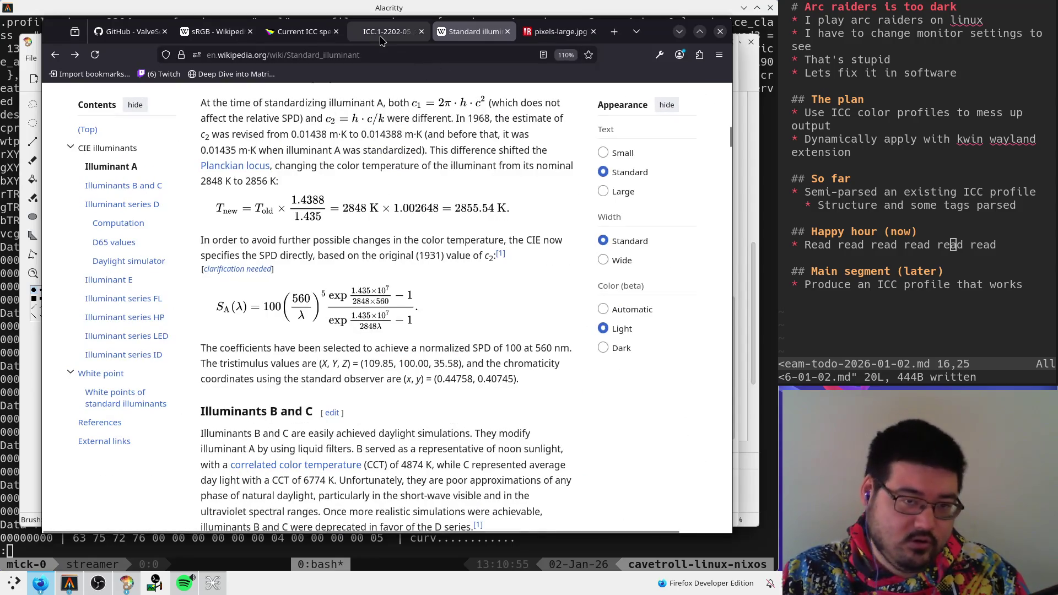
pyautogui.click(423, 310)
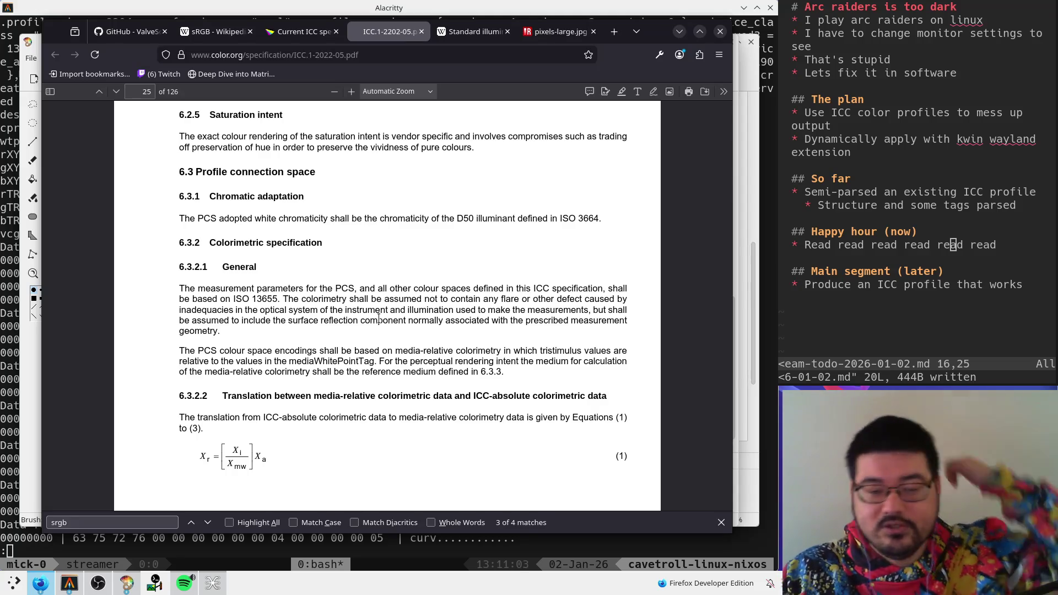
pyautogui.scroll(-6, 282, 297)
pyautogui.scroll(4, 282, 298)
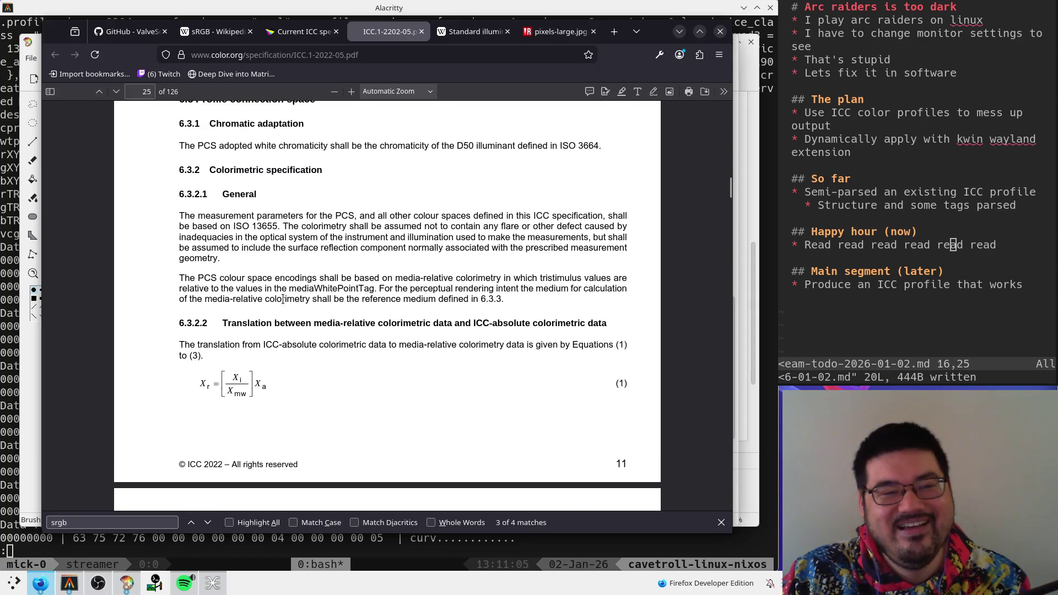
pyautogui.moveTo(182, 141); pyautogui.dragTo(324, 144)
pyautogui.click(327, 144)
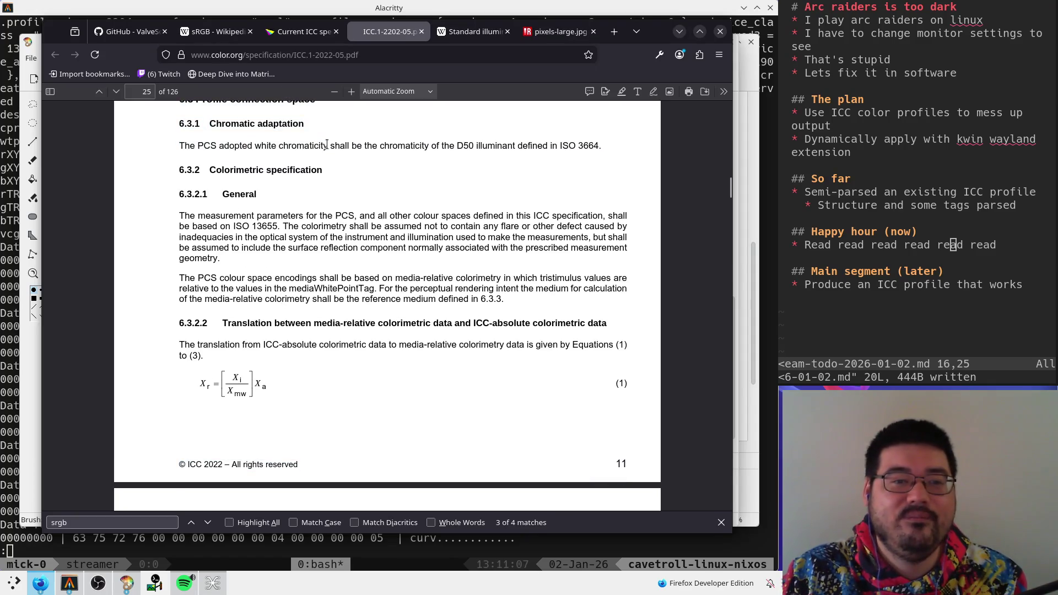
pyautogui.scroll(3, 300, 153)
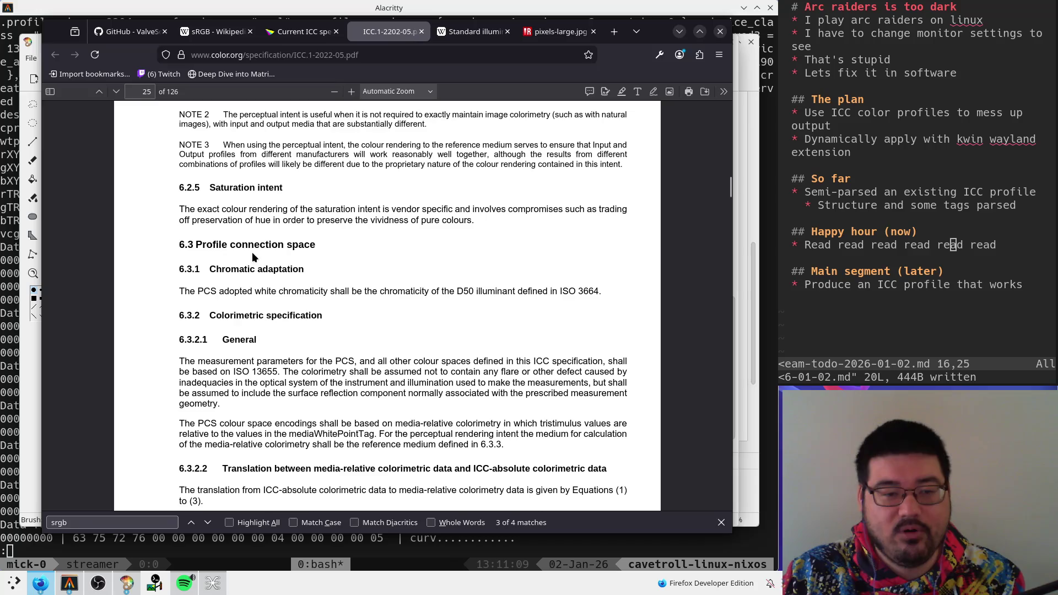
pyautogui.moveTo(323, 249); pyautogui.dragTo(339, 267)
pyautogui.click(339, 266)
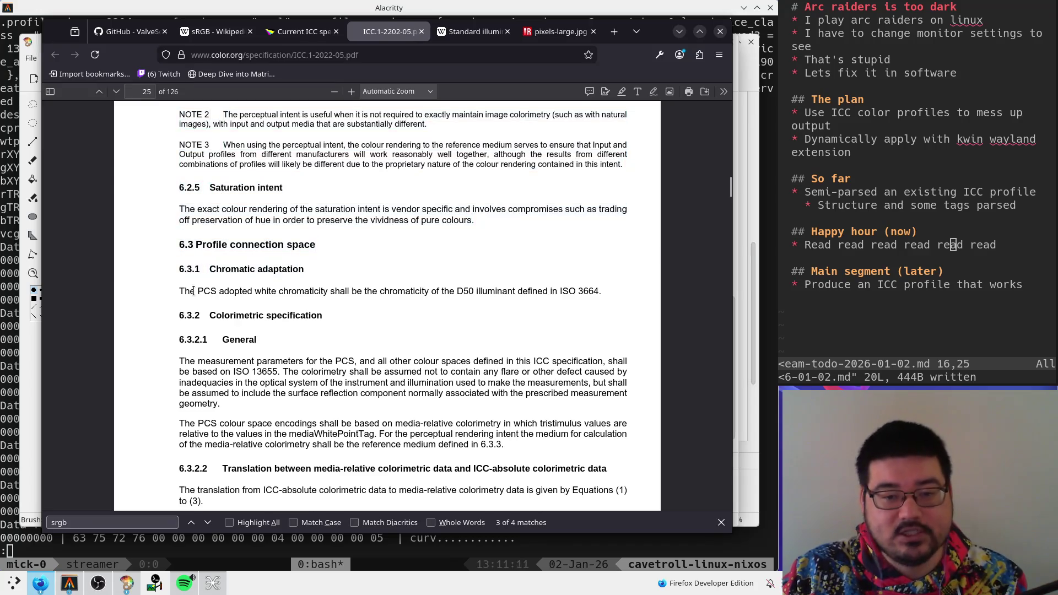
# - Highlight the D50 white chromaticity sentence, then reopen the Metamerism (color) article in a new tab
pyautogui.scroll(1, 188, 290)
pyautogui.scroll(-3, 188, 290)
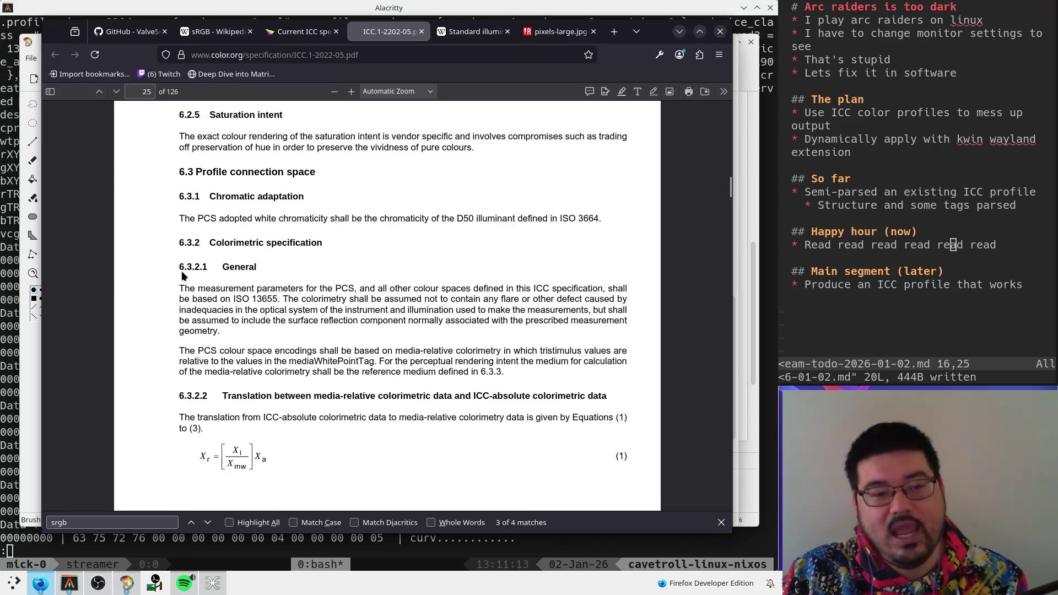
pyautogui.moveTo(180, 228); pyautogui.dragTo(620, 217)
pyautogui.click(184, 218)
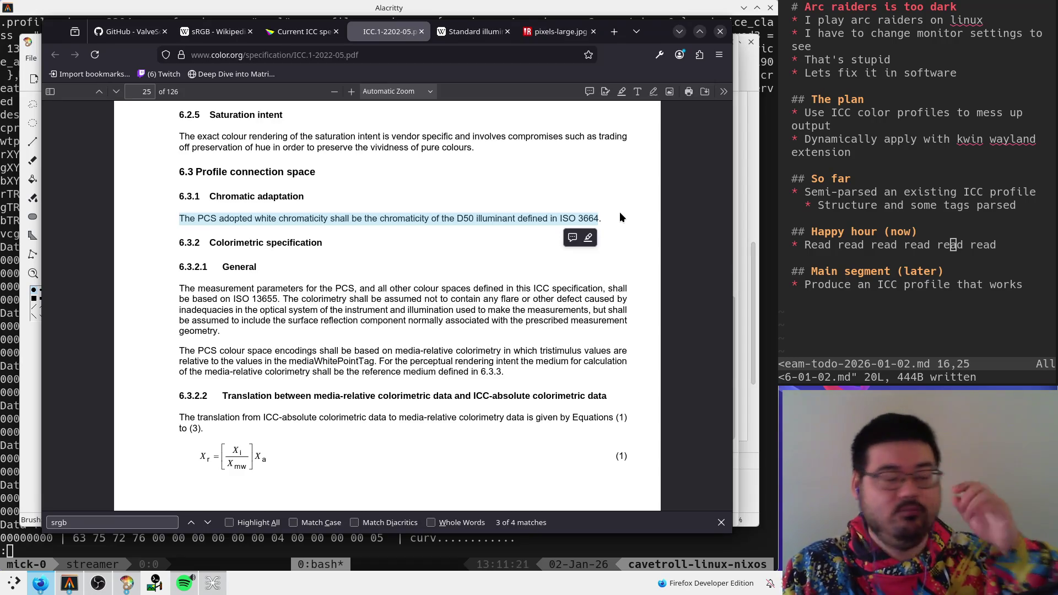
pyautogui.click(454, 211)
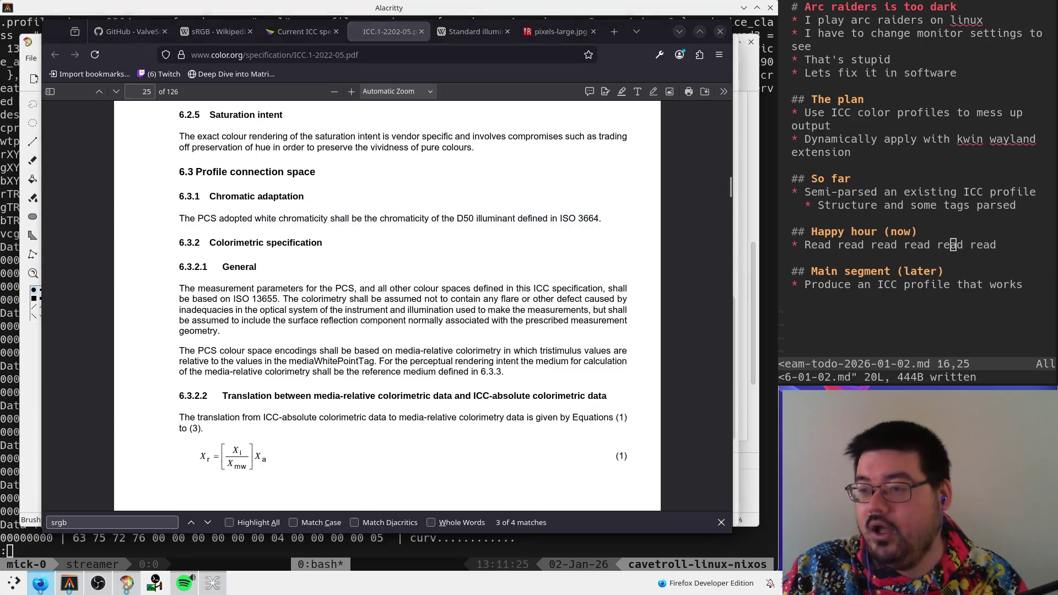
pyautogui.hotkey('ctrl', 'shift', 't')
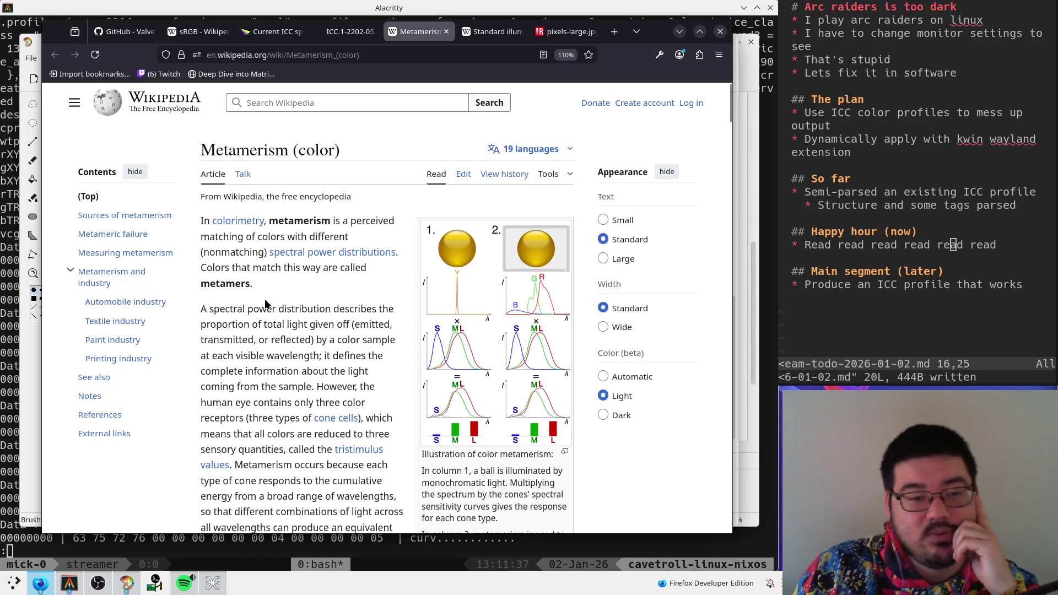
pyautogui.scroll(-3, 258, 337)
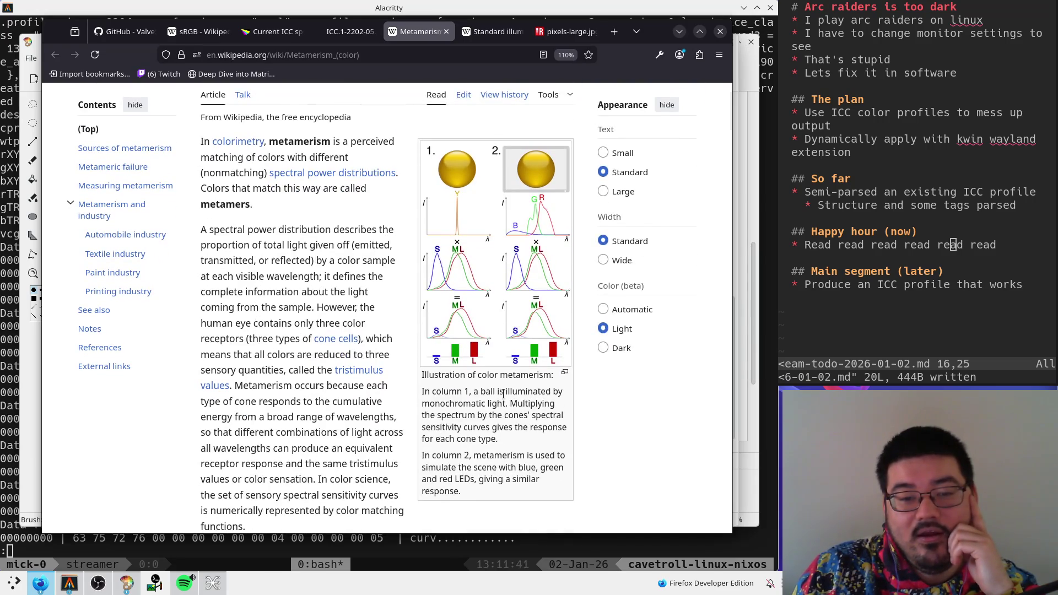
pyautogui.click(483, 334)
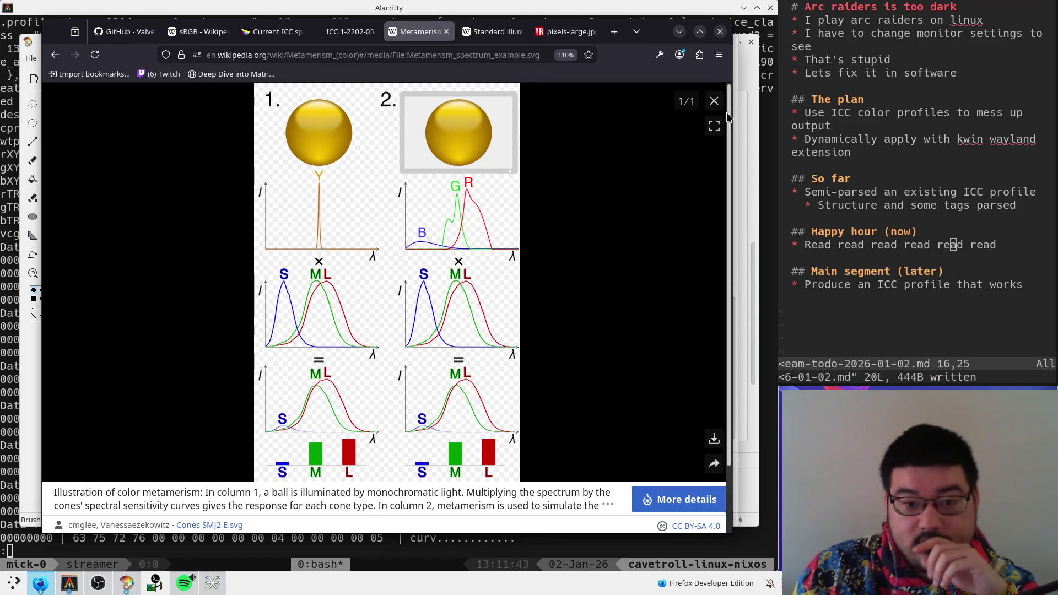
pyautogui.press('Escape')
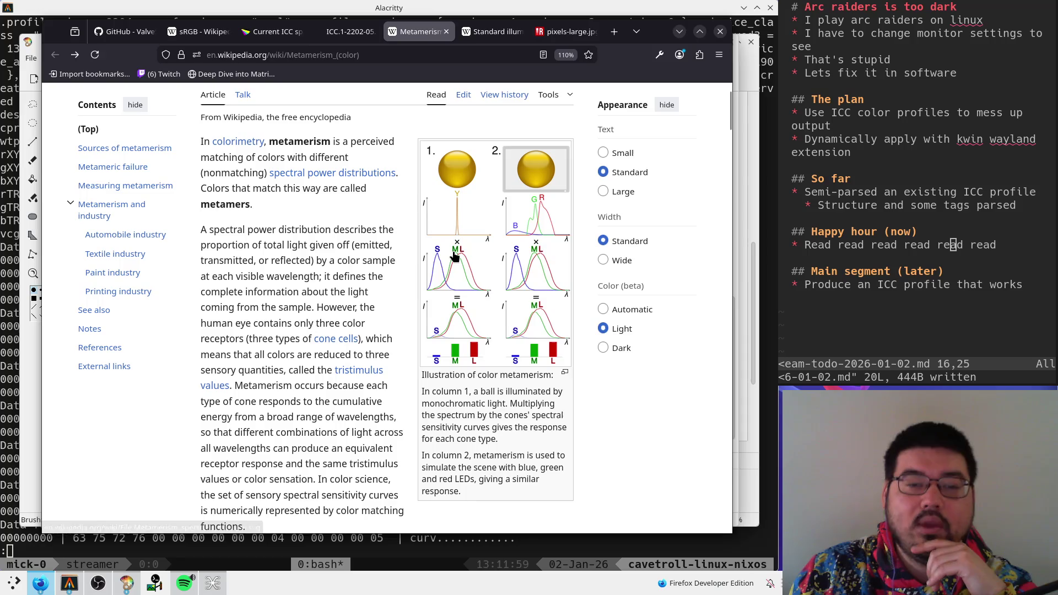
# - Enlarge the metamerism spectrum illustration in Wikipedia's media viewer to read its caption
pyautogui.click(451, 227)
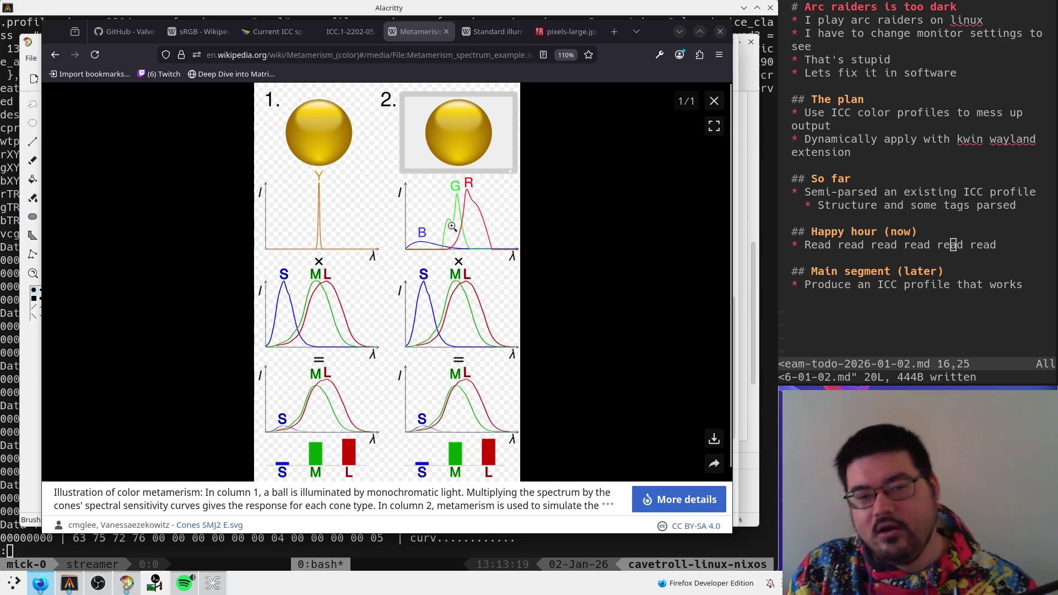
# - Open the metamerism figure as a standalone image in a new tab
pyautogui.hotkey('ctrl', '+')
pyautogui.hotkey('ctrl', '+')
pyautogui.hotkey('ctrl', '+')
pyautogui.hotkey('ctrl', '0')
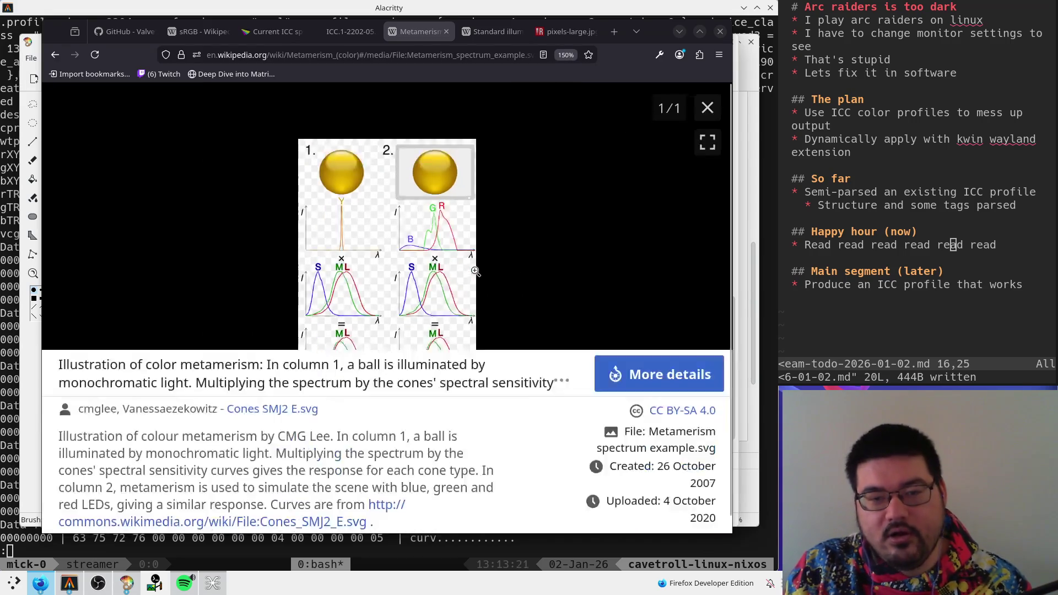
pyautogui.rightClick(407, 243)
pyautogui.click(451, 248)
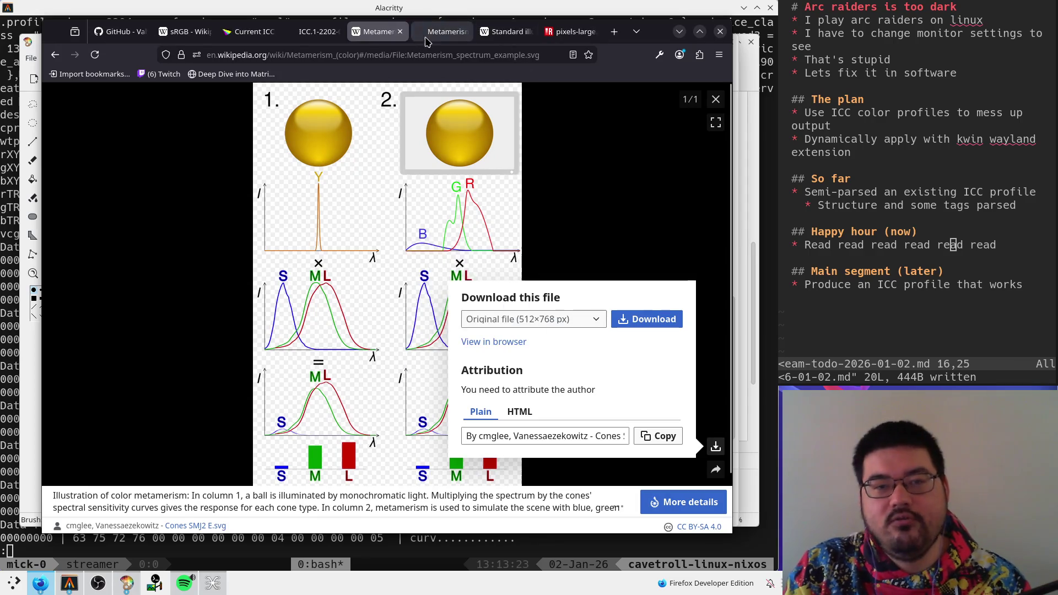
# - Inspect Metamerism_spectrum_example.svg in its tab, fit it to the window, then return to the article
pyautogui.hotkey('ctrl', 'Tab')
pyautogui.scroll(-6, 509, 286)
pyautogui.scroll(4, 465, 282)
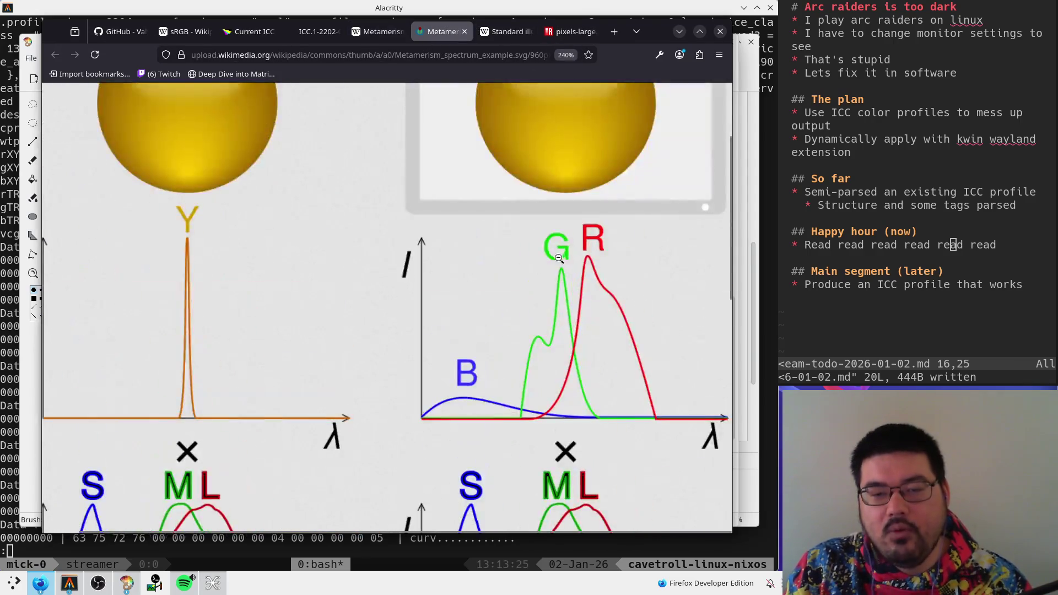
pyautogui.scroll(-3, 496, 275)
pyautogui.scroll(3, 581, 261)
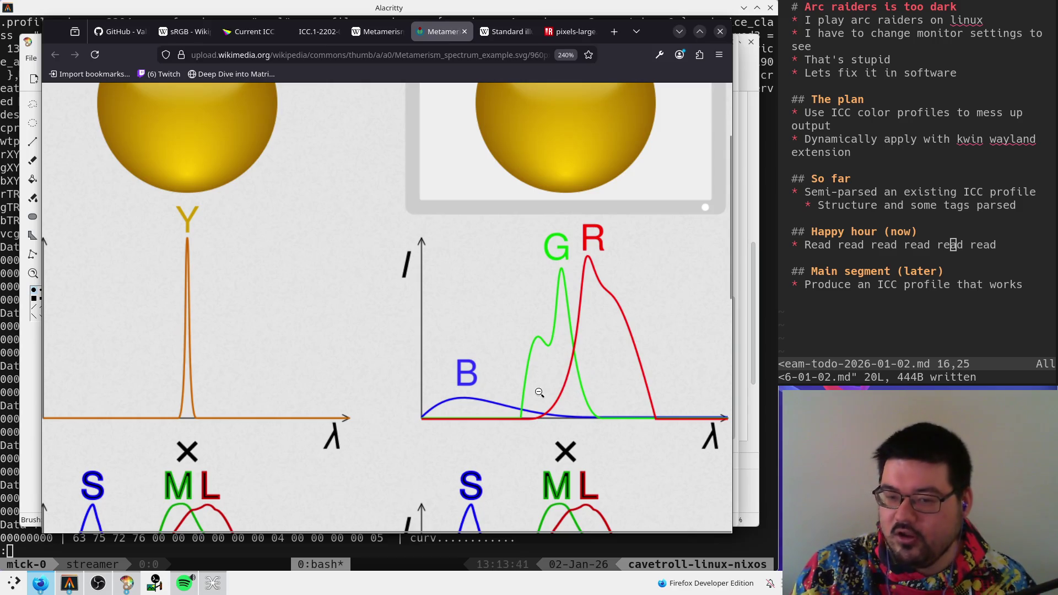
pyautogui.scroll(-5, 526, 414)
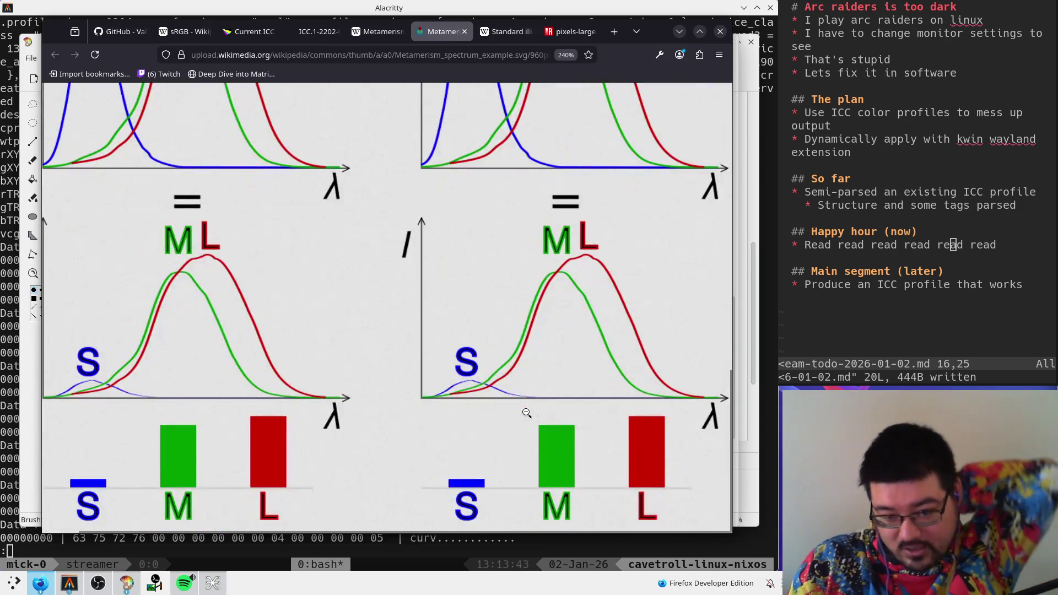
pyautogui.scroll(7, 526, 413)
pyautogui.click(565, 272)
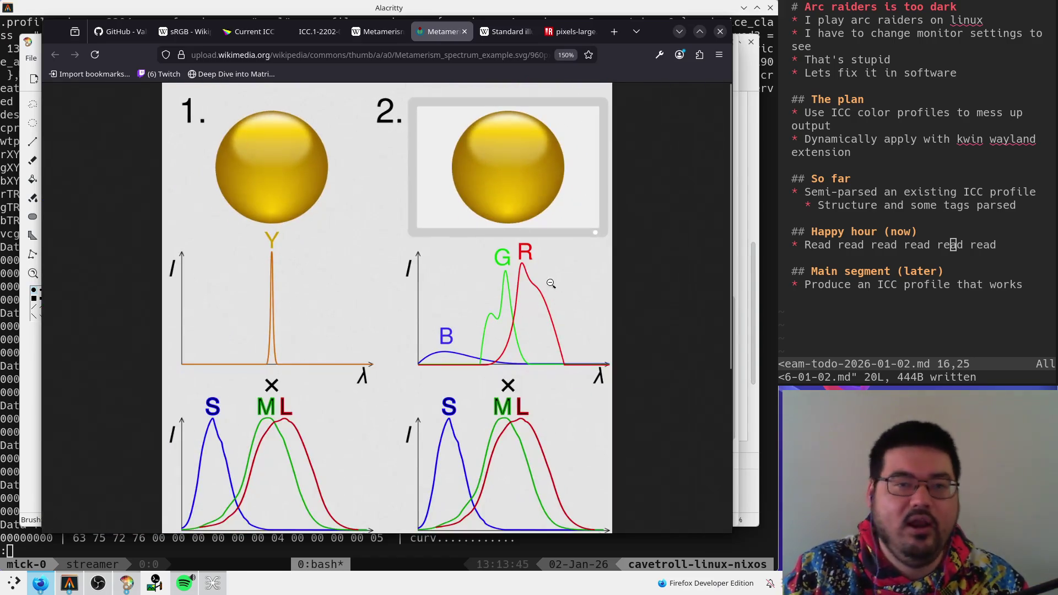
pyautogui.click(388, 32)
# - Close the media viewer, briefly re-enlarge the metamerism figure, and return to the ICC.1-2022-05 PDF at section 6.3
pyautogui.click(711, 104)
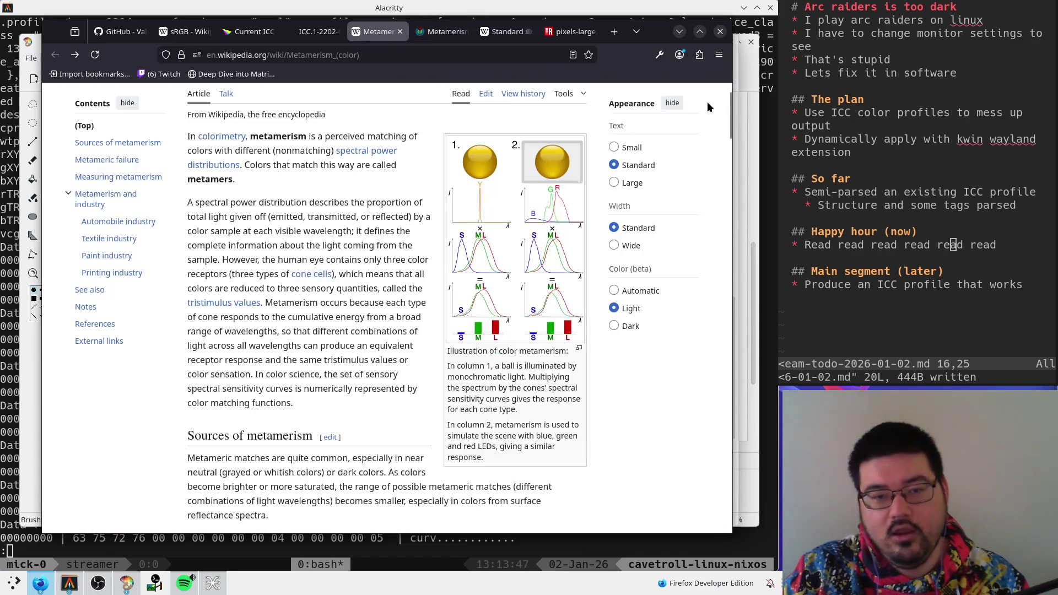
pyautogui.scroll(-5, 241, 304)
pyautogui.scroll(5, 388, 282)
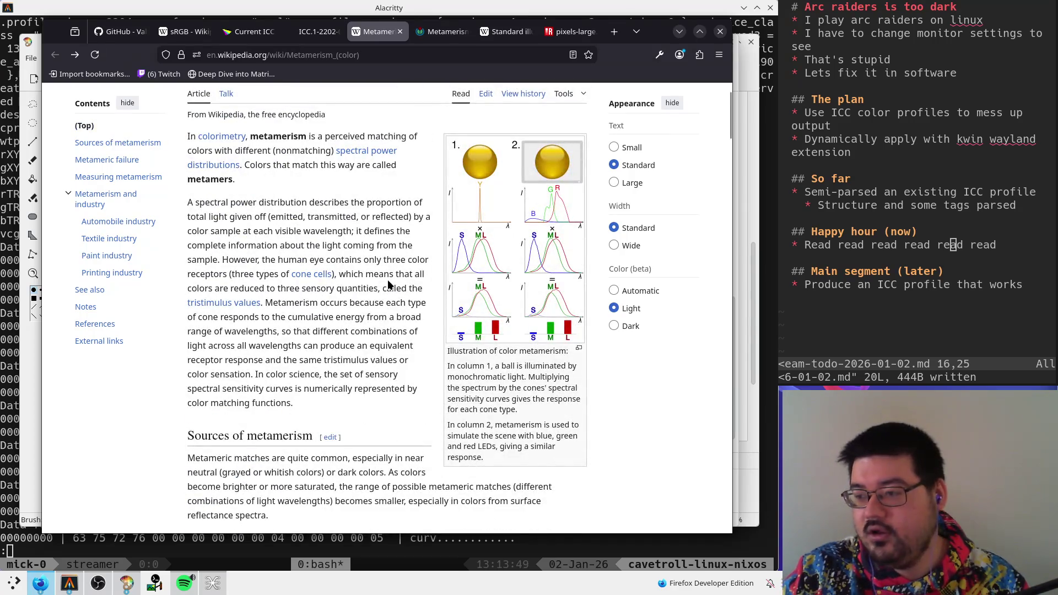
pyautogui.scroll(3, 388, 279)
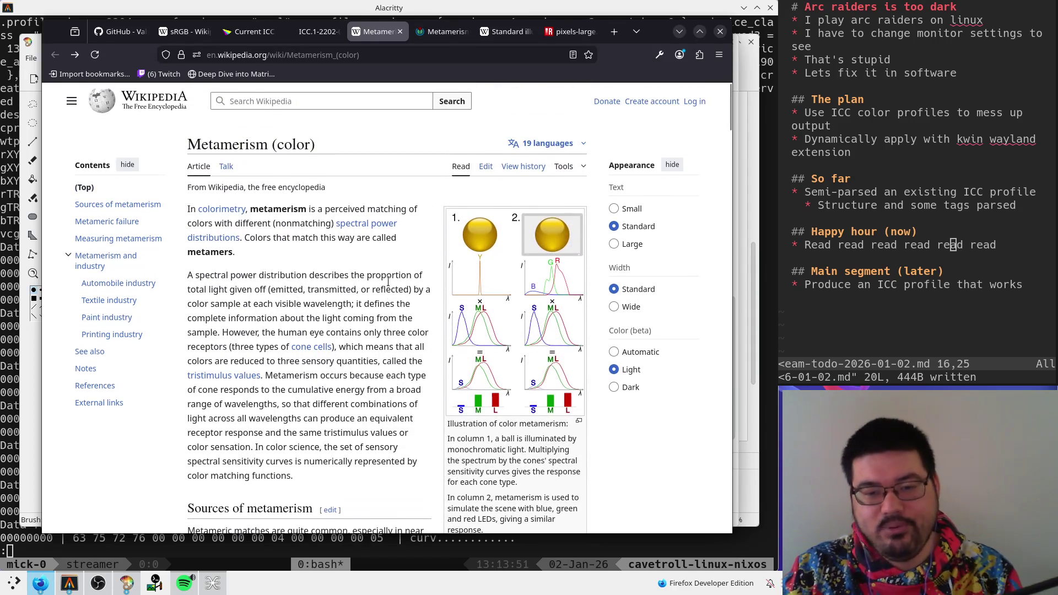
pyautogui.click(314, 35)
pyautogui.click(385, 32)
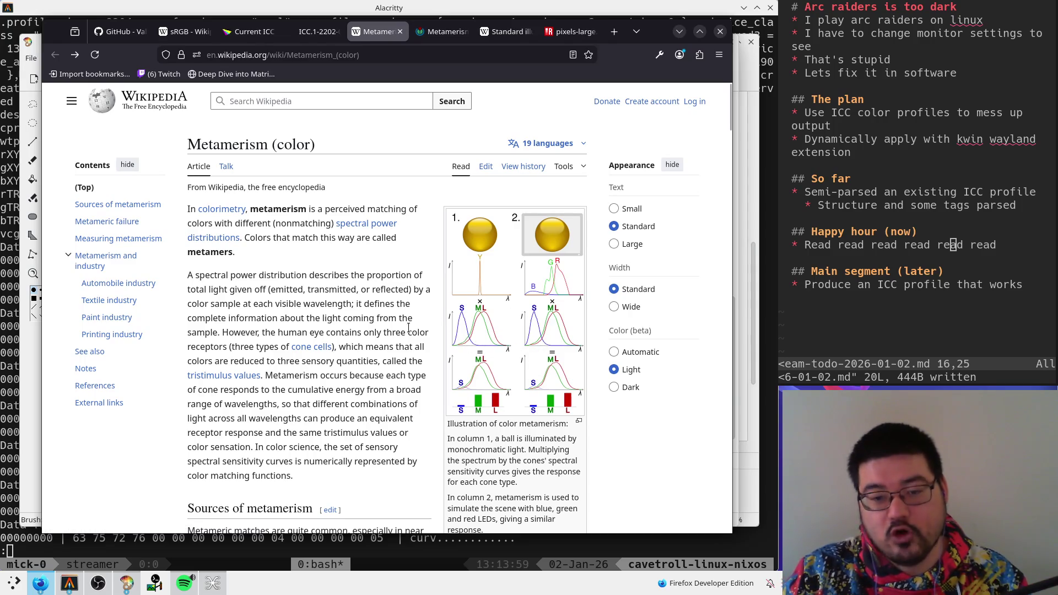
pyautogui.click(534, 305)
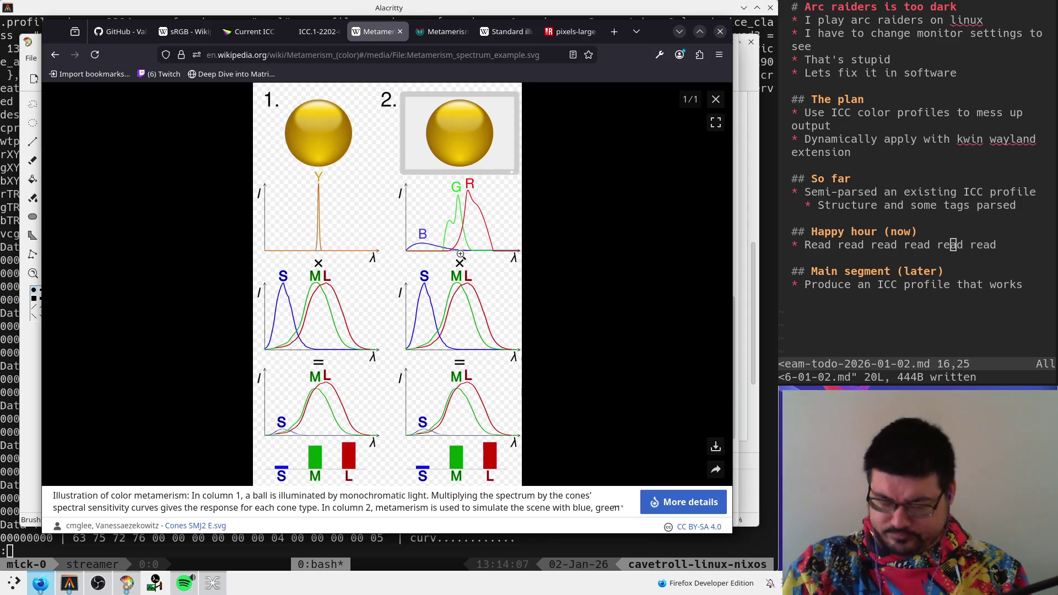
pyautogui.click(315, 31)
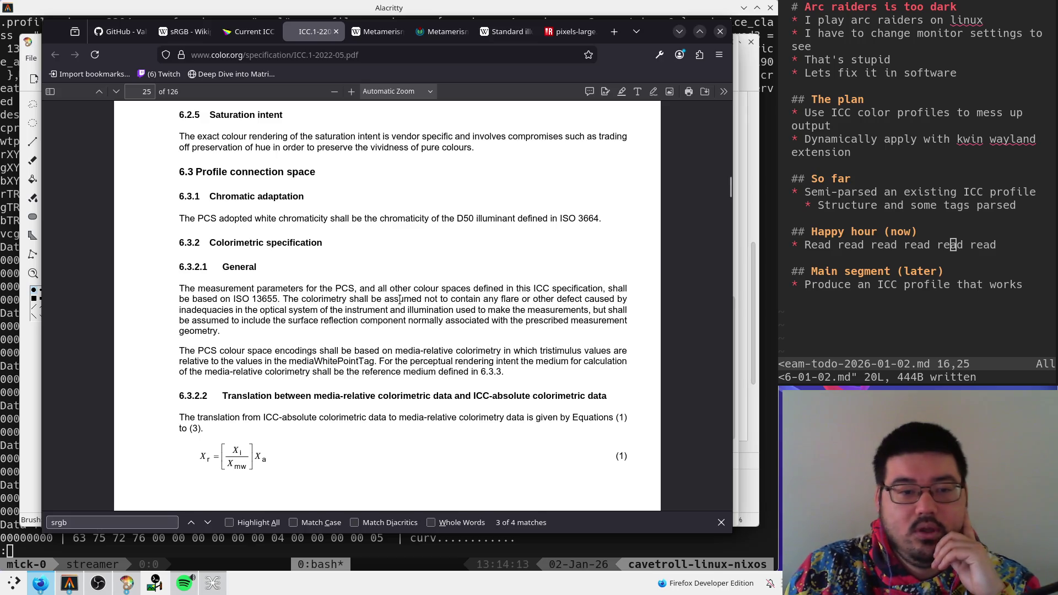
# - Highlight 'ISO 13655' in section 6.3.2.1's General paragraph on PCS measurement parameters
pyautogui.moveTo(184, 291); pyautogui.dragTo(602, 287)
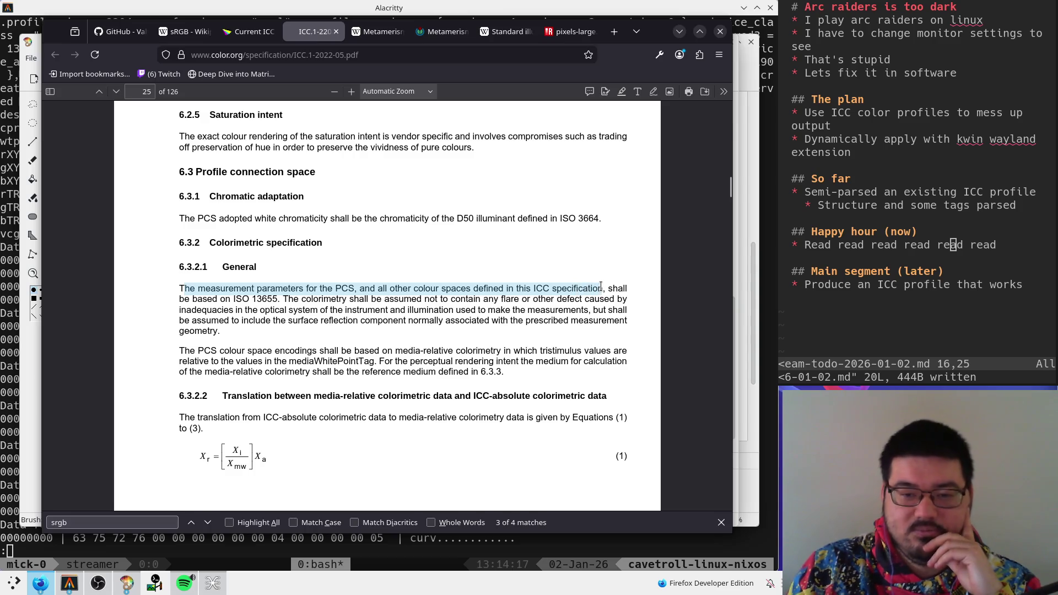
pyautogui.click(600, 287)
pyautogui.moveTo(230, 299)
pyautogui.mouseDown()
pyautogui.moveTo(280, 299)
pyautogui.moveTo(245, 325)
pyautogui.moveTo(280, 299)
pyautogui.moveTo(265, 322)
pyautogui.moveTo(280, 299)
pyautogui.mouseUp()
pyautogui.click(259, 305)
pyautogui.click(240, 298)
pyautogui.click(252, 304)
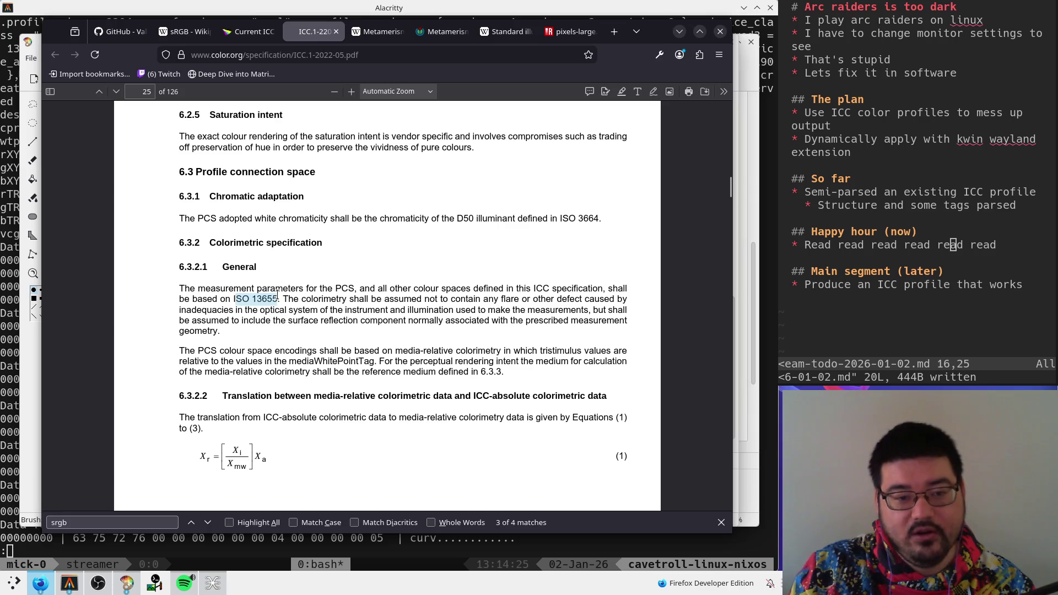
# - Search the web for 'ISO 13655' in a new tab, correcting the pasted standard reference
pyautogui.hotkey('ctrl', 'c')
pyautogui.hotkey('ctrl', 't')
pyautogui.hotkey('ctrl', 'v')
pyautogui.press('Return')
pyautogui.hotkey('ctrl', 'l')
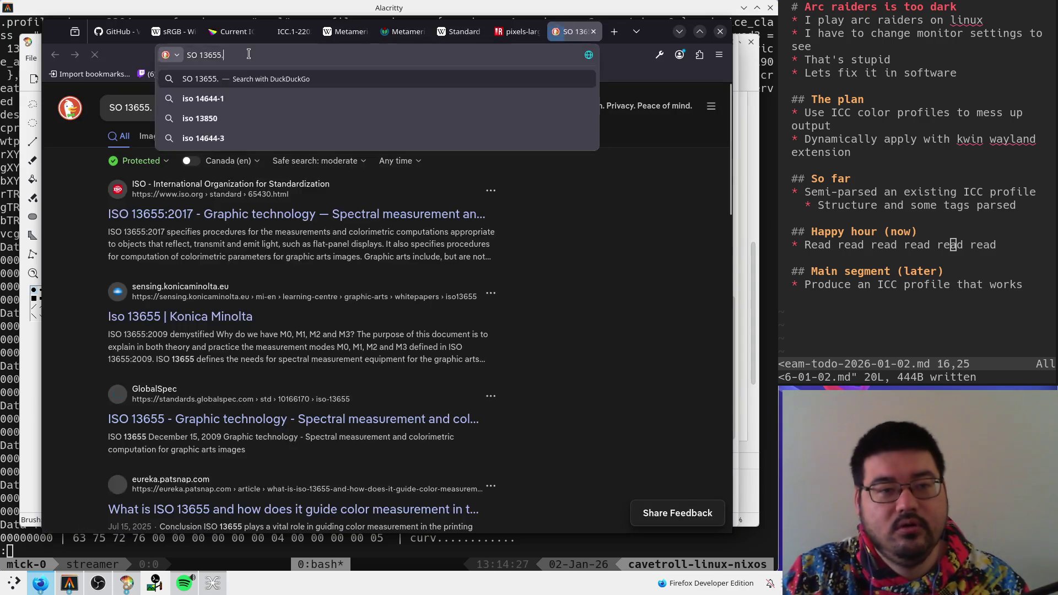
pyautogui.press('End')
pyautogui.press('BackSpace')
pyautogui.press('Home')
pyautogui.write('I')
pyautogui.press('Return')
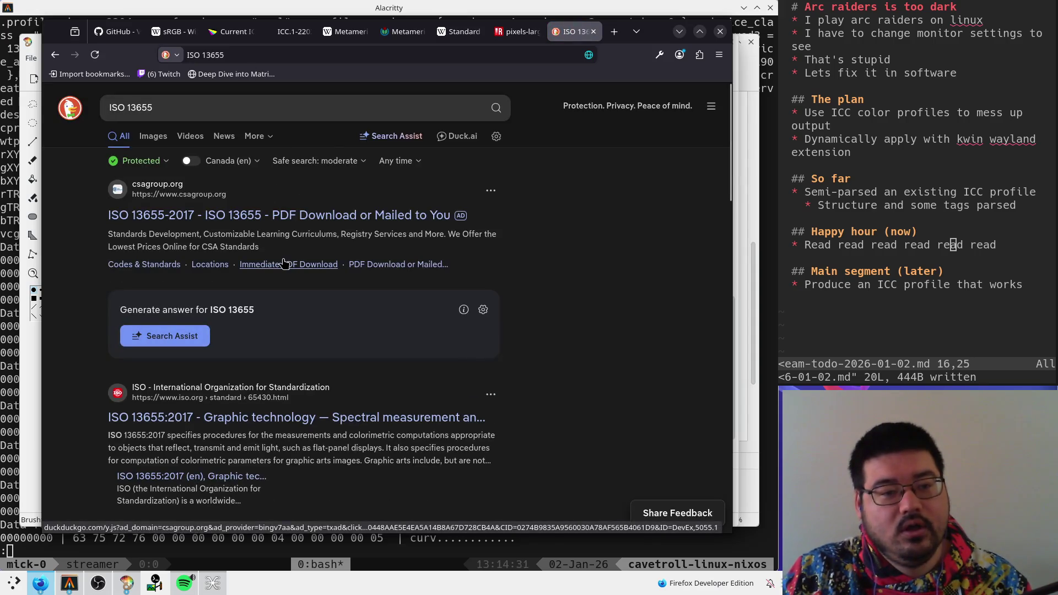
# - Open the ISO 13655:2017 standards.isodoc.my result, then return to the search results
pyautogui.scroll(-3, 284, 265)
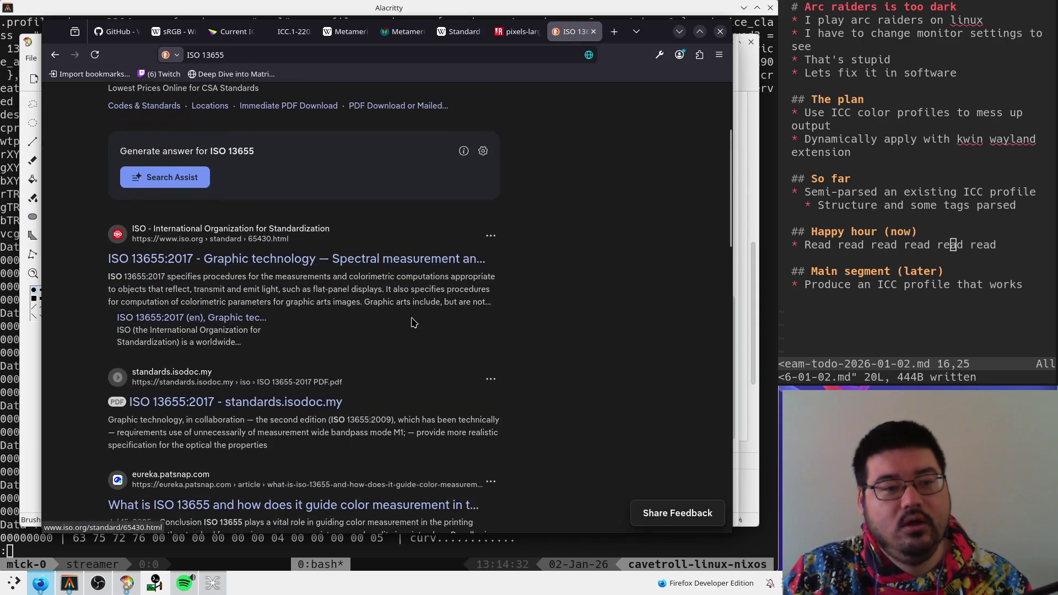
pyautogui.click(329, 407)
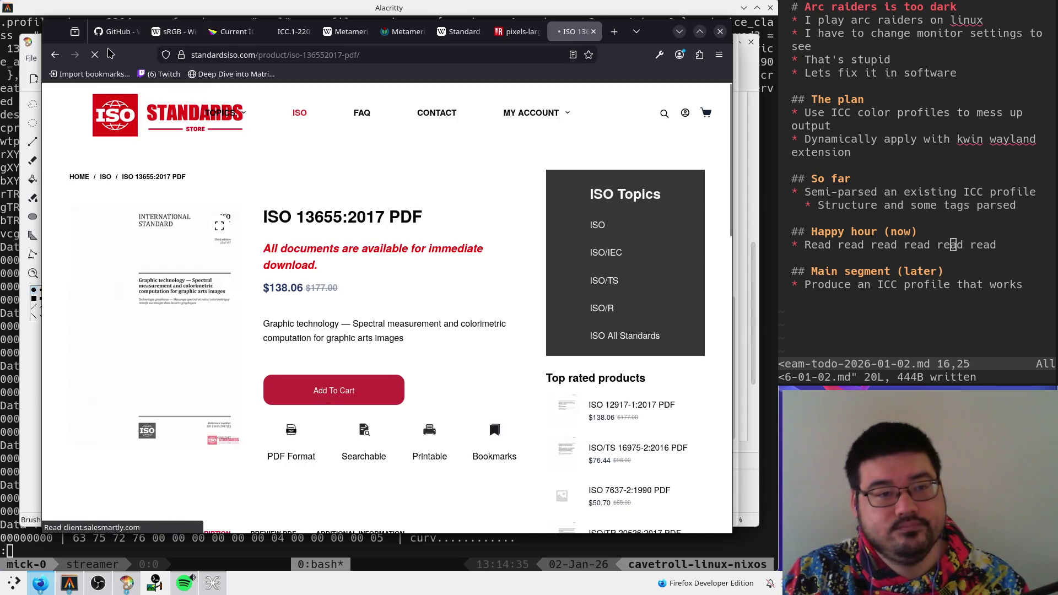
pyautogui.click(56, 54)
pyautogui.scroll(-2, 309, 372)
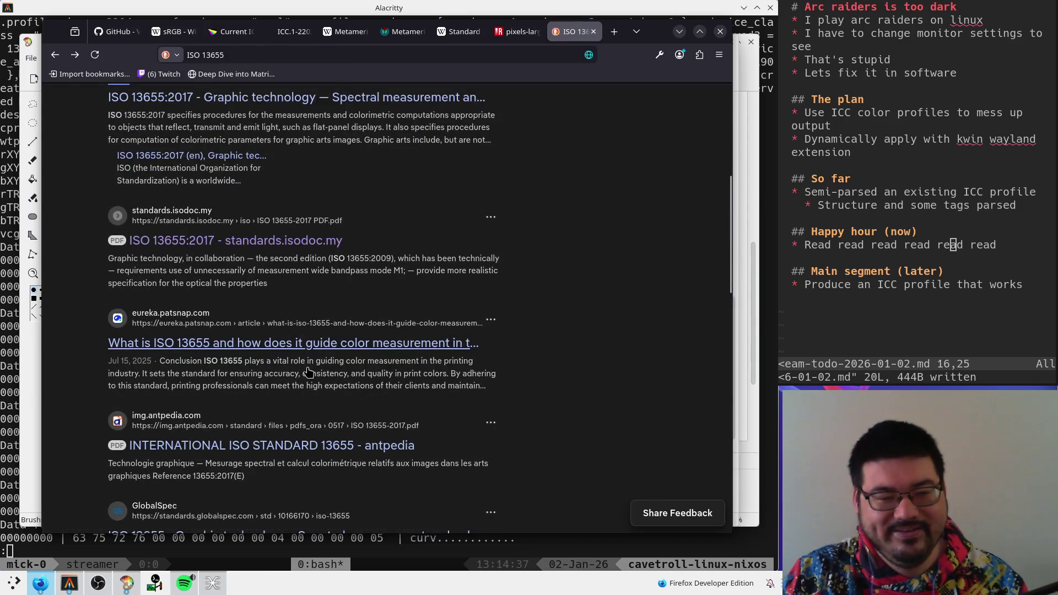
# - Open the antpedia ISO 13655 PDF result and scroll through its contents
pyautogui.click(287, 450)
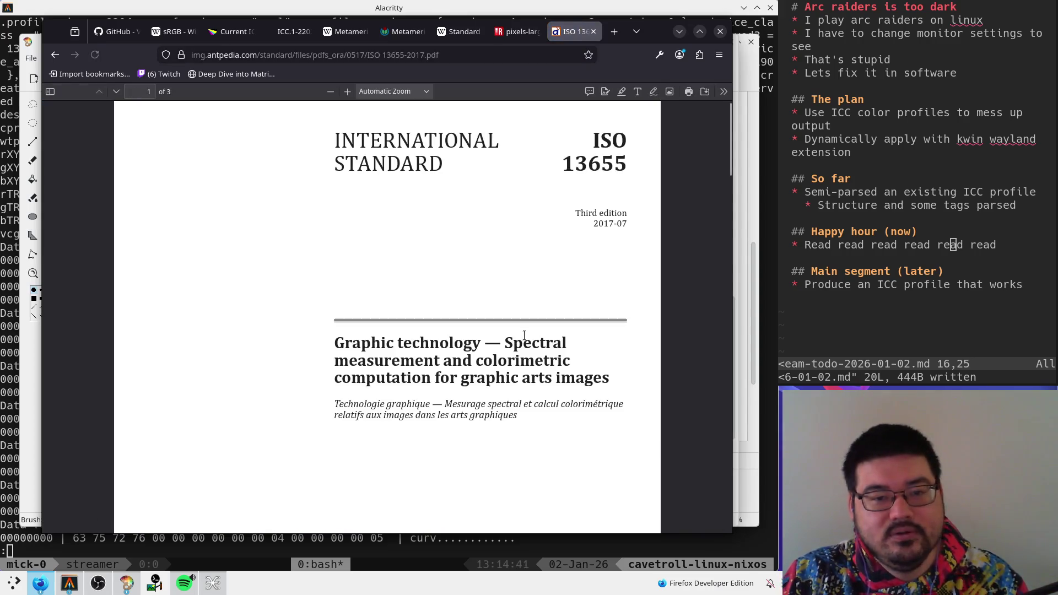
pyautogui.scroll(-10, 481, 323)
pyautogui.scroll(-5, 479, 325)
pyautogui.scroll(5, 478, 326)
pyautogui.scroll(-2, 478, 328)
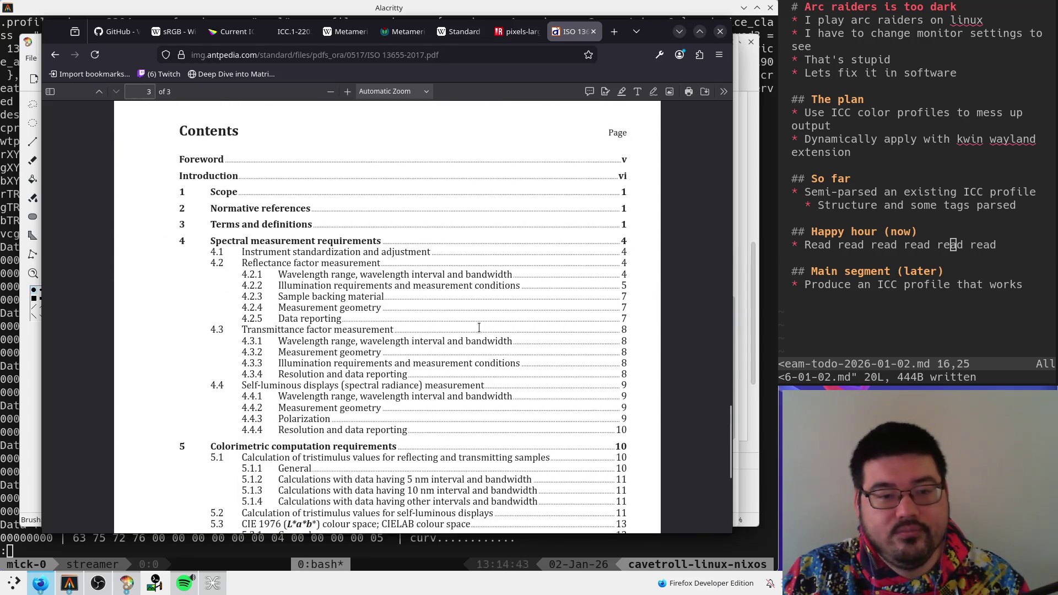
pyautogui.scroll(12, 479, 327)
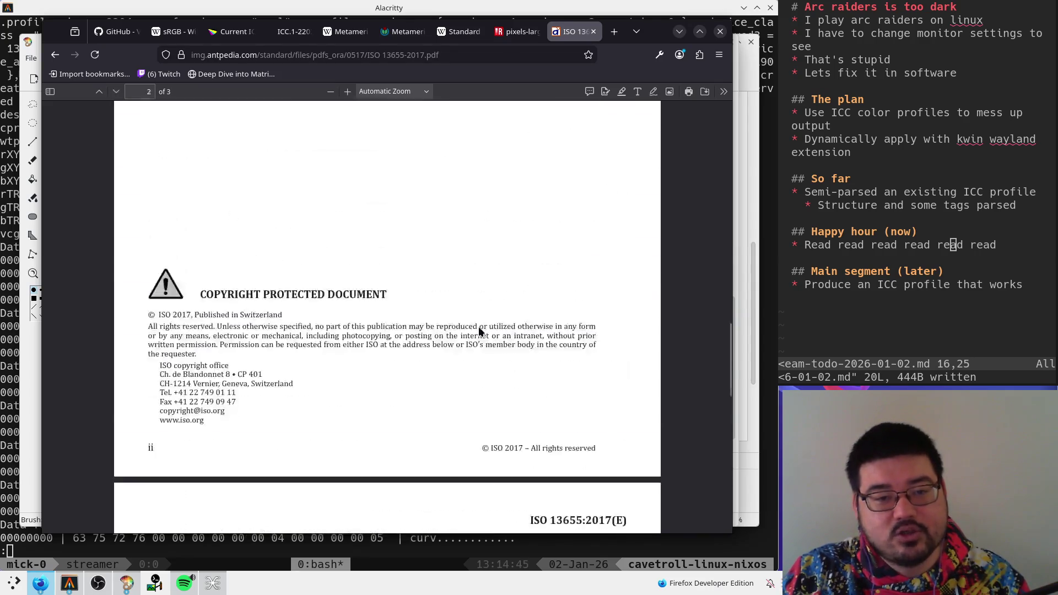
pyautogui.scroll(-10, 479, 327)
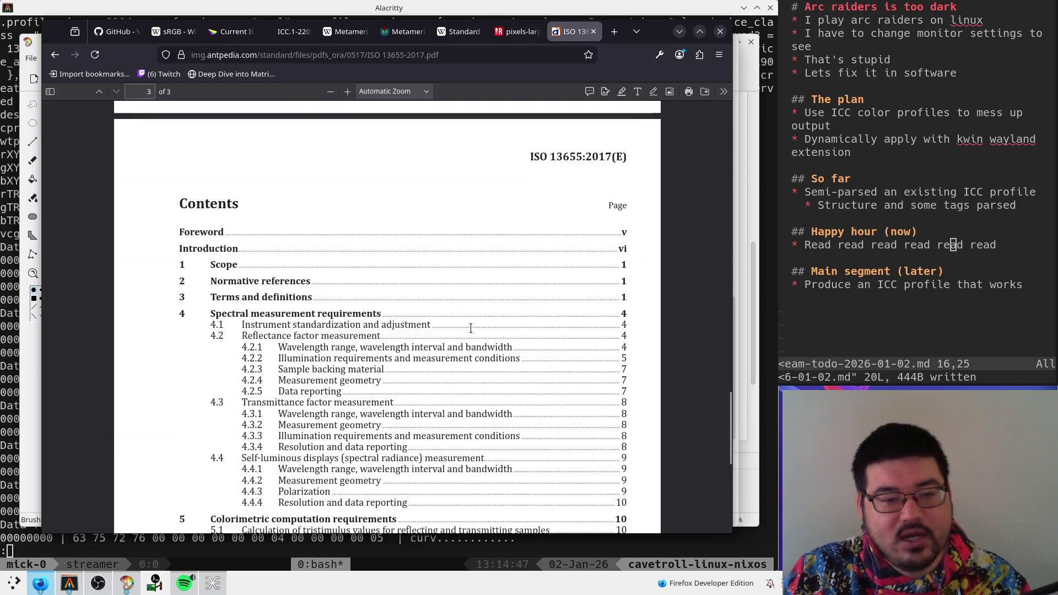
pyautogui.scroll(9, 476, 329)
pyautogui.scroll(3, 476, 329)
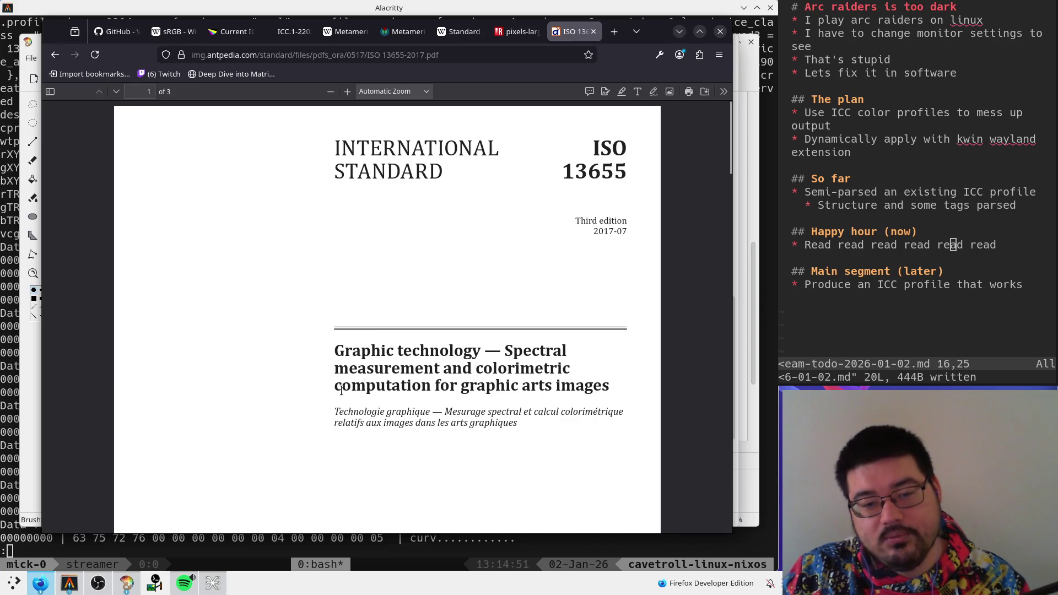
pyautogui.scroll(-10, 455, 372)
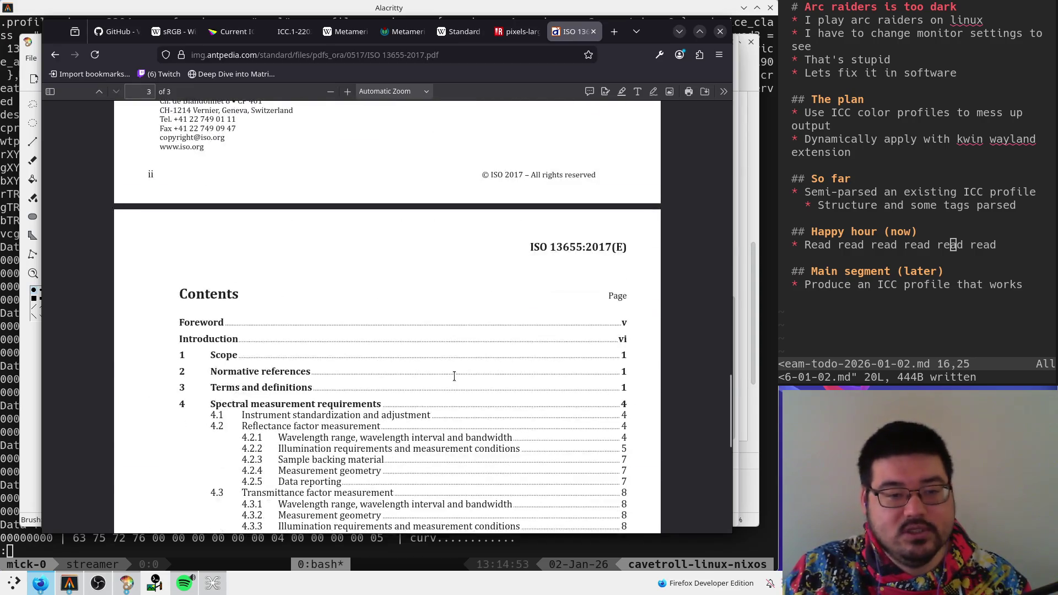
# - Finish skimming the ISO 13655 PDF and return to the ICC.1-2022-05 spec at page 25
pyautogui.scroll(-2, 298, 355)
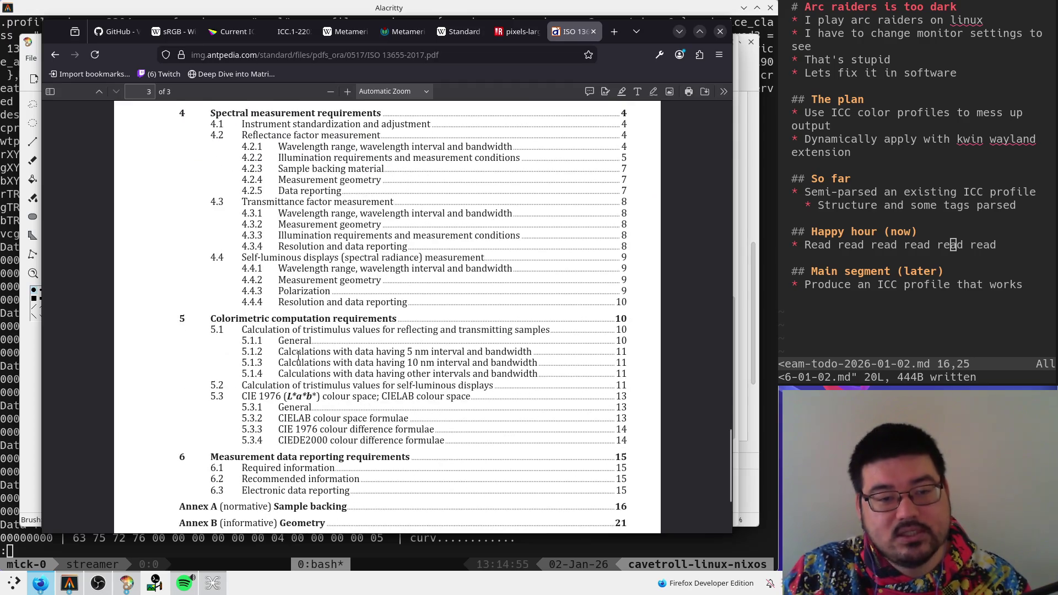
pyautogui.scroll(-2, 250, 396)
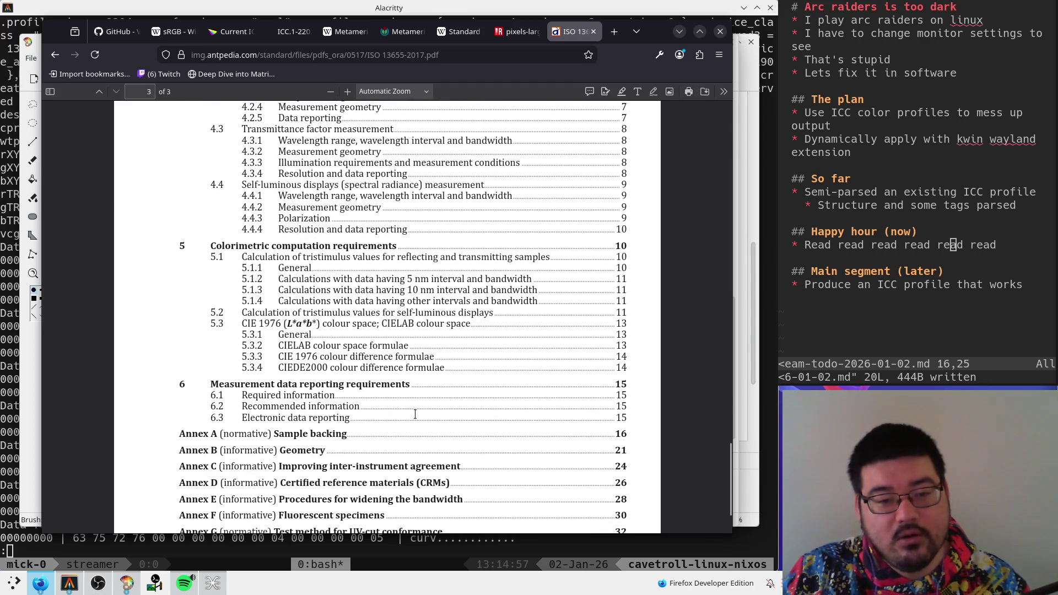
pyautogui.scroll(-3, 414, 414)
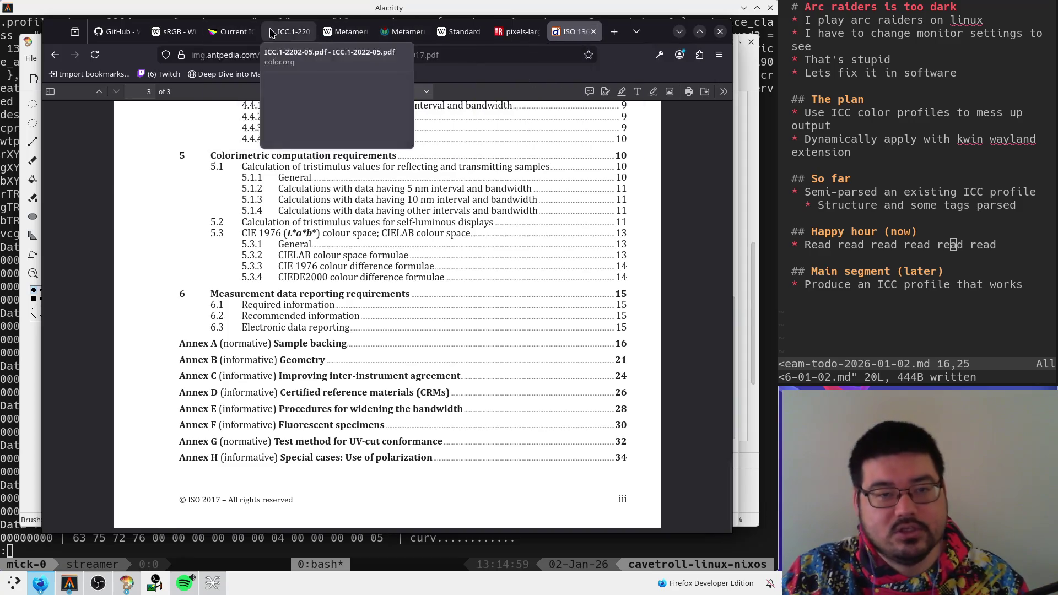
pyautogui.click(271, 33)
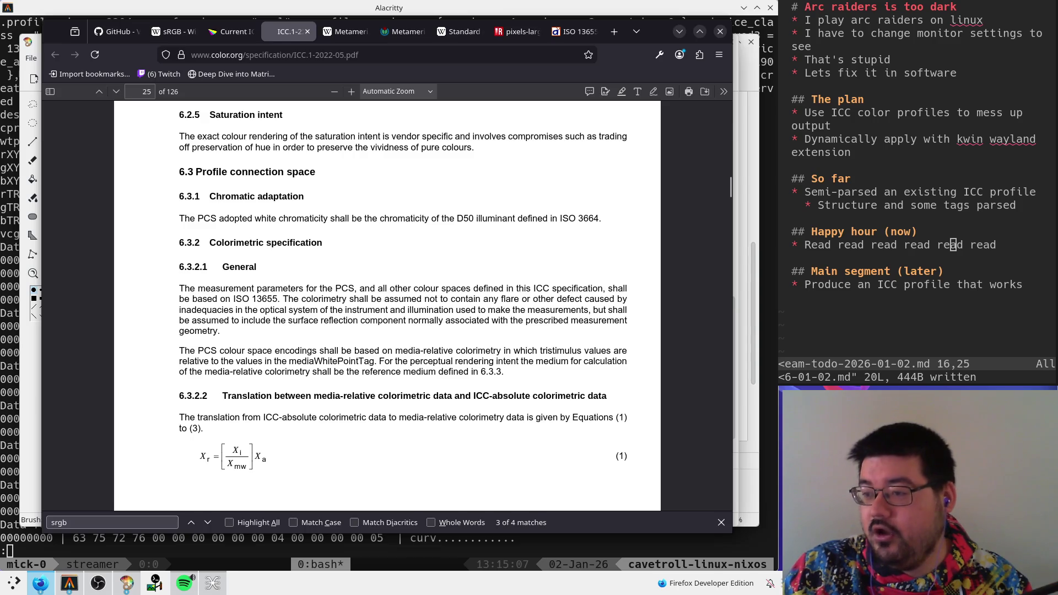
# - Open the RGB_LED_Spectrum.svg link posted in the stream chat
pyautogui.press('super+c')
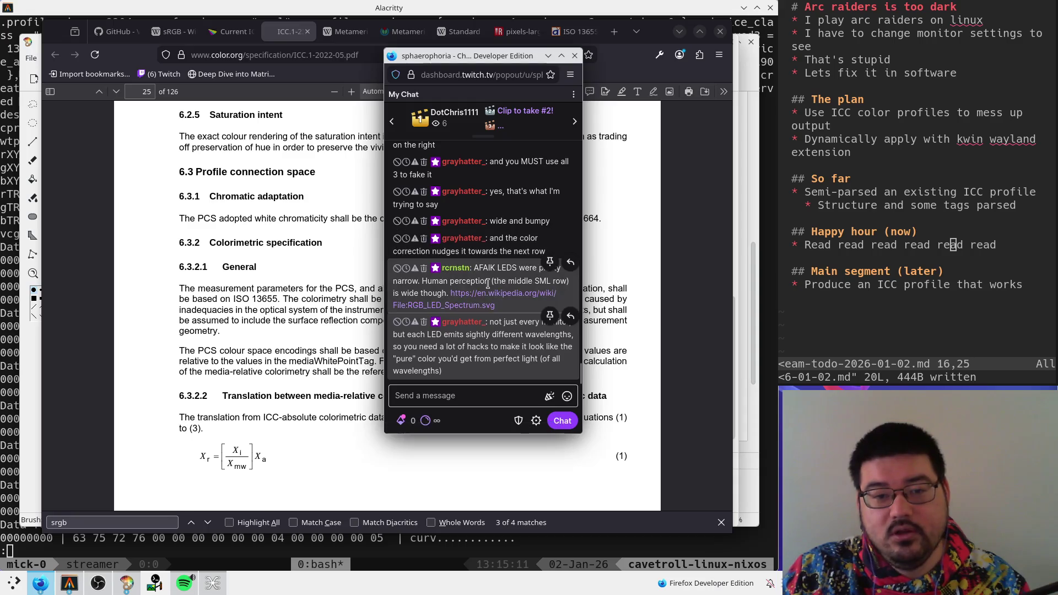
pyautogui.click(518, 293)
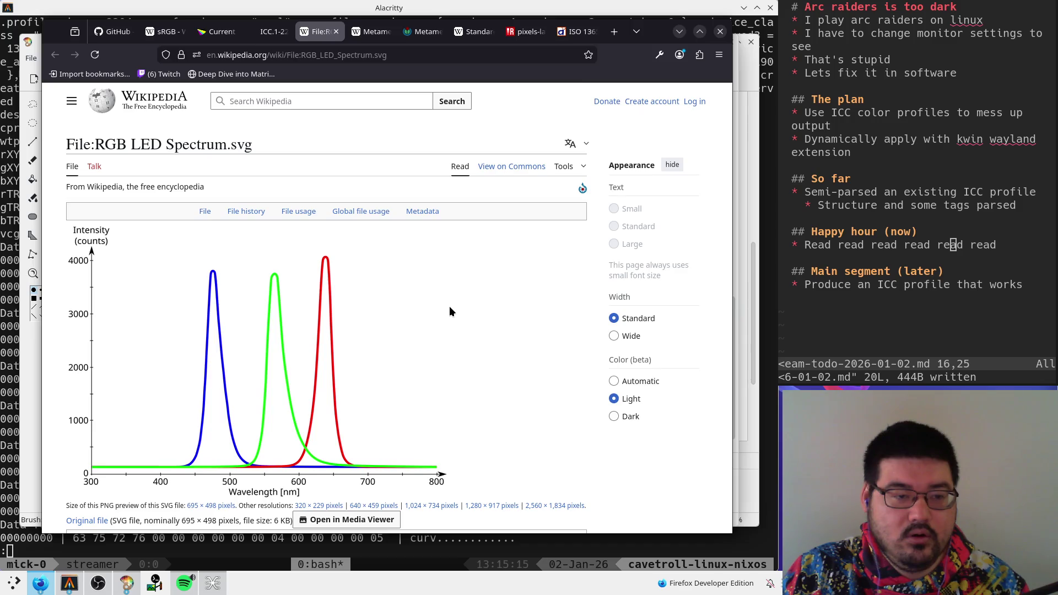
pyautogui.hotkey('alt', 'Tab')
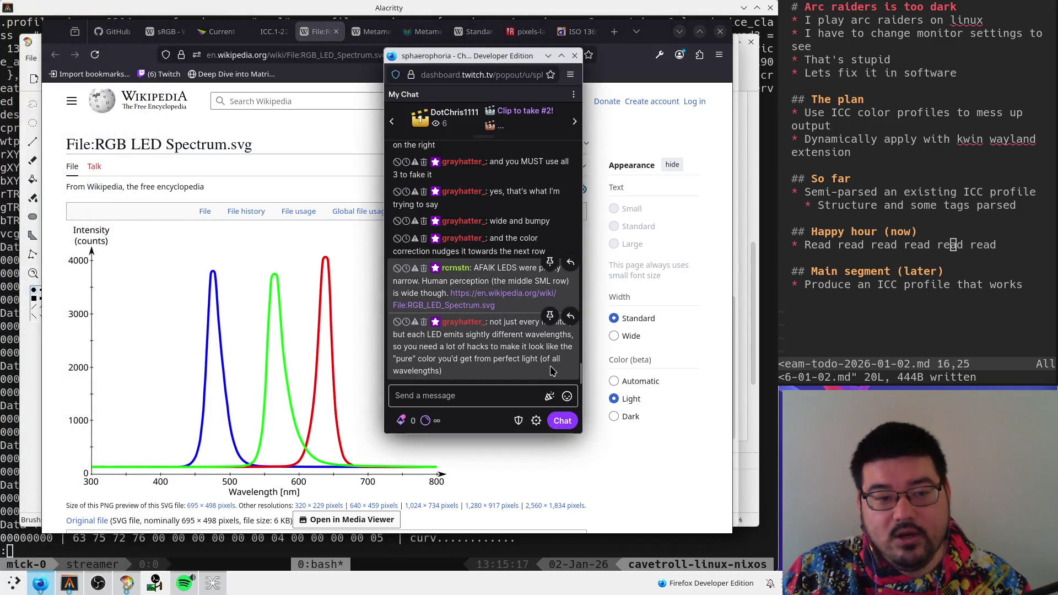
pyautogui.click(314, 324)
# - Bring the browser back in front of the chat, showing the sRGB transfer function section
pyautogui.scroll(-8, 314, 323)
pyautogui.scroll(8, 247, 85)
pyautogui.hotkey('alt', 'Tab')
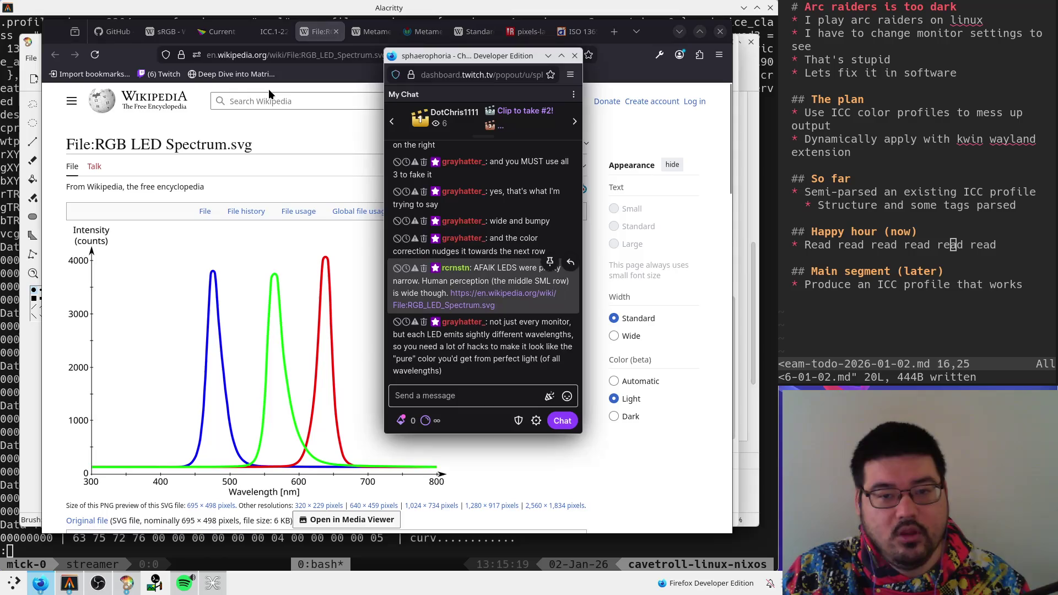
pyautogui.click(274, 32)
# - View the sRGB article and metamerism diagram, moving the chat window out of the way
pyautogui.click(162, 36)
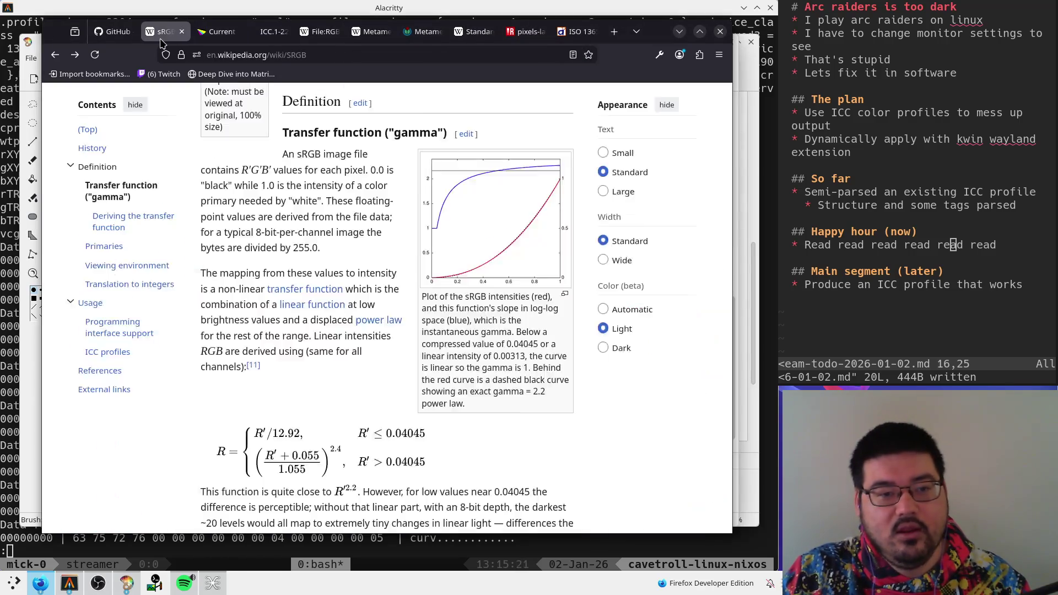
pyautogui.click(447, 36)
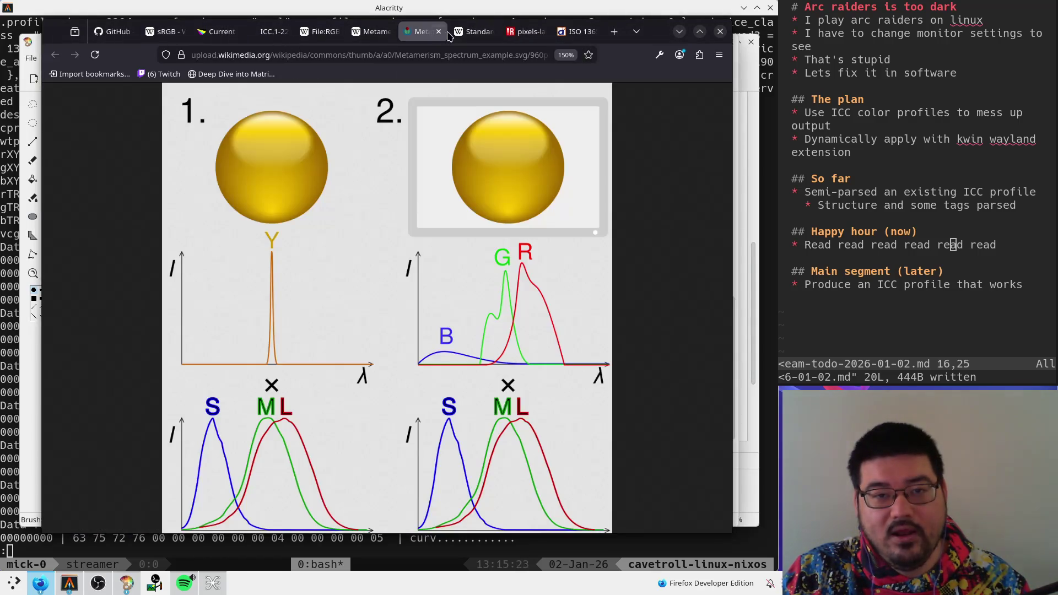
pyautogui.scroll(-5, 488, 280)
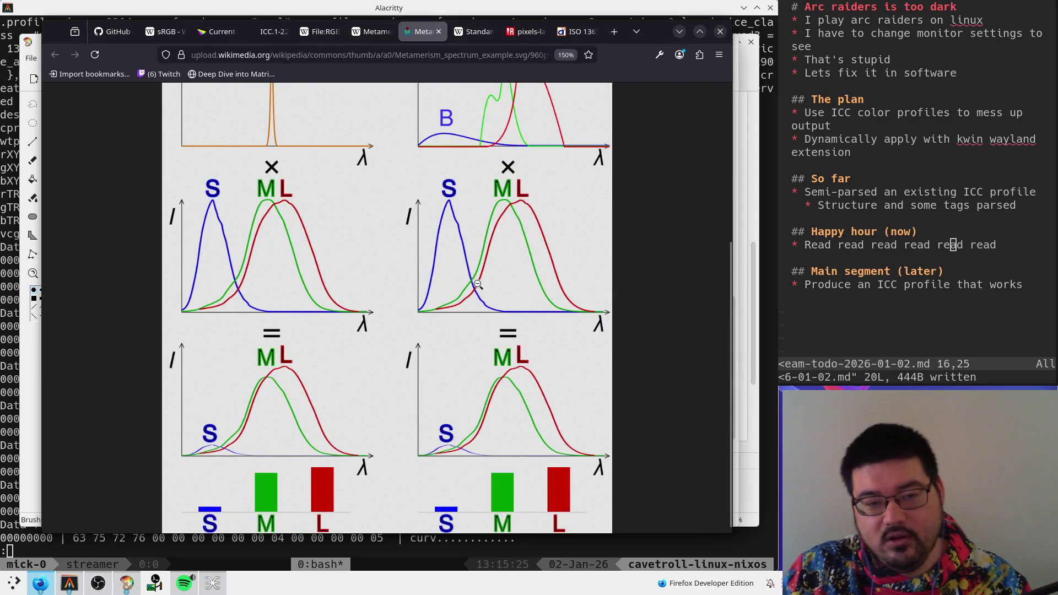
pyautogui.hotkey('alt', 'Tab')
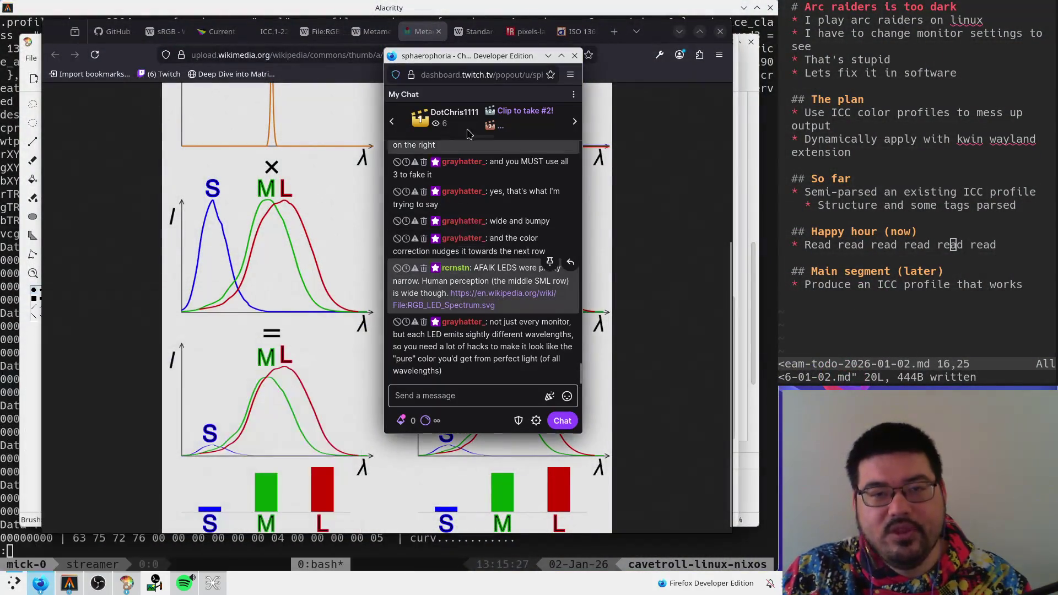
pyautogui.moveTo(552, 207); pyautogui.dragTo(1057, 210)
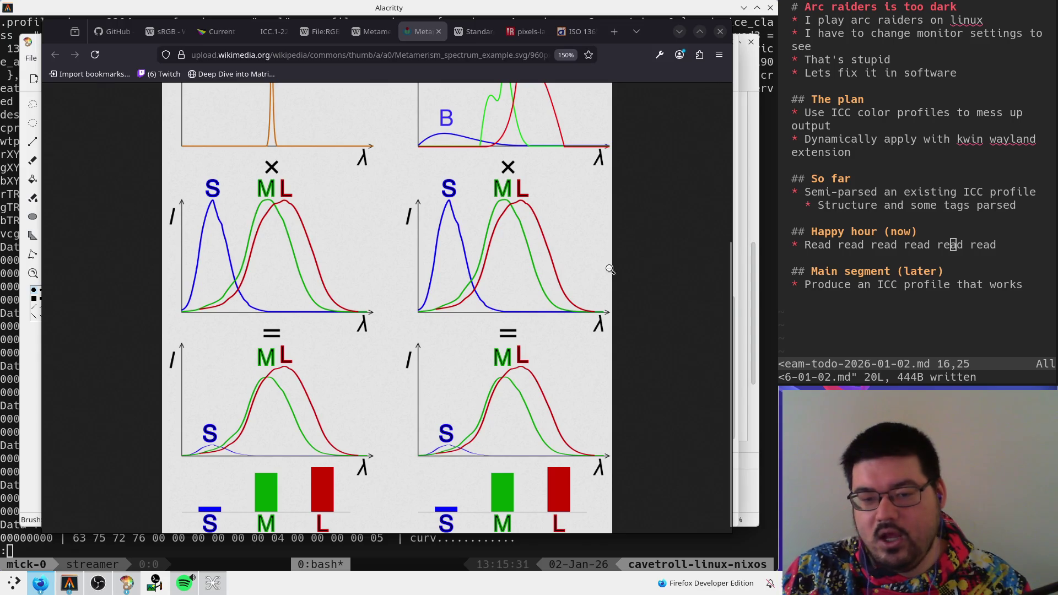
# - Look through the illuminant, subpixel, ISO 13655 and LED spectrum tabs, ending on ICC.1 page 25
pyautogui.click(474, 31)
pyautogui.click(526, 32)
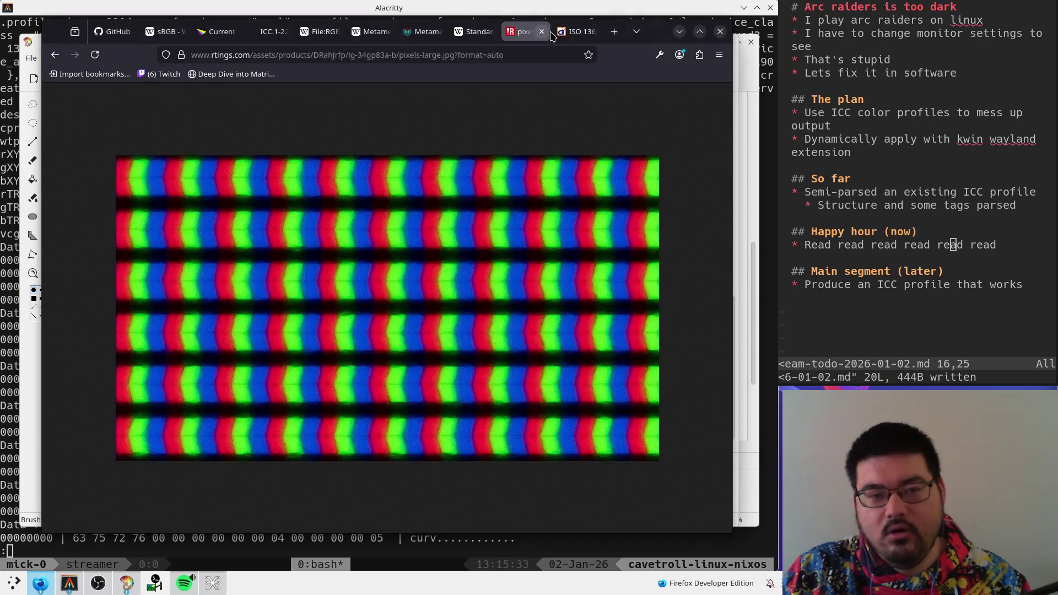
pyautogui.click(576, 32)
pyautogui.click(440, 33)
pyautogui.click(318, 34)
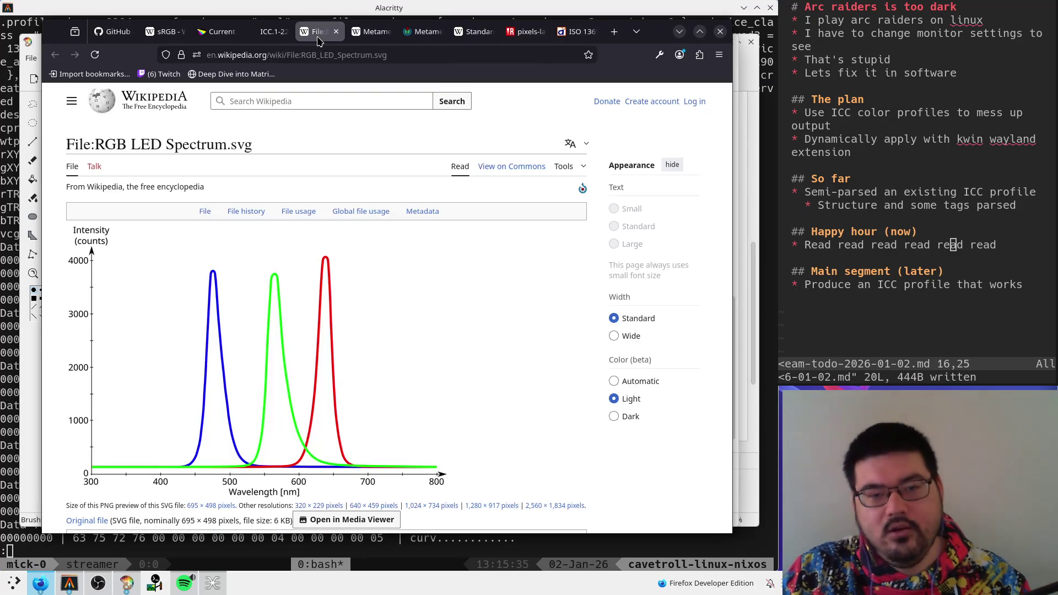
pyautogui.click(270, 33)
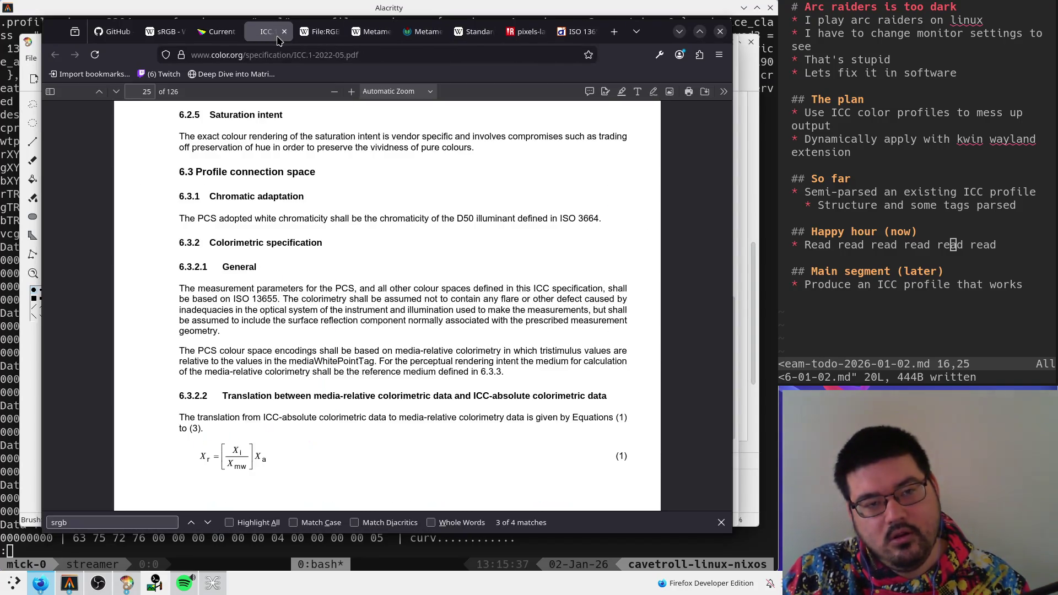
pyautogui.click(215, 33)
pyautogui.click(265, 33)
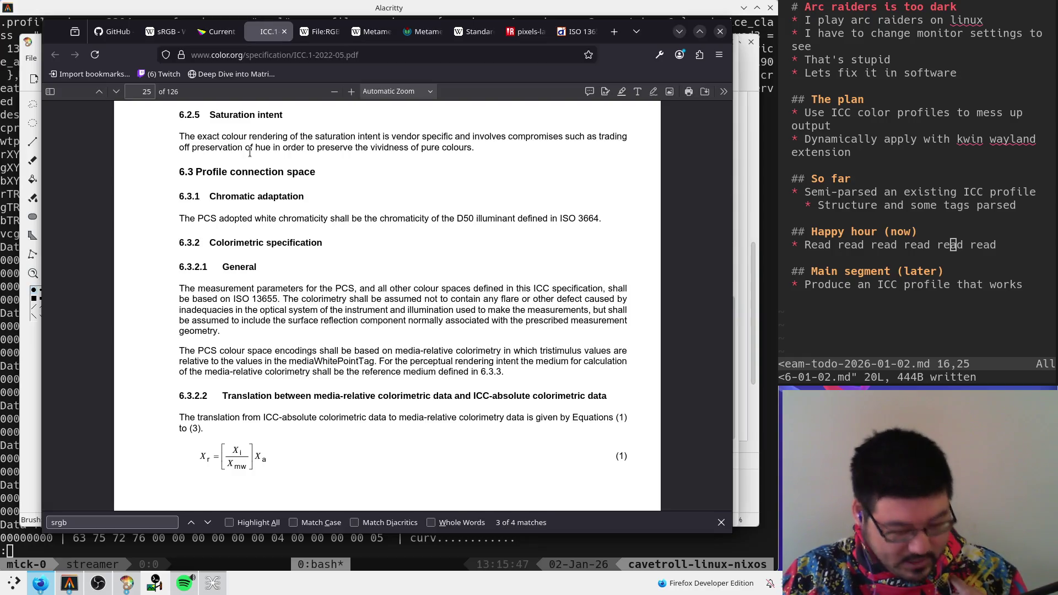
pyautogui.click(427, 62)
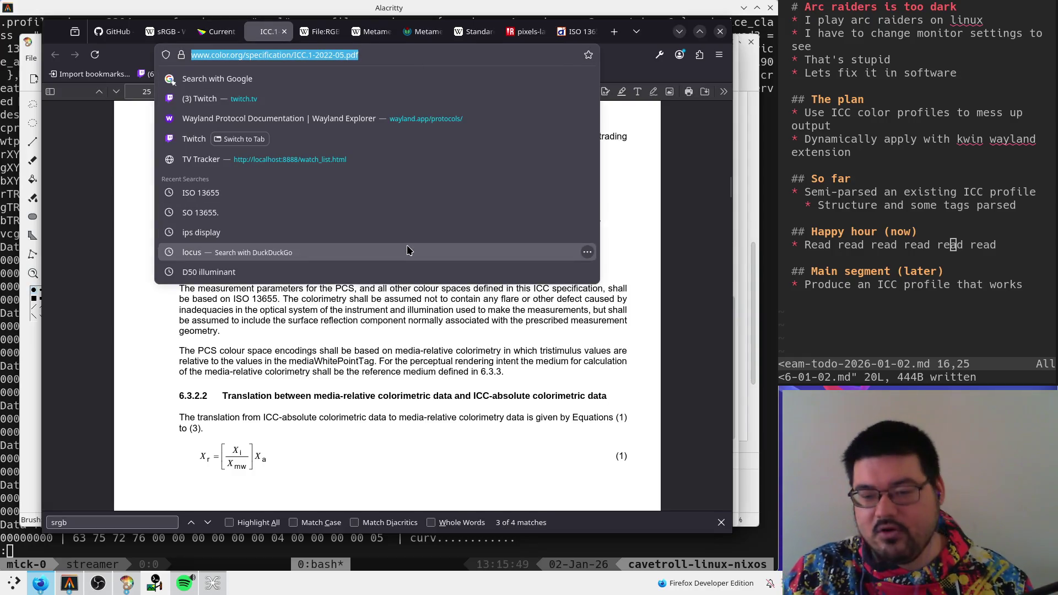
pyautogui.click(377, 351)
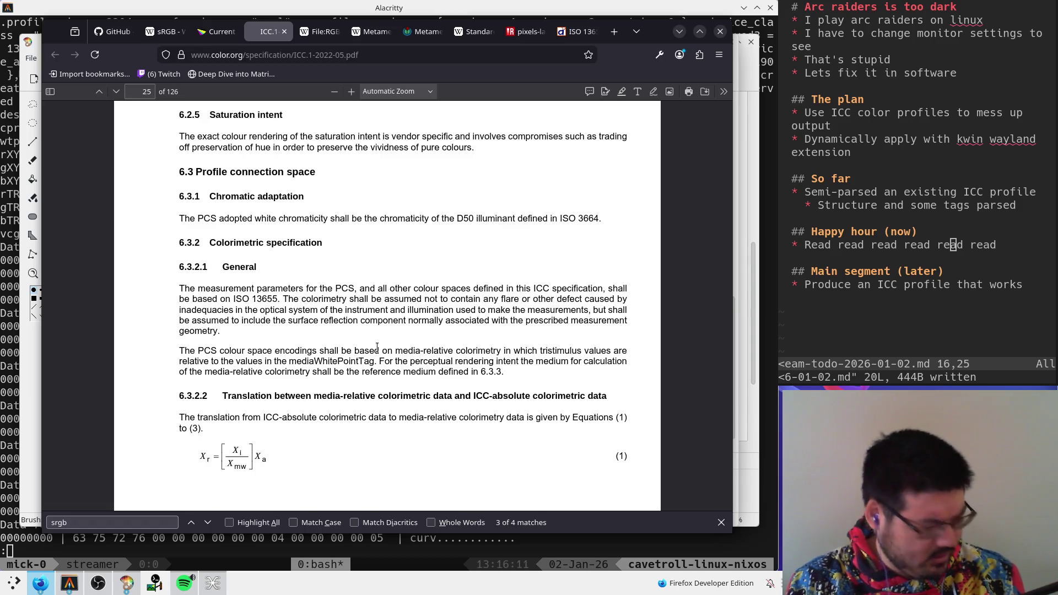
pyautogui.hotkey('ctrl', 't')
pyautogui.write('oled')
pyautogui.press('Return')
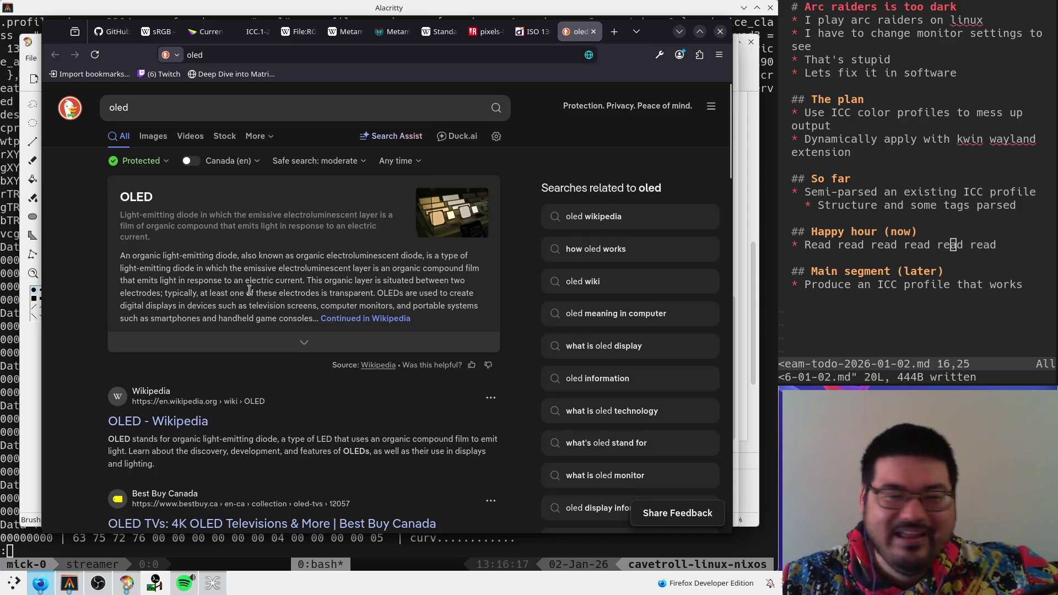
pyautogui.click(272, 109)
pyautogui.write('displa')
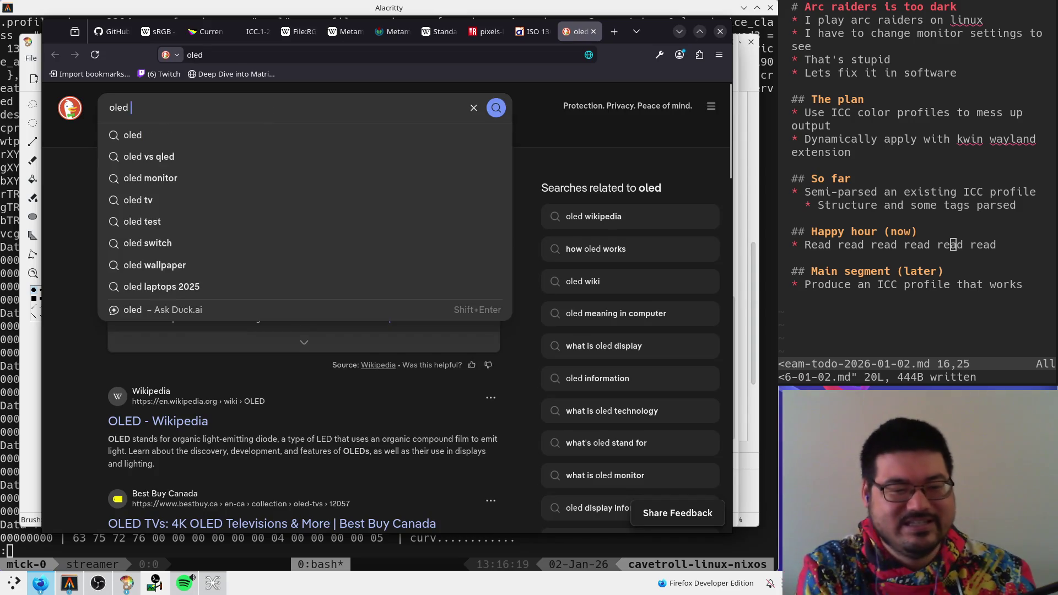
pyautogui.write('y')
pyautogui.press('Return')
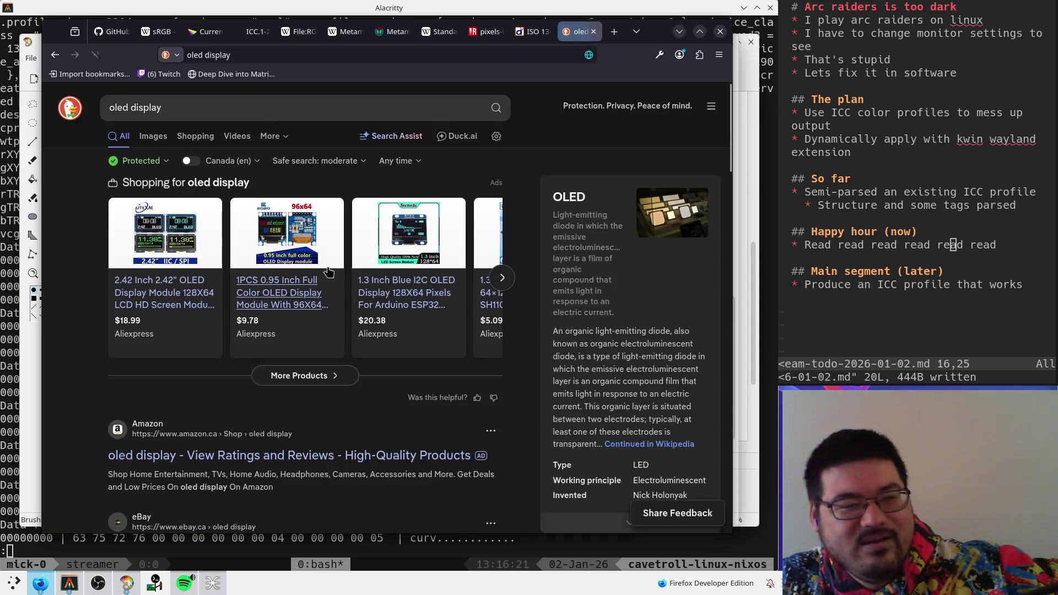
pyautogui.scroll(-5, 317, 304)
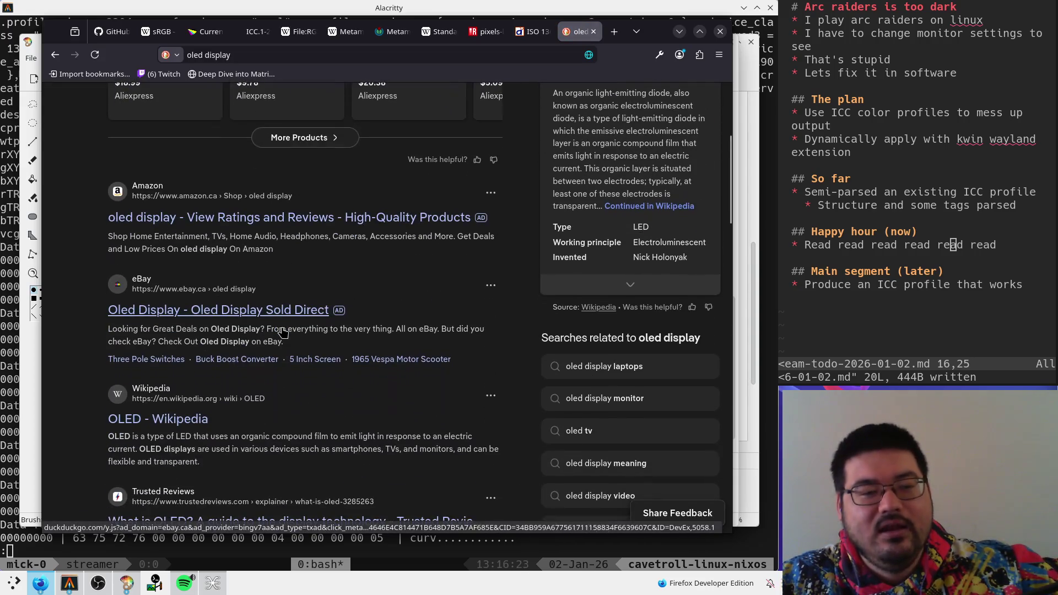
pyautogui.click(148, 419)
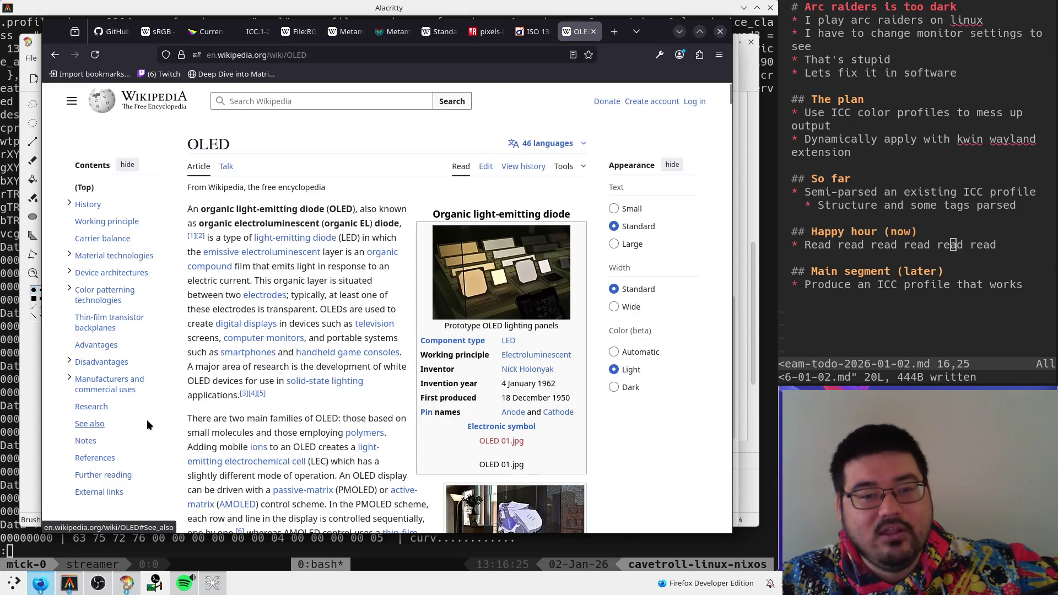
pyautogui.scroll(-3, 260, 416)
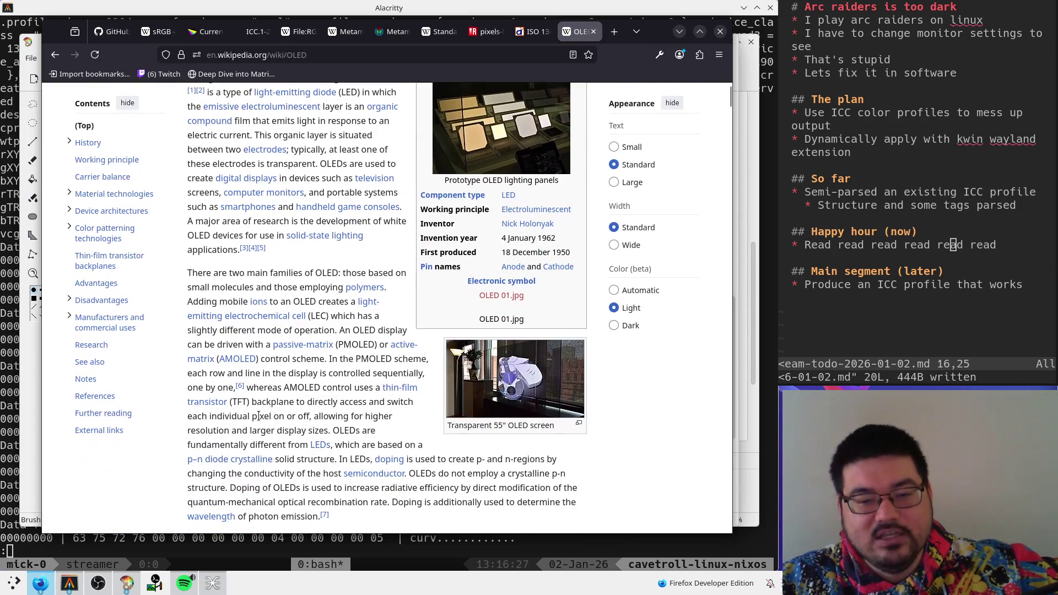
pyautogui.scroll(4, 256, 414)
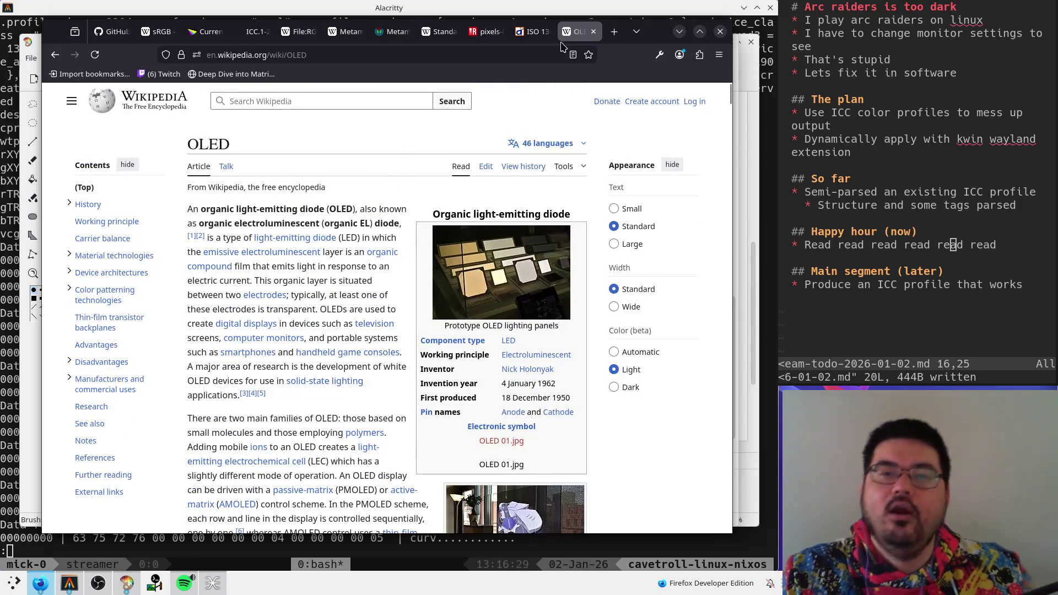
pyautogui.click(594, 31)
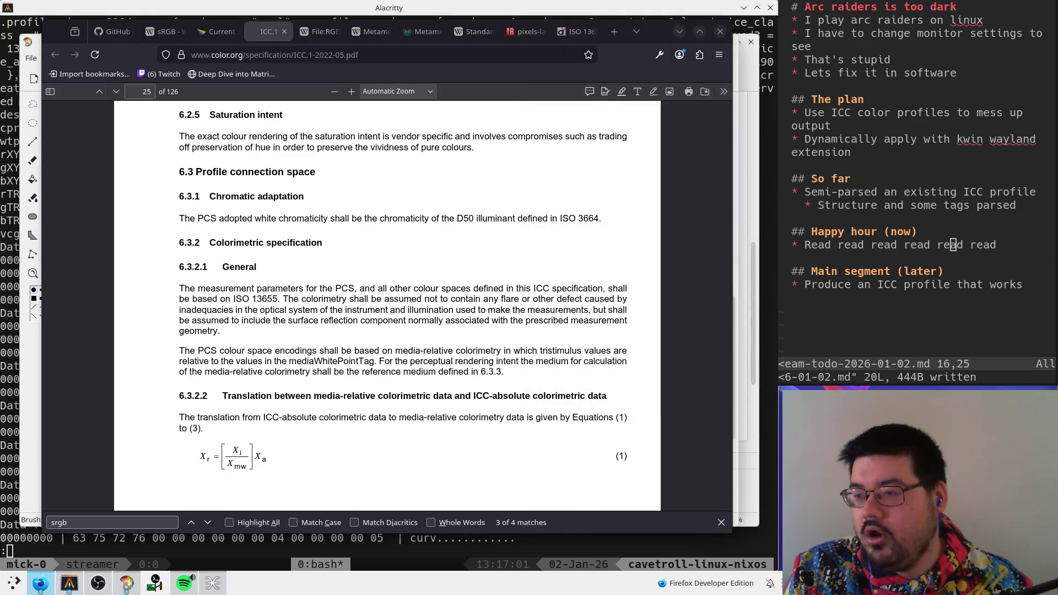
# - Reopen the closed RGB LED spectrum tab and close the duplicate metamerism image tab
pyautogui.hotkey('ctrl', 'shift', 't')
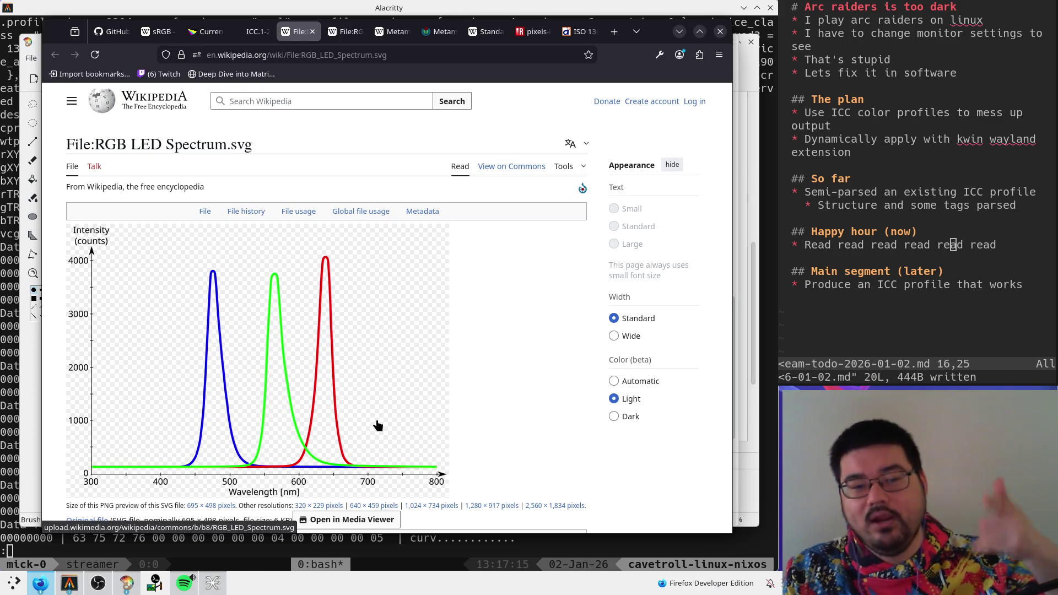
pyautogui.click(158, 32)
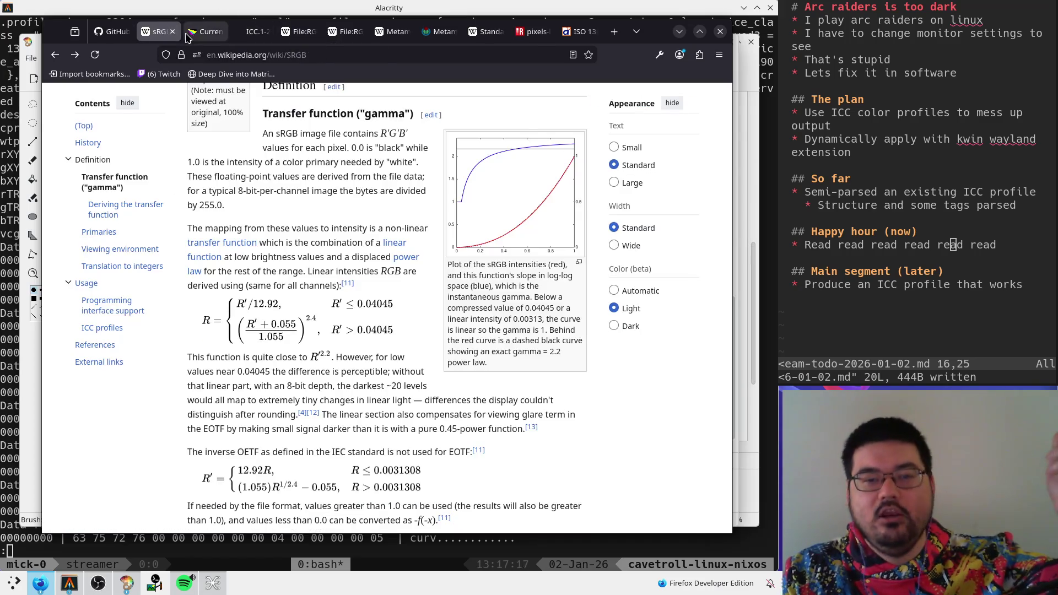
pyautogui.click(205, 32)
pyautogui.click(393, 32)
pyautogui.click(430, 31)
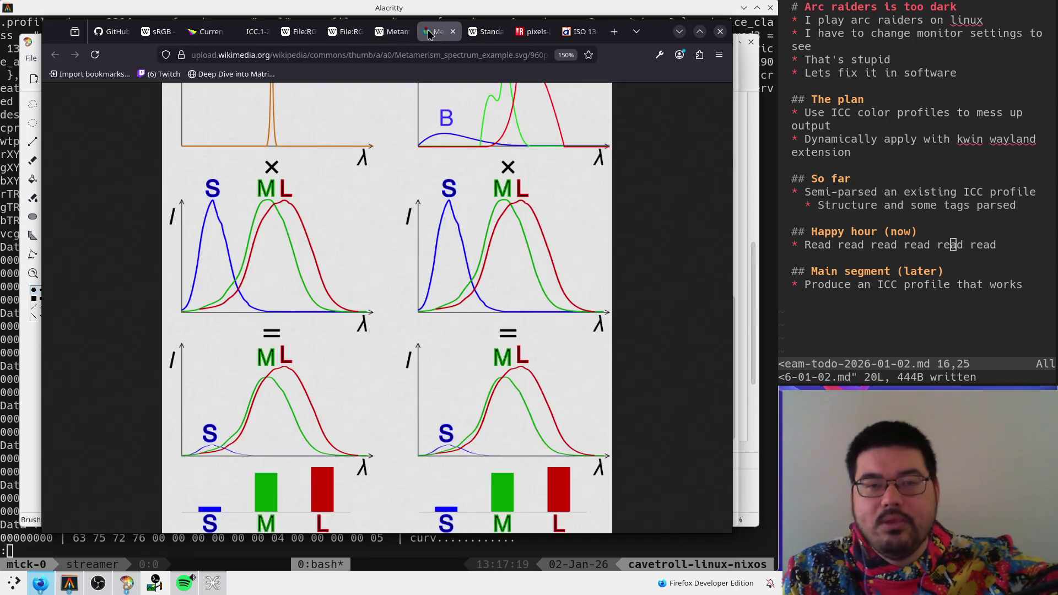
pyautogui.click(452, 31)
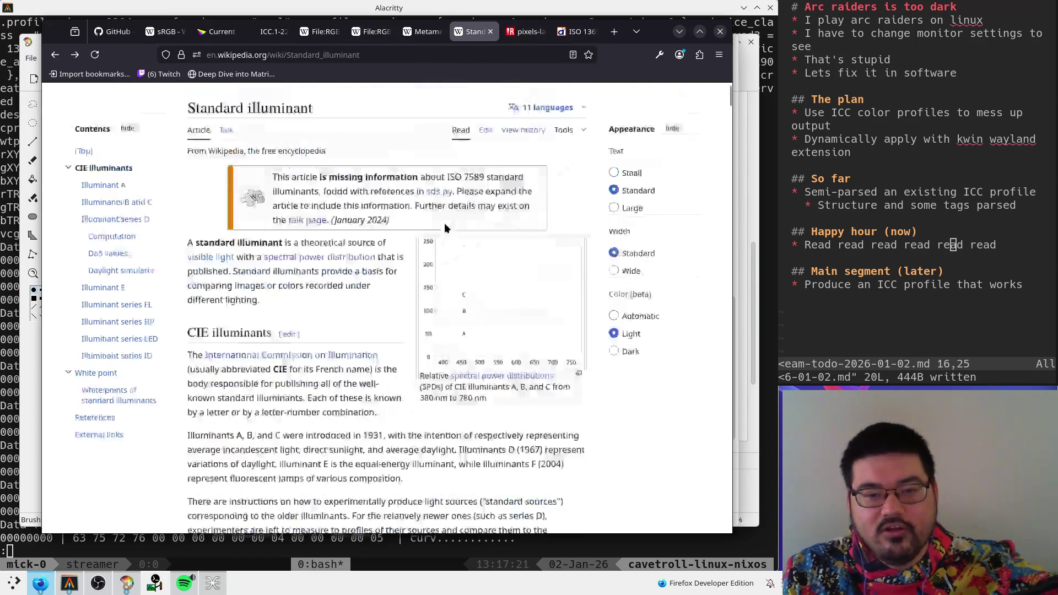
pyautogui.scroll(-10, 446, 227)
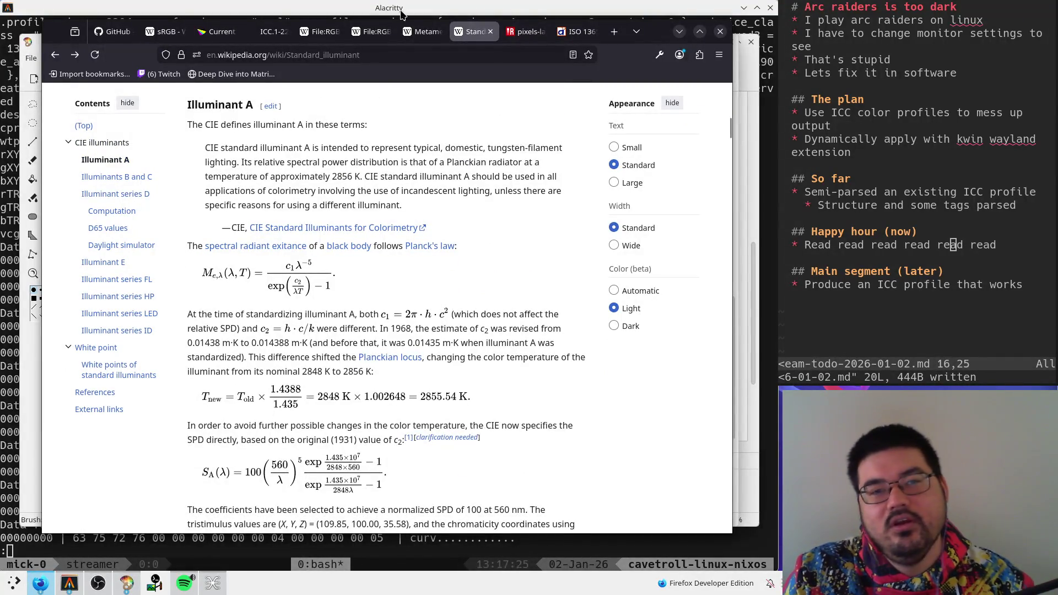
# - Look over the Metamerism, ICC specifications and sRGB tabs before returning to ICC.1-2022-05 page 25
pyautogui.click(413, 32)
pyautogui.click(273, 33)
pyautogui.click(223, 35)
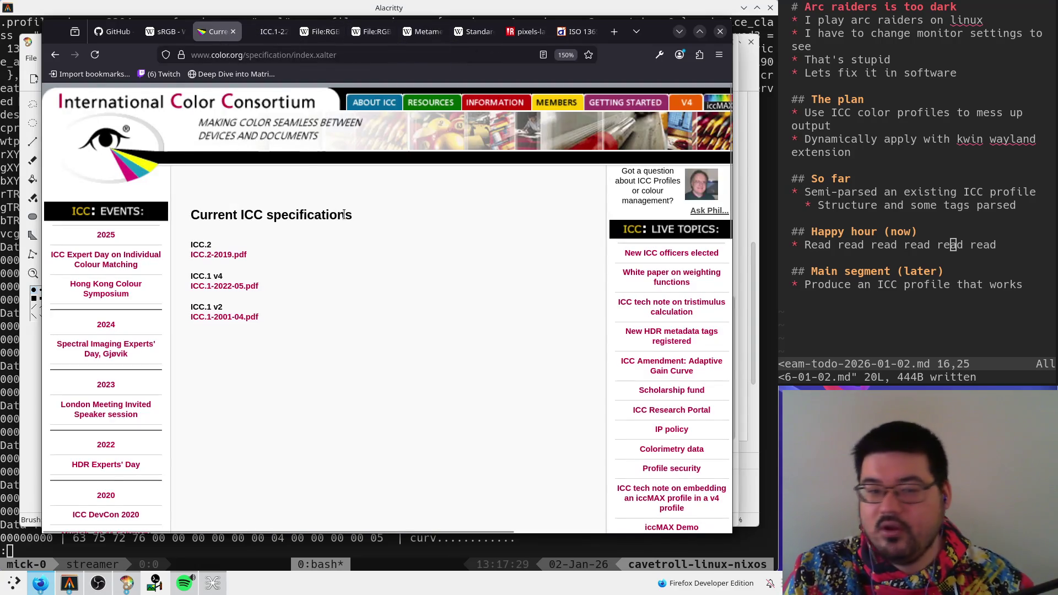
pyautogui.click(165, 31)
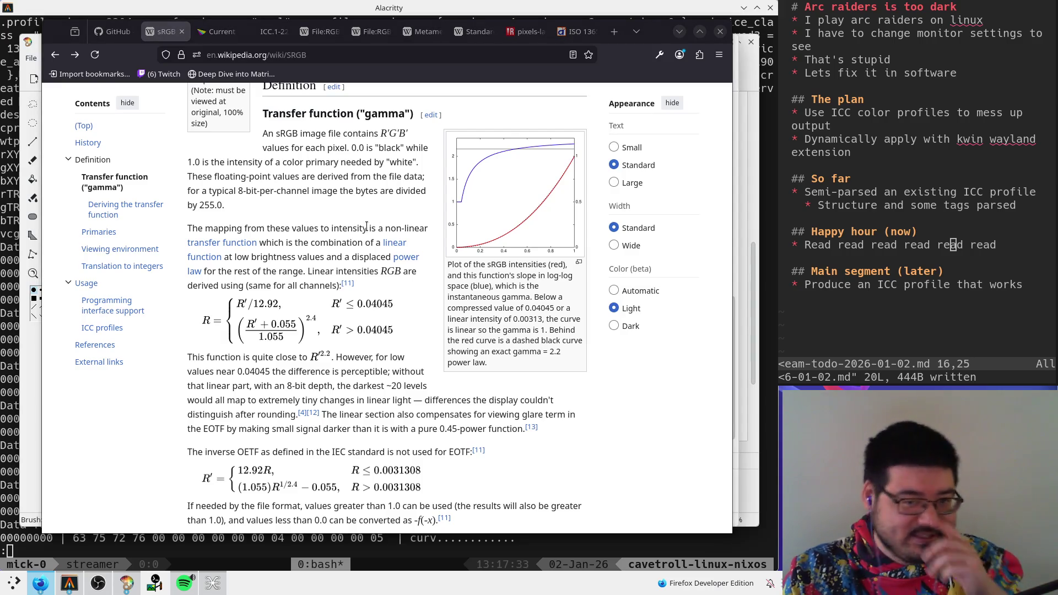
pyautogui.click(475, 31)
pyautogui.click(422, 32)
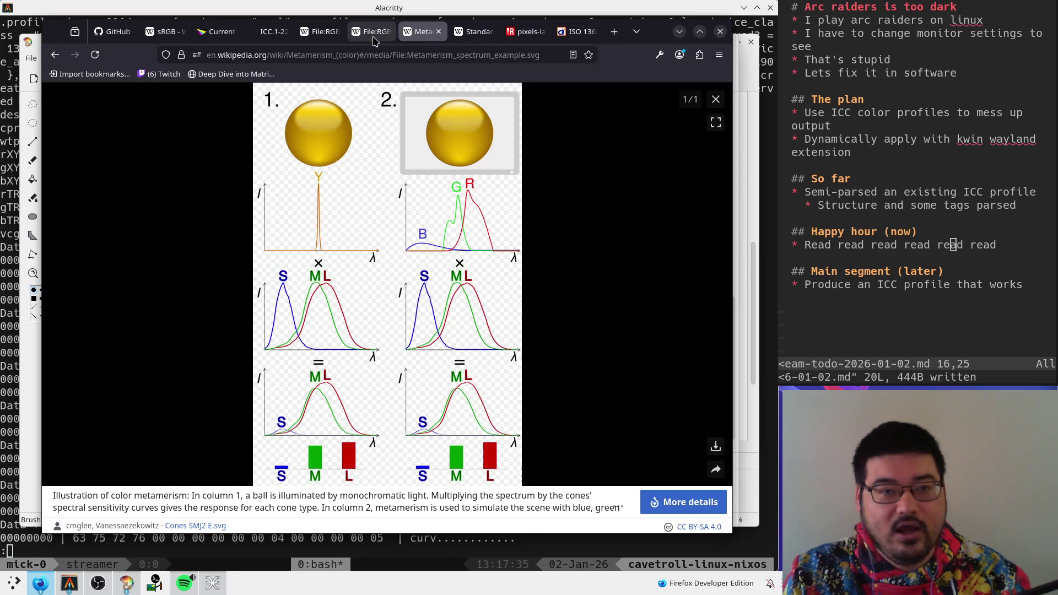
pyautogui.click(270, 31)
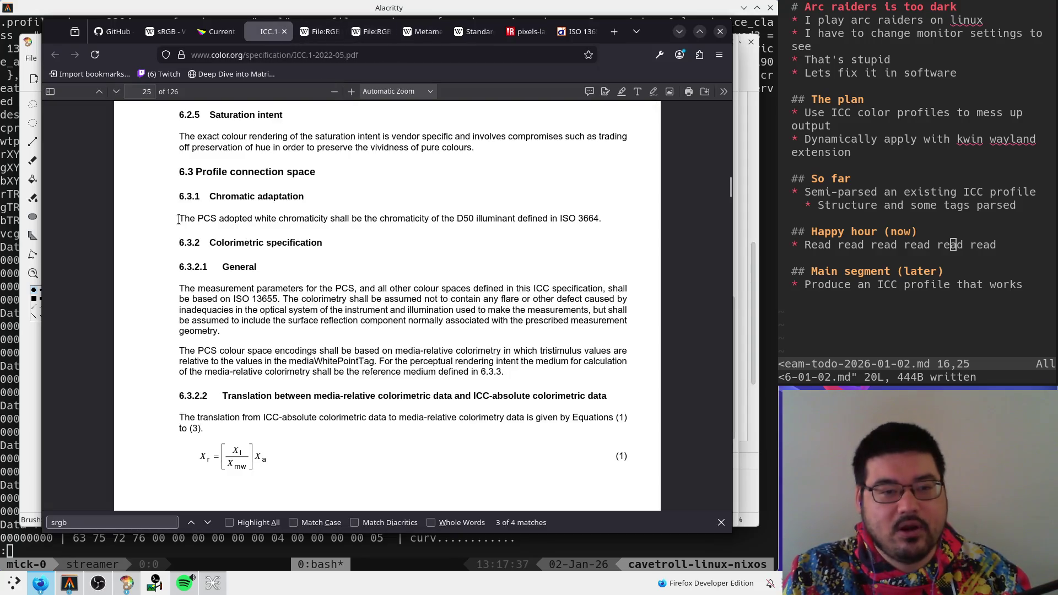
pyautogui.moveTo(180, 172); pyautogui.dragTo(310, 173)
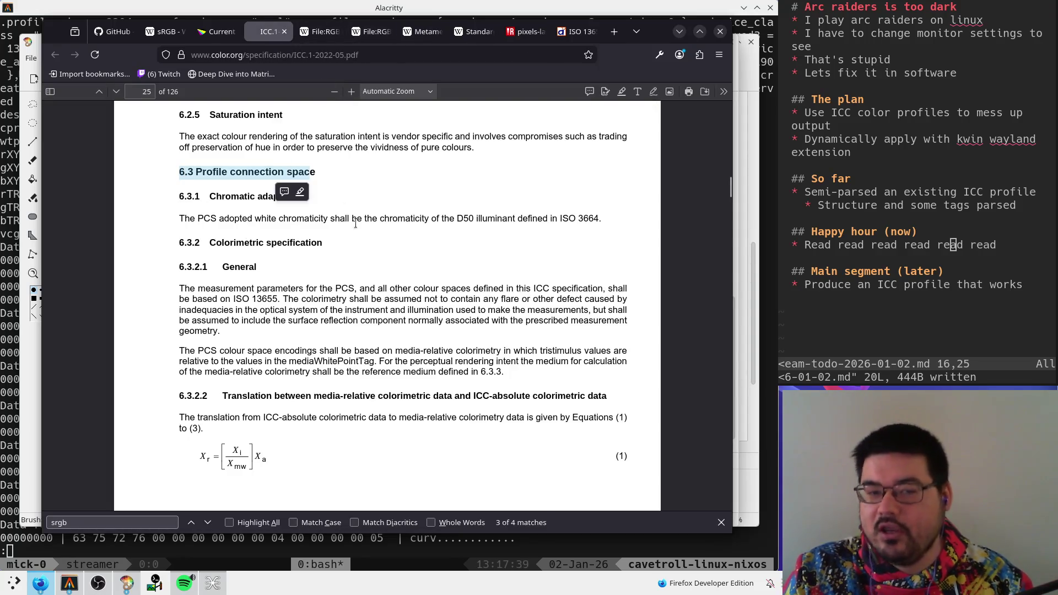
pyautogui.click(374, 283)
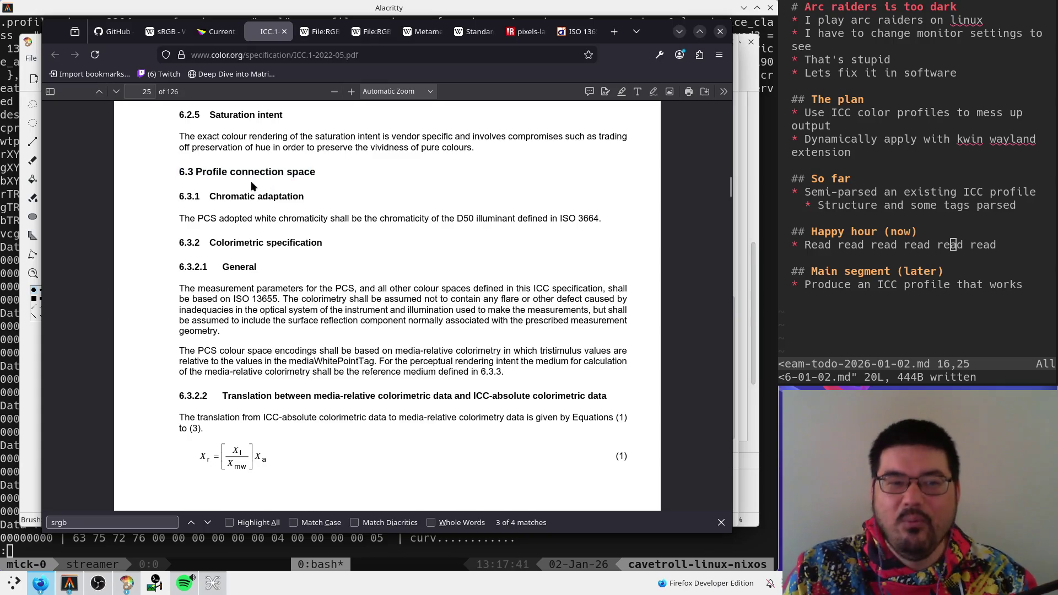
pyautogui.moveTo(190, 218)
pyautogui.mouseDown()
pyautogui.moveTo(601, 215)
pyautogui.moveTo(618, 224)
pyautogui.mouseUp()
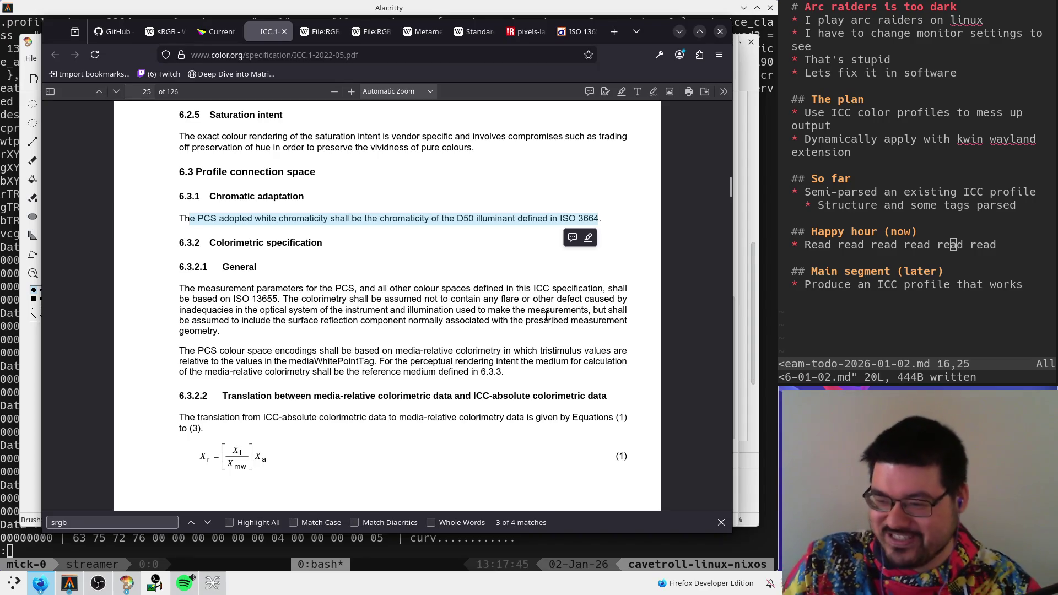
pyautogui.click(398, 319)
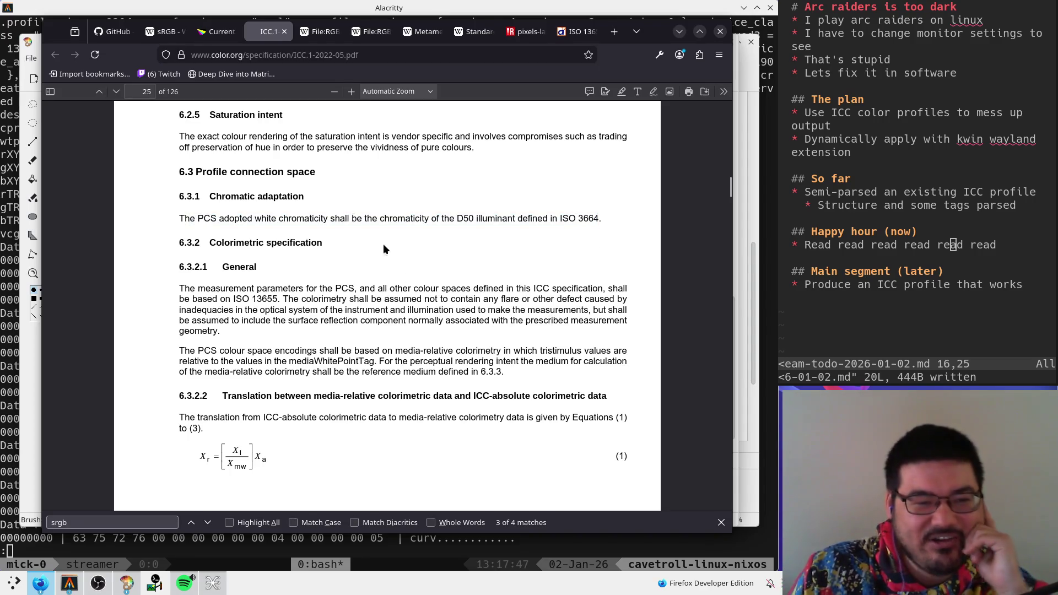
pyautogui.doubleClick(345, 288)
pyautogui.click(347, 290)
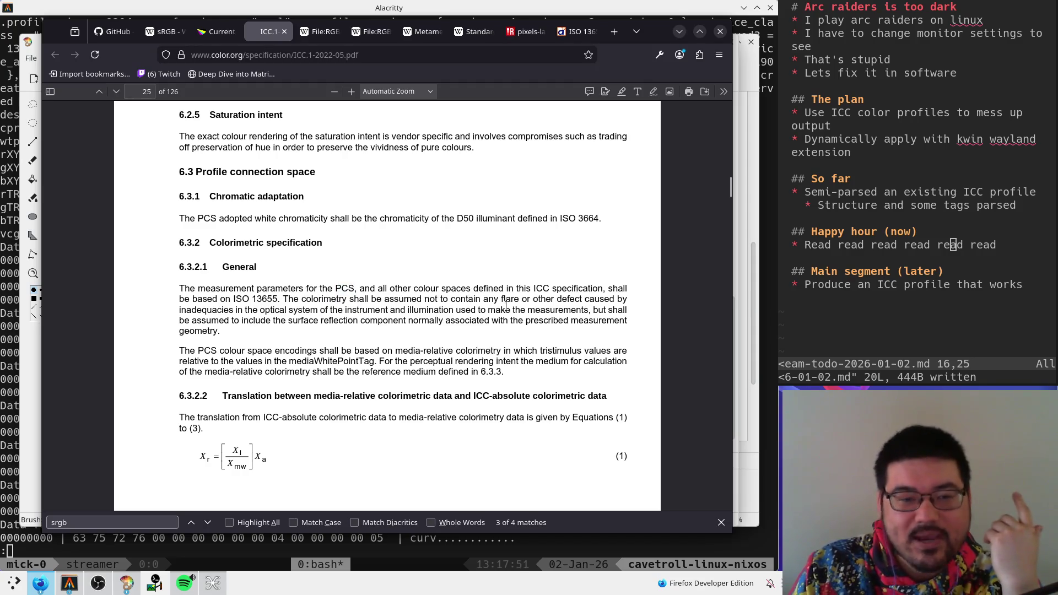
pyautogui.doubleClick(264, 299)
pyautogui.click(281, 302)
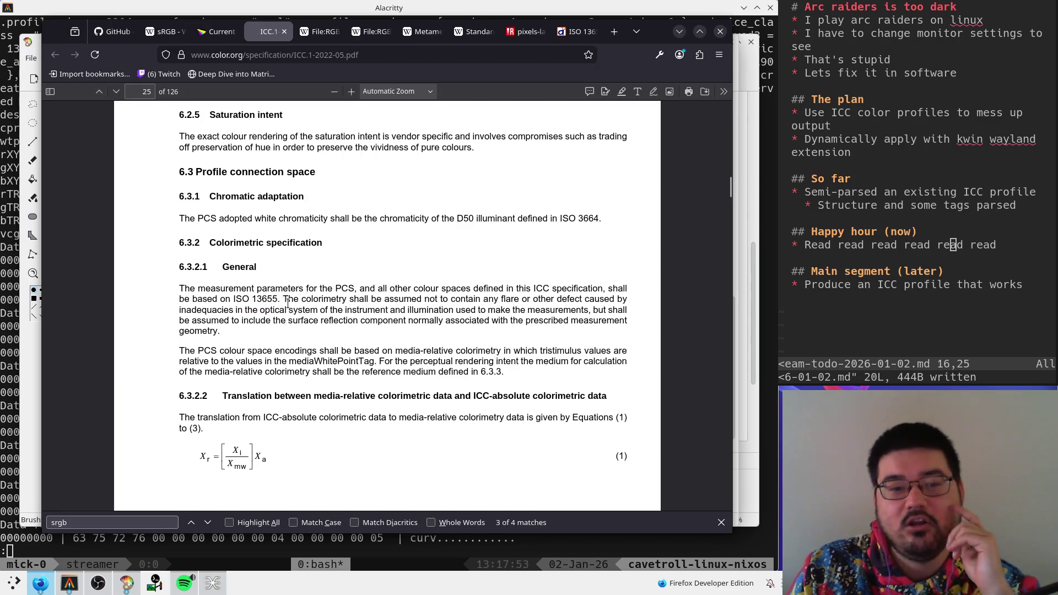
pyautogui.moveTo(482, 298); pyautogui.dragTo(606, 297)
pyautogui.click(585, 320)
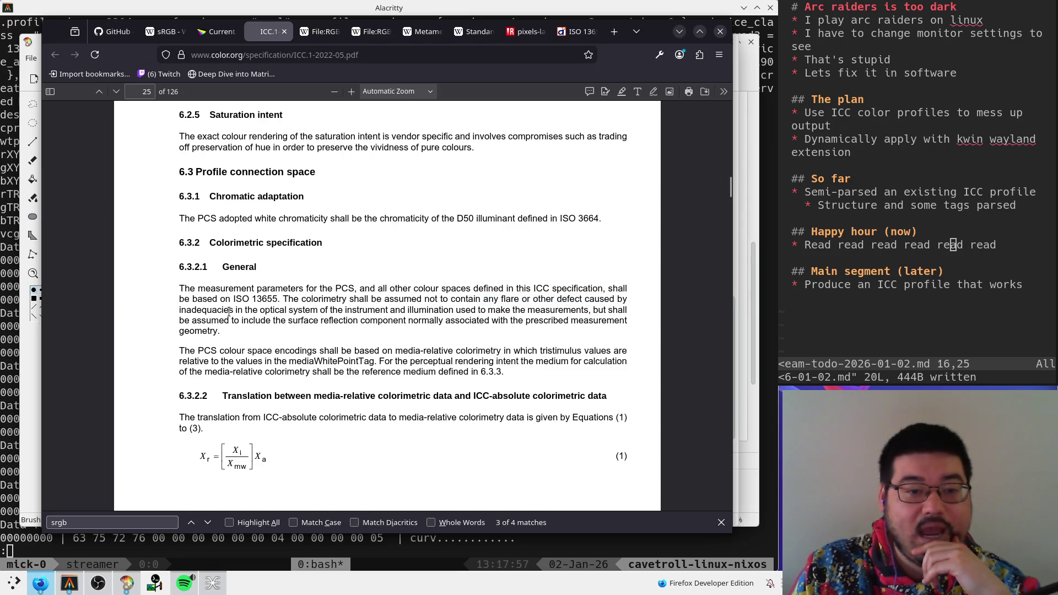
pyautogui.moveTo(240, 309)
pyautogui.mouseDown()
pyautogui.moveTo(551, 311)
pyautogui.moveTo(548, 321)
pyautogui.moveTo(576, 311)
pyautogui.moveTo(236, 312)
pyautogui.moveTo(128, 282)
pyautogui.moveTo(152, 276)
pyautogui.moveTo(177, 289)
pyautogui.mouseUp()
pyautogui.click(592, 312)
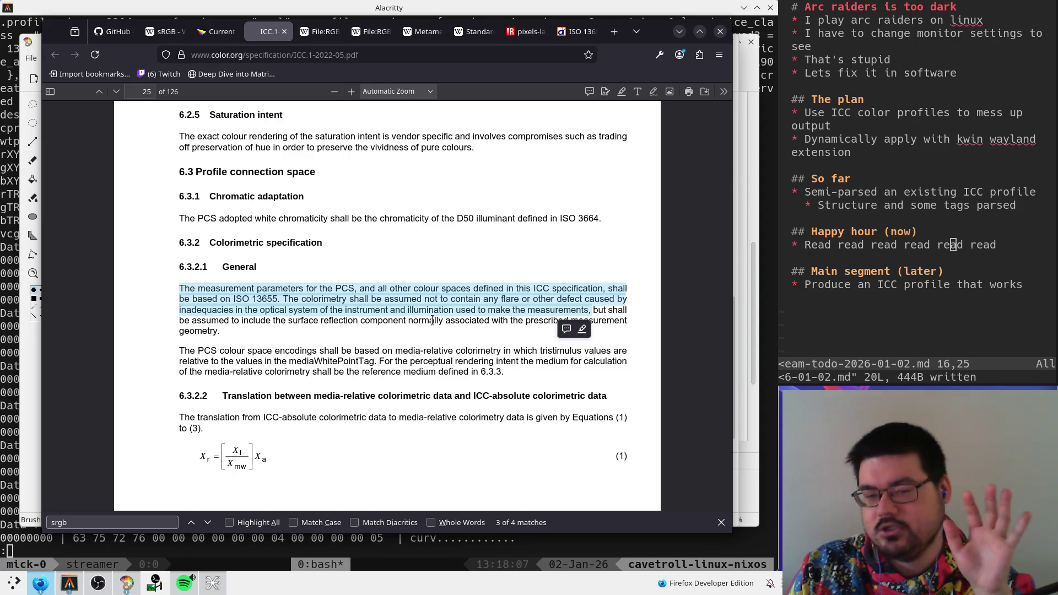
pyautogui.click(400, 318)
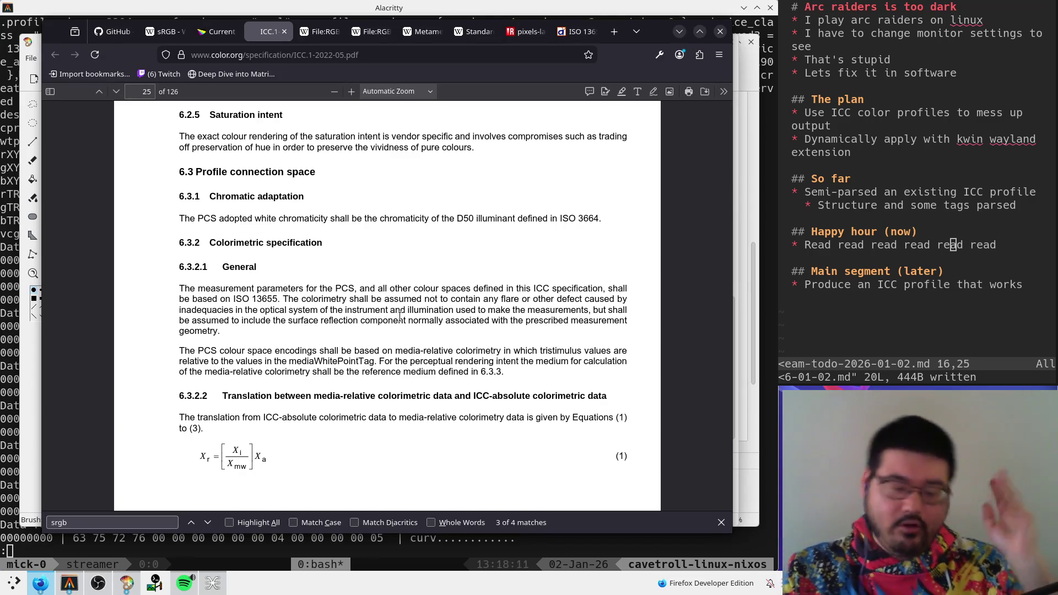
pyautogui.moveTo(177, 328)
pyautogui.mouseDown()
pyautogui.moveTo(533, 327)
pyautogui.moveTo(391, 341)
pyautogui.moveTo(198, 332)
pyautogui.moveTo(217, 329)
pyautogui.moveTo(184, 321)
pyautogui.moveTo(296, 304)
pyautogui.moveTo(276, 312)
pyautogui.moveTo(259, 289)
pyautogui.moveTo(283, 300)
pyautogui.mouseUp()
pyautogui.click(256, 336)
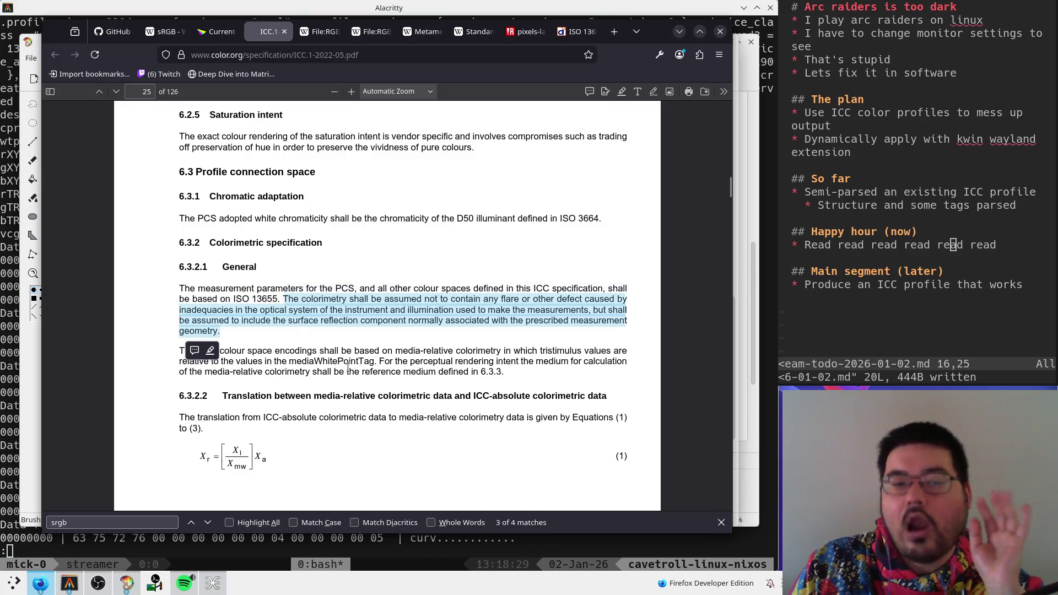
pyautogui.click(363, 368)
pyautogui.moveTo(221, 332)
pyautogui.mouseDown()
pyautogui.moveTo(264, 289)
pyautogui.moveTo(283, 298)
pyautogui.mouseUp()
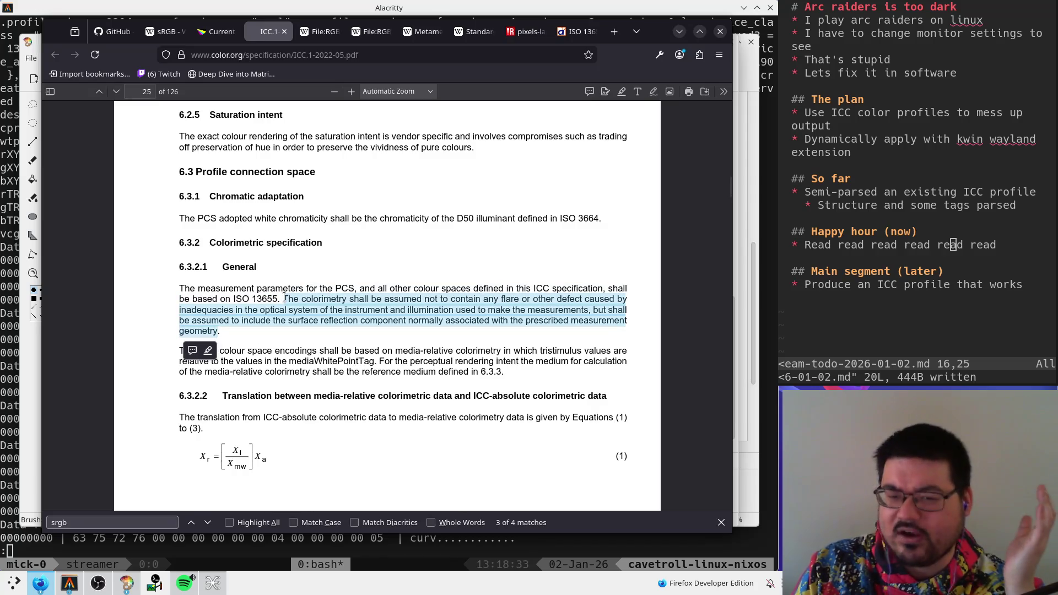
pyautogui.click(380, 355)
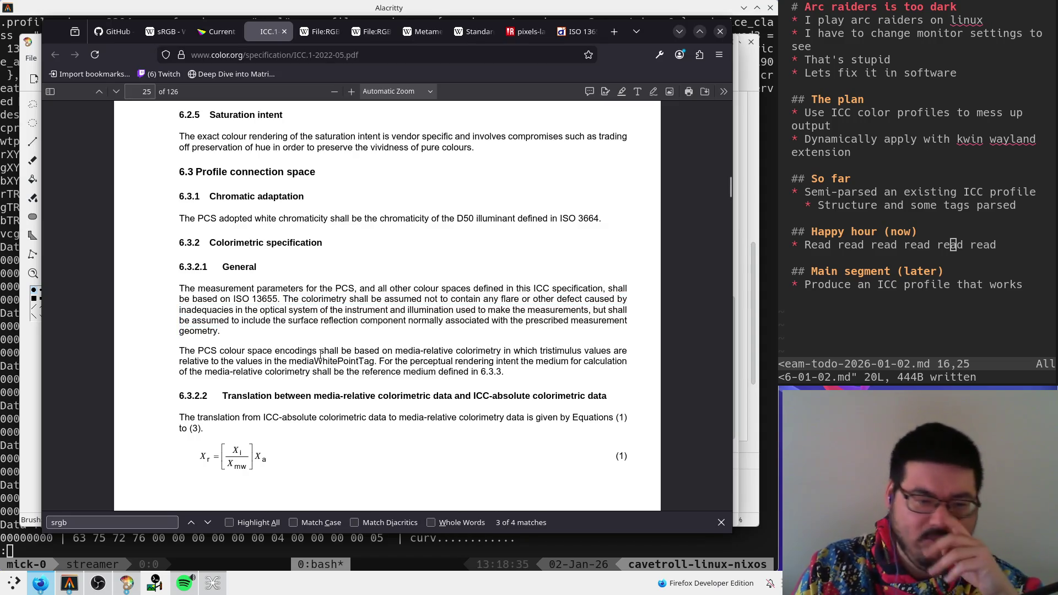
pyautogui.scroll(-5, 321, 354)
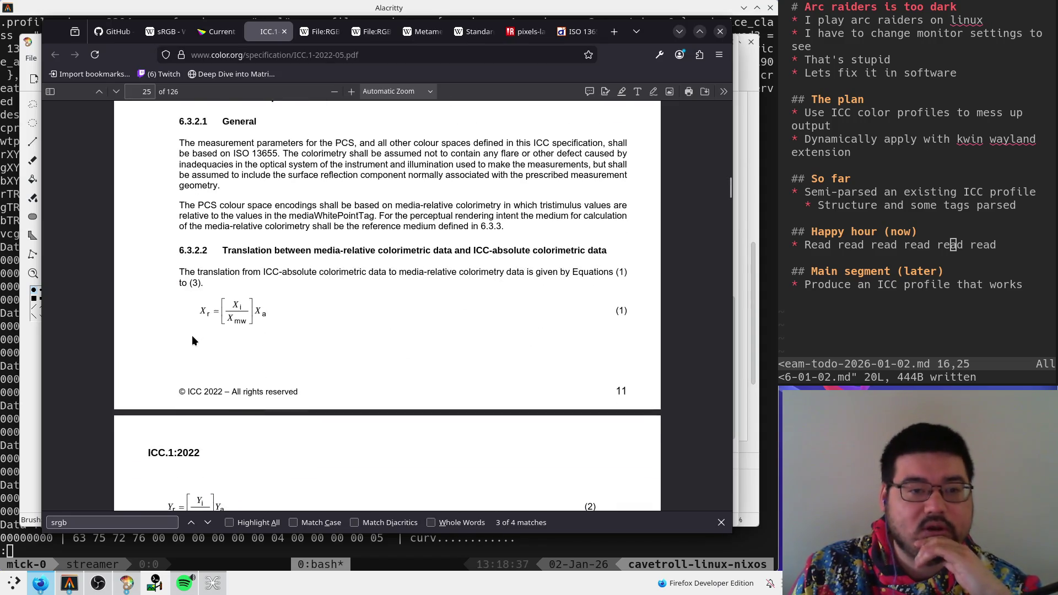
# - Highlight the PCS colour-space encoding line and the word 'rendering' while reading
pyautogui.moveTo(275, 209); pyautogui.dragTo(314, 213)
pyautogui.click(317, 213)
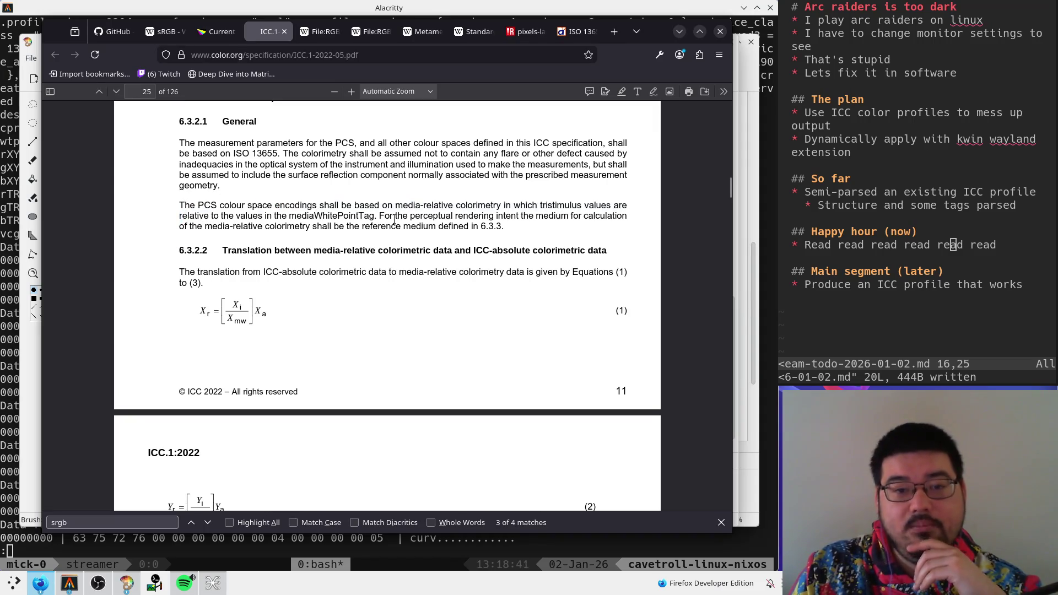
pyautogui.doubleClick(480, 214)
pyautogui.click(493, 212)
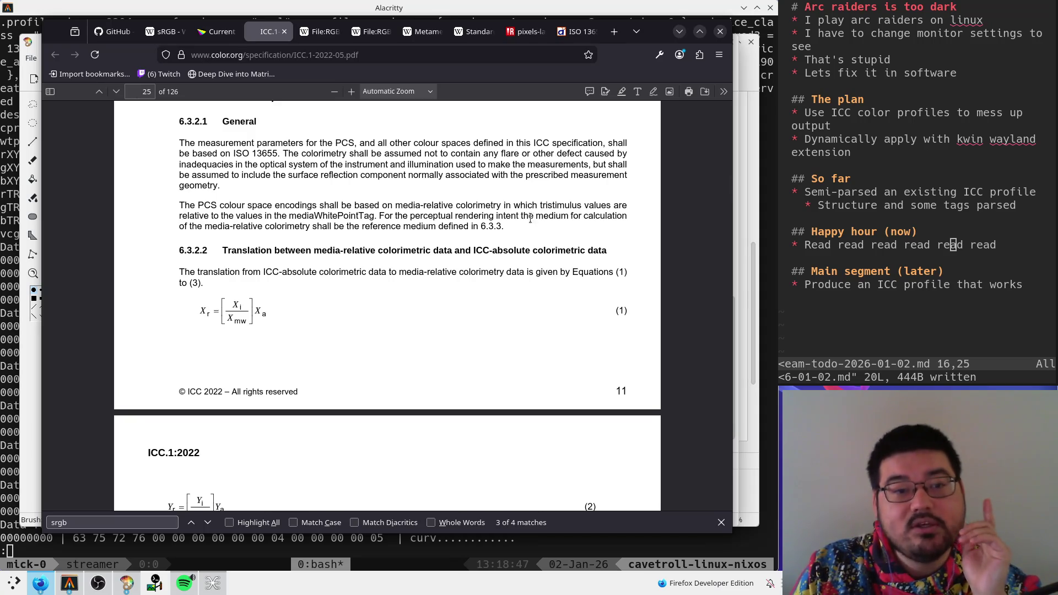
# - Select 'mediaWhitePointTag', then switch to the Alacritty terminal and quit the hex-dump pager
pyautogui.doubleClick(331, 215)
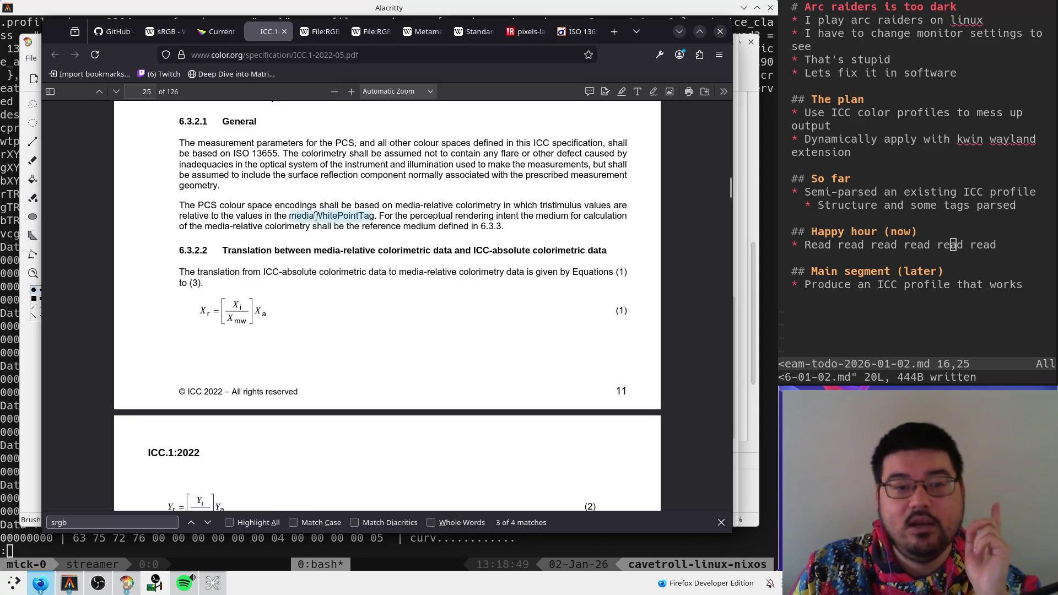
pyautogui.click(11, 264)
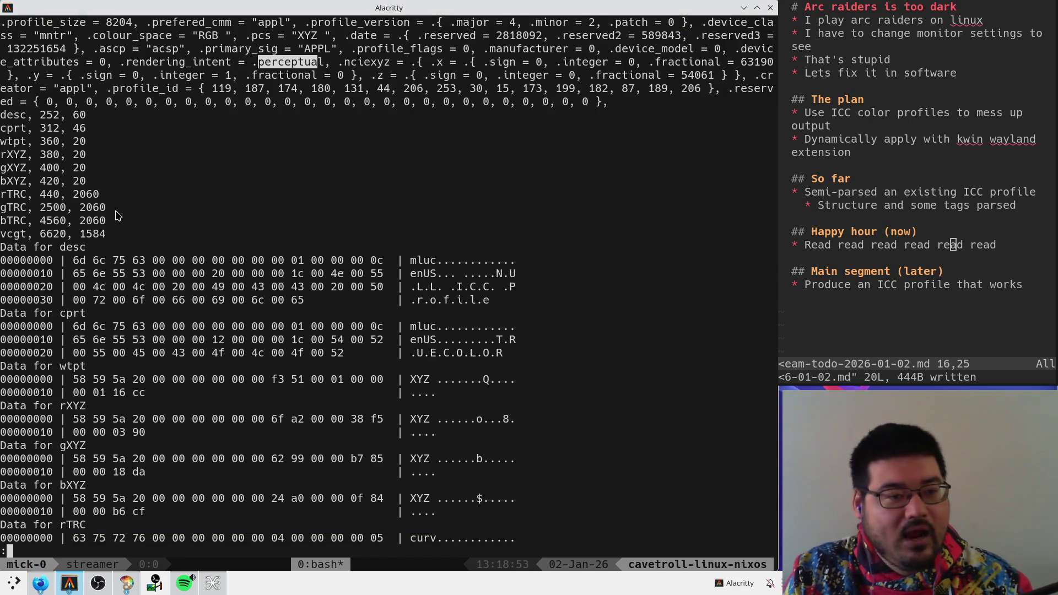
pyautogui.press('q')
pyautogui.scroll(20, 228, 293)
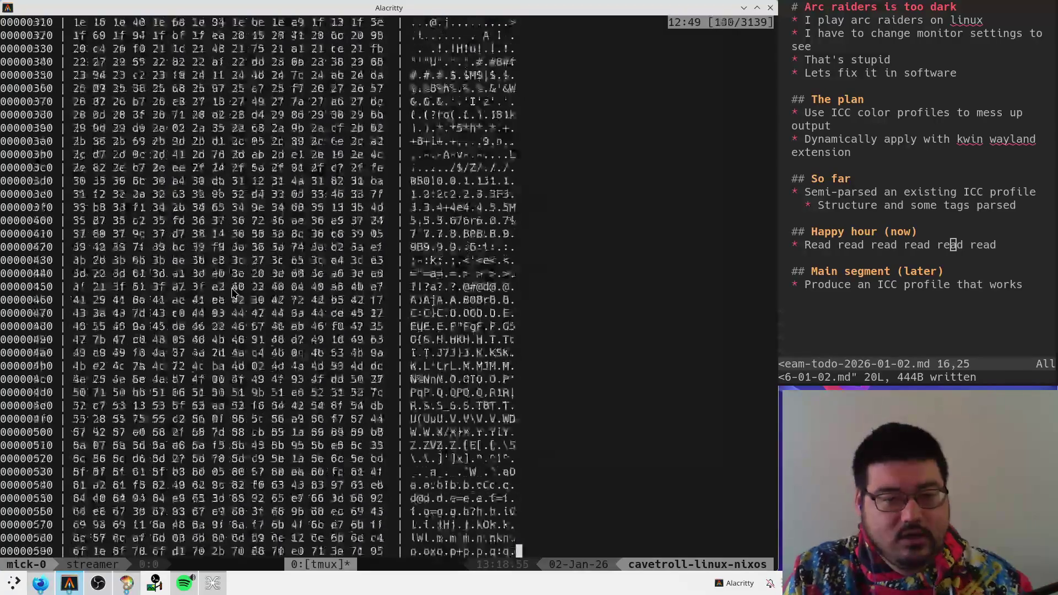
pyautogui.scroll(20, 233, 293)
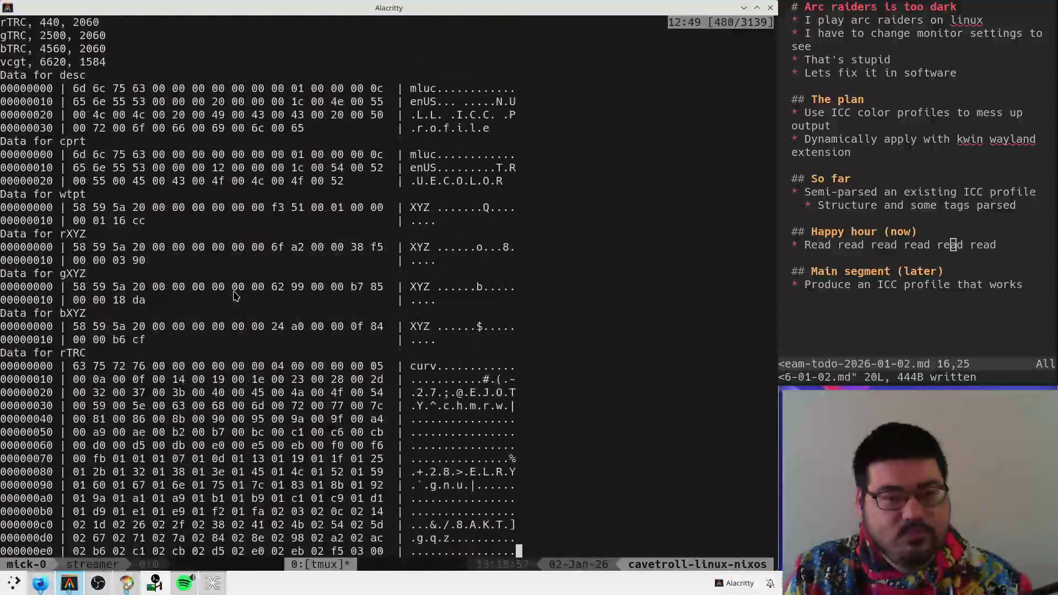
pyautogui.moveTo(172, 220)
pyautogui.mouseDown()
pyautogui.moveTo(231, 198)
pyautogui.moveTo(263, 208)
pyautogui.mouseUp()
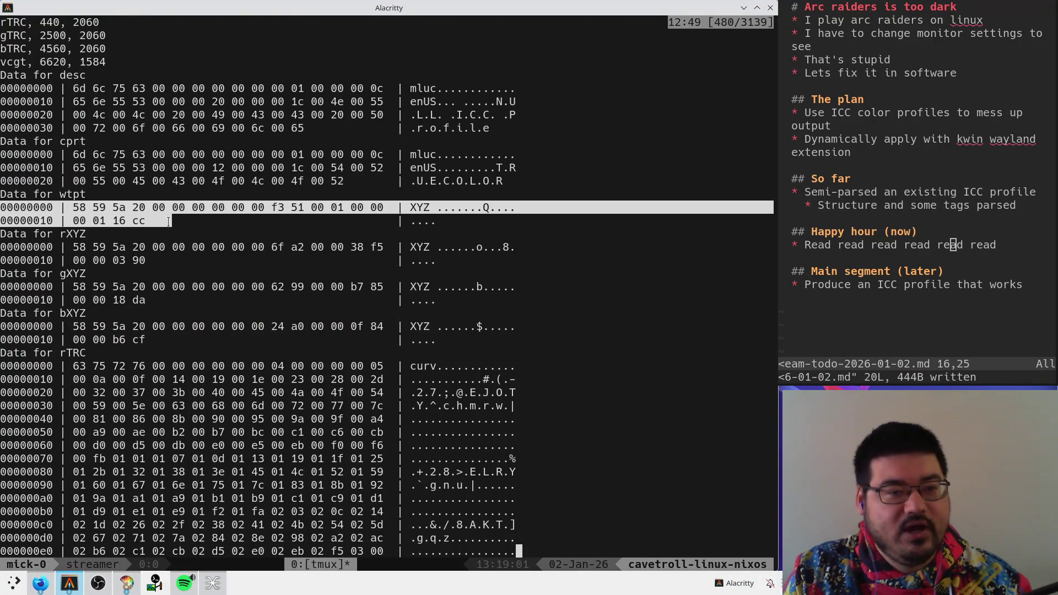
pyautogui.moveTo(154, 207); pyautogui.dragTo(307, 206)
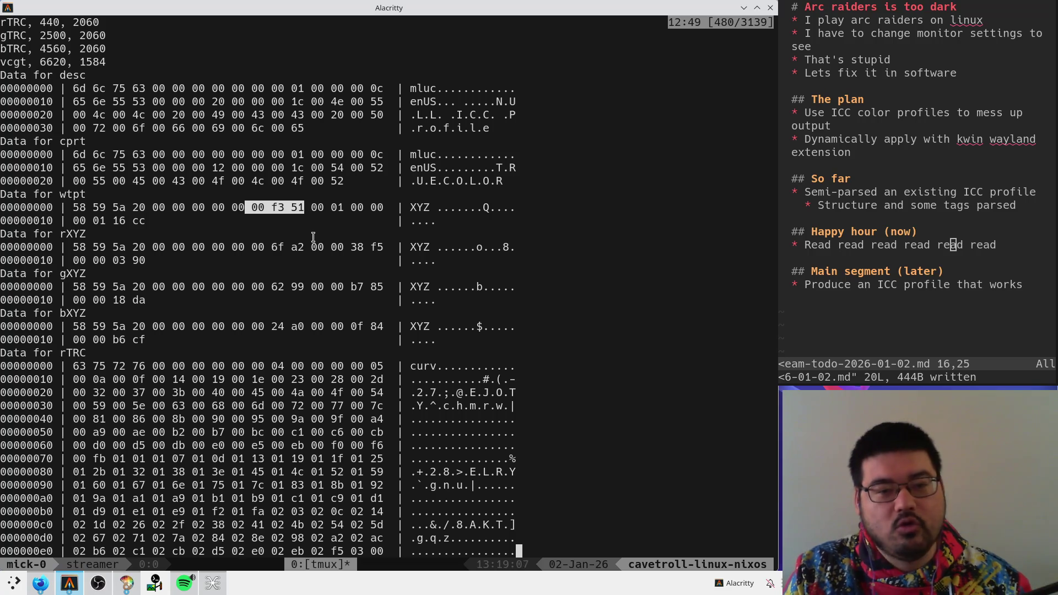
pyautogui.click(323, 220)
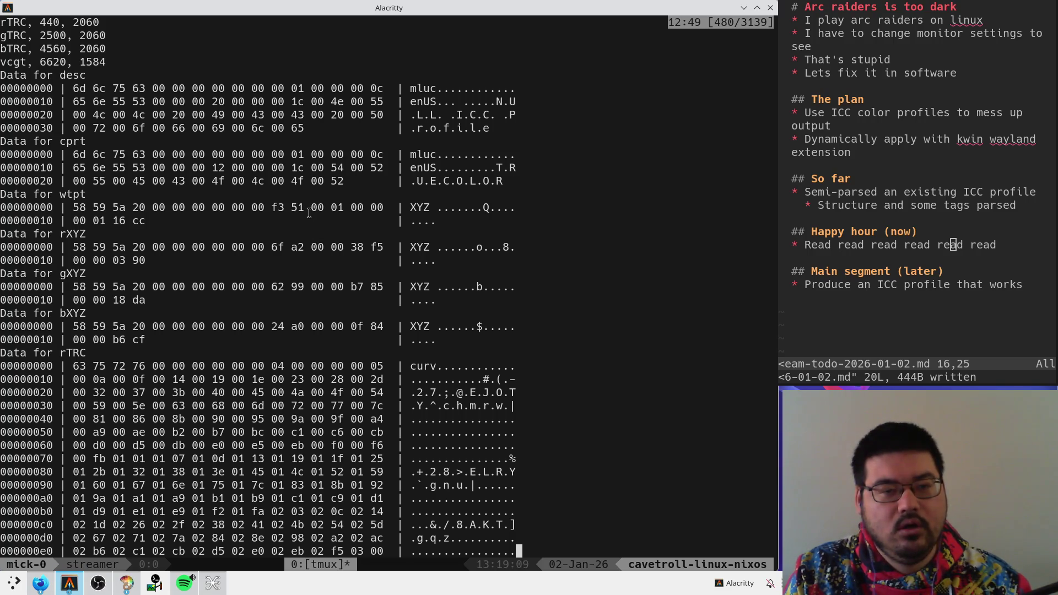
pyautogui.moveTo(309, 212); pyautogui.dragTo(386, 207)
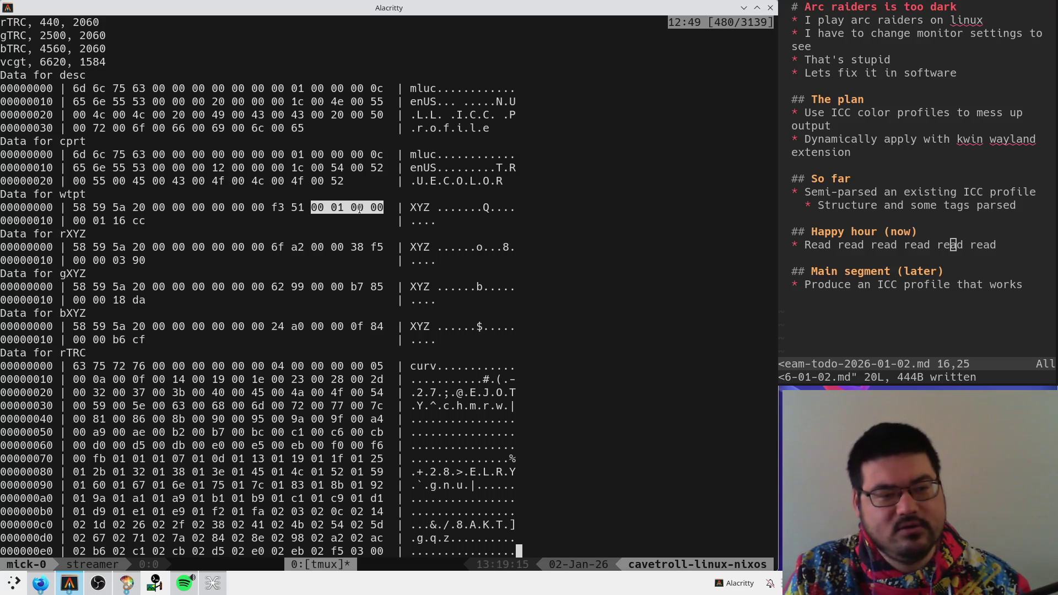
pyautogui.moveTo(68, 220); pyautogui.dragTo(148, 219)
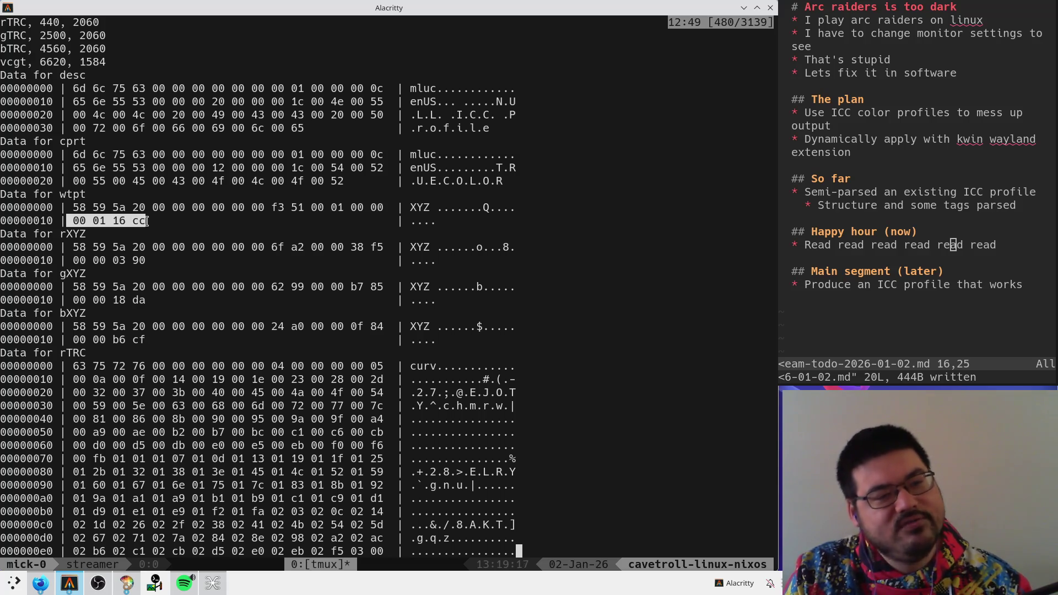
pyautogui.click(250, 214)
pyautogui.moveTo(271, 207); pyautogui.dragTo(307, 205)
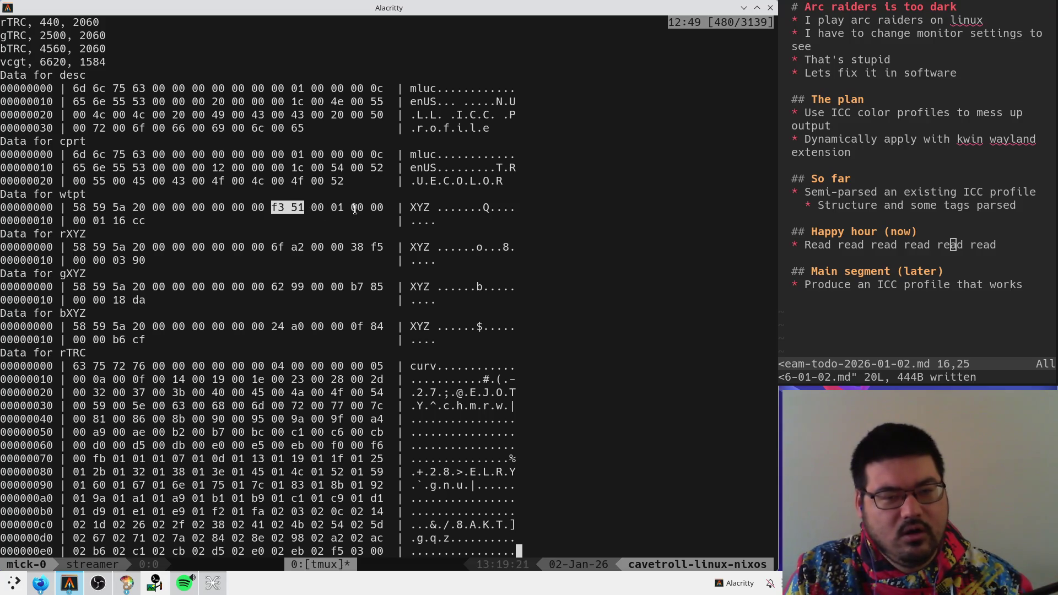
pyautogui.moveTo(267, 207); pyautogui.dragTo(322, 208)
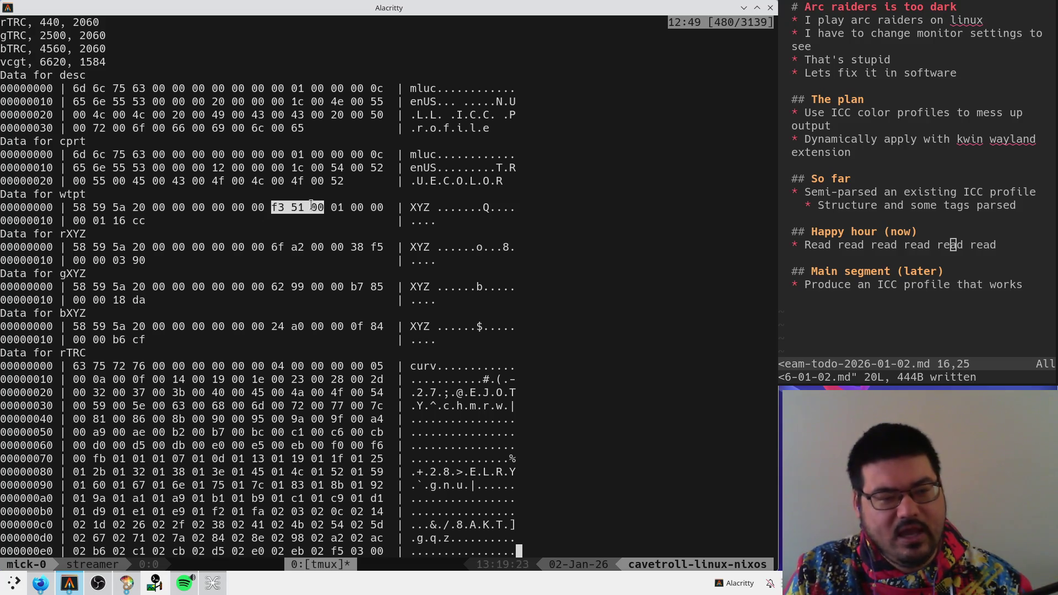
pyautogui.moveTo(80, 221)
pyautogui.mouseDown()
pyautogui.moveTo(204, 221)
pyautogui.moveTo(55, 208)
pyautogui.mouseUp()
pyautogui.scroll(7, 252, 220)
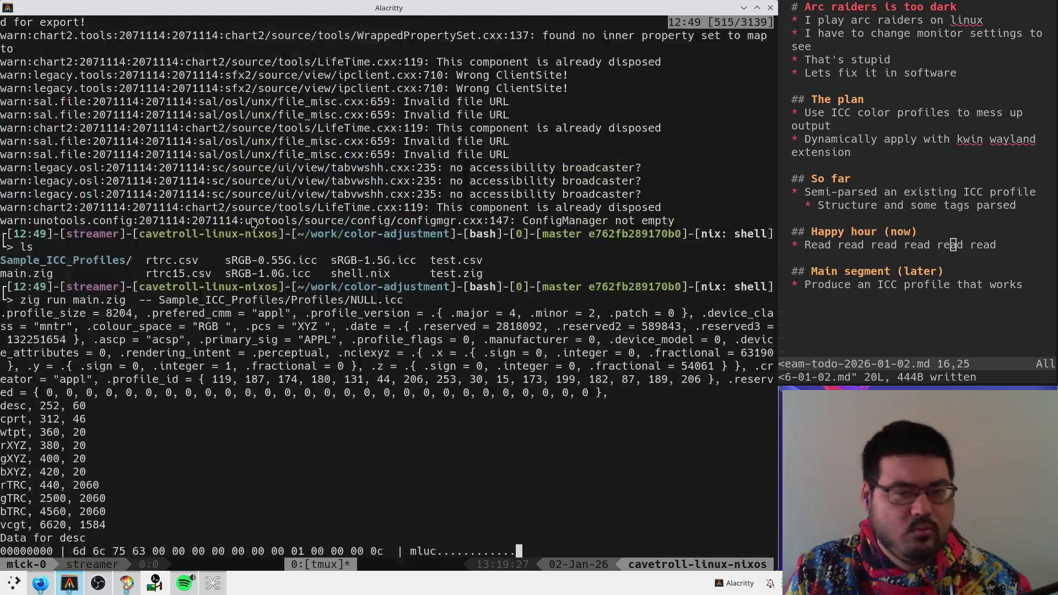
# - Recall the previous parser command and erase its NULL.icc file argument
pyautogui.scroll(-7, 251, 221)
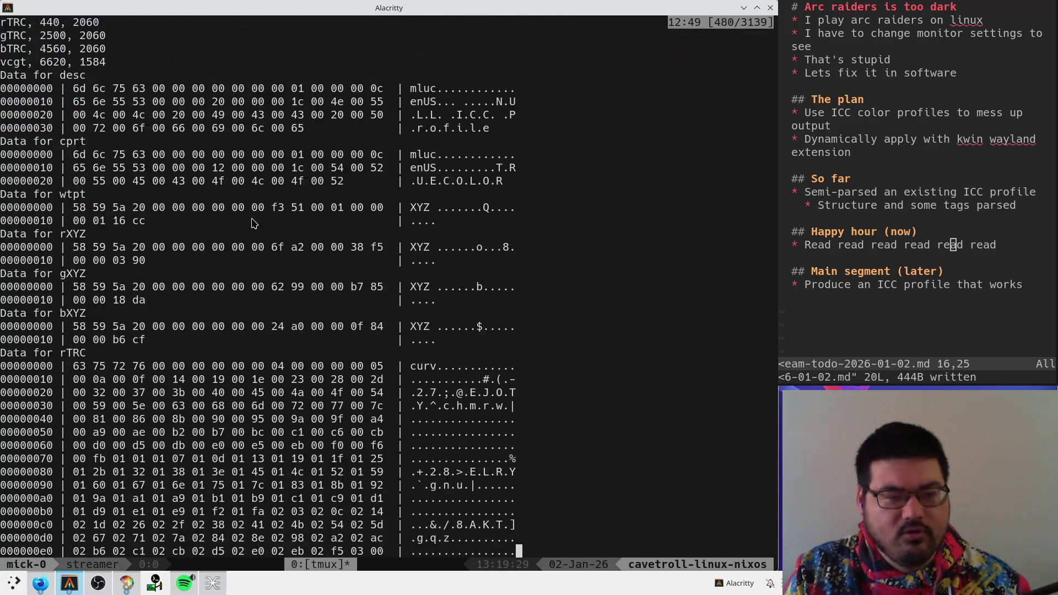
pyautogui.press('q')
pyautogui.press('Left')
pyautogui.press('Left')
pyautogui.press('Left')
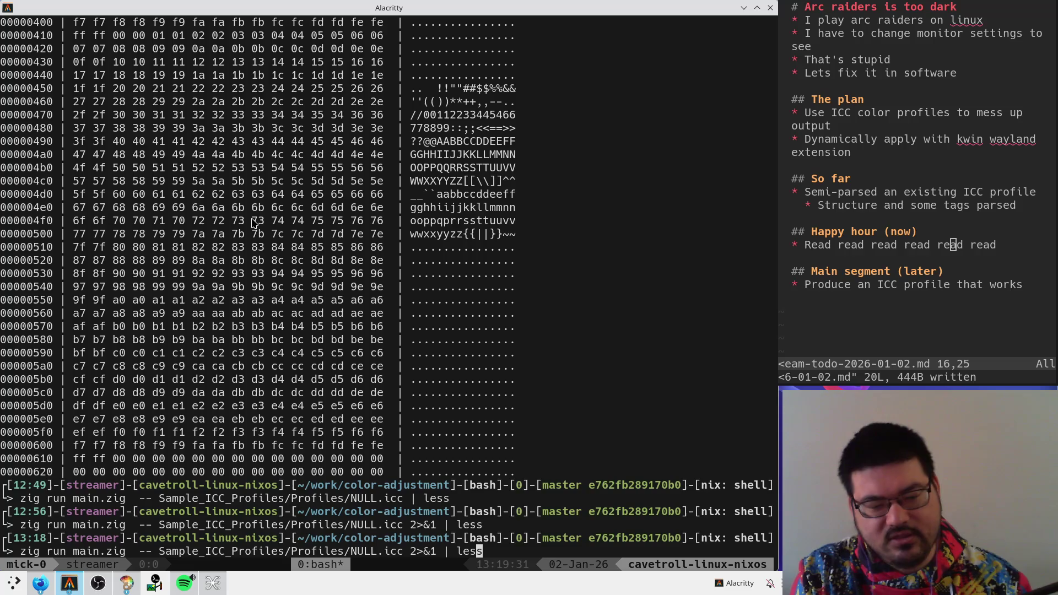
pyautogui.press('BackSpace')
pyautogui.press('BackSpace')
pyautogui.press('BackSpace')
pyautogui.press('BackSpace')
pyautogui.write('Sample_Profile.icc')
pyautogui.press('BackSpace')
pyautogui.press('BackSpace')
pyautogui.press('BackSpace')
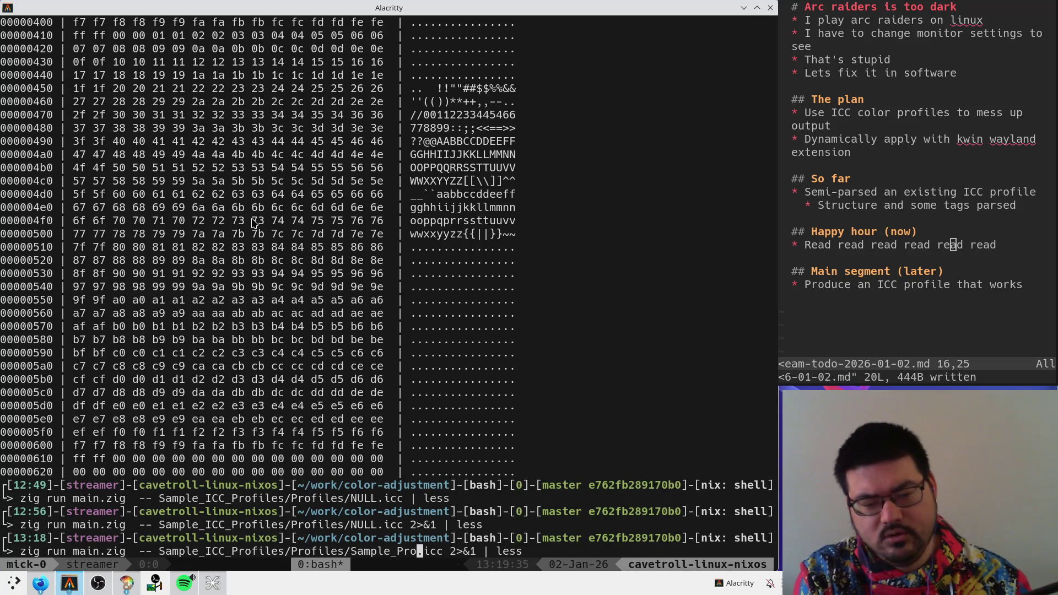
pyautogui.press('BackSpace')
pyautogui.press('BackSpace')
pyautogui.press('BackSpace')
pyautogui.press('Delete')
pyautogui.press('Delete')
pyautogui.press('Delete')
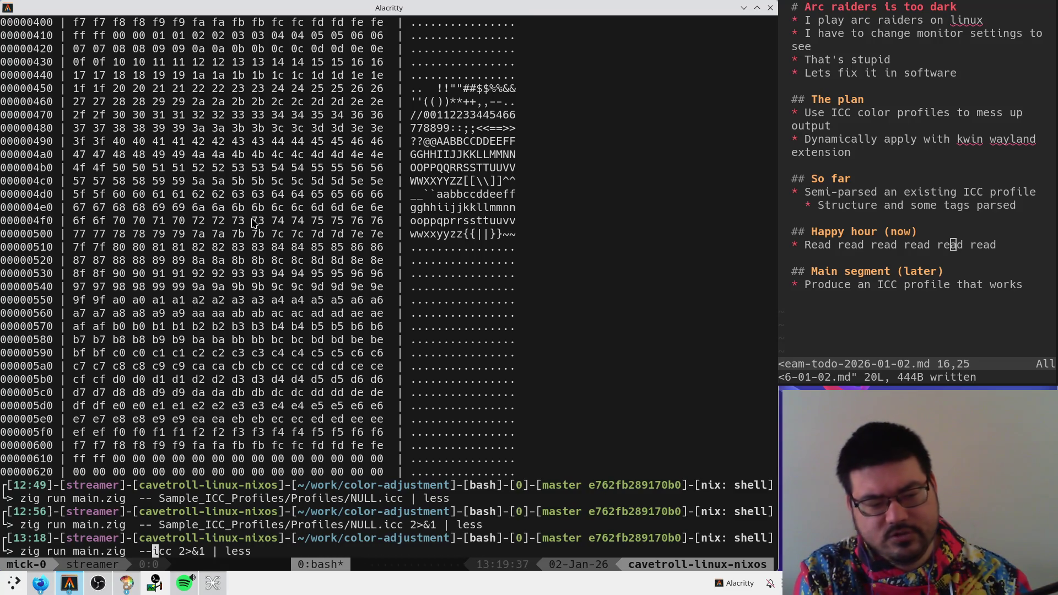
# - Run the parser on sRGB-1.0G.icc, completing the file name with Tab
pyautogui.write('sr')
pyautogui.press('Tab')
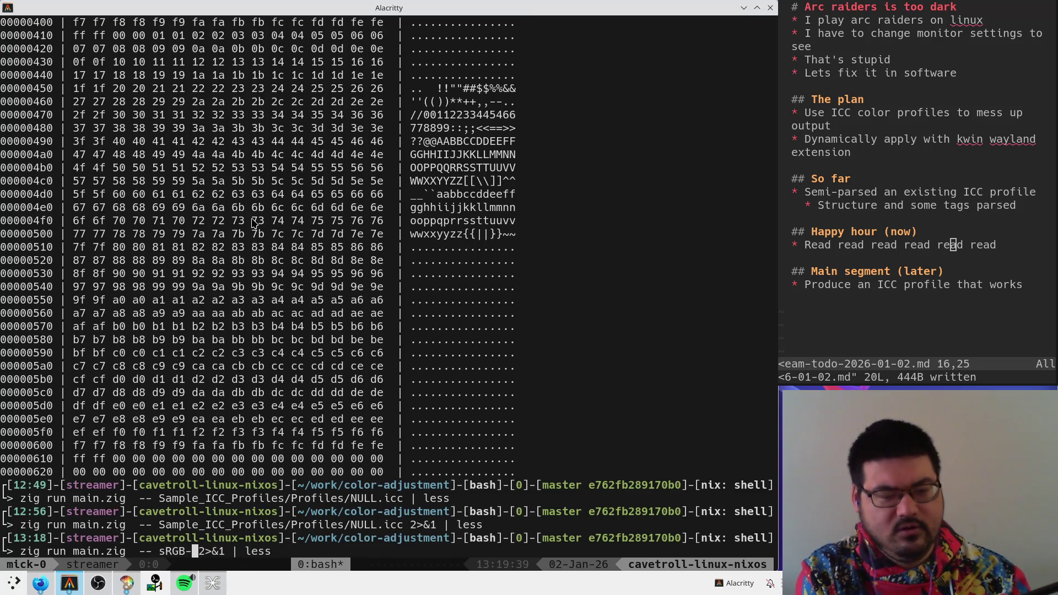
pyautogui.write('0')
pyautogui.press('Tab')
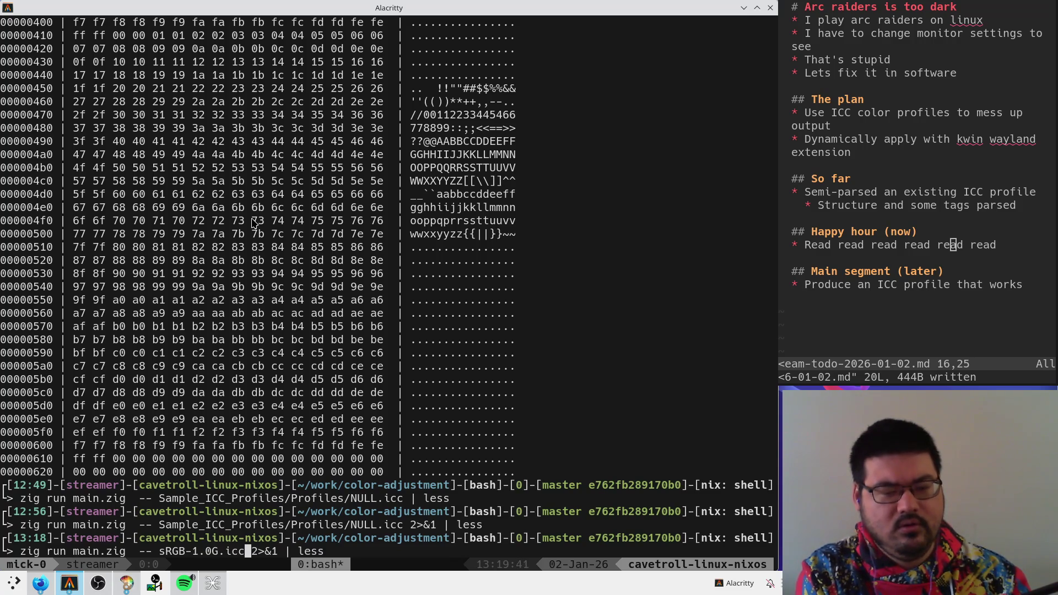
pyautogui.press('Return')
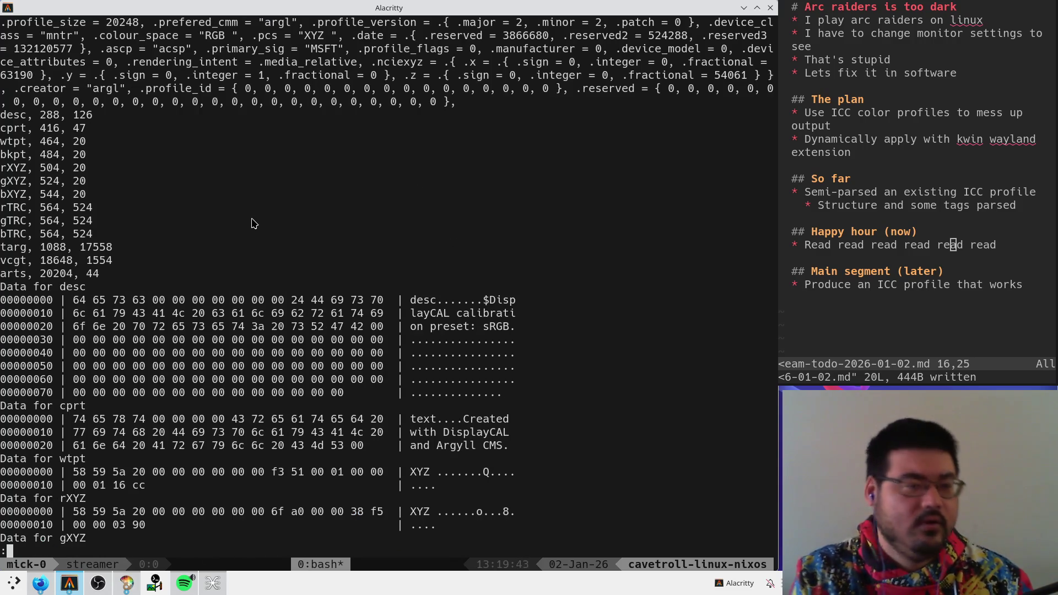
# - Select the sRGB-1.0G.icc white-point bytes, including the Y value, then switch back to the Firefox ICC PDF
pyautogui.scroll(-7, 254, 223)
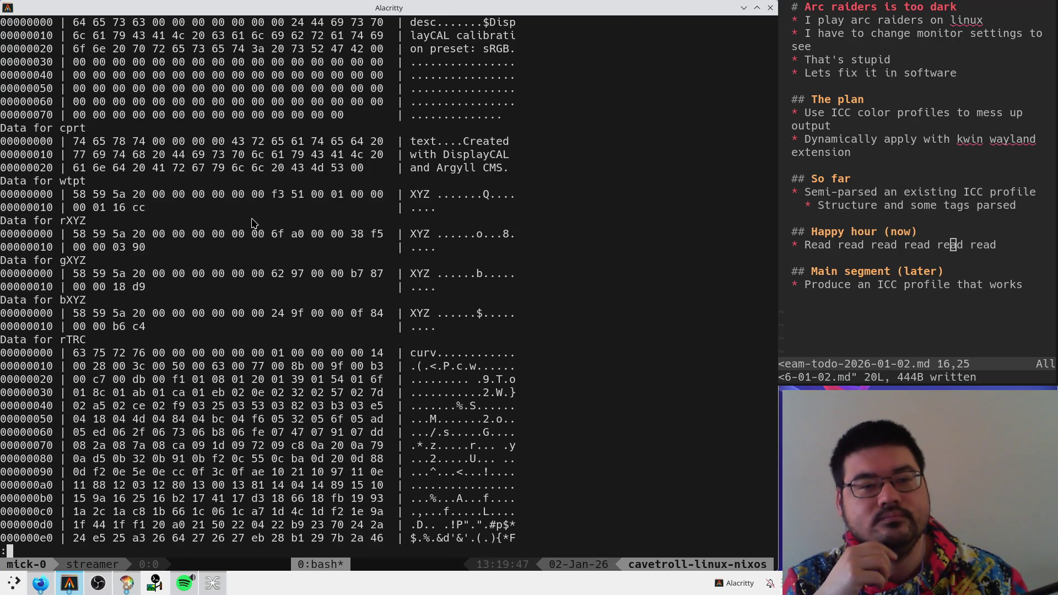
pyautogui.moveTo(128, 209)
pyautogui.mouseDown()
pyautogui.moveTo(33, 195)
pyautogui.moveTo(173, 214)
pyautogui.moveTo(74, 207)
pyautogui.mouseUp()
pyautogui.moveTo(324, 194)
pyautogui.mouseDown()
pyautogui.moveTo(254, 194)
pyautogui.moveTo(377, 183)
pyautogui.moveTo(380, 196)
pyautogui.mouseUp()
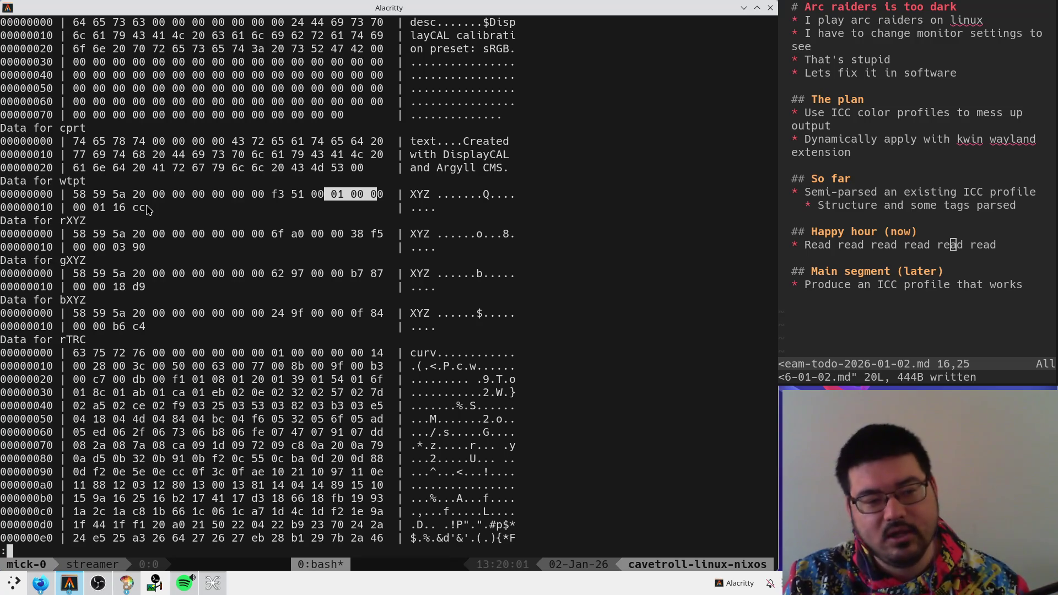
pyautogui.click(243, 208)
pyautogui.hotkey('alt', 'Tab')
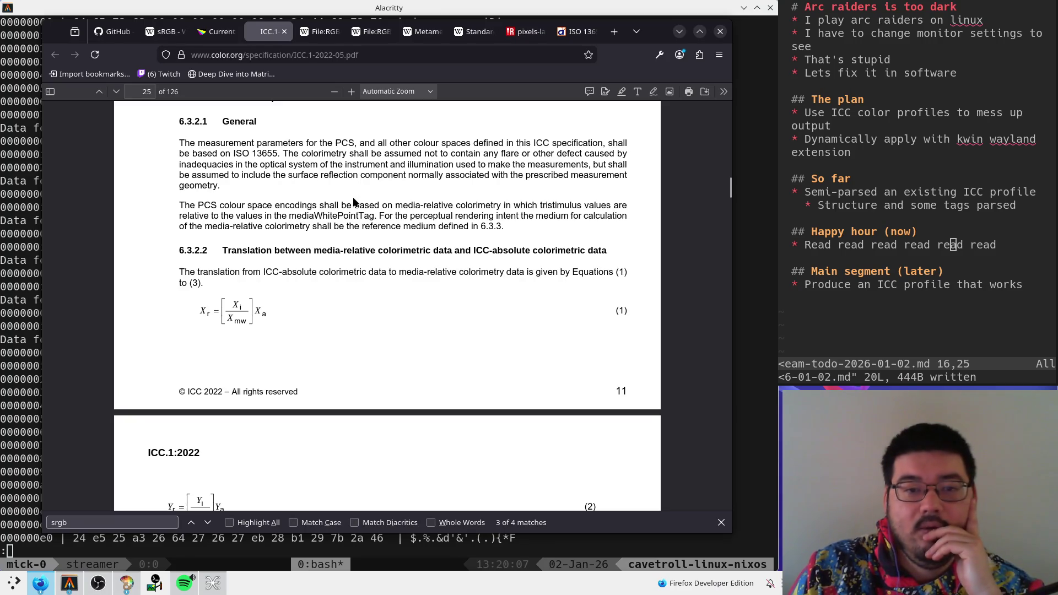
# - Find the occurrences of mediaWhitePointTag throughout the ICC spec
pyautogui.doubleClick(331, 215)
pyautogui.hotkey('ctrl', 'f')
pyautogui.hotkey('shift', 'Return')
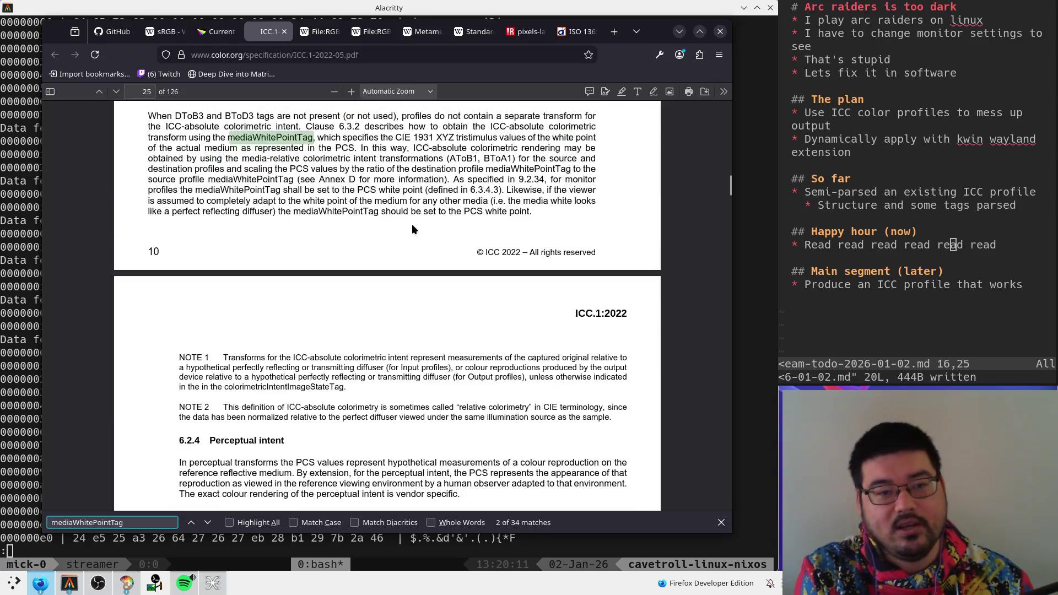
pyautogui.hotkey('shift', 'Return')
pyautogui.hotkey('shift', 'Return')
pyautogui.hotkey('shift', 'Return')
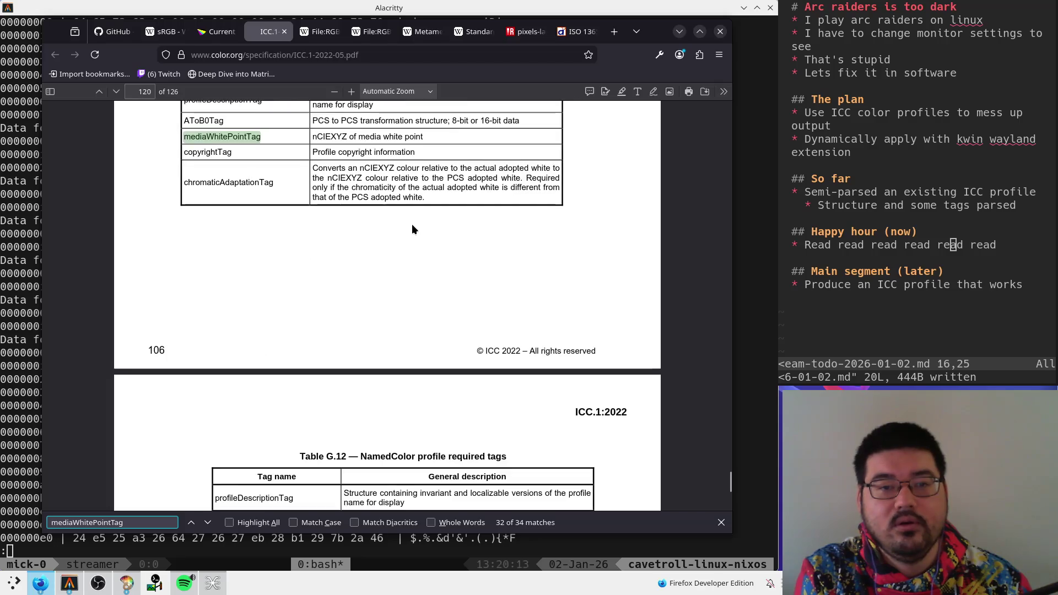
pyautogui.hotkey('shift', 'Return')
pyautogui.hotkey('shift', 'Return')
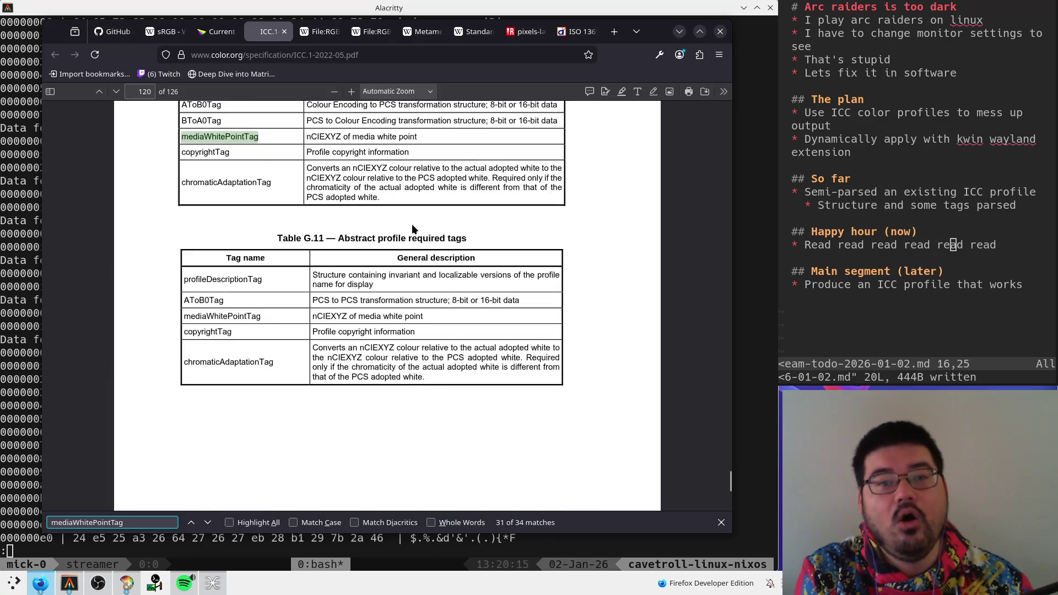
pyautogui.press('Return')
pyautogui.press('Return')
pyautogui.press('Return')
# - Search the spec for nCIEXYZ and step back through its earlier matches
pyautogui.doubleClick(345, 137)
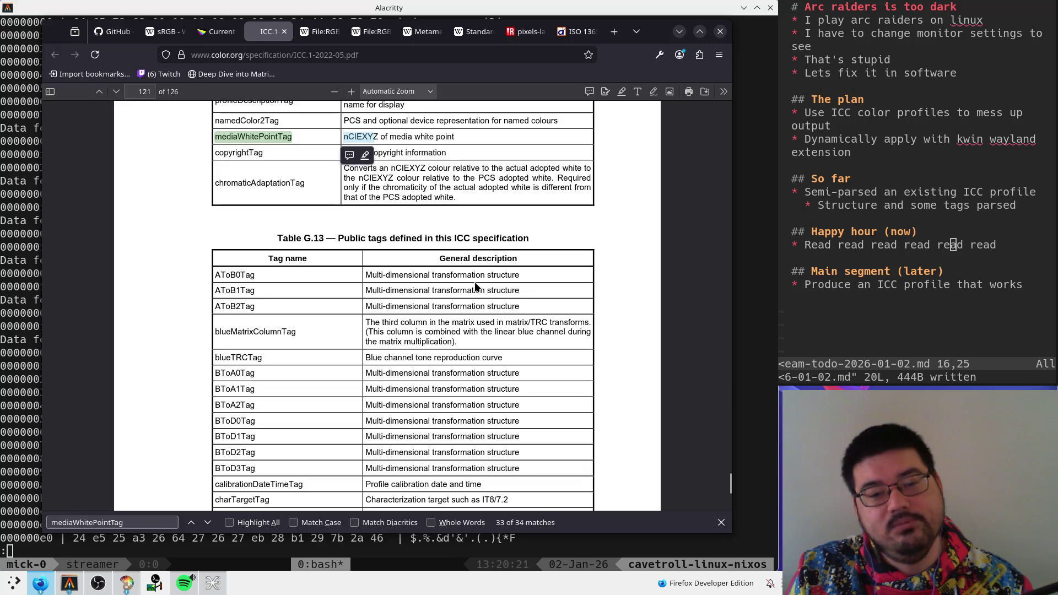
pyautogui.hotkey('ctrl', 'f')
pyautogui.write('nCIEX')
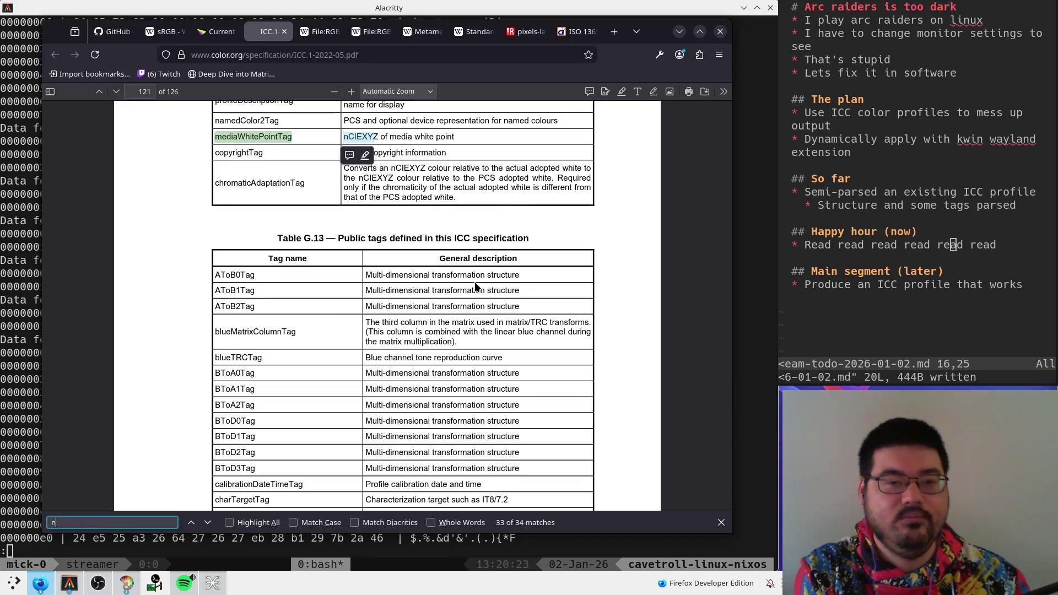
pyautogui.press('BackSpace')
pyautogui.write('Z')
pyautogui.hotkey('shift', 'Return')
pyautogui.hotkey('shift', 'Return')
pyautogui.hotkey('shift', 'Return')
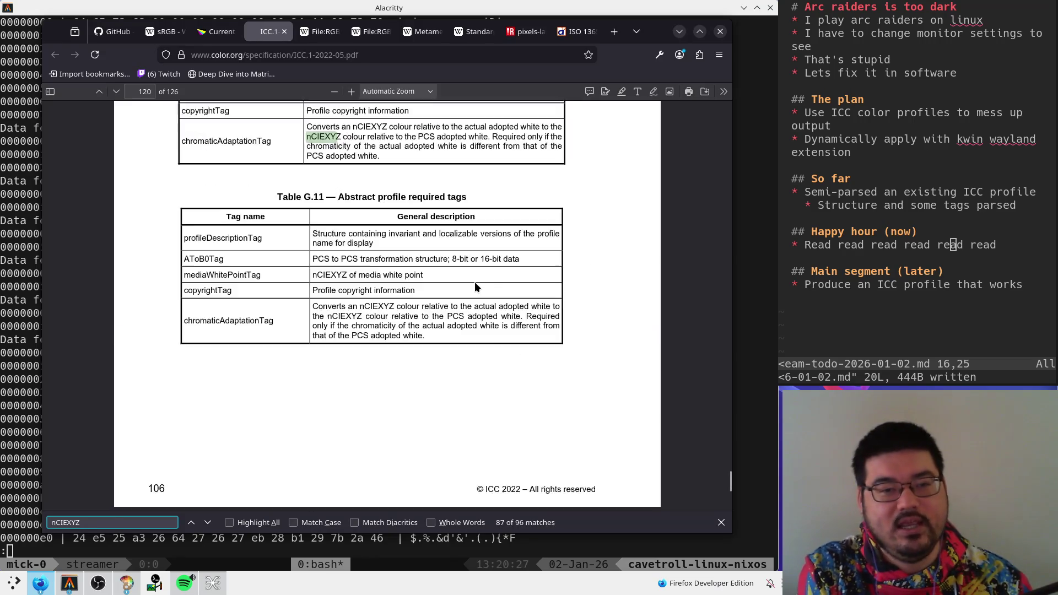
pyautogui.hotkey('shift', 'Return')
pyautogui.hotkey('shift', 'Return')
pyautogui.hotkey('shift', 'Return')
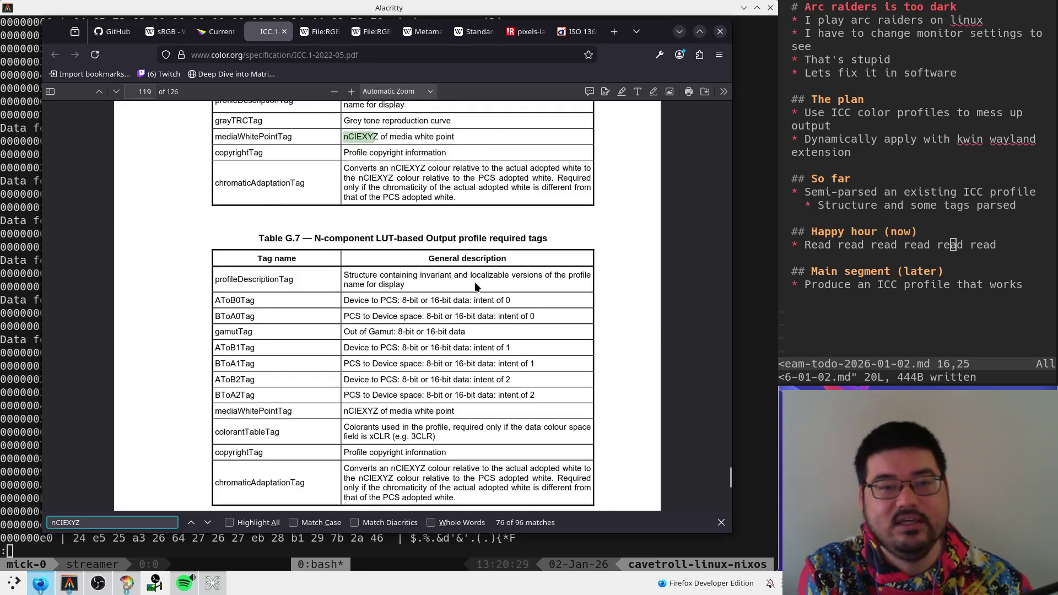
# - Web-search 'nciexyz' in a new tab, then return to the spec PDF and reopen its find bar
pyautogui.hotkey('ctrl', 'l')
pyautogui.write('nciexyz')
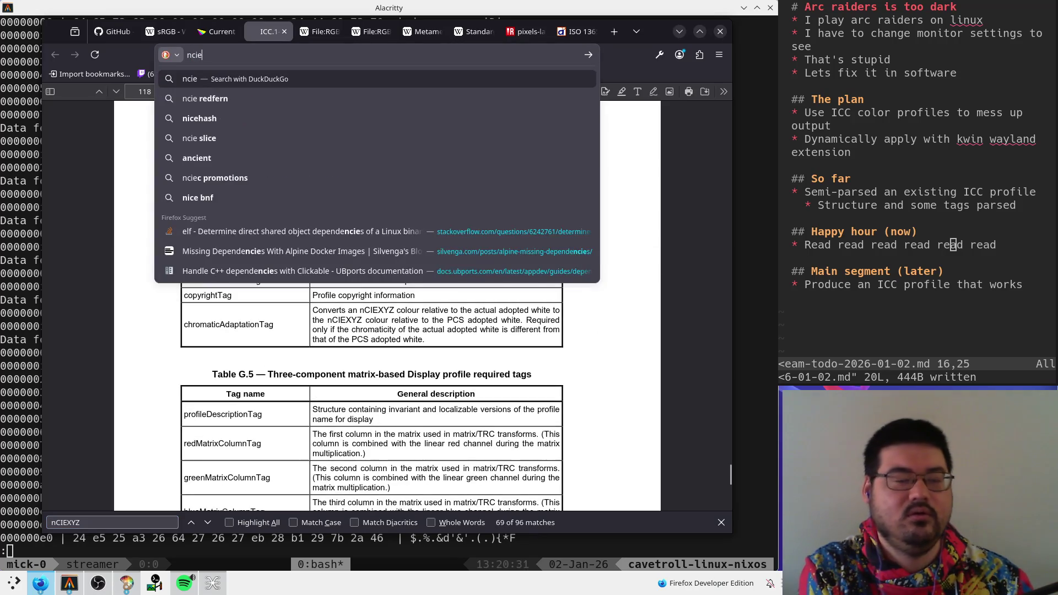
pyautogui.hotkey('alt', 'Return')
pyautogui.click(249, 33)
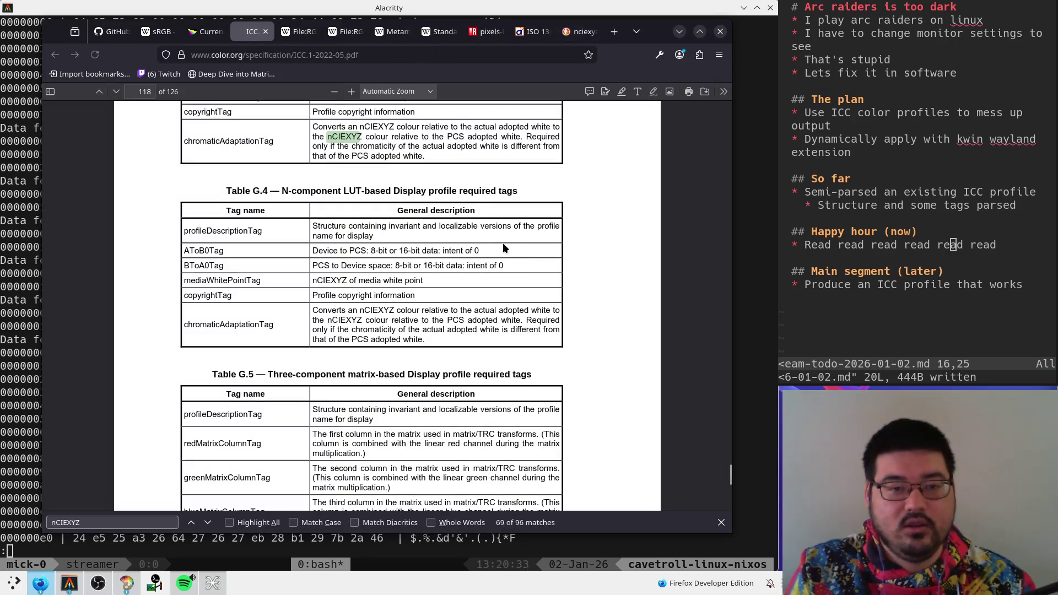
pyautogui.click(721, 523)
pyautogui.scroll(-2, 373, 360)
pyautogui.hotkey('ctrl', 'f')
# - Find the 3.1.9 nCIEXYZ definition, then search 'ciexyz' back to 3.1.8 and web-search it
pyautogui.write('ncie')
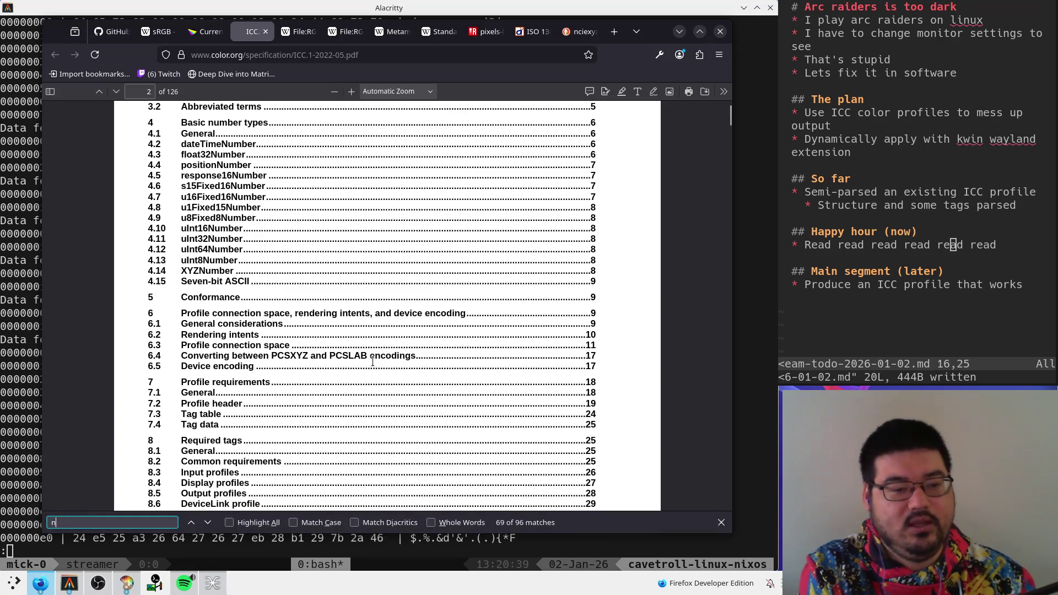
pyautogui.write('xyz')
pyautogui.press('Return')
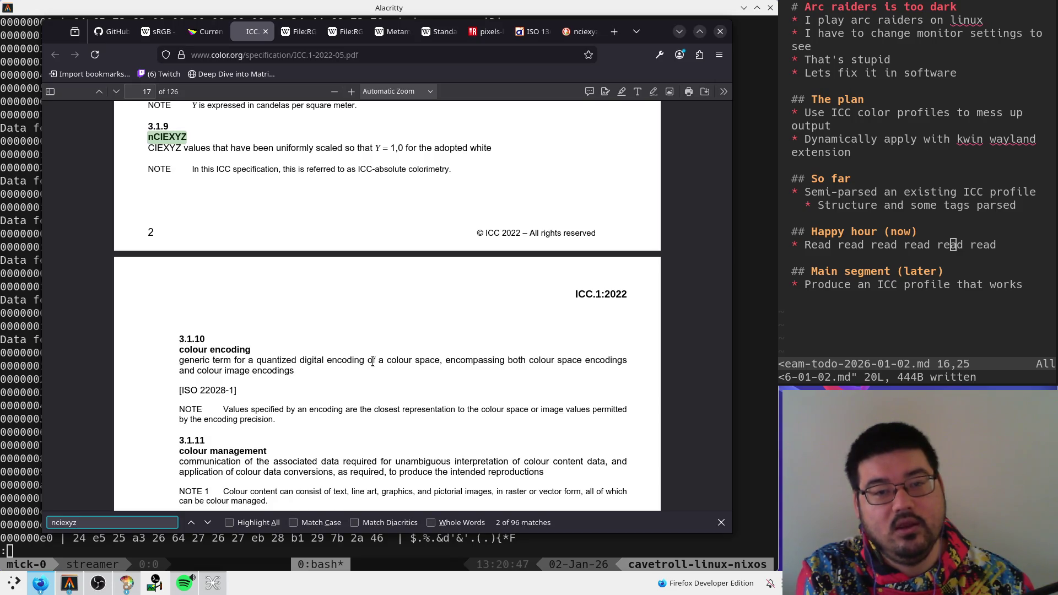
pyautogui.press('Home')
pyautogui.press('Delete')
pyautogui.press('End')
pyautogui.hotkey('shift', 'Return')
pyautogui.hotkey('shift', 'Return')
pyautogui.hotkey('shift', 'Return')
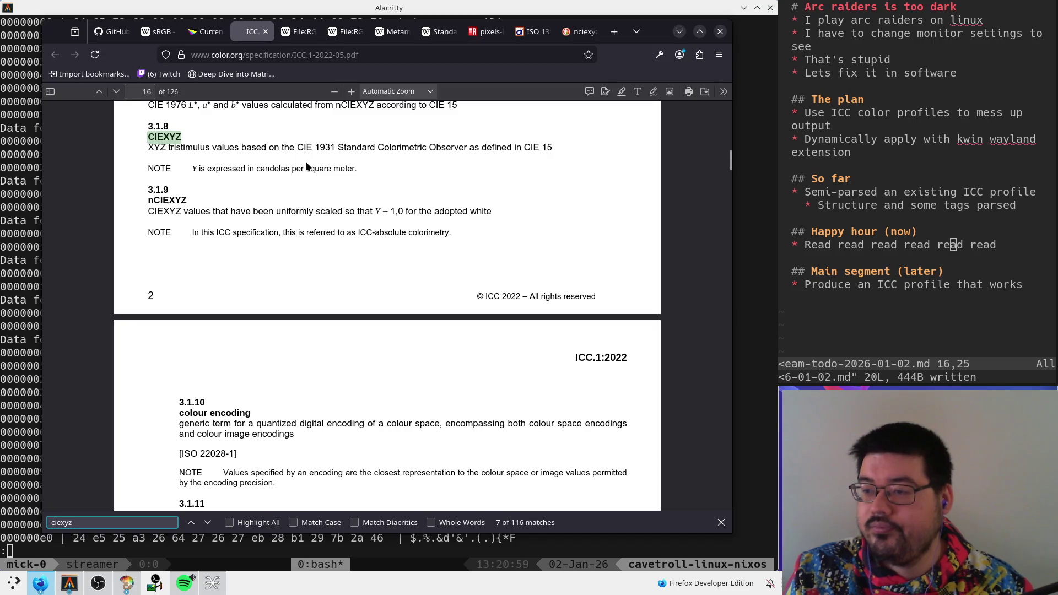
pyautogui.click(437, 56)
# - Search the web for 'ciexyz' and open the Wikipedia CIE 1931 color space article
pyautogui.write('ciexyz')
pyautogui.hotkey('alt', 'Return')
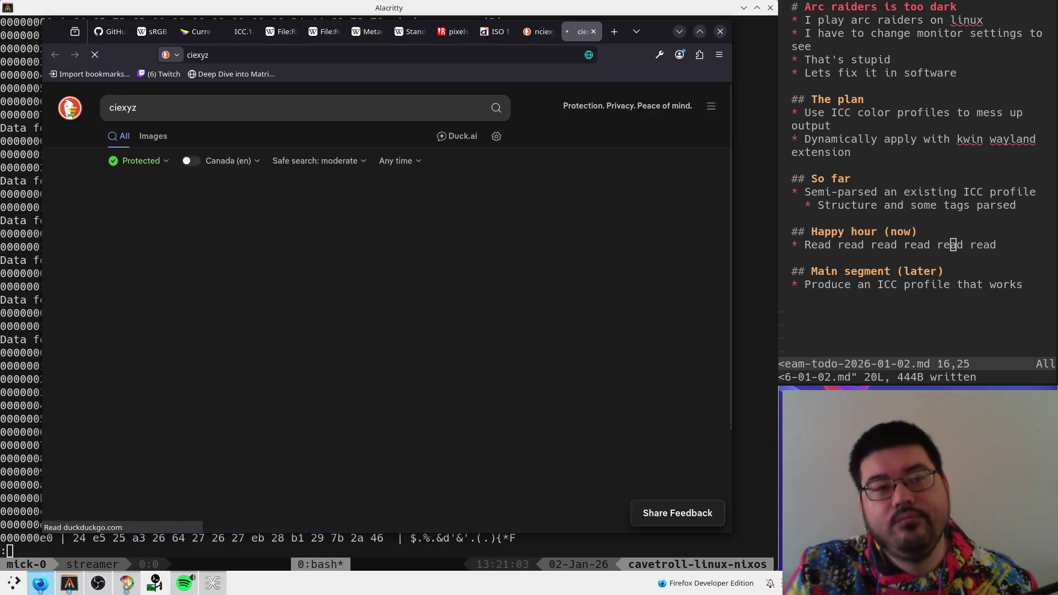
pyautogui.click(220, 413)
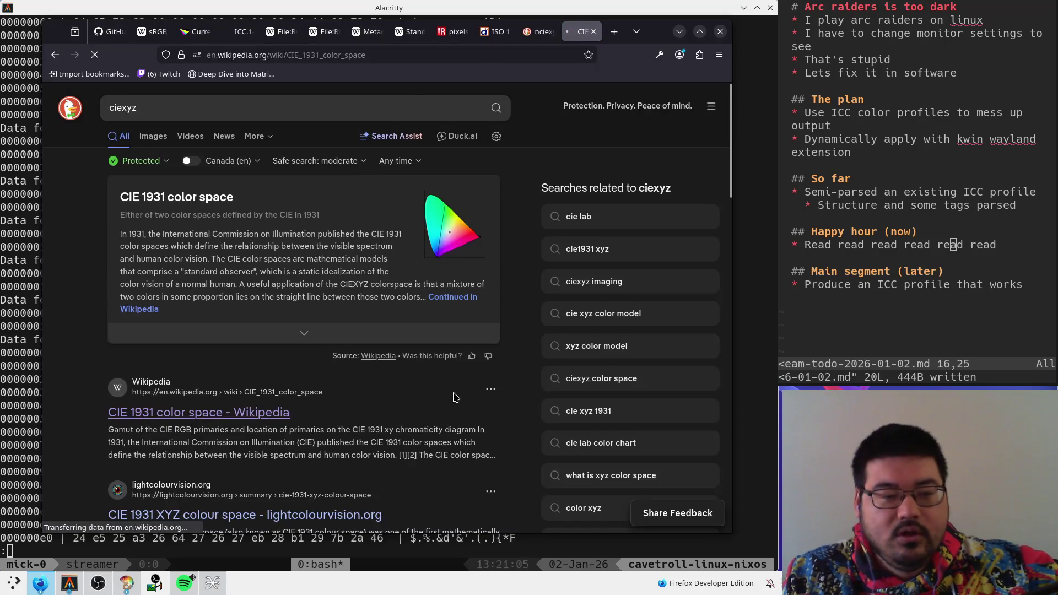
# - Scroll past Color vision and Origin to the Color matching section's CIE RGB charts
pyautogui.scroll(-10, 441, 413)
pyautogui.scroll(5, 436, 424)
pyautogui.scroll(-2, 432, 430)
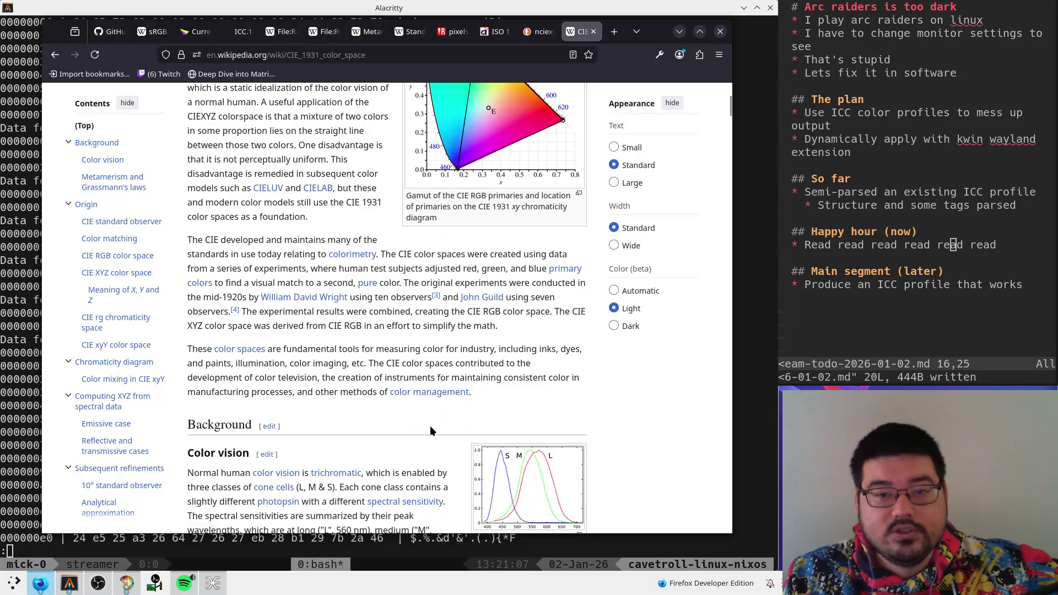
pyautogui.scroll(-3, 407, 421)
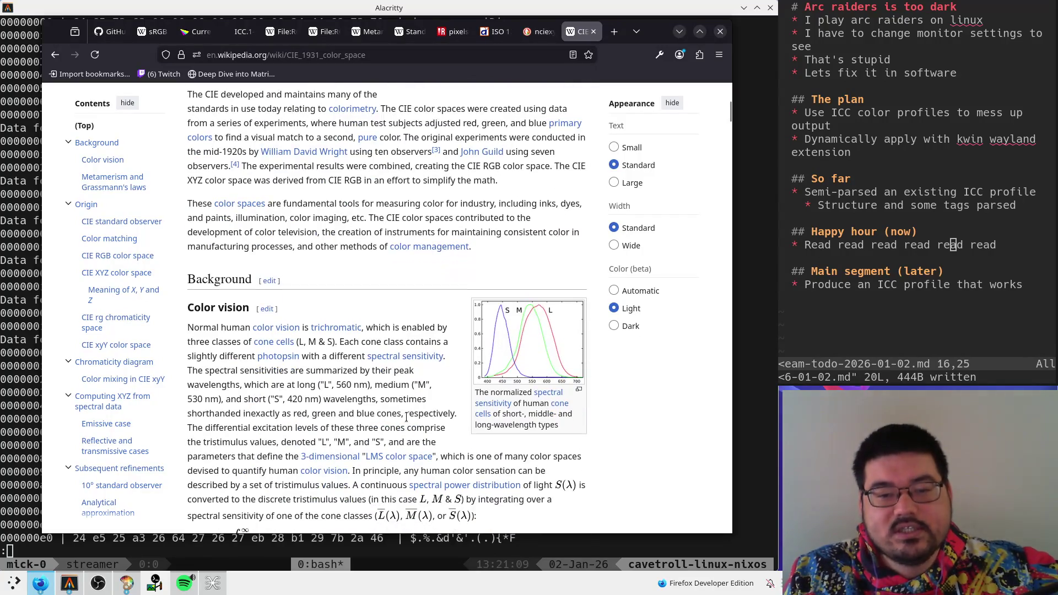
pyautogui.scroll(4, 406, 417)
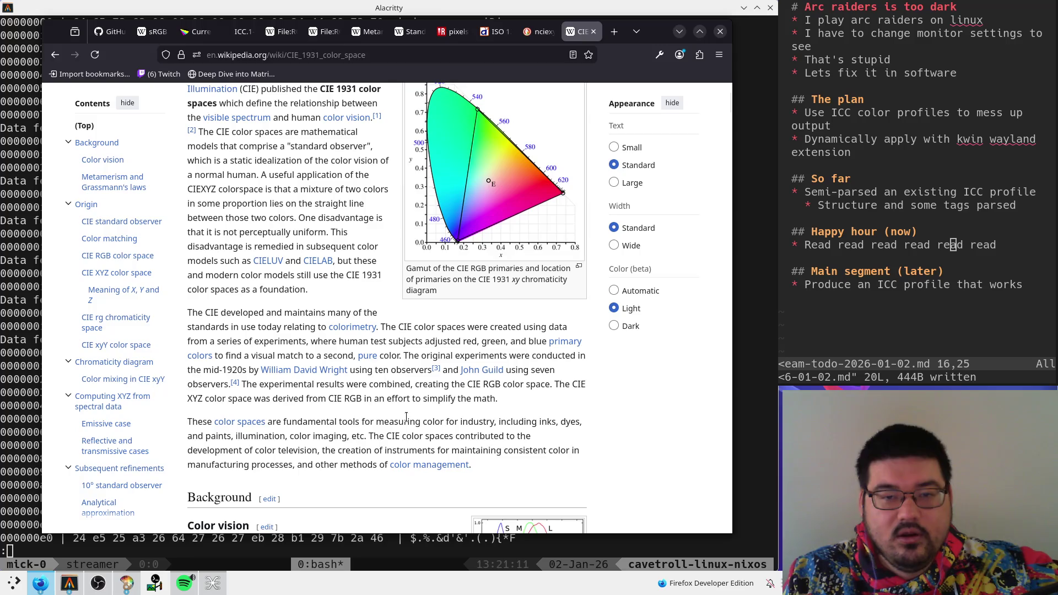
pyautogui.scroll(2, 406, 417)
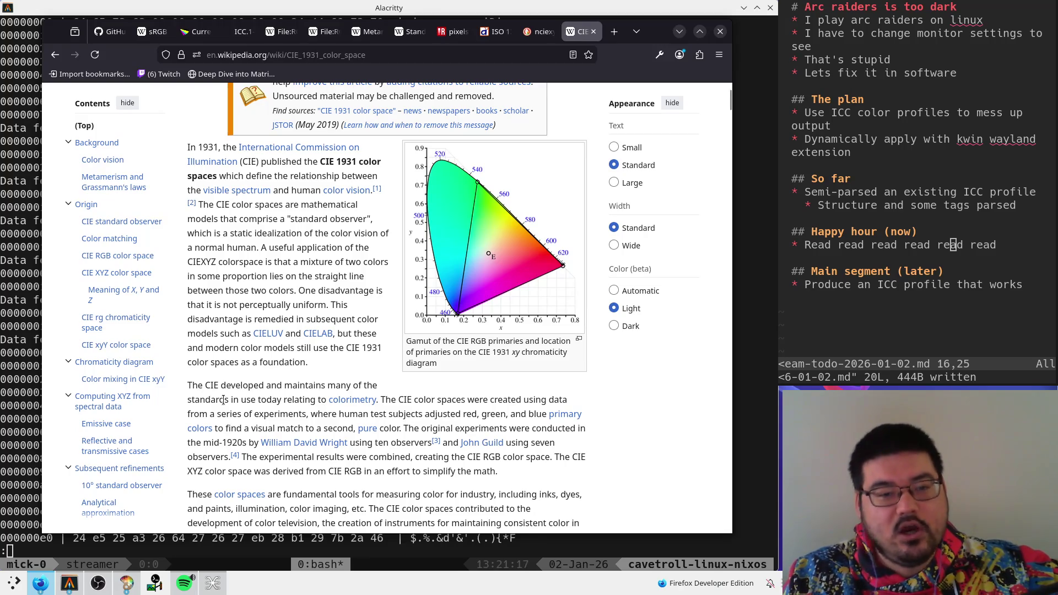
pyautogui.scroll(-6, 223, 401)
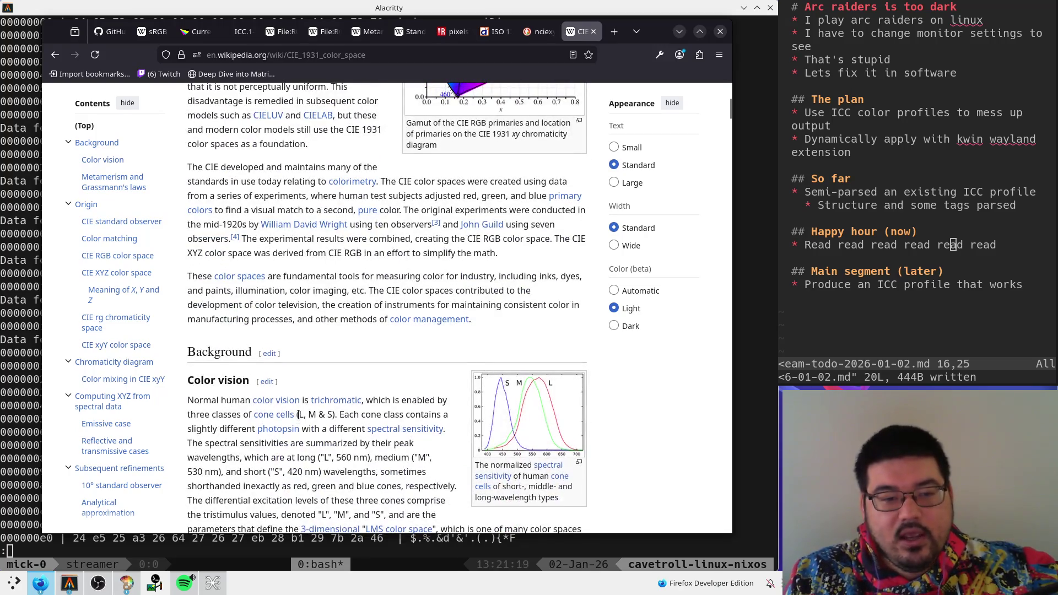
pyautogui.scroll(-10, 298, 414)
pyautogui.scroll(8, 300, 424)
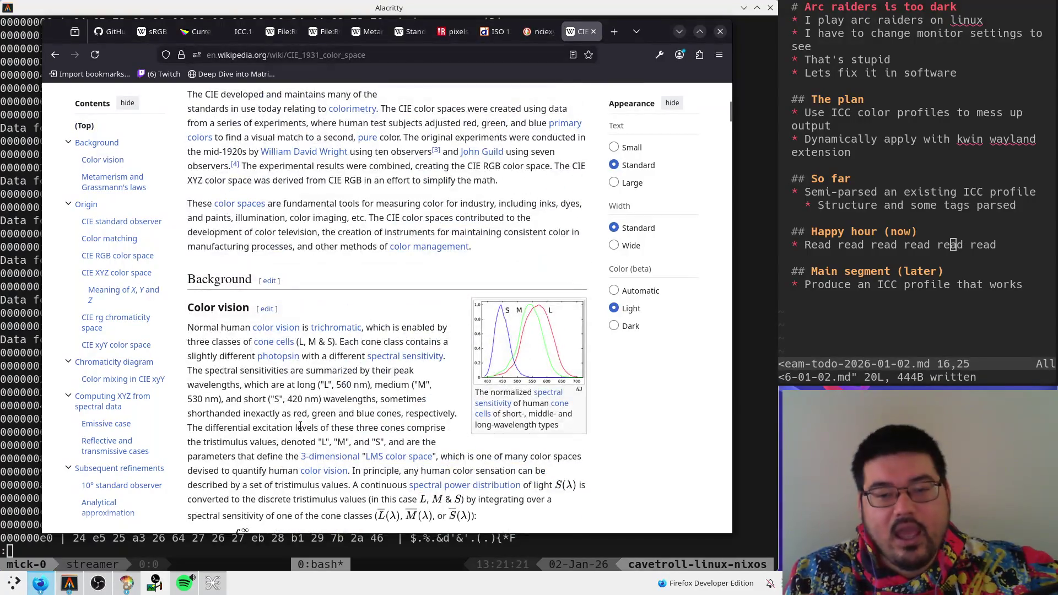
pyautogui.scroll(-8, 298, 424)
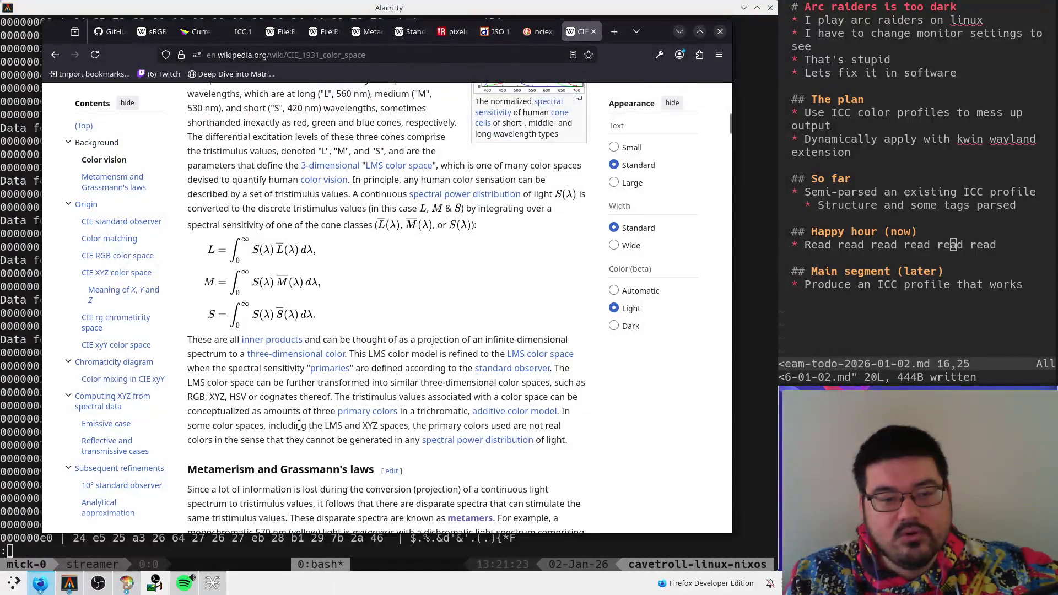
pyautogui.scroll(-10, 298, 425)
pyautogui.scroll(-8, 300, 430)
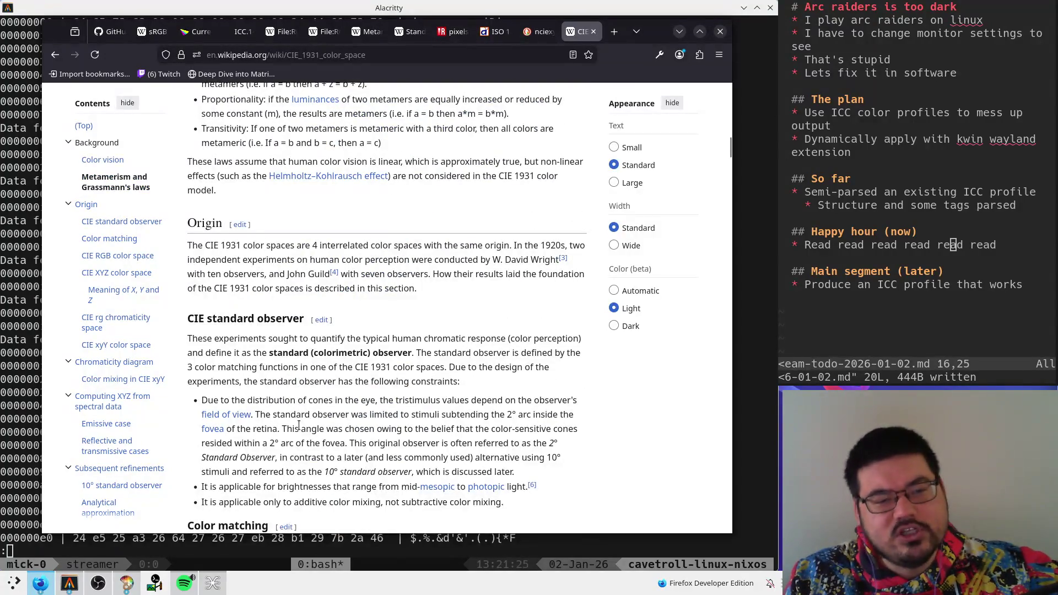
pyautogui.scroll(-6, 314, 452)
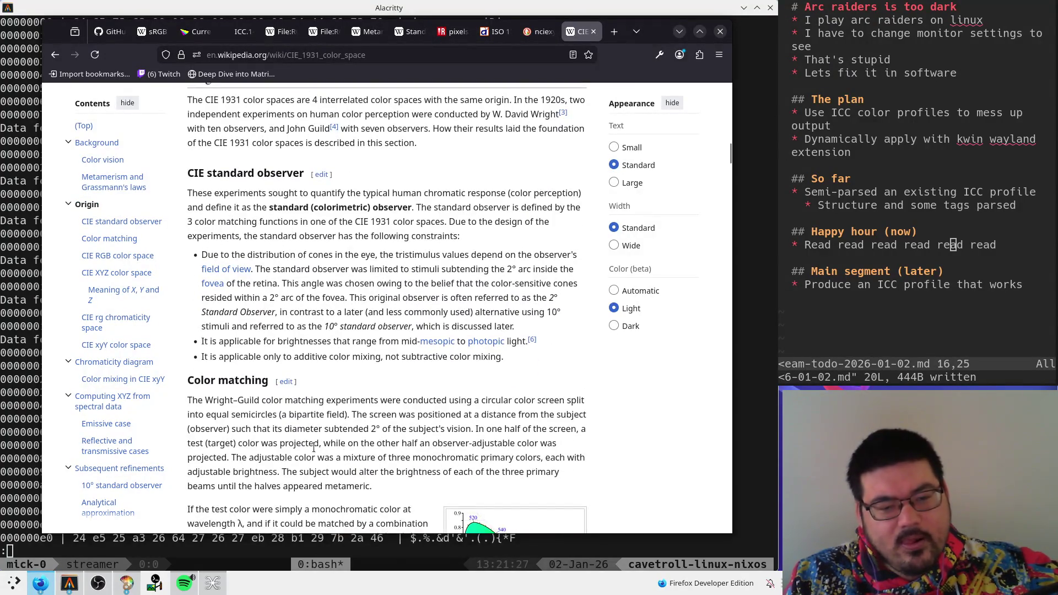
pyautogui.scroll(-8, 314, 447)
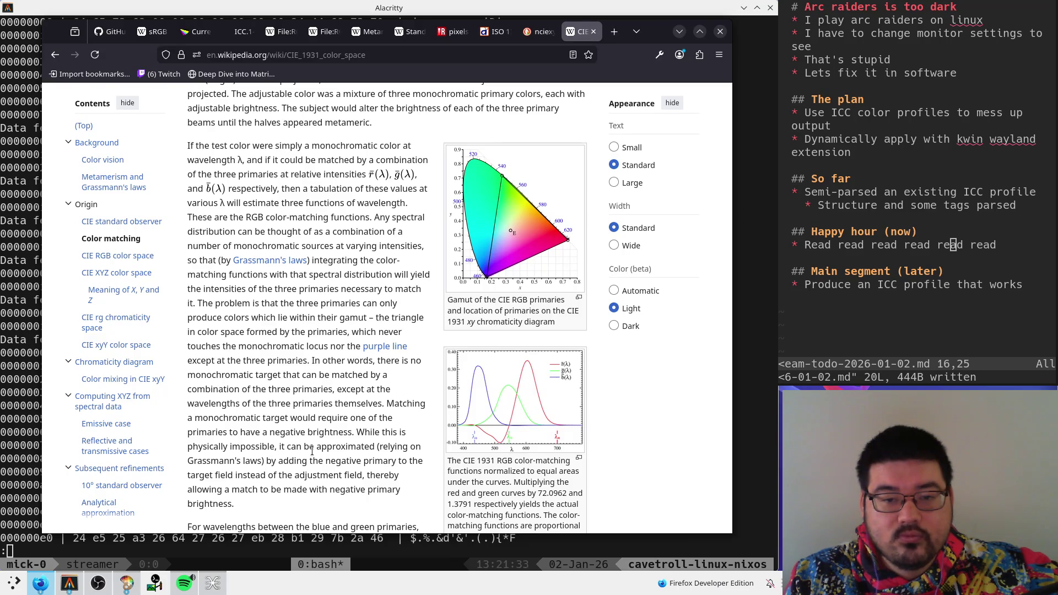
# - Scroll down through the CIE RGB and CIE XYZ sections of the article
pyautogui.scroll(15, 312, 451)
pyautogui.scroll(8, 275, 429)
pyautogui.scroll(-20, 386, 460)
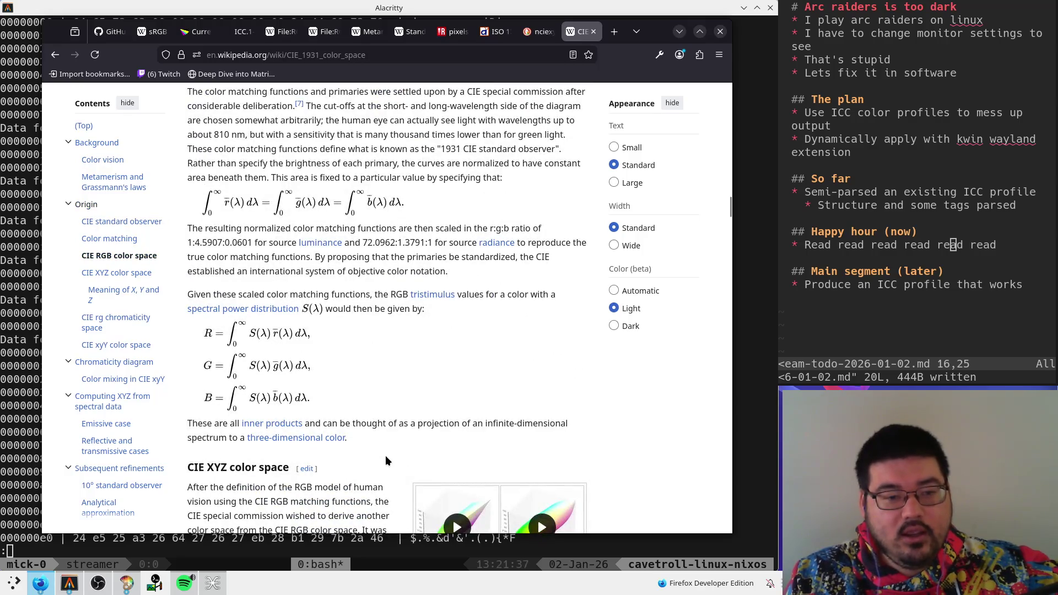
pyautogui.scroll(8, 385, 455)
pyautogui.scroll(-20, 385, 455)
pyautogui.scroll(5, 385, 455)
pyautogui.scroll(-11, 384, 467)
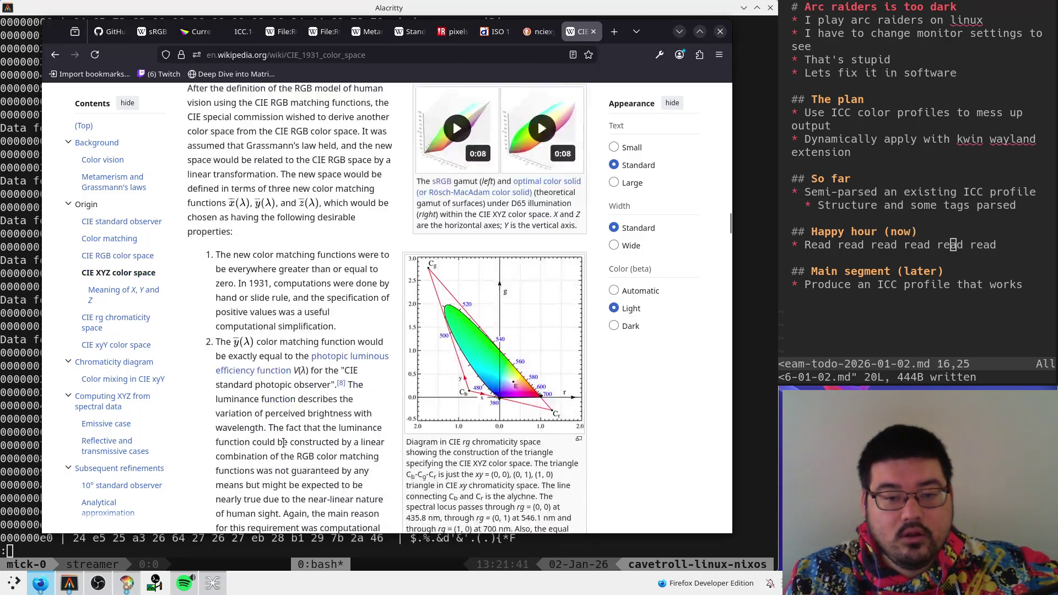
pyautogui.scroll(-7, 316, 444)
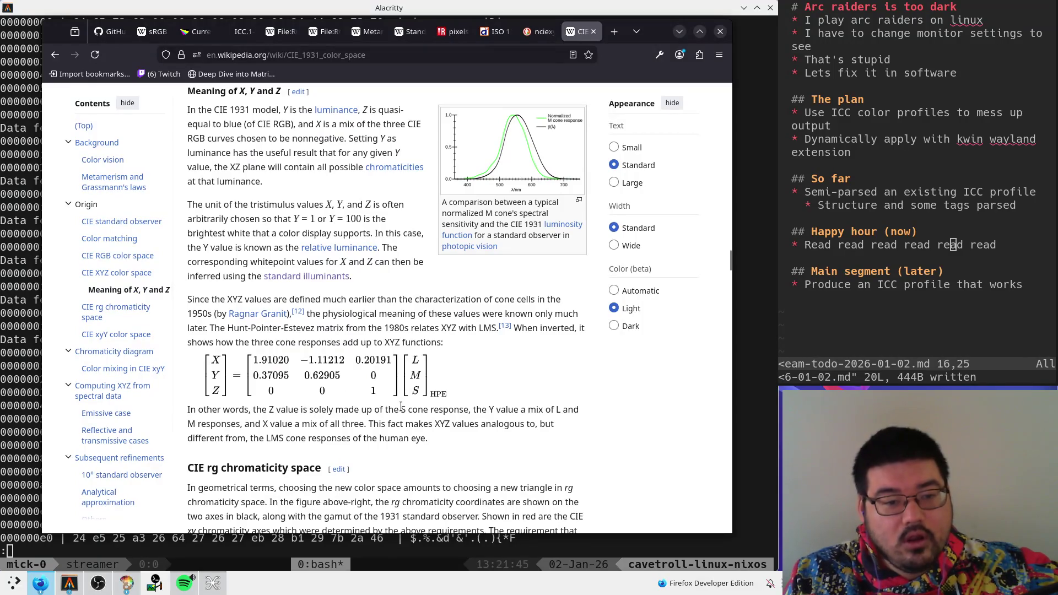
# - Reach the RGB-to-XYZ matrices under CIE rg chromaticity space and briefly select the equi-energy matrix paragraph
pyautogui.scroll(-5, 413, 371)
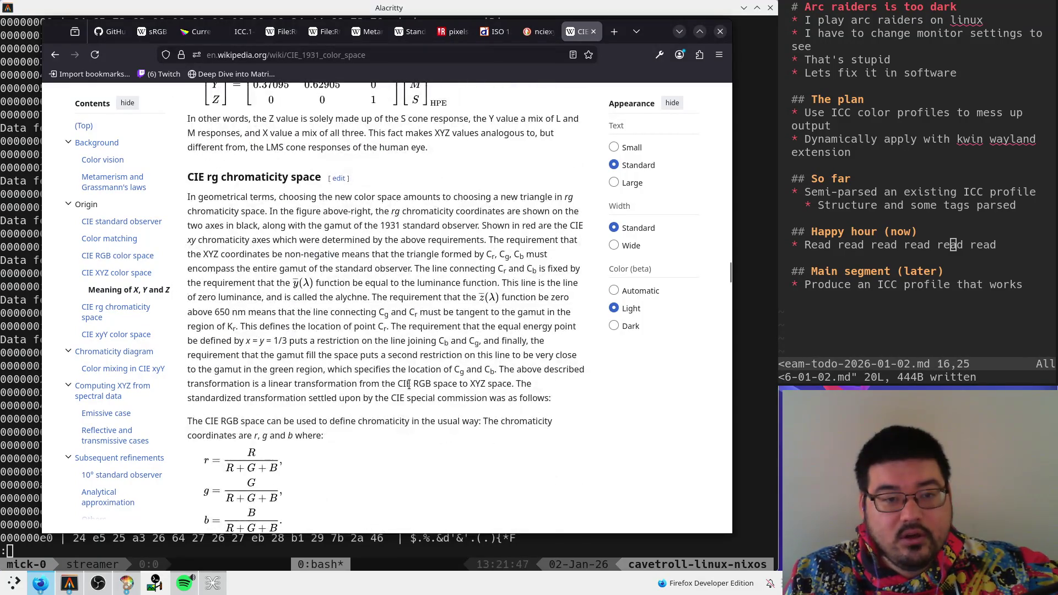
pyautogui.scroll(-1, 396, 417)
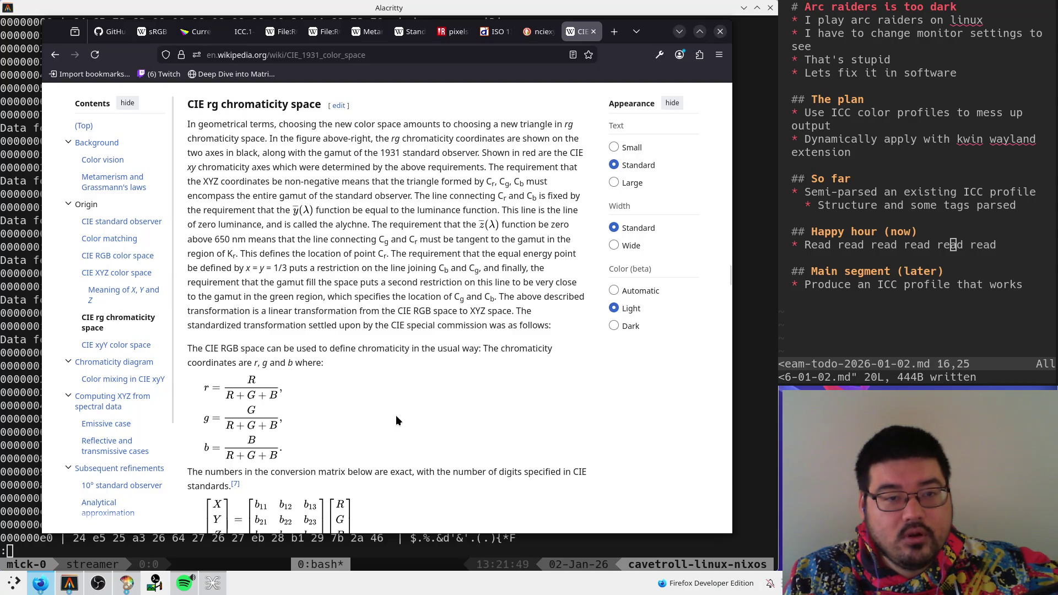
pyautogui.scroll(-5, 396, 420)
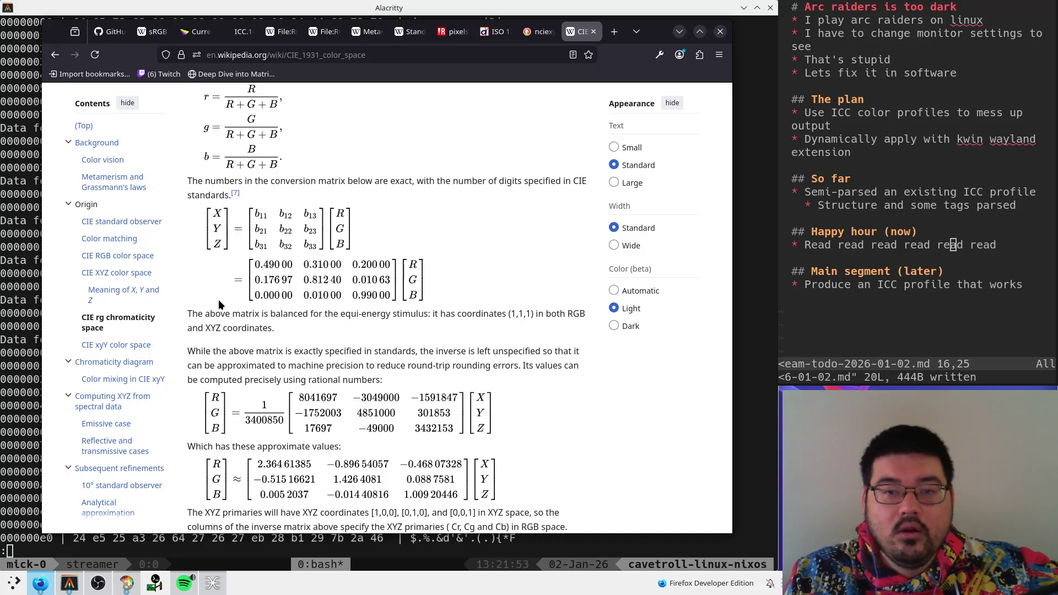
pyautogui.tripleClick(218, 318)
pyautogui.click(376, 326)
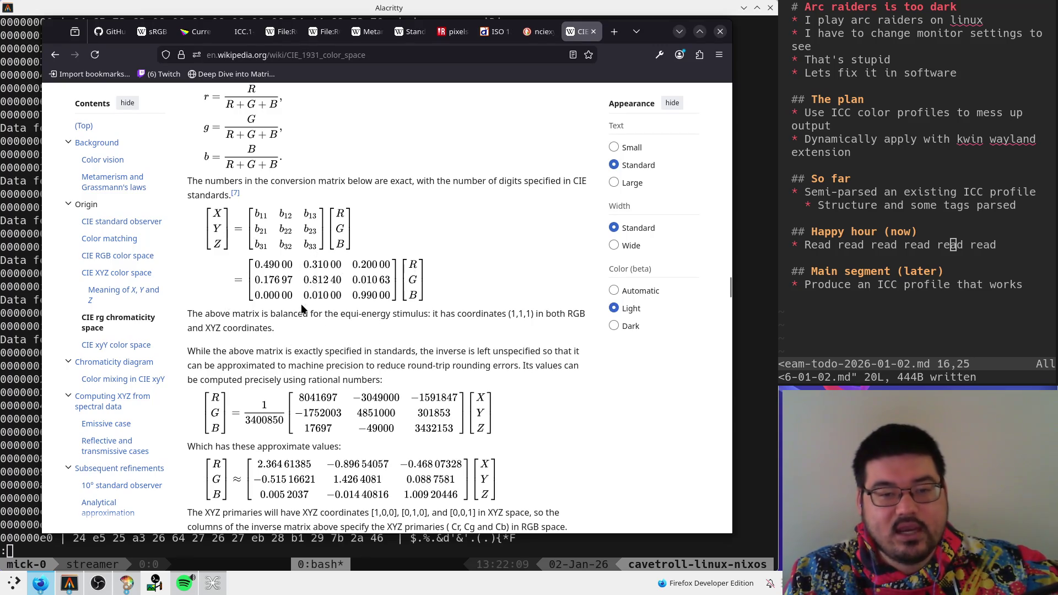
# - Shift the browser window slightly right and briefly reselect the equi-energy matrix paragraph
pyautogui.moveTo(203, 303)
pyautogui.mouseDown()
pyautogui.moveTo(537, 306)
pyautogui.moveTo(241, 306)
pyautogui.moveTo(225, 317)
pyautogui.mouseUp()
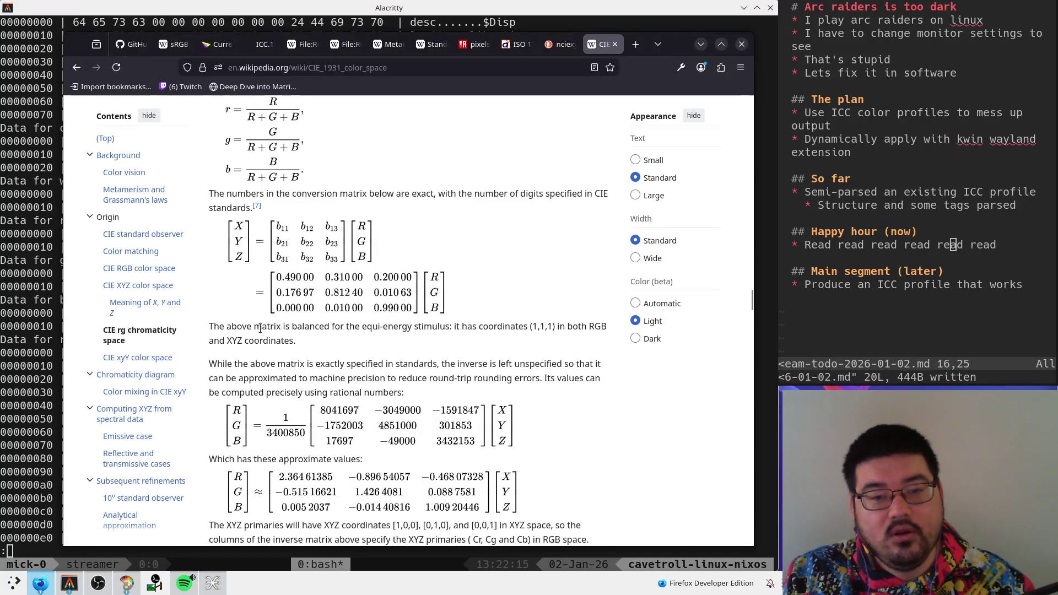
pyautogui.tripleClick(243, 326)
pyautogui.click(236, 326)
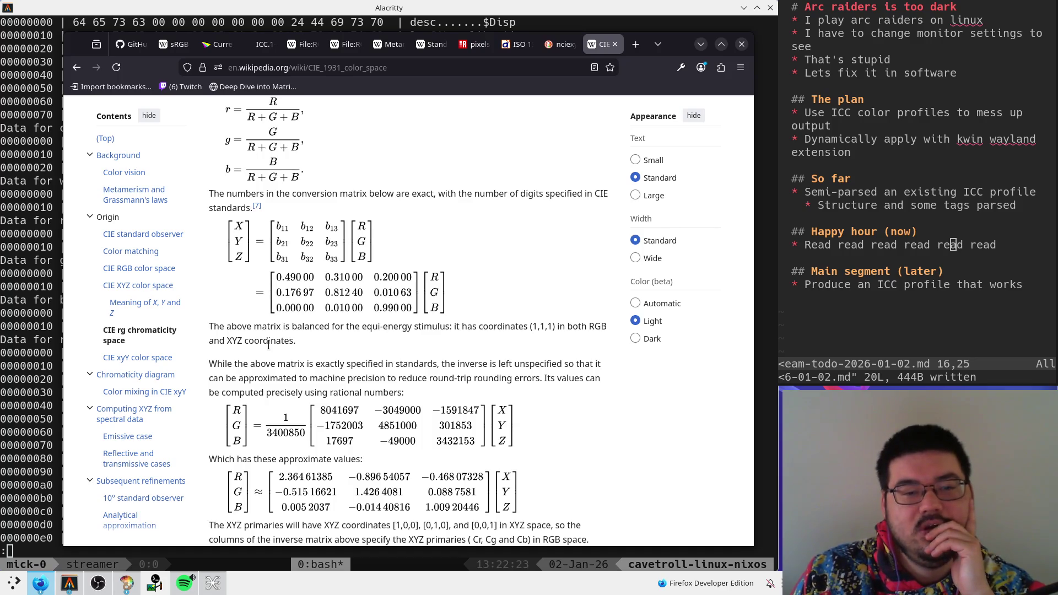
# - Look over the chromaticity formulas, marking the sentence defining r, g and b, then scroll up
pyautogui.scroll(-10, 268, 344)
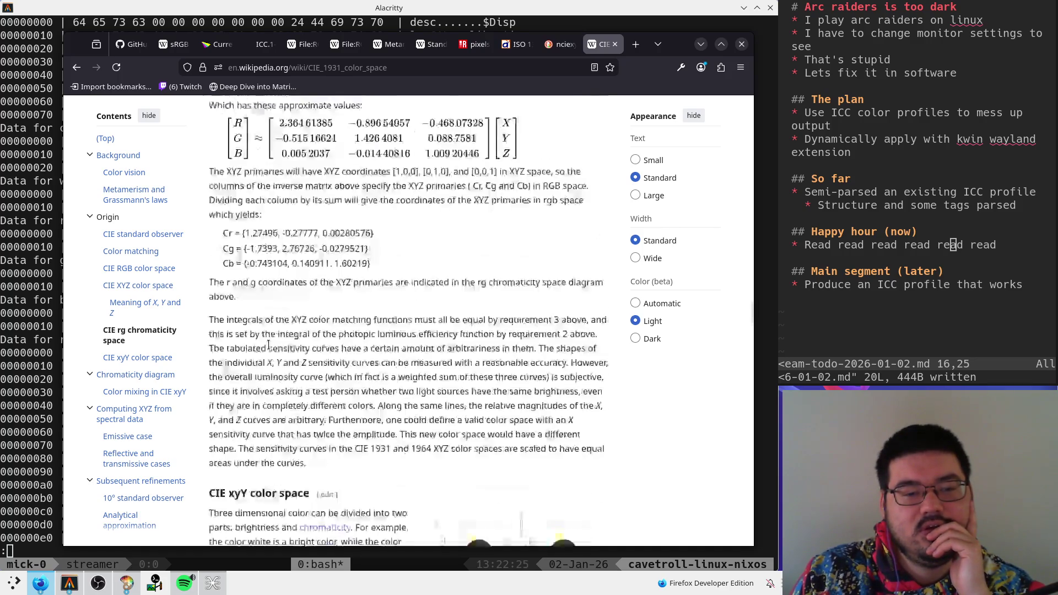
pyautogui.scroll(12, 290, 361)
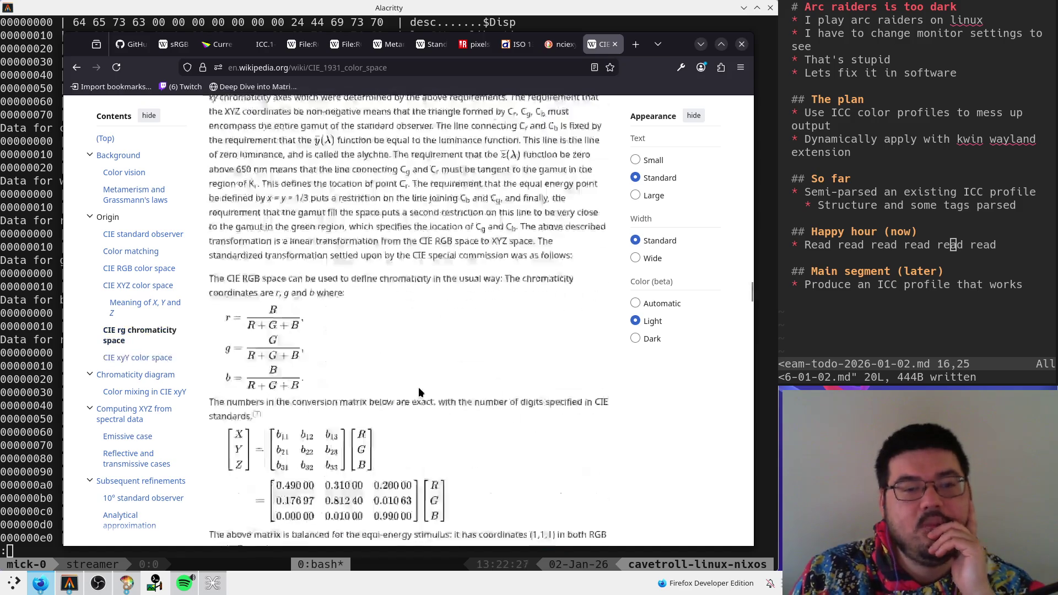
pyautogui.scroll(-6, 410, 395)
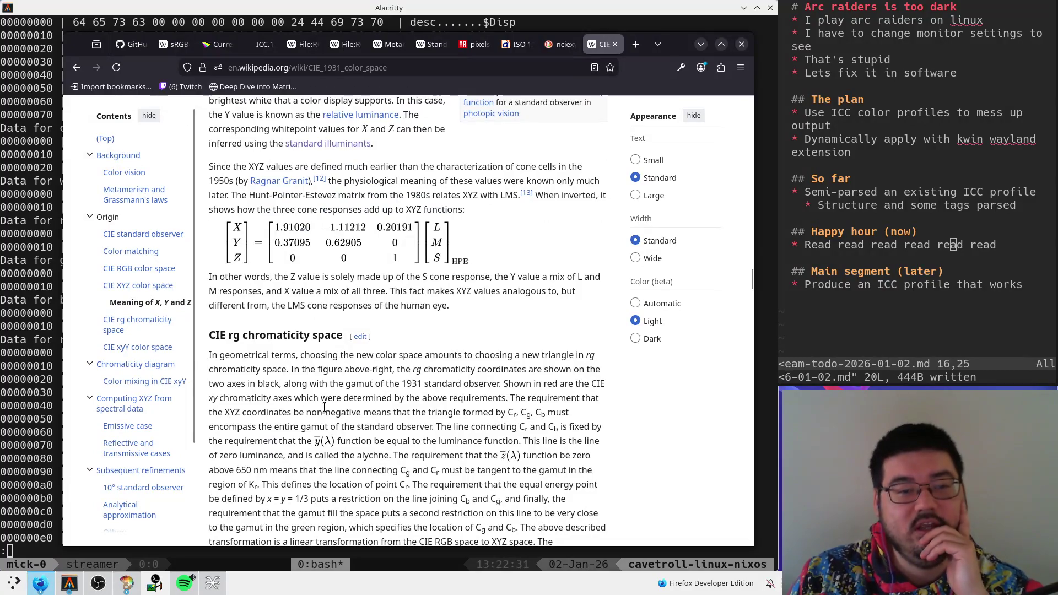
pyautogui.scroll(3, 324, 410)
pyautogui.scroll(-9, 324, 410)
pyautogui.scroll(3, 324, 411)
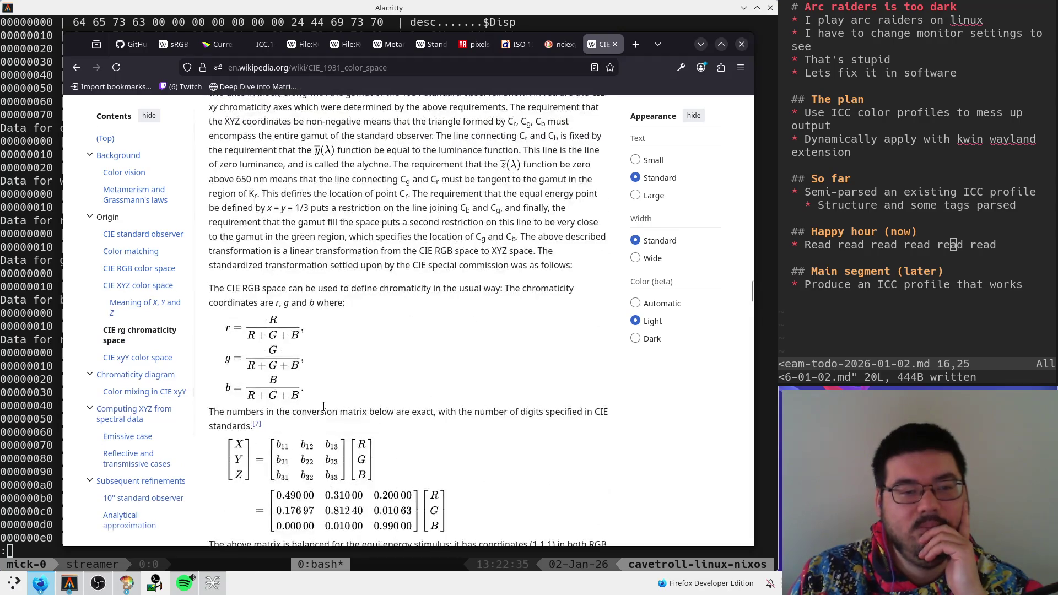
pyautogui.moveTo(351, 288)
pyautogui.mouseDown()
pyautogui.moveTo(486, 290)
pyautogui.moveTo(395, 301)
pyautogui.mouseUp()
pyautogui.click(336, 288)
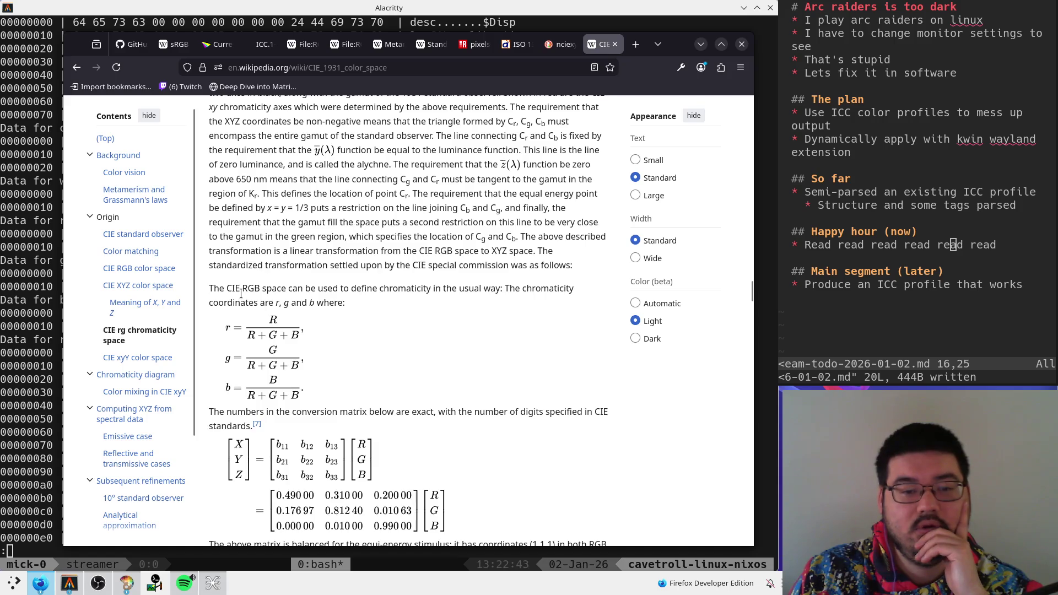
pyautogui.scroll(5, 241, 293)
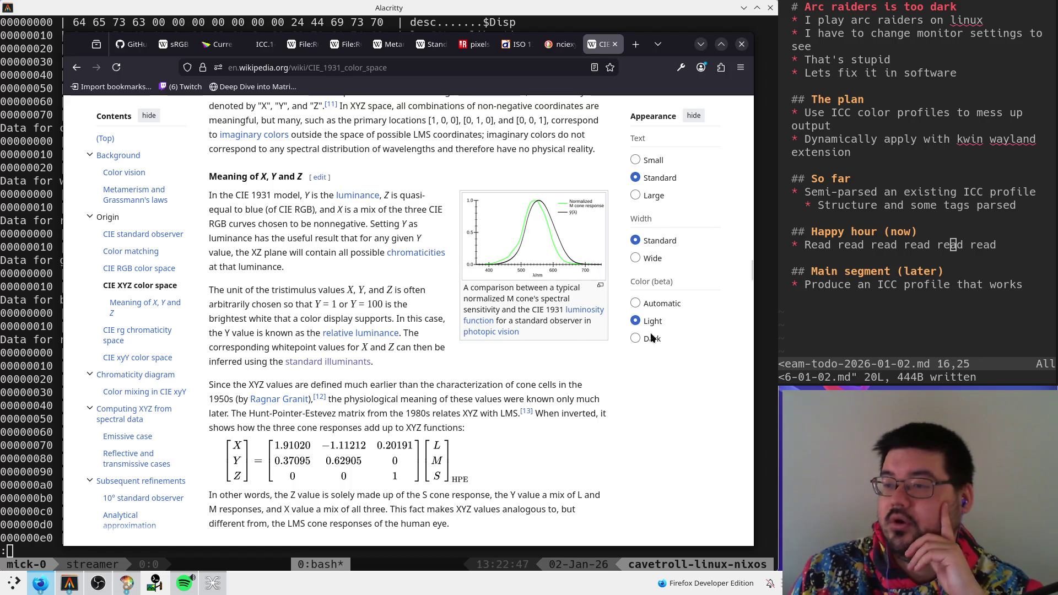
# - Pop out the stream chat window, move it left over the article, then close it
pyautogui.press('super+c')
pyautogui.moveTo(427, 310); pyautogui.dragTo(374, 316)
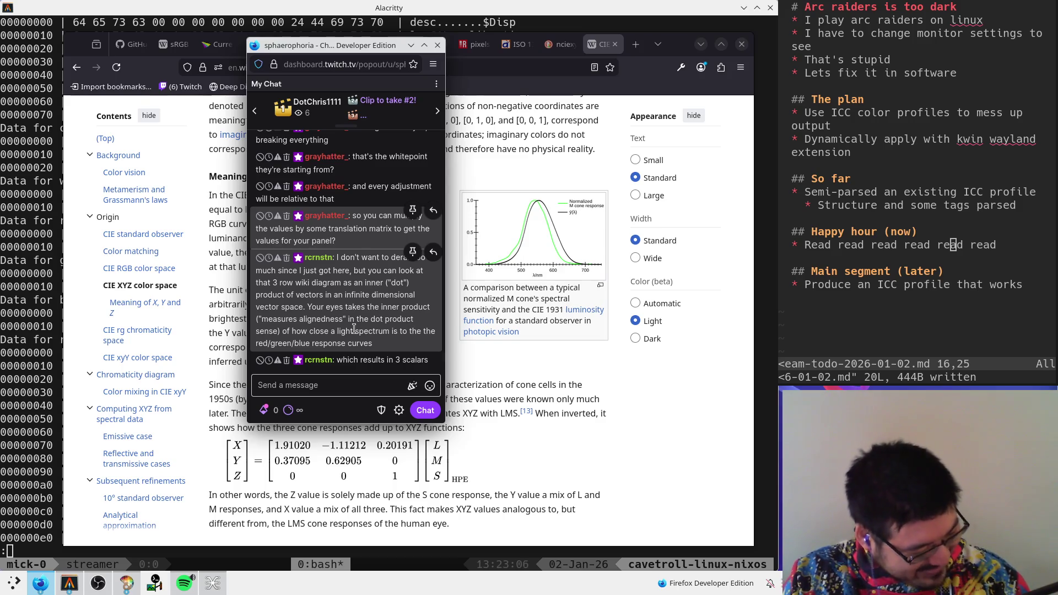
pyautogui.hotkey('alt', 'Tab')
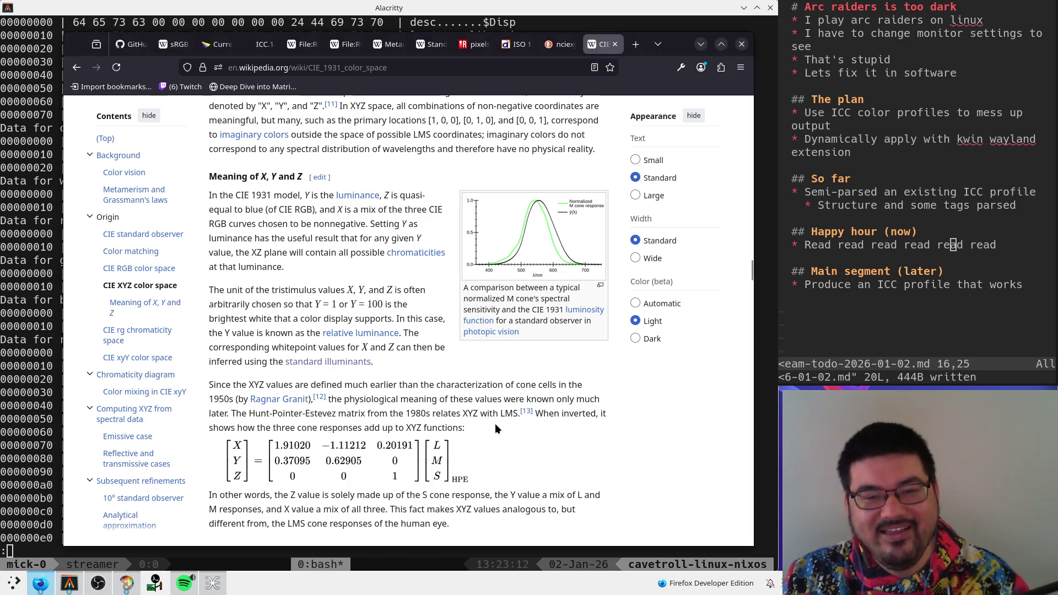
# - Scroll up to the derived CIE XYZ color space paragraph and highlight 'sensitivity curves'
pyautogui.scroll(8, 496, 414)
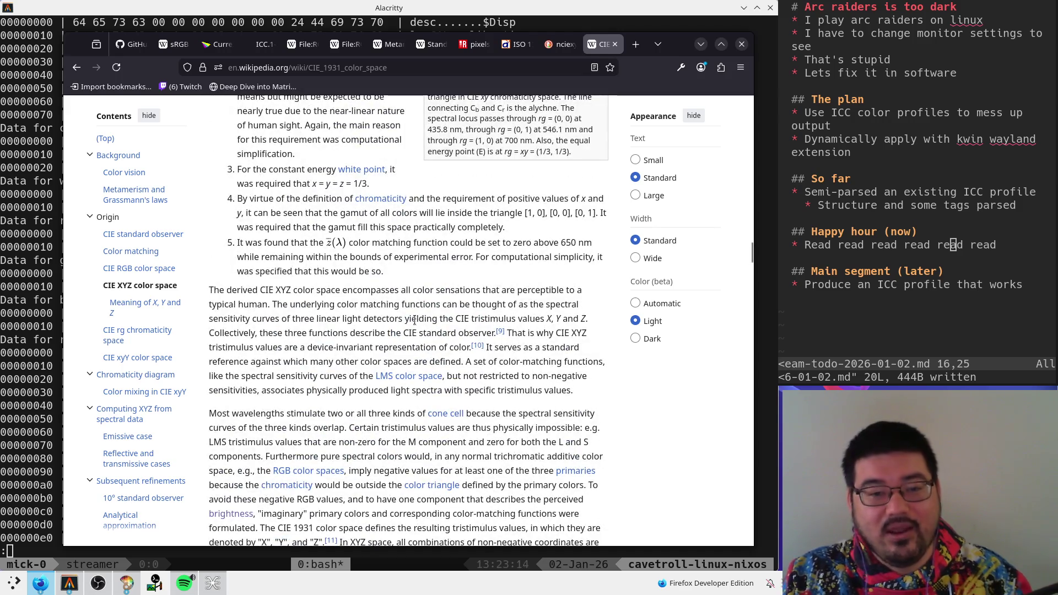
pyautogui.moveTo(214, 293)
pyautogui.mouseDown()
pyautogui.moveTo(535, 293)
pyautogui.moveTo(388, 305)
pyautogui.moveTo(336, 293)
pyautogui.moveTo(338, 304)
pyautogui.moveTo(450, 309)
pyautogui.mouseUp()
pyautogui.click(449, 309)
pyautogui.moveTo(223, 319); pyautogui.dragTo(295, 322)
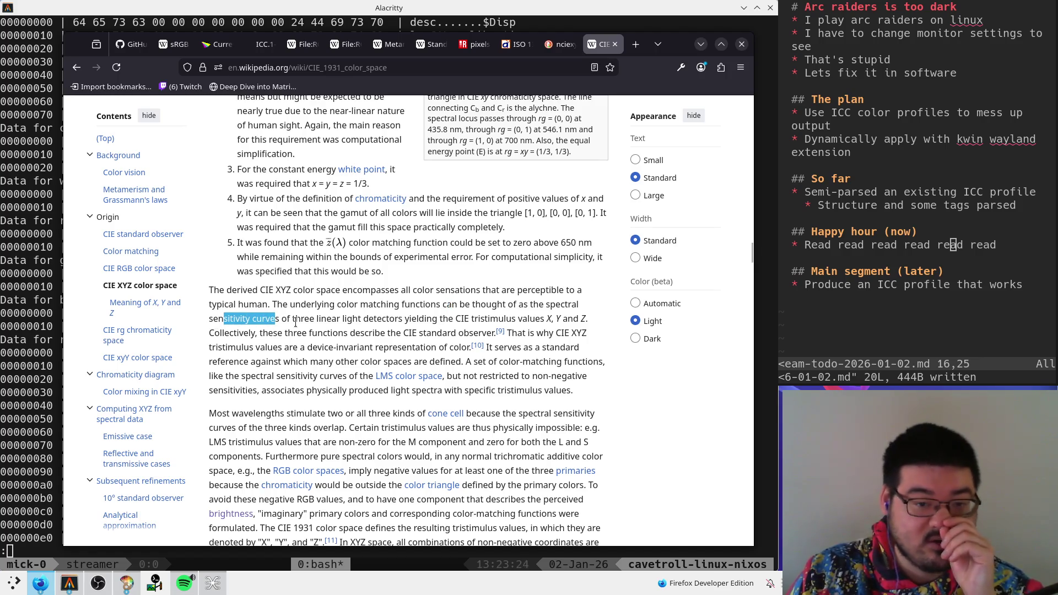
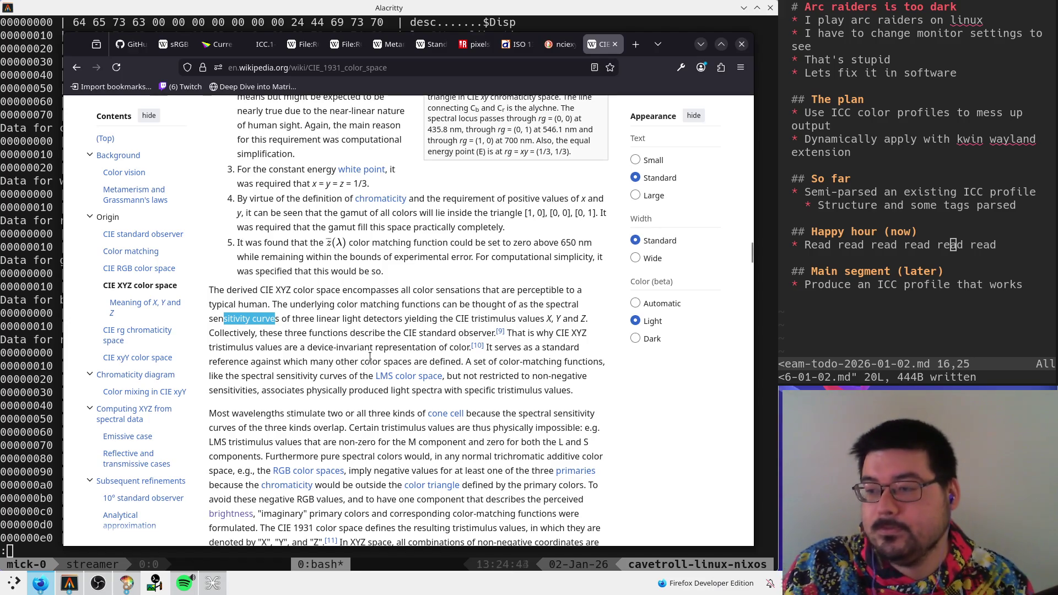
# - Select the 'device-invariant representation of color' phrase about XYZ tristimulus values
pyautogui.scroll(-2, 436, 330)
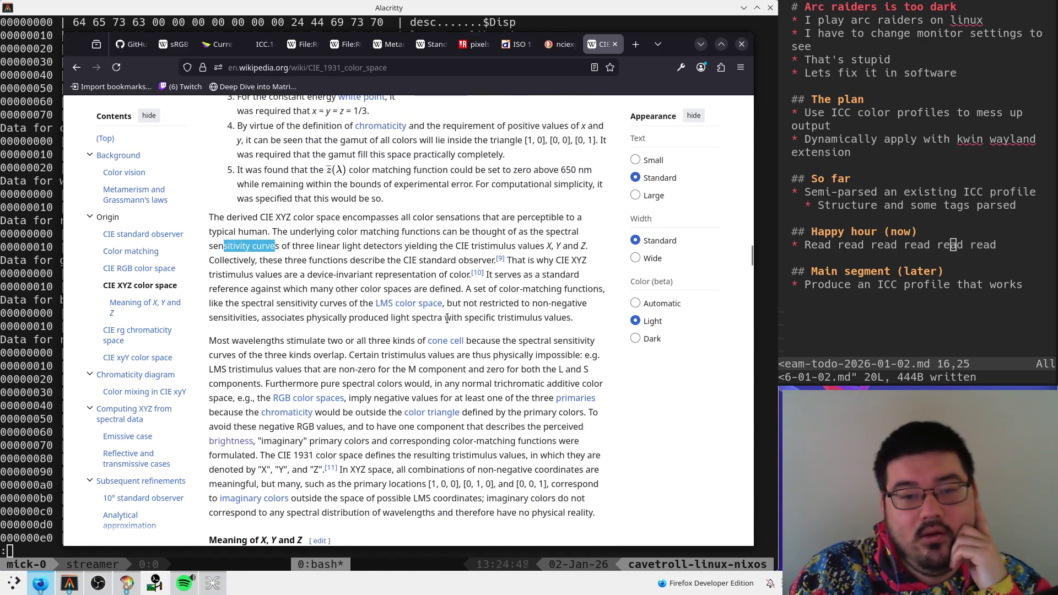
pyautogui.moveTo(249, 274); pyautogui.dragTo(469, 274)
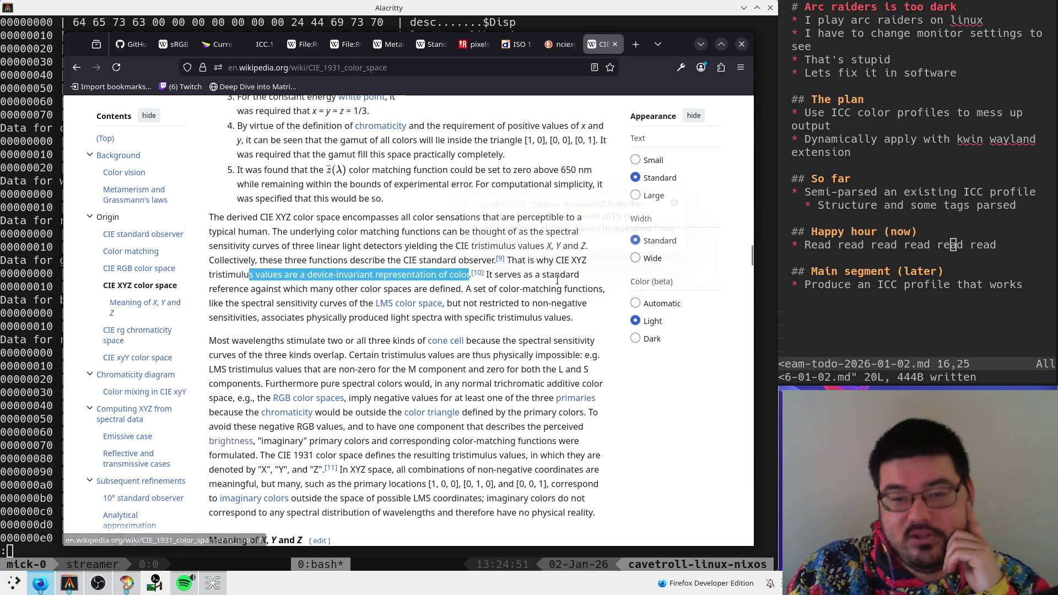
pyautogui.moveTo(254, 274)
pyautogui.mouseDown()
pyautogui.moveTo(396, 504)
pyautogui.moveTo(259, 274)
pyautogui.moveTo(469, 276)
pyautogui.mouseUp()
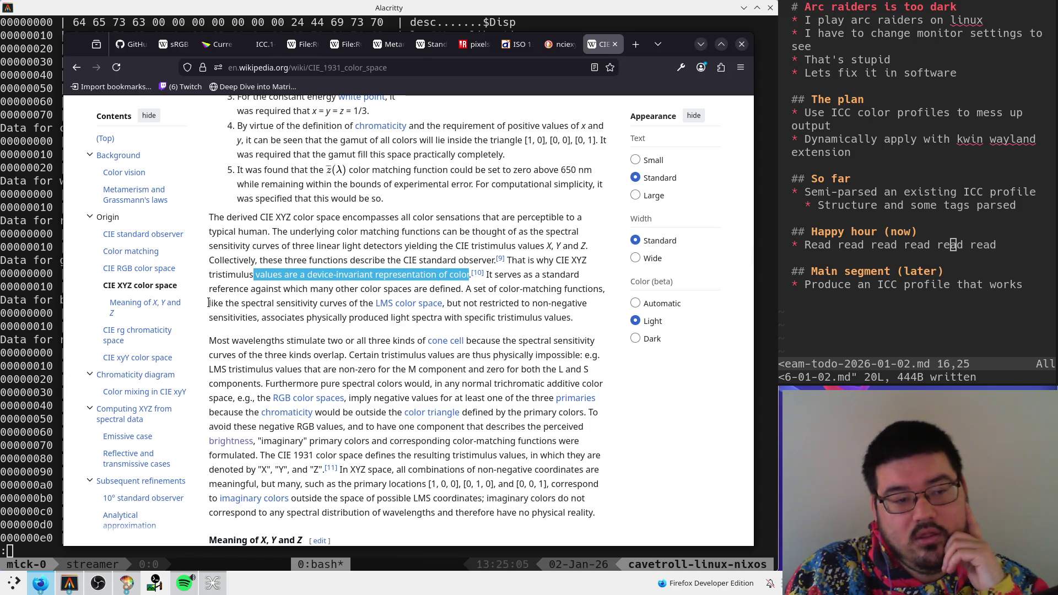
# - Select the hex bytes around the wtpt tag in the terminal, then return to the browser
pyautogui.hotkey('alt', 'Tab')
pyautogui.moveTo(150, 208)
pyautogui.mouseDown()
pyautogui.moveTo(213, 189)
pyautogui.moveTo(190, 189)
pyautogui.mouseUp()
pyautogui.hotkey('alt', 'Tab')
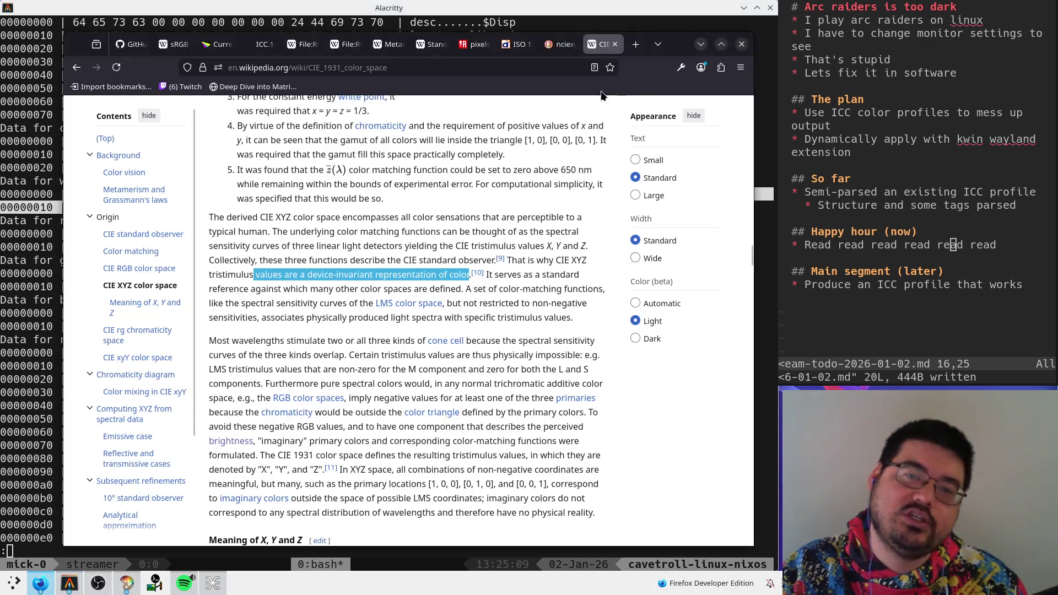
# - Search 'd50' and open the Standard illuminant Wikipedia article
pyautogui.click(493, 69)
pyautogui.write('d50')
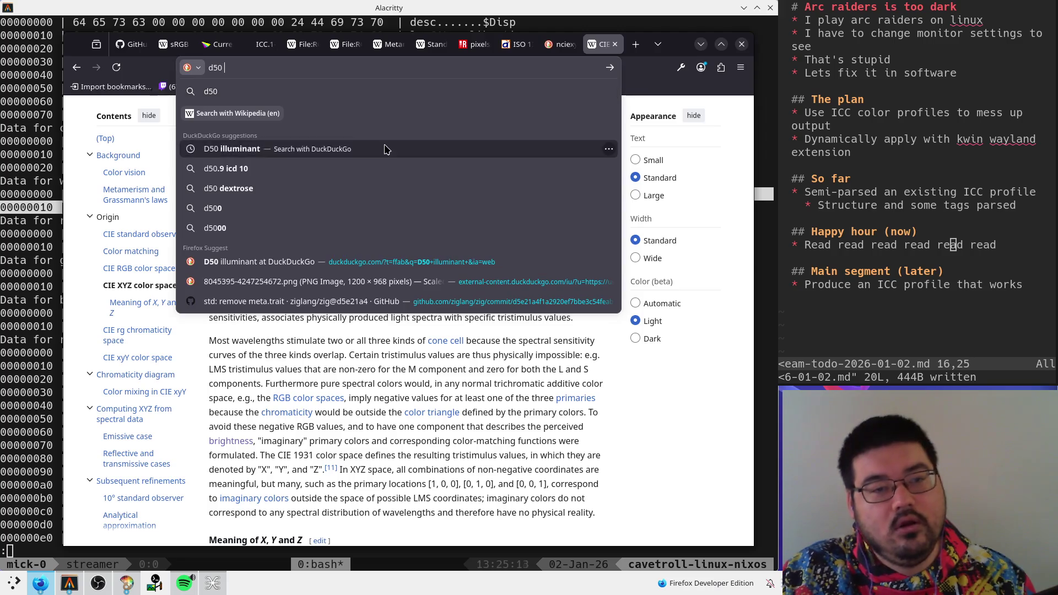
pyautogui.click(424, 149)
pyautogui.click(355, 332)
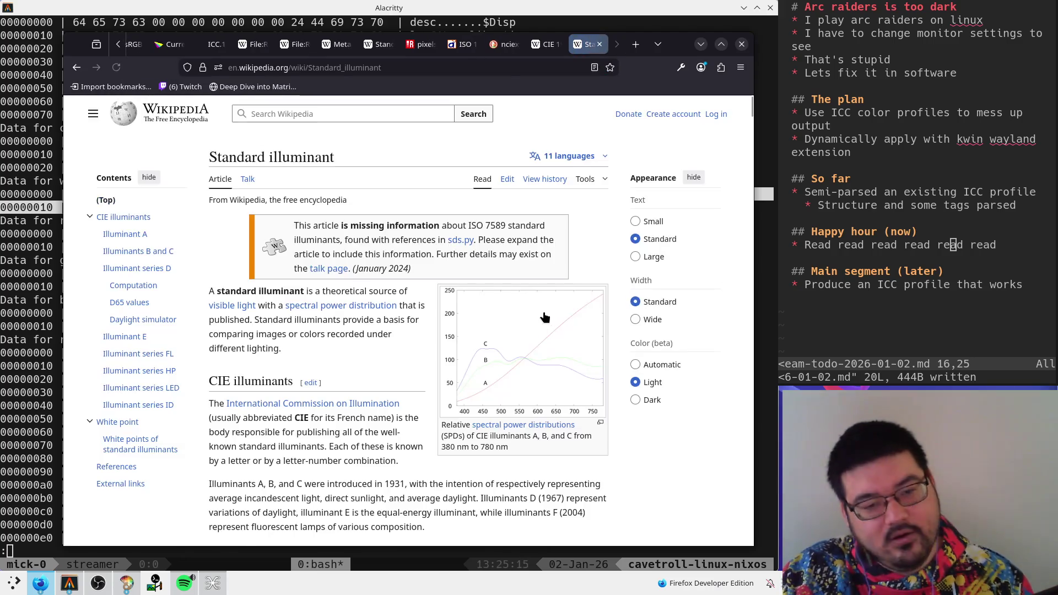
# - Read through the Illuminant series D computation, then go back to the CIE 1931 tab
pyautogui.scroll(-10, 551, 318)
pyautogui.scroll(-10, 551, 317)
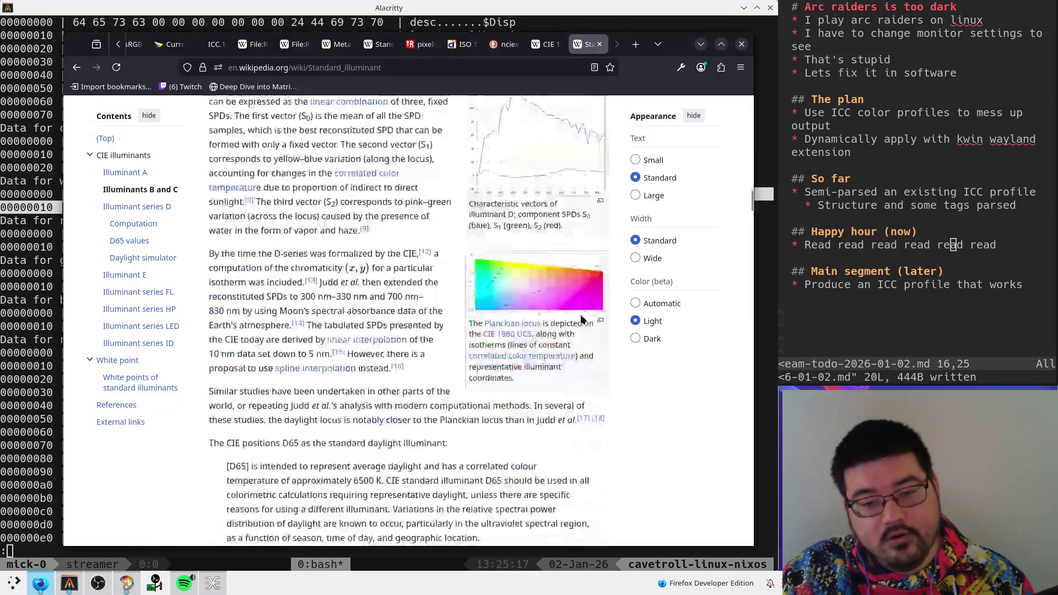
pyautogui.scroll(-12, 581, 318)
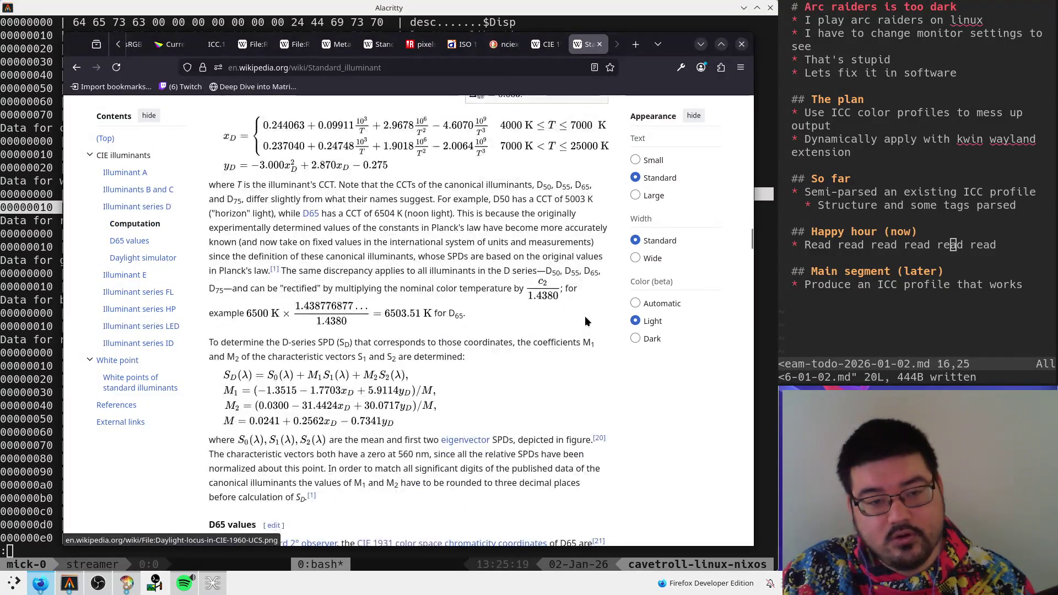
pyautogui.scroll(5, 584, 316)
pyautogui.scroll(-5, 586, 317)
pyautogui.scroll(15, 587, 317)
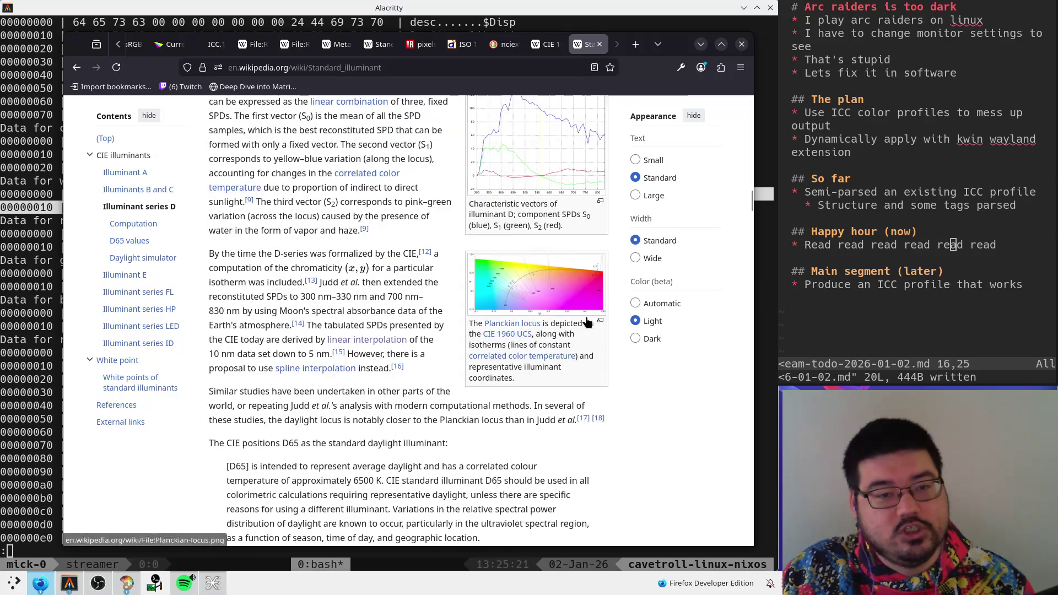
pyautogui.scroll(-4, 587, 322)
pyautogui.scroll(-10, 587, 319)
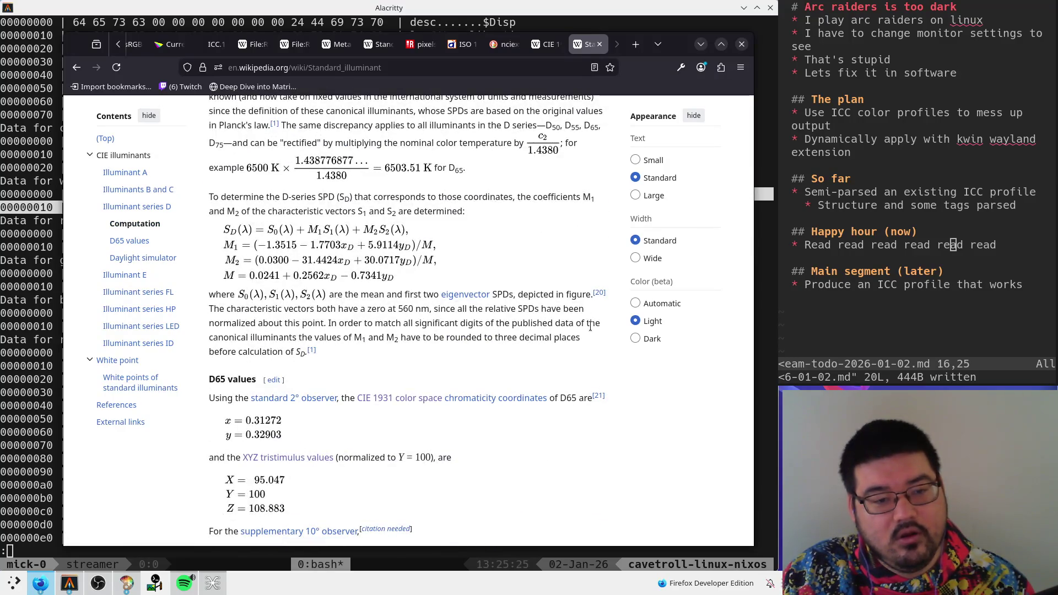
pyautogui.scroll(10, 590, 326)
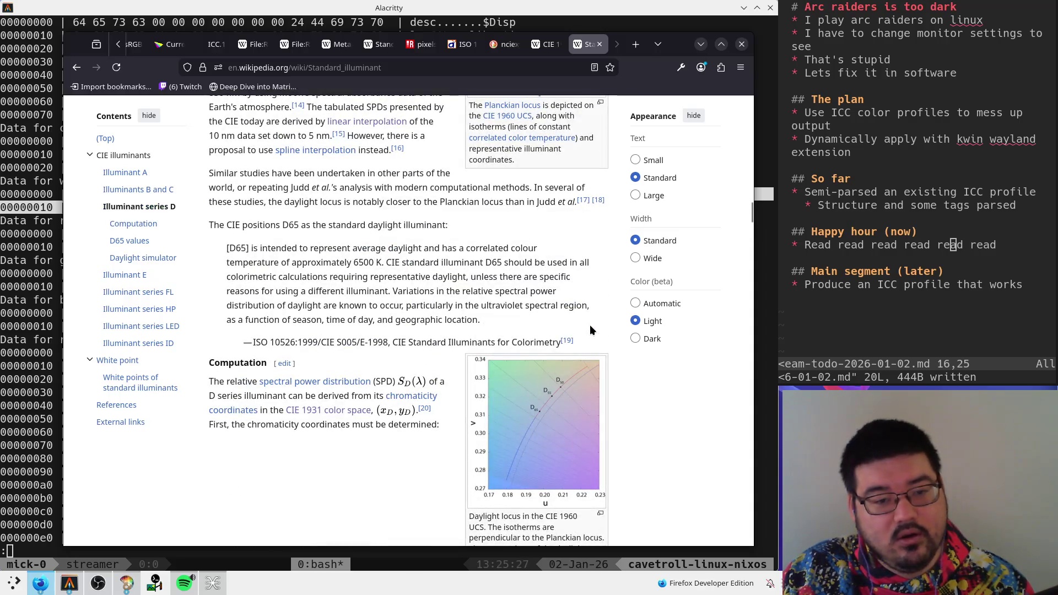
pyautogui.scroll(-4, 590, 329)
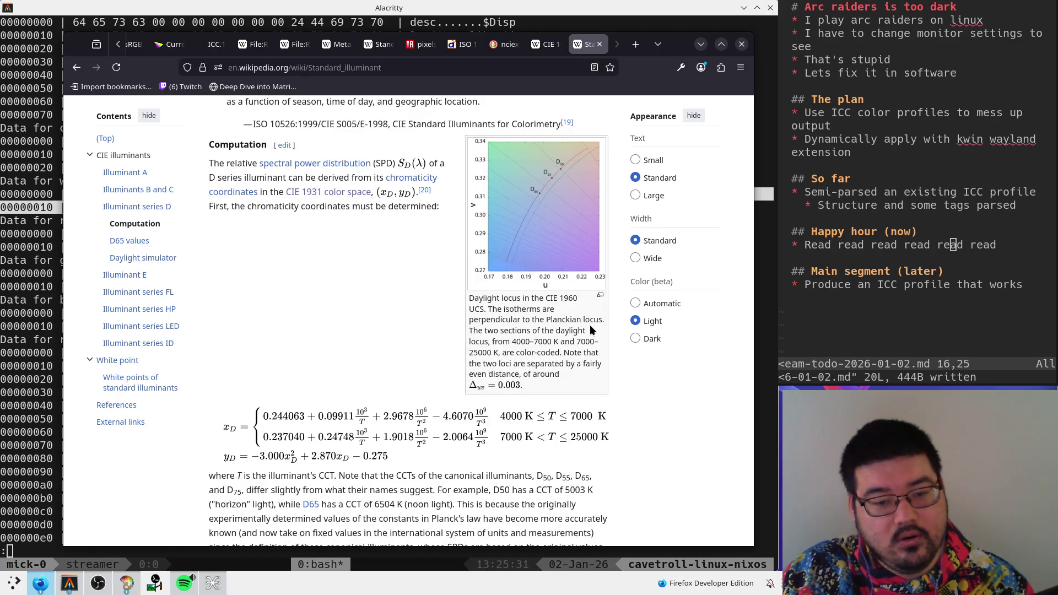
pyautogui.scroll(8, 590, 329)
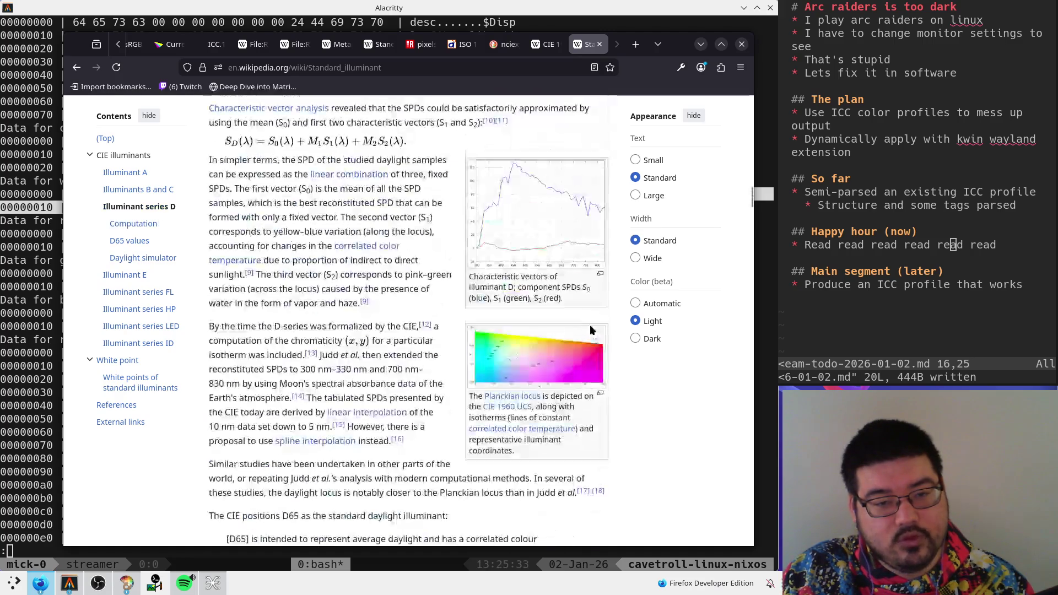
pyautogui.scroll(-8, 591, 330)
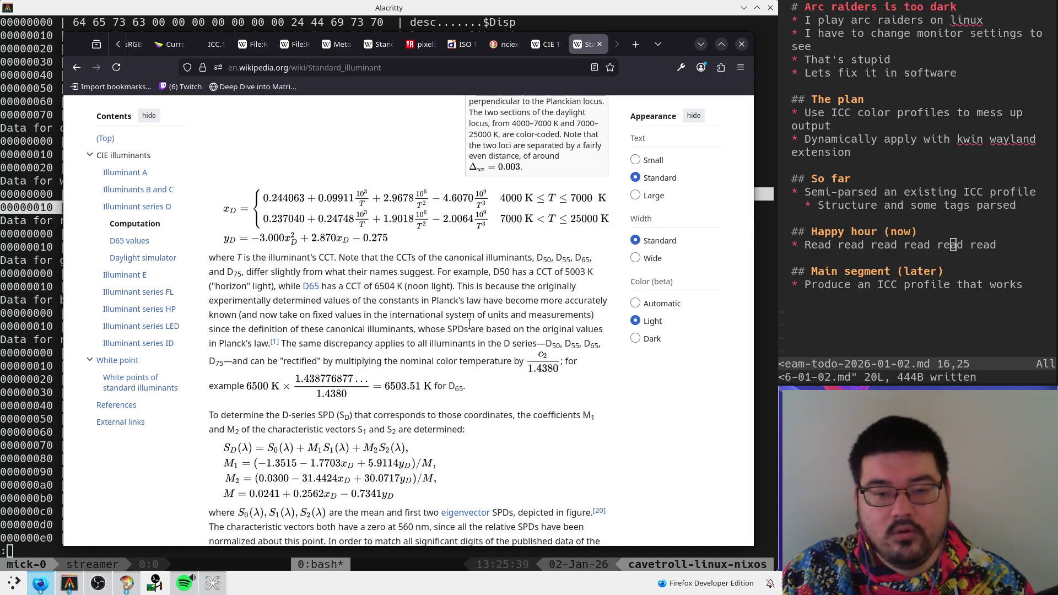
pyautogui.scroll(8, 469, 325)
pyautogui.scroll(20, 473, 331)
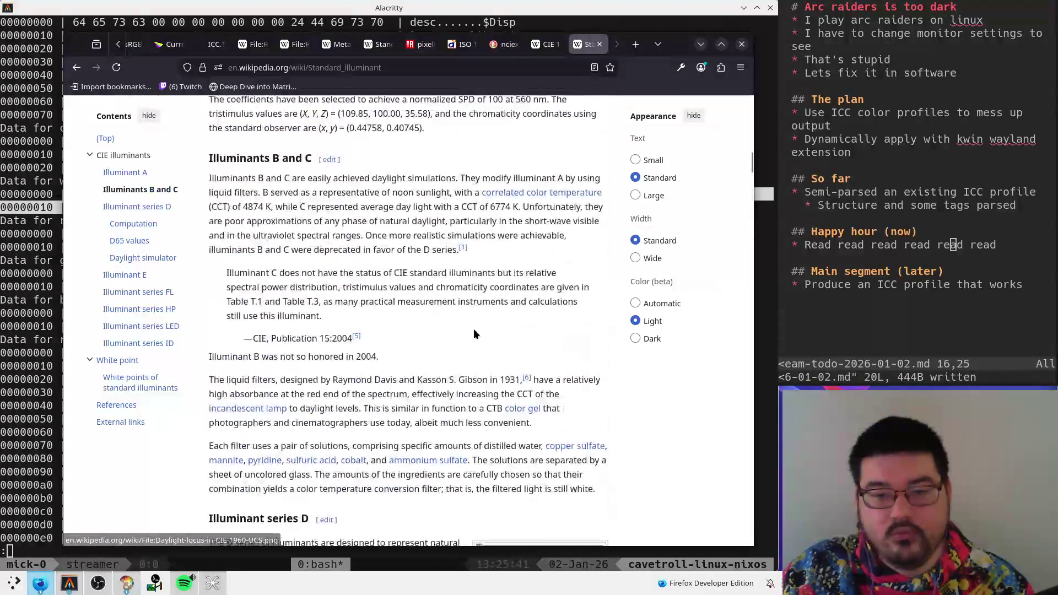
pyautogui.scroll(-7, 485, 331)
pyautogui.click(545, 44)
# - Scroll up to the article intro and select 'xy chromaticity diagram' in the figure caption
pyautogui.scroll(-10, 480, 298)
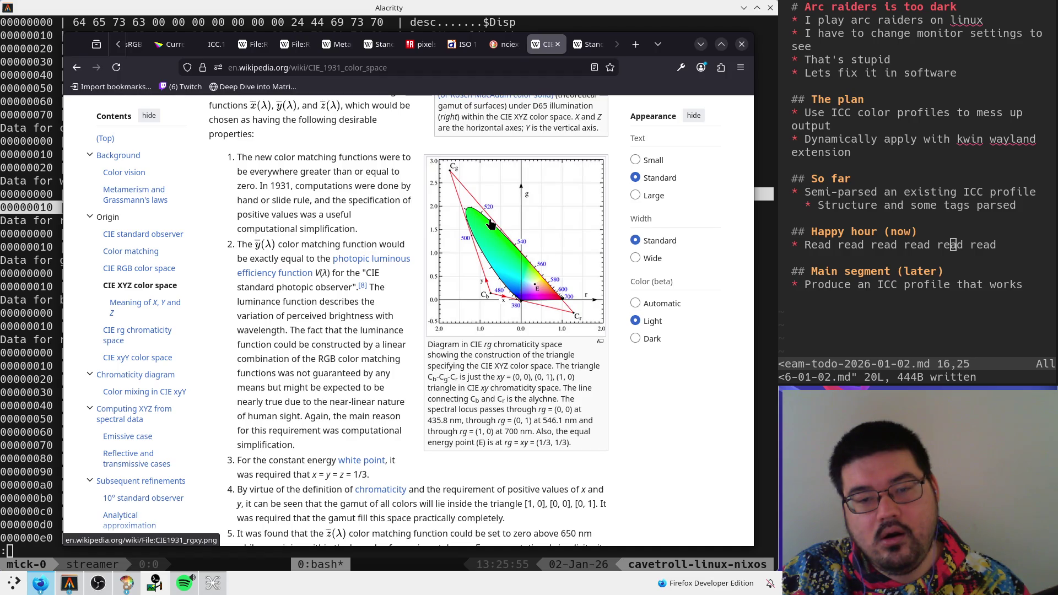
pyautogui.scroll(10, 490, 223)
pyautogui.scroll(5, 490, 223)
pyautogui.scroll(-3, 490, 223)
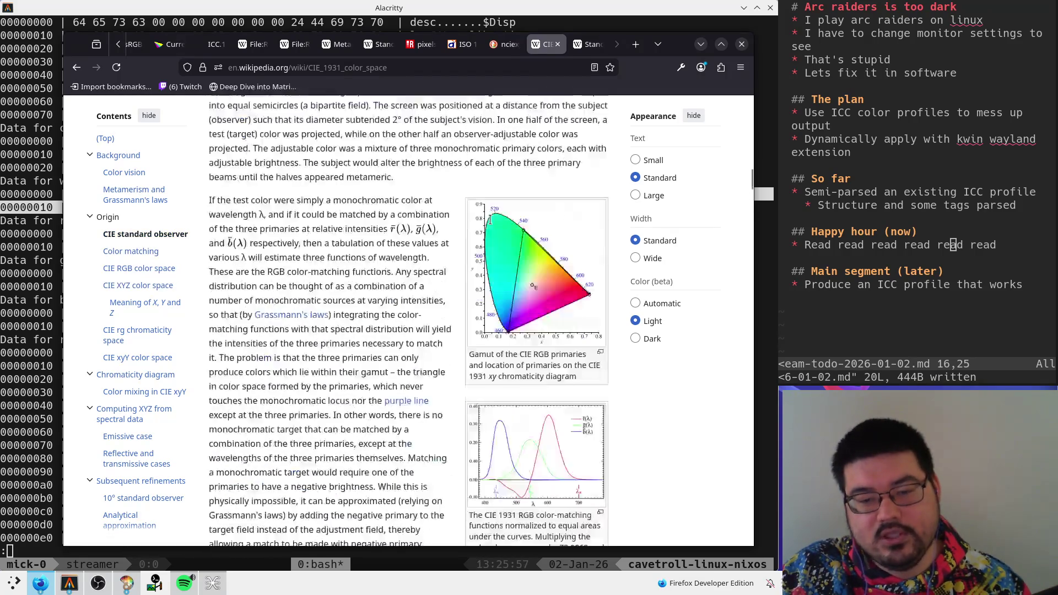
pyautogui.scroll(15, 490, 223)
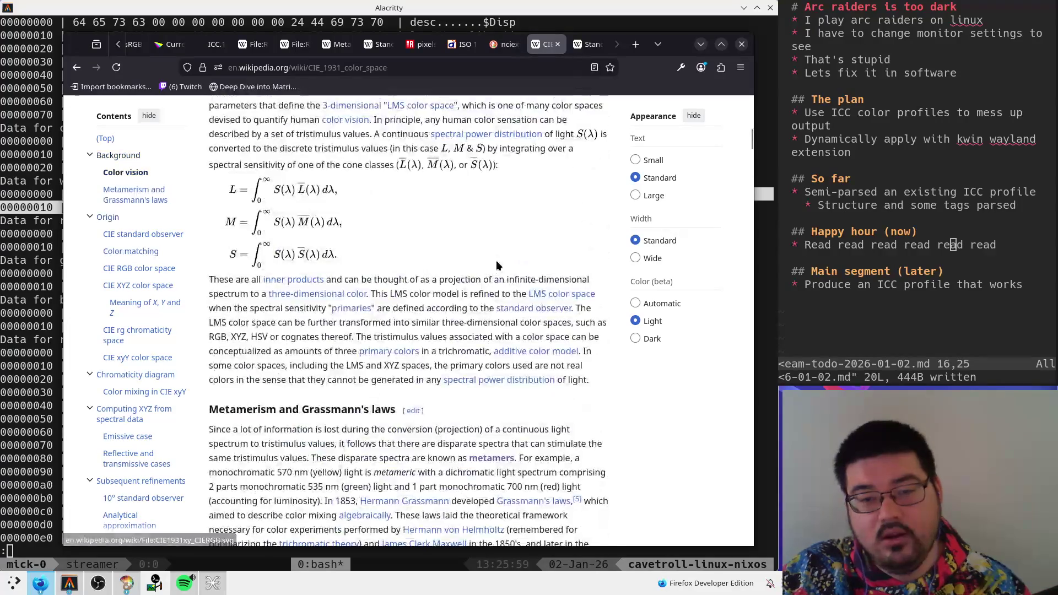
pyautogui.scroll(5, 496, 265)
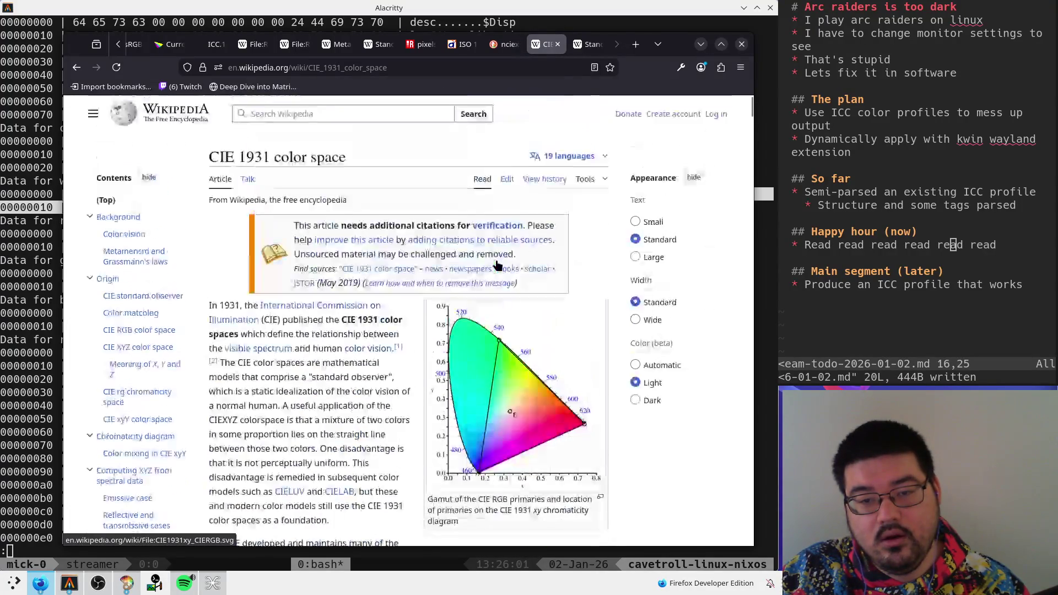
pyautogui.scroll(-3, 495, 265)
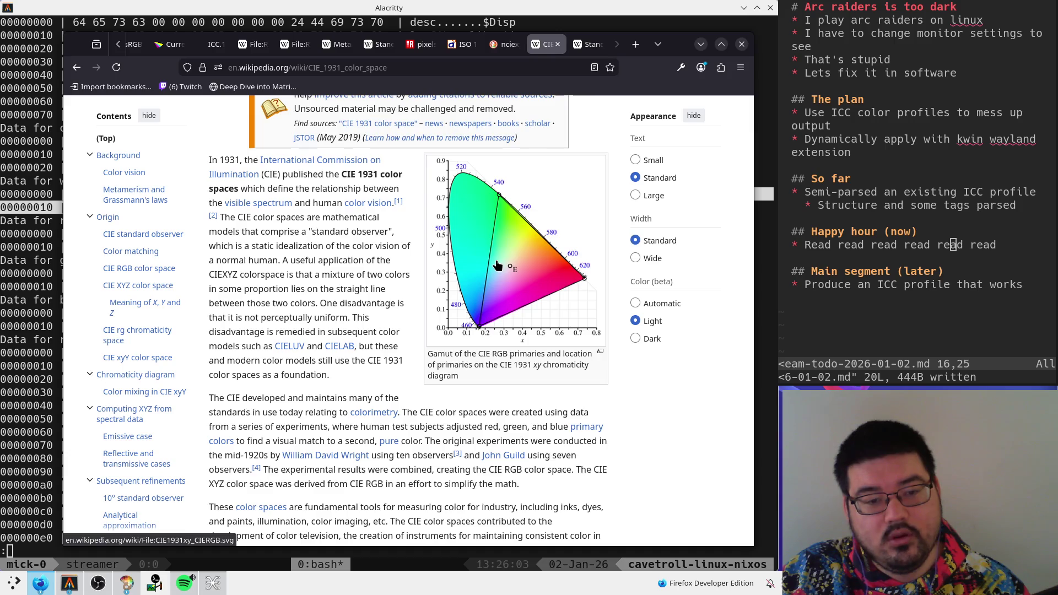
pyautogui.moveTo(533, 365); pyautogui.dragTo(583, 379)
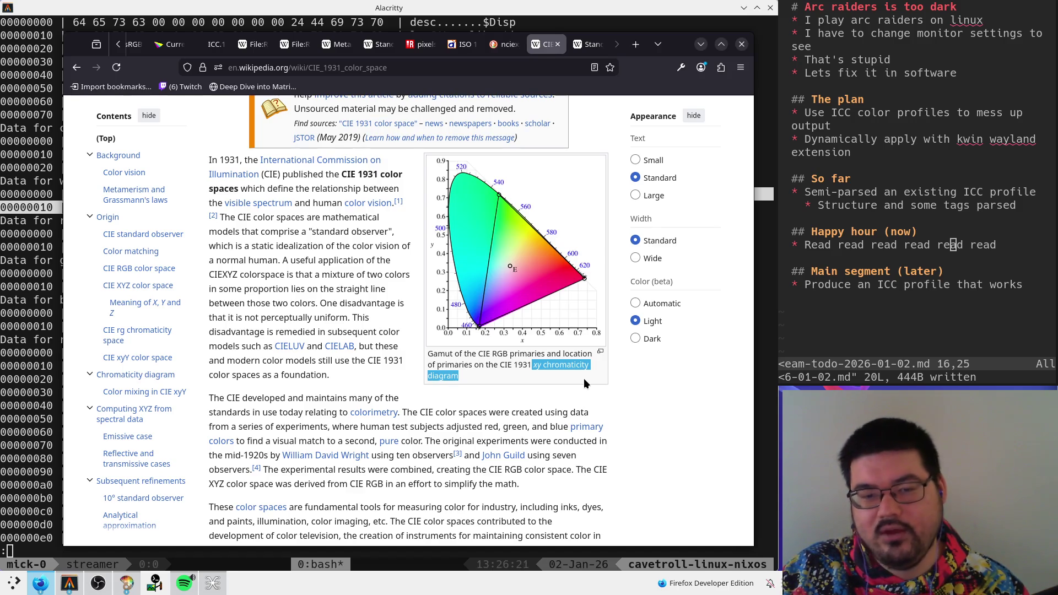
pyautogui.click(482, 400)
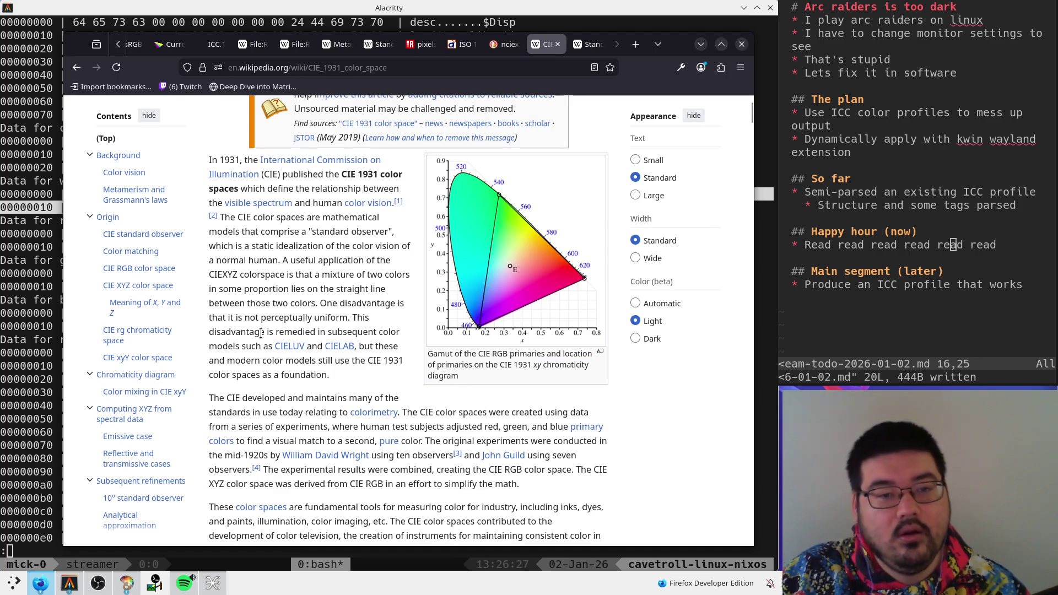
pyautogui.moveTo(245, 276); pyautogui.dragTo(400, 278)
pyautogui.click(294, 300)
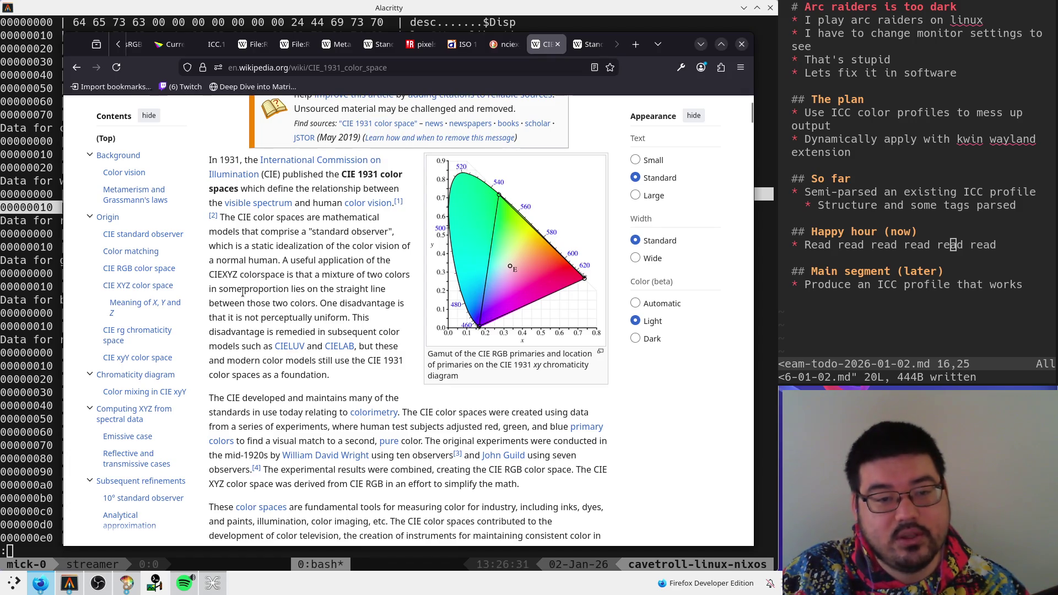
pyautogui.moveTo(242, 292); pyautogui.dragTo(380, 298)
pyautogui.click(382, 295)
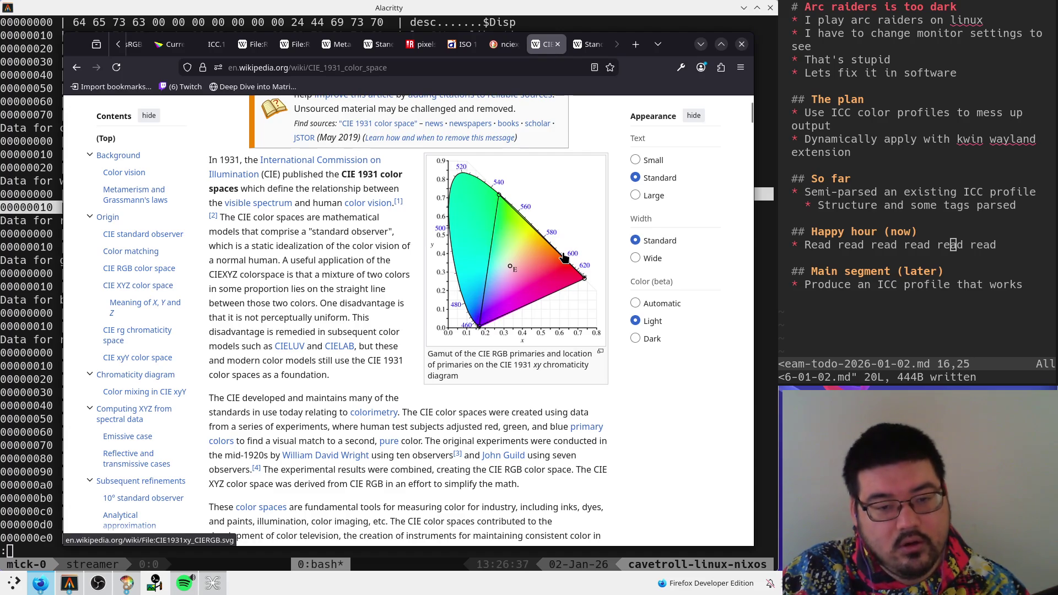
pyautogui.scroll(-3, 386, 284)
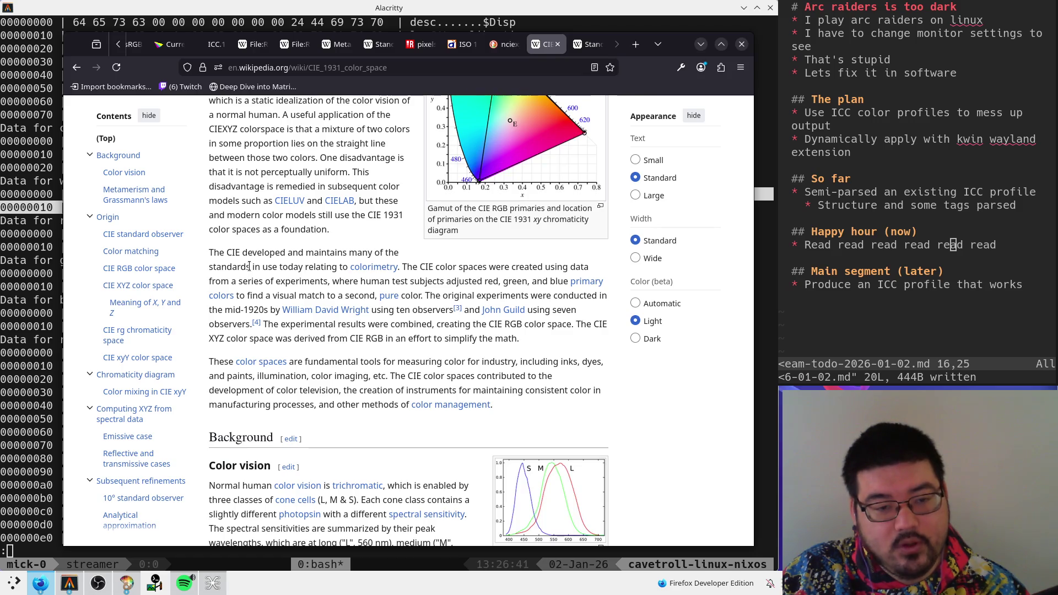
pyautogui.moveTo(214, 338); pyautogui.dragTo(406, 338)
pyautogui.tripleClick(406, 338)
pyautogui.click(406, 338)
pyautogui.scroll(-5, 271, 170)
pyautogui.scroll(5, 269, 265)
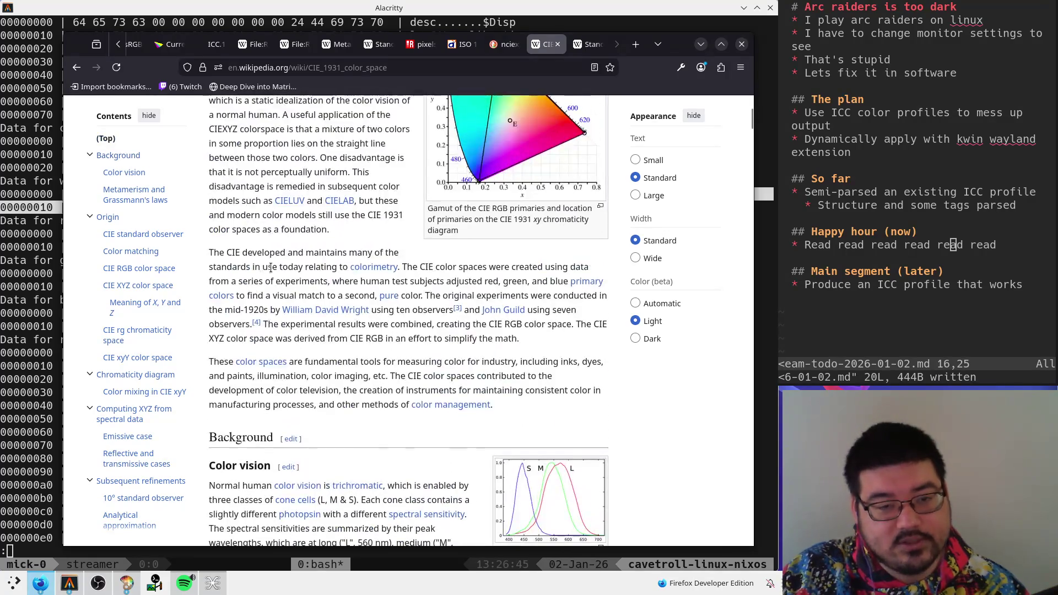
pyautogui.moveTo(210, 338)
pyautogui.mouseDown()
pyautogui.moveTo(521, 338)
pyautogui.moveTo(494, 339)
pyautogui.moveTo(511, 339)
pyautogui.mouseUp()
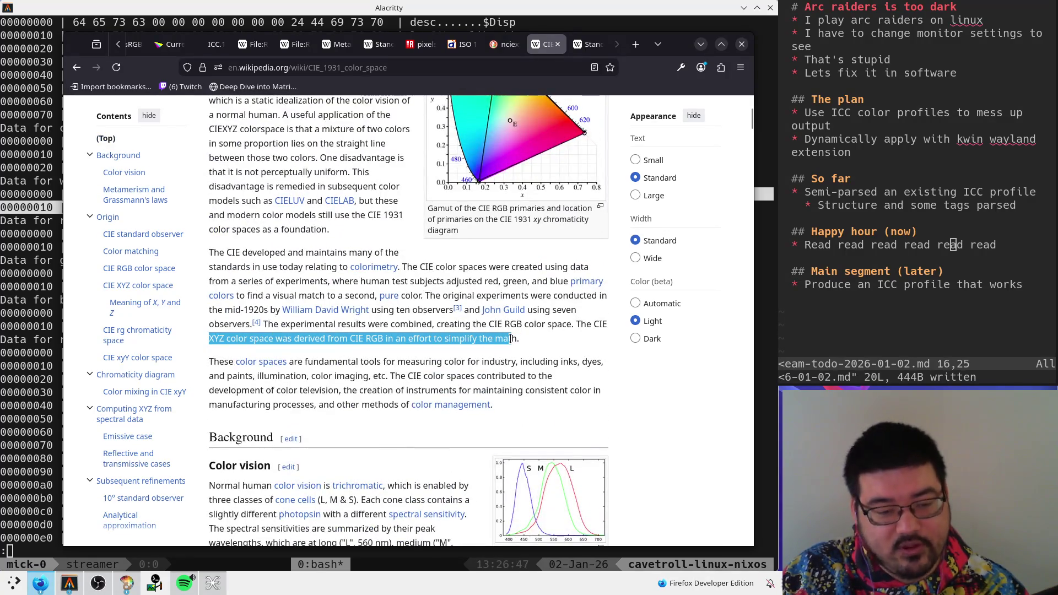
pyautogui.scroll(-8, 483, 336)
pyautogui.scroll(-15, 329, 188)
pyautogui.scroll(-4, 324, 249)
pyautogui.scroll(6, 325, 257)
pyautogui.scroll(-12, 325, 258)
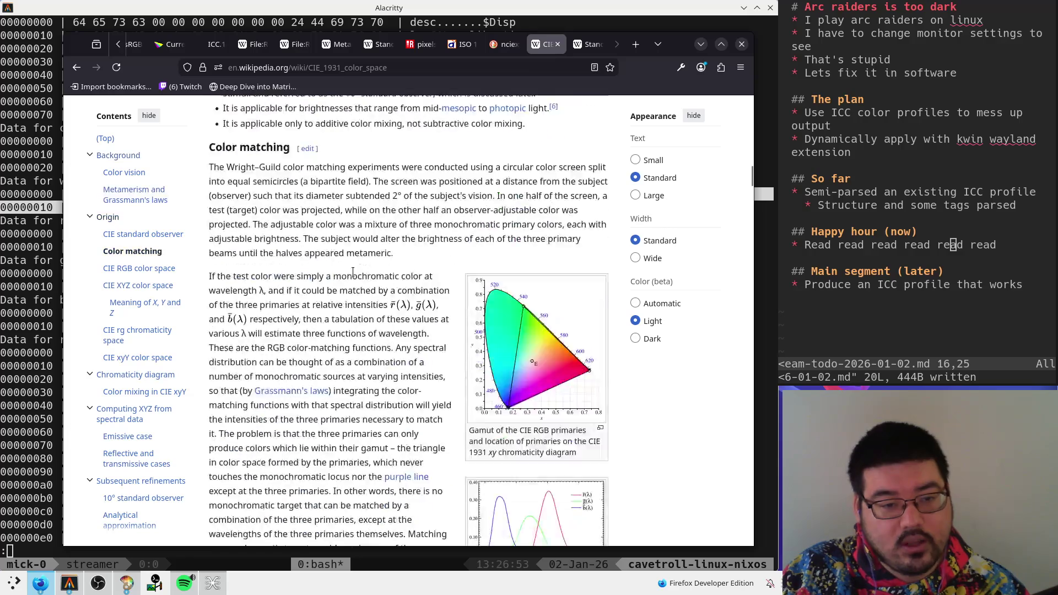
pyautogui.scroll(-3, 431, 285)
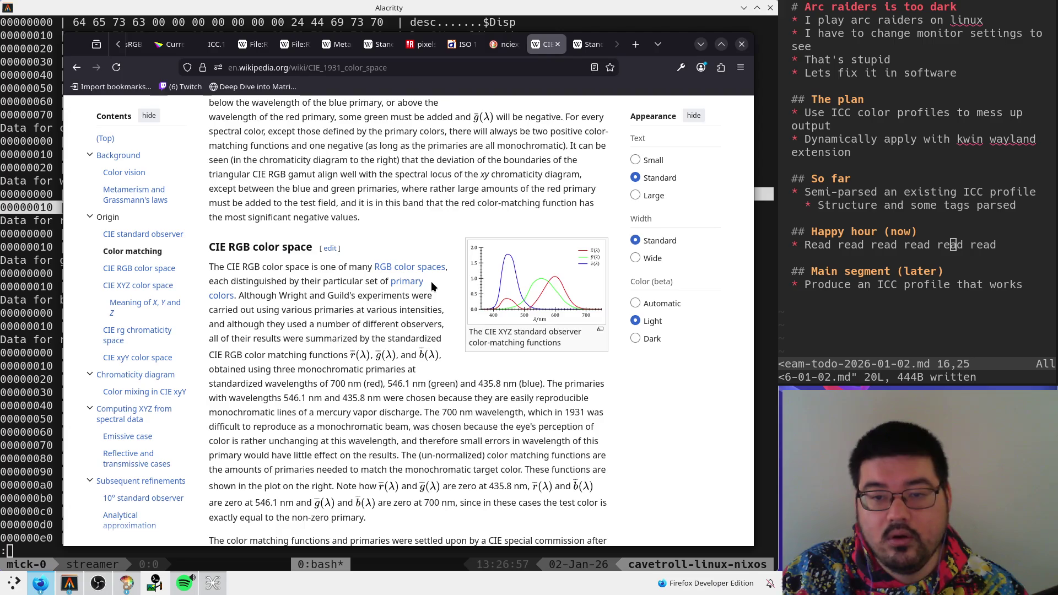
# - View the CIE XYZ color-matching functions SVG full size, then return to the Color matching section
pyautogui.click(531, 295)
pyautogui.click(207, 355)
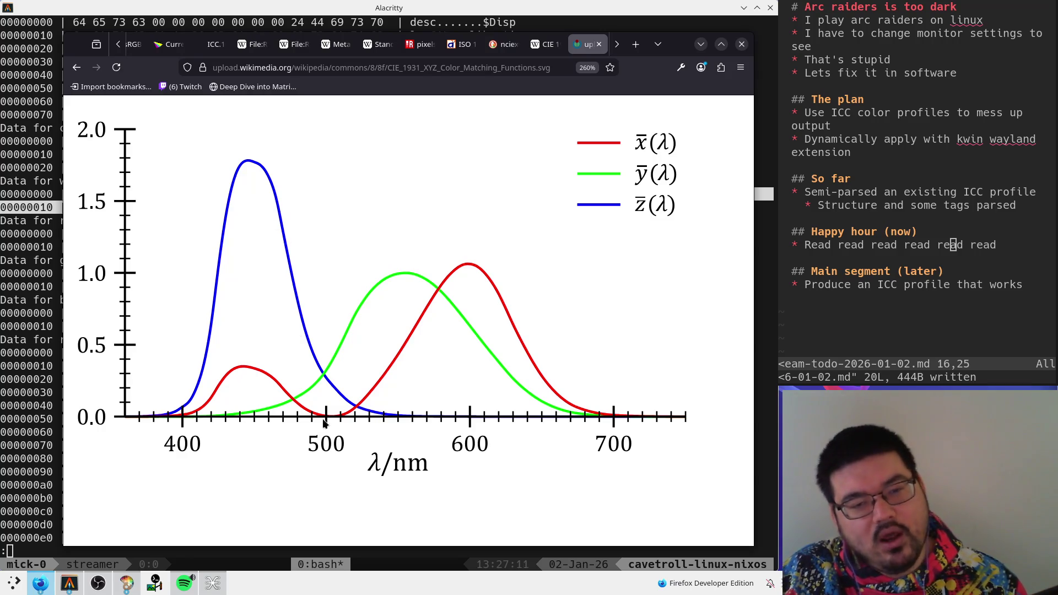
pyautogui.click(545, 45)
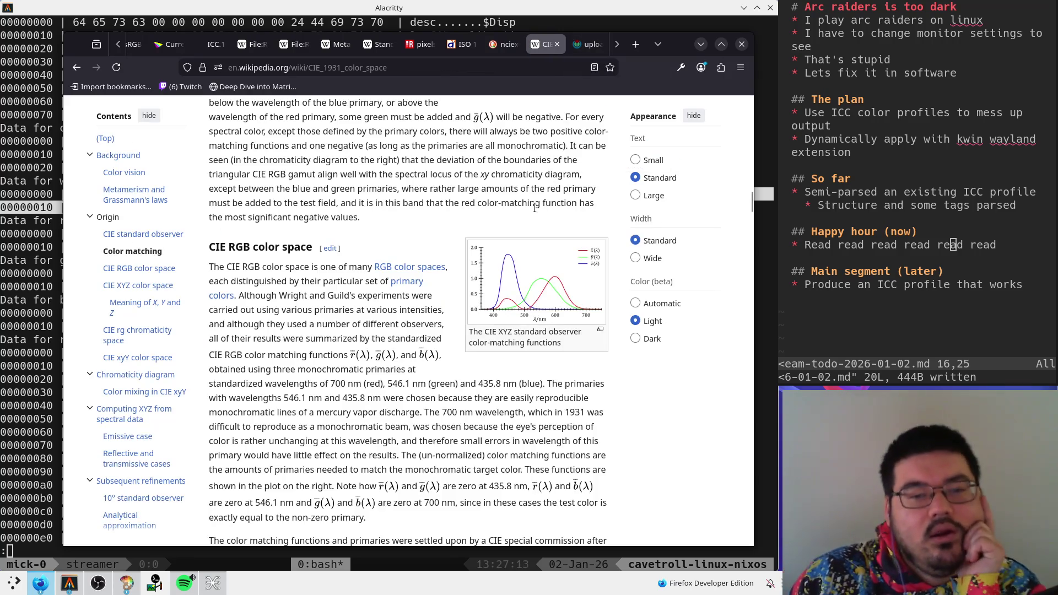
pyautogui.scroll(-2, 508, 271)
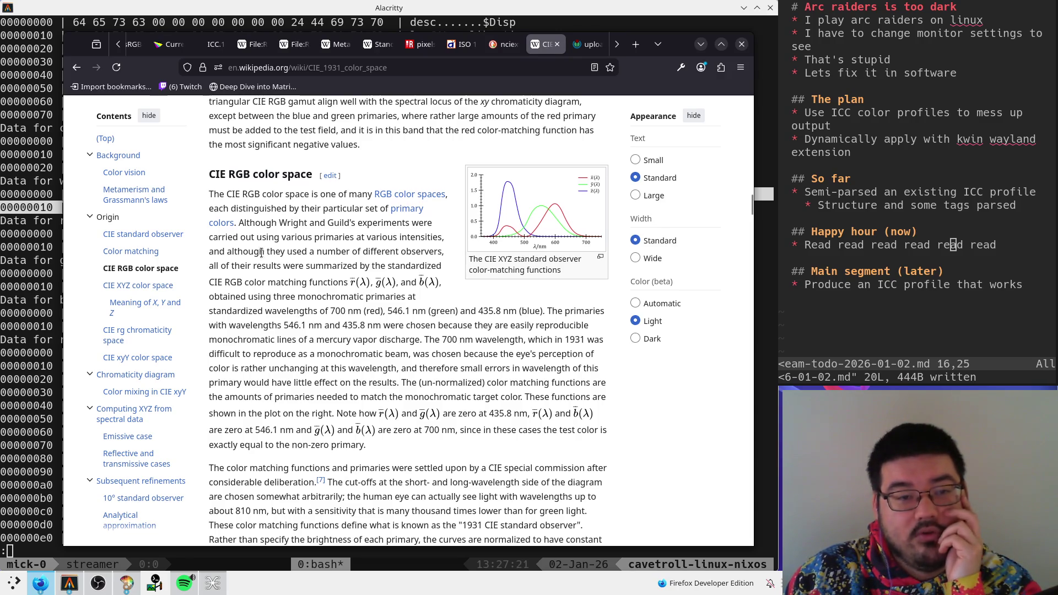
pyautogui.scroll(10, 421, 317)
pyautogui.scroll(10, 421, 316)
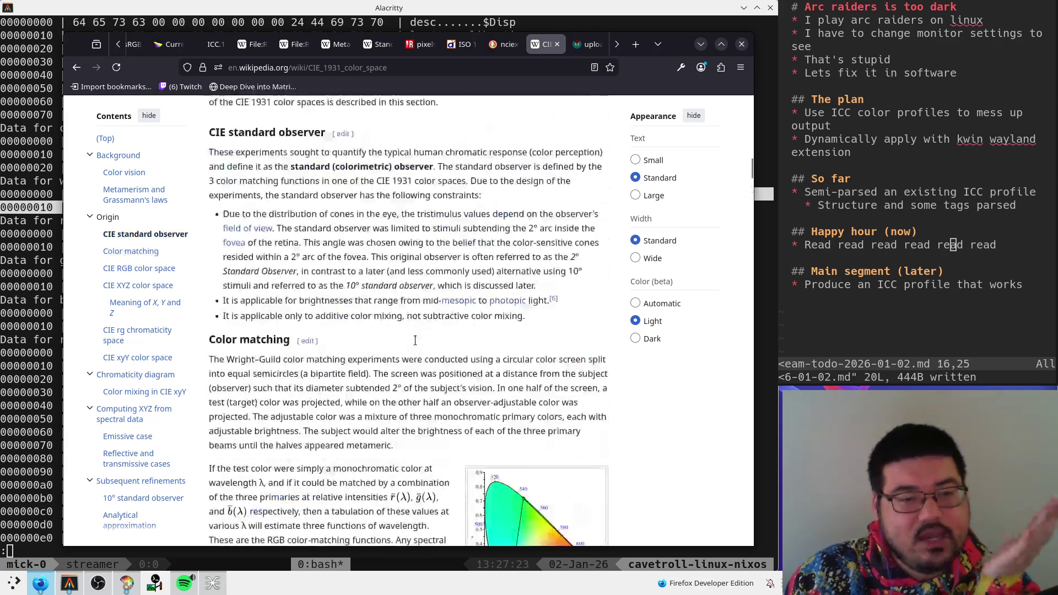
pyautogui.scroll(-20, 421, 347)
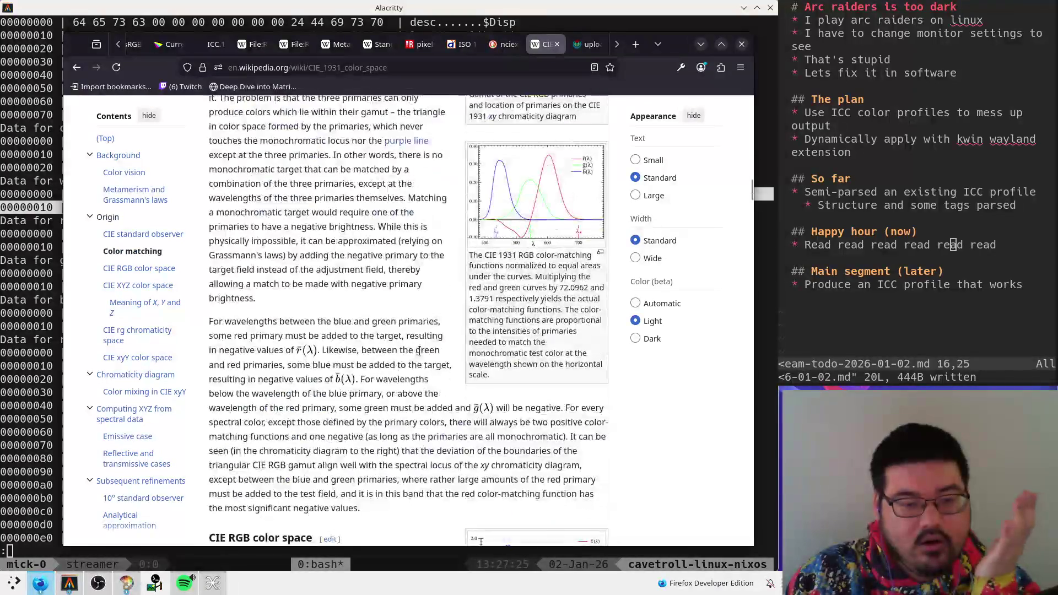
# - Jump to the CIE XYZ section and highlight the Grassmann's law, CIE RGB and three-functions lines
pyautogui.click(137, 285)
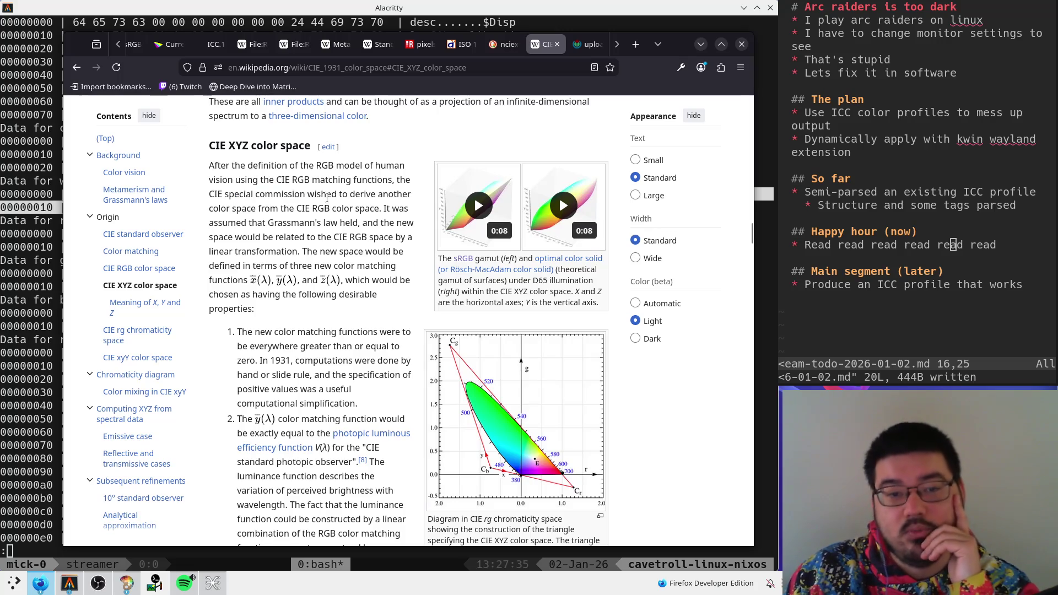
pyautogui.doubleClick(256, 207)
pyautogui.click(325, 213)
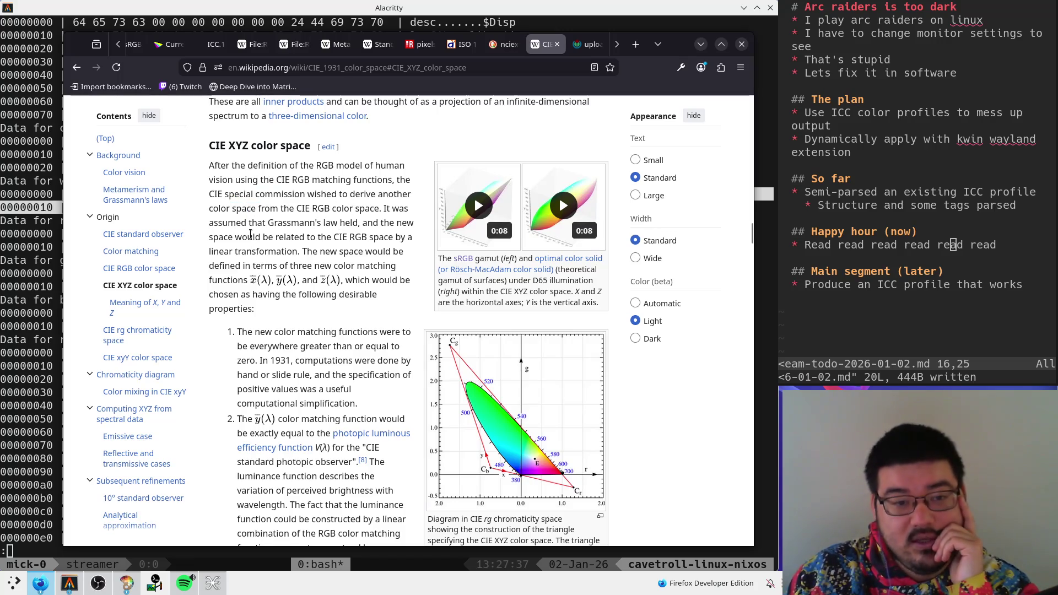
pyautogui.moveTo(210, 222); pyautogui.dragTo(350, 222)
pyautogui.click(296, 245)
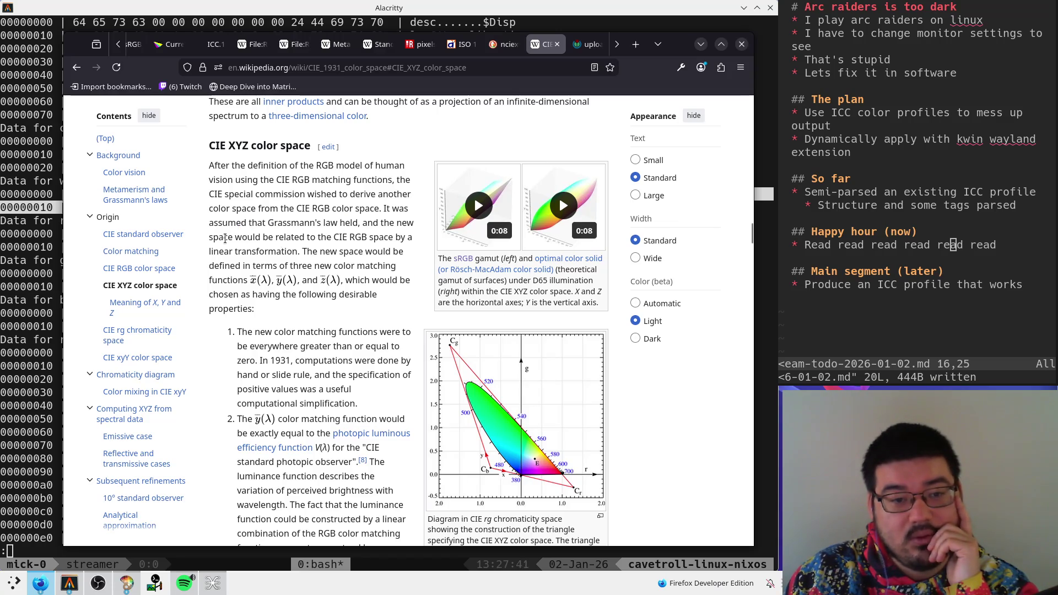
pyautogui.moveTo(247, 236); pyautogui.dragTo(393, 233)
pyautogui.click(394, 232)
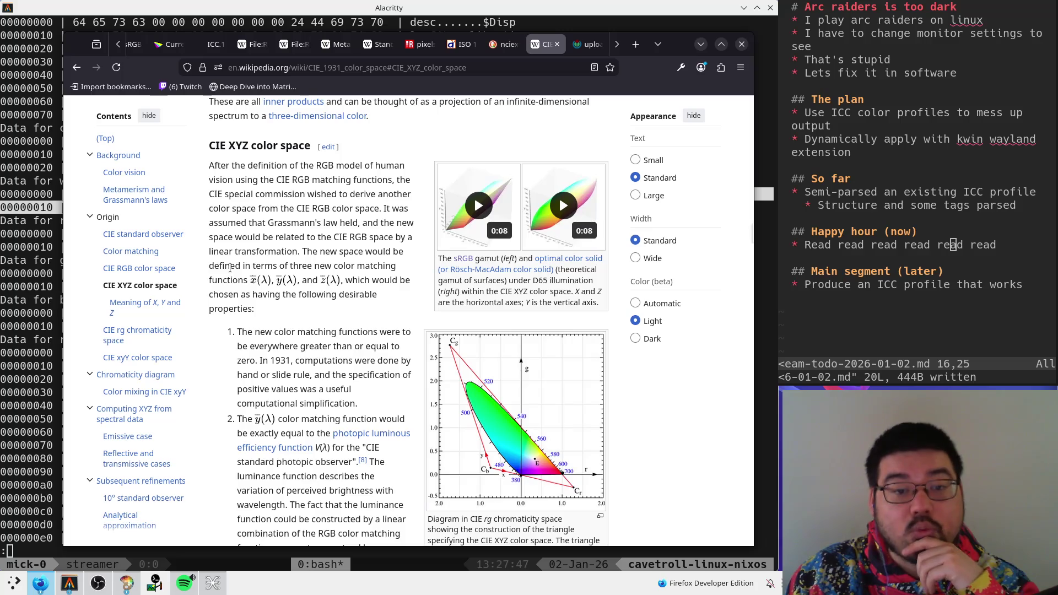
pyautogui.moveTo(221, 280); pyautogui.dragTo(365, 281)
pyautogui.click(359, 290)
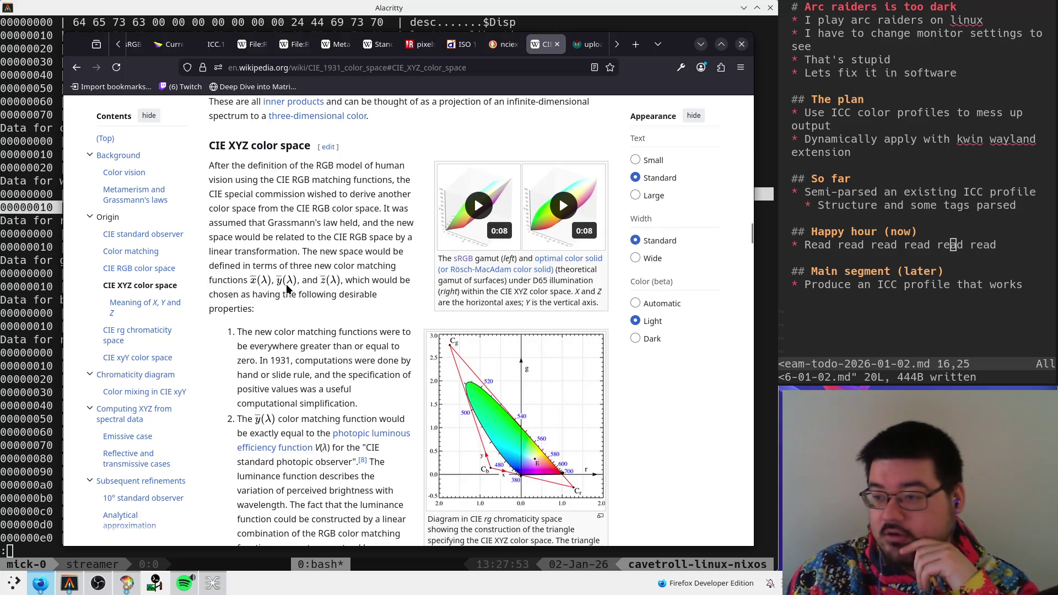
# - Highlight the luminous efficiency requirement and the perceived brightness sentence in the properties list
pyautogui.scroll(-3, 307, 338)
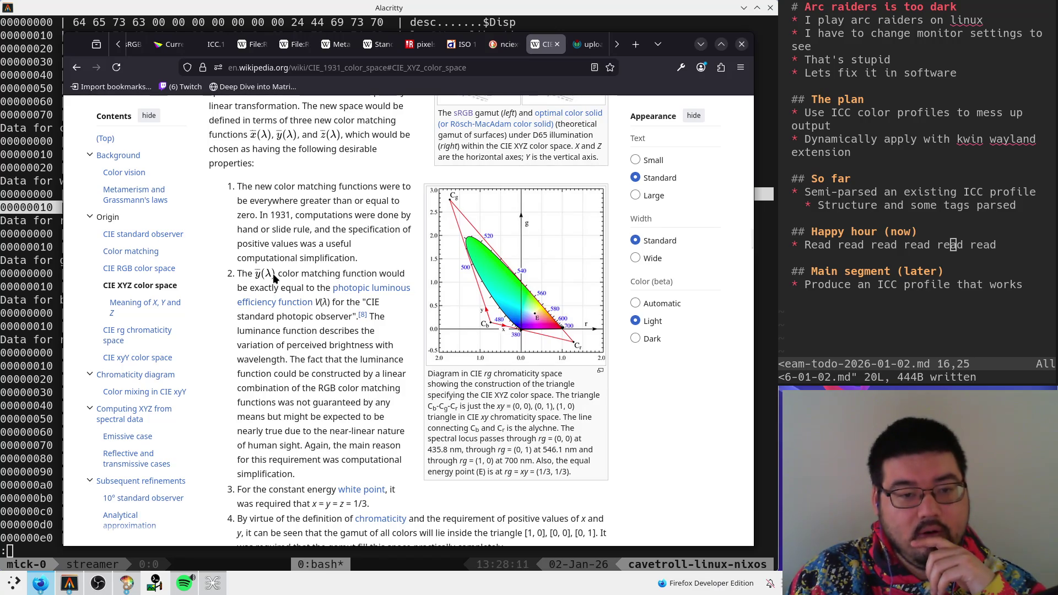
pyautogui.moveTo(237, 273)
pyautogui.mouseDown()
pyautogui.moveTo(397, 273)
pyautogui.moveTo(411, 287)
pyautogui.moveTo(317, 287)
pyautogui.moveTo(403, 286)
pyautogui.moveTo(412, 299)
pyautogui.mouseUp()
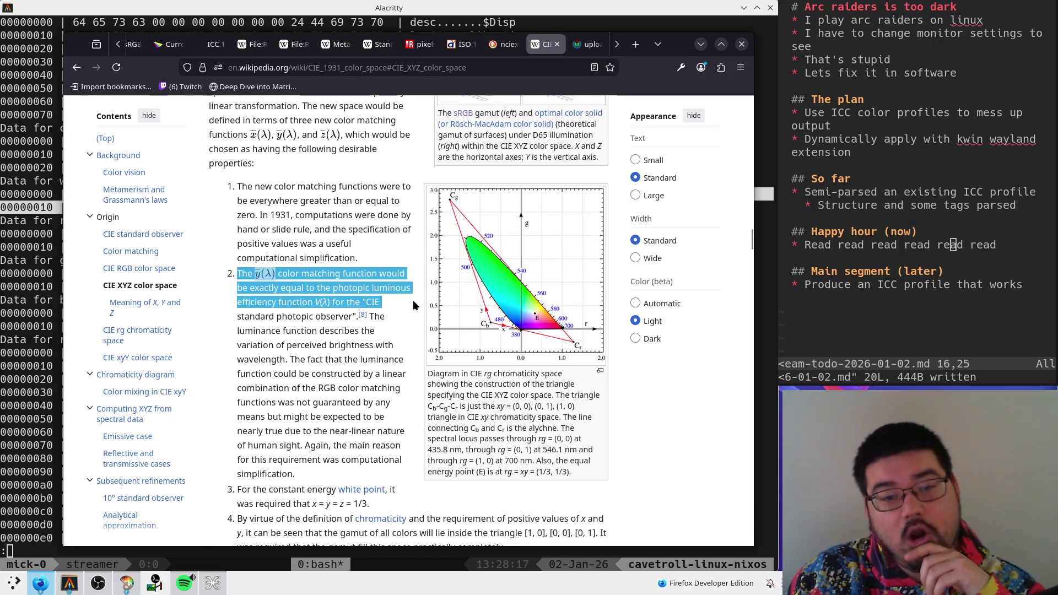
pyautogui.click(358, 303)
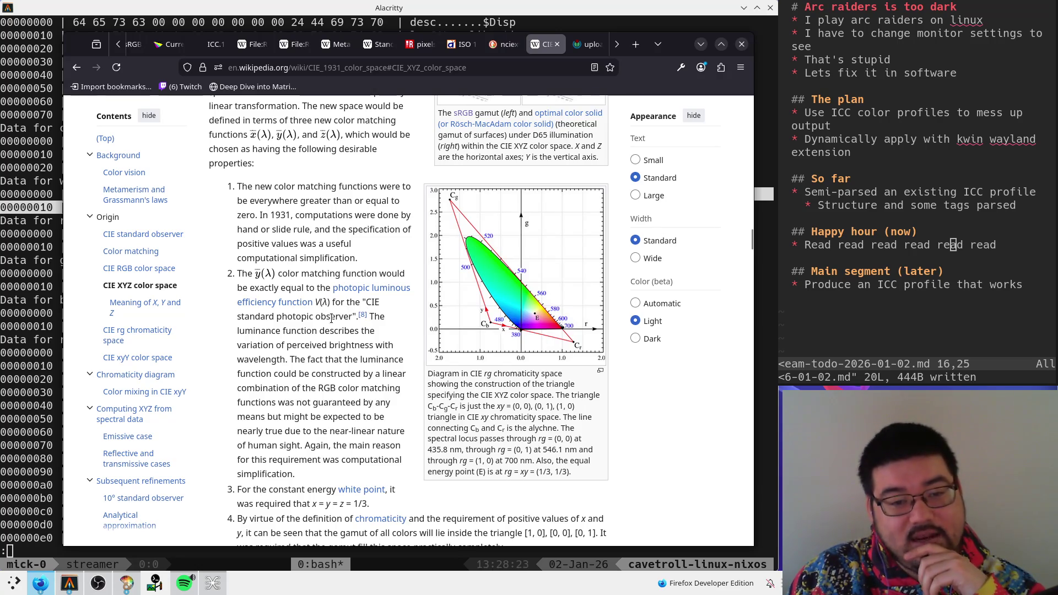
pyautogui.moveTo(238, 346)
pyautogui.mouseDown()
pyautogui.moveTo(390, 348)
pyautogui.moveTo(405, 372)
pyautogui.mouseUp()
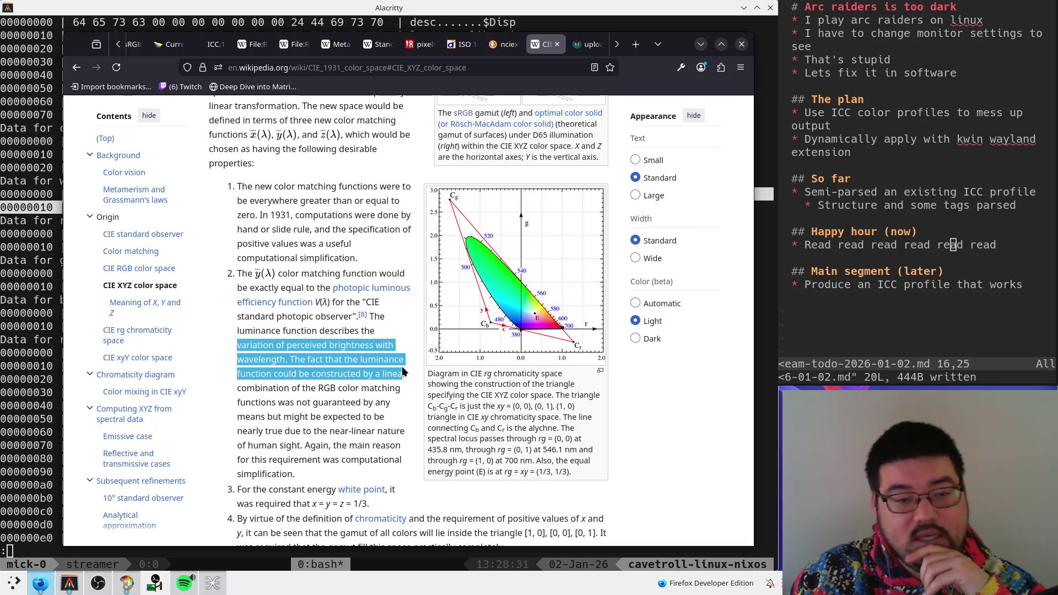
pyautogui.click(402, 367)
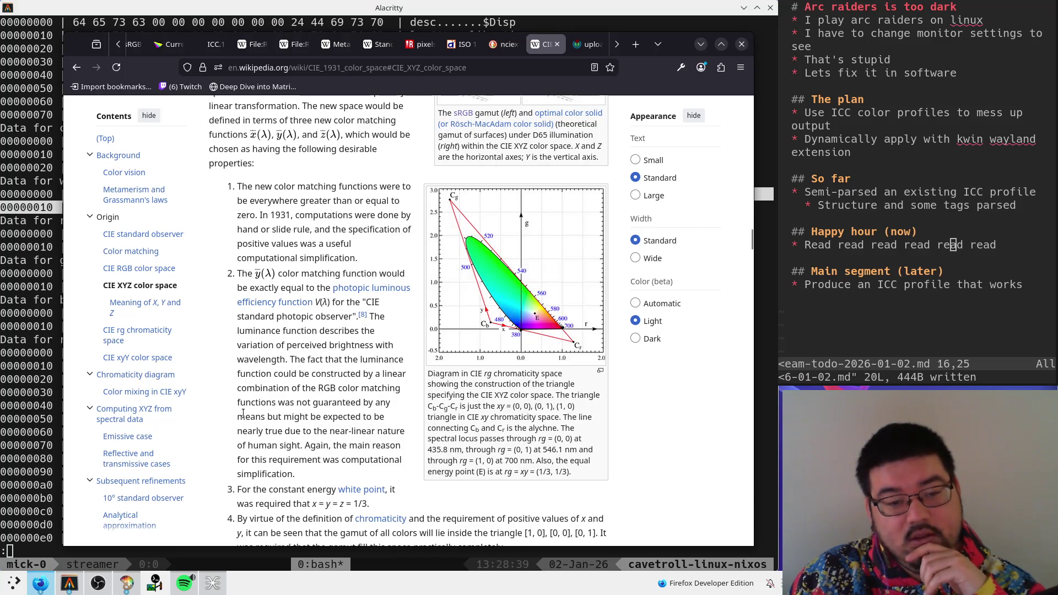
# - Highlight the diagram caption's first line and its CIE XYZ mention
pyautogui.scroll(-2, 282, 315)
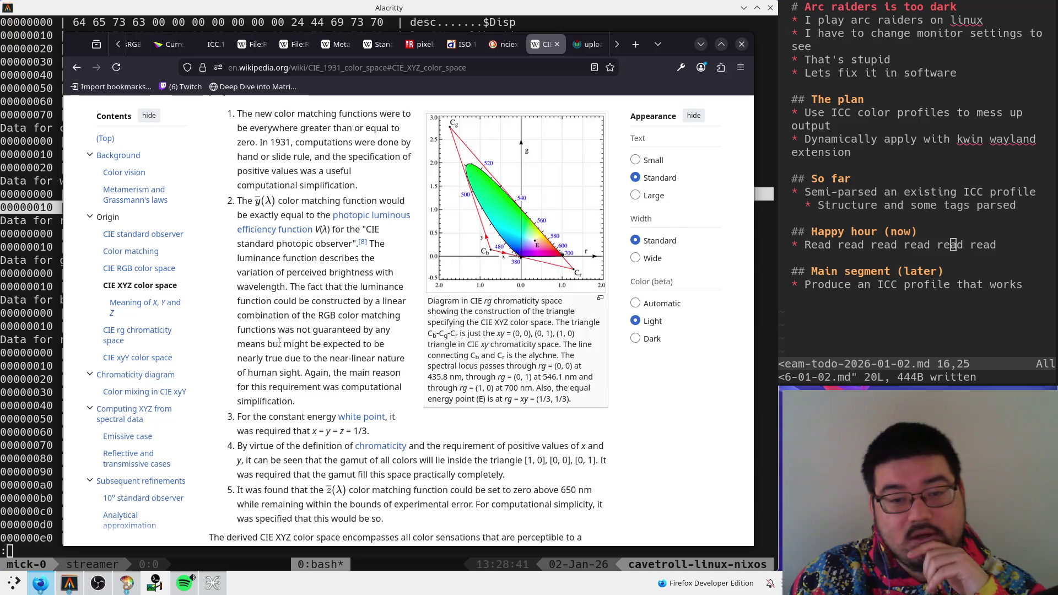
pyautogui.moveTo(429, 302)
pyautogui.mouseDown()
pyautogui.moveTo(571, 307)
pyautogui.moveTo(537, 312)
pyautogui.mouseUp()
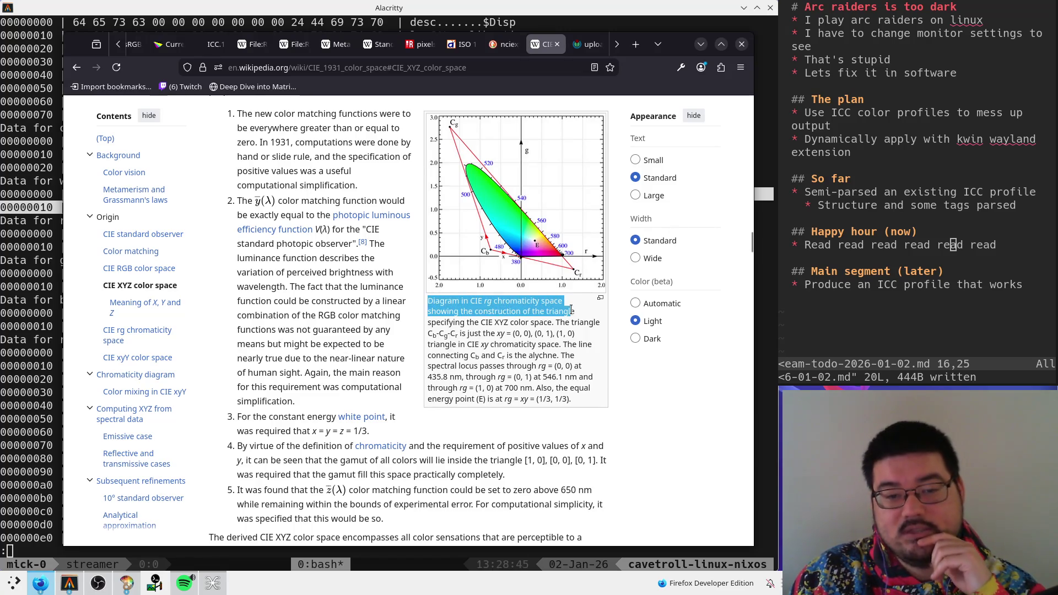
pyautogui.click(560, 333)
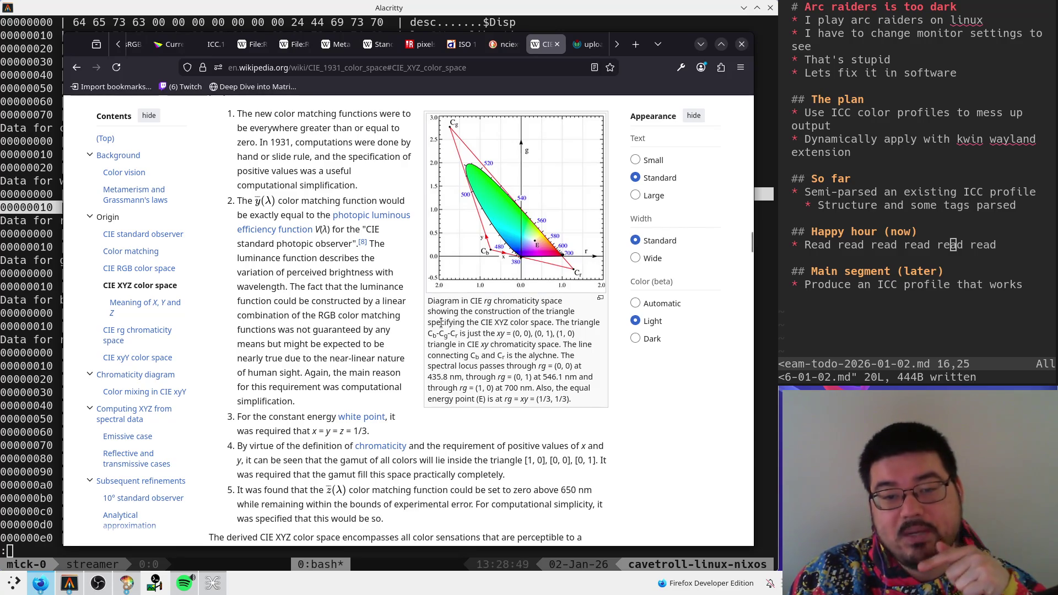
pyautogui.moveTo(485, 322); pyautogui.dragTo(554, 326)
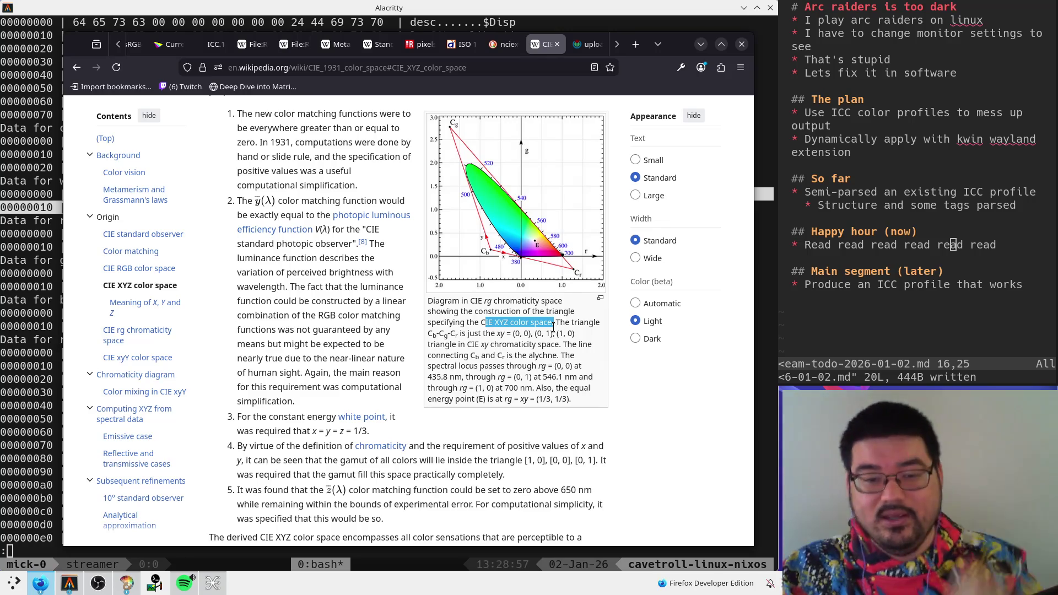
pyautogui.click(498, 335)
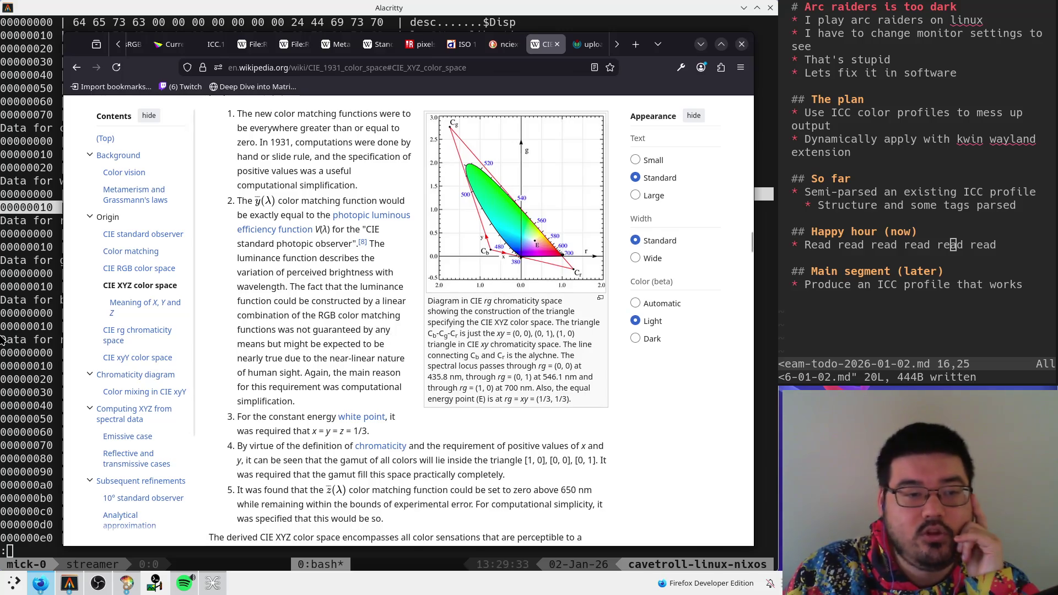
pyautogui.hotkey('alt', 'Tab')
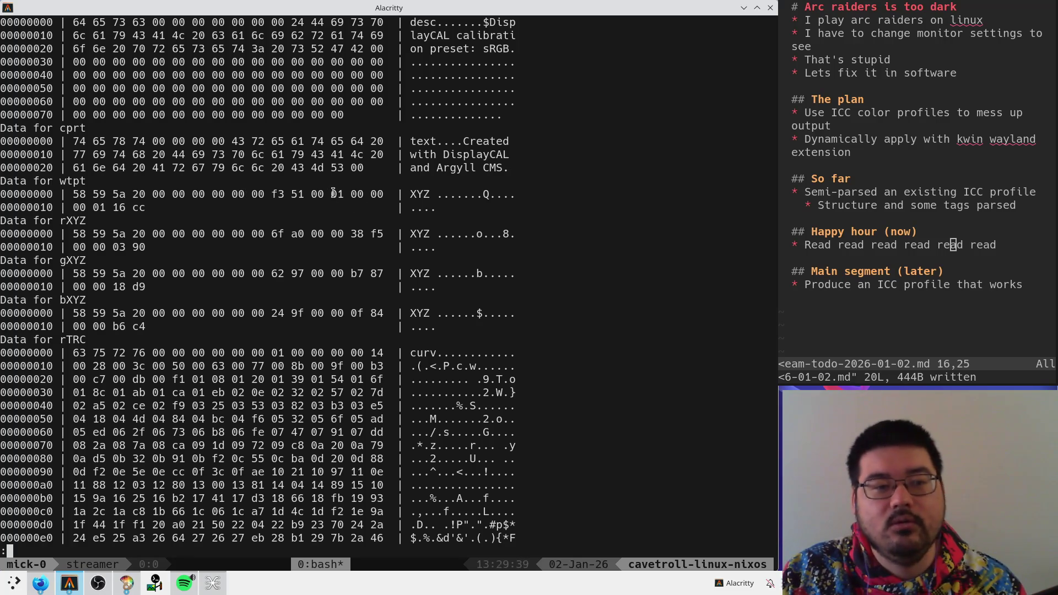
pyautogui.moveTo(309, 194); pyautogui.dragTo(386, 194)
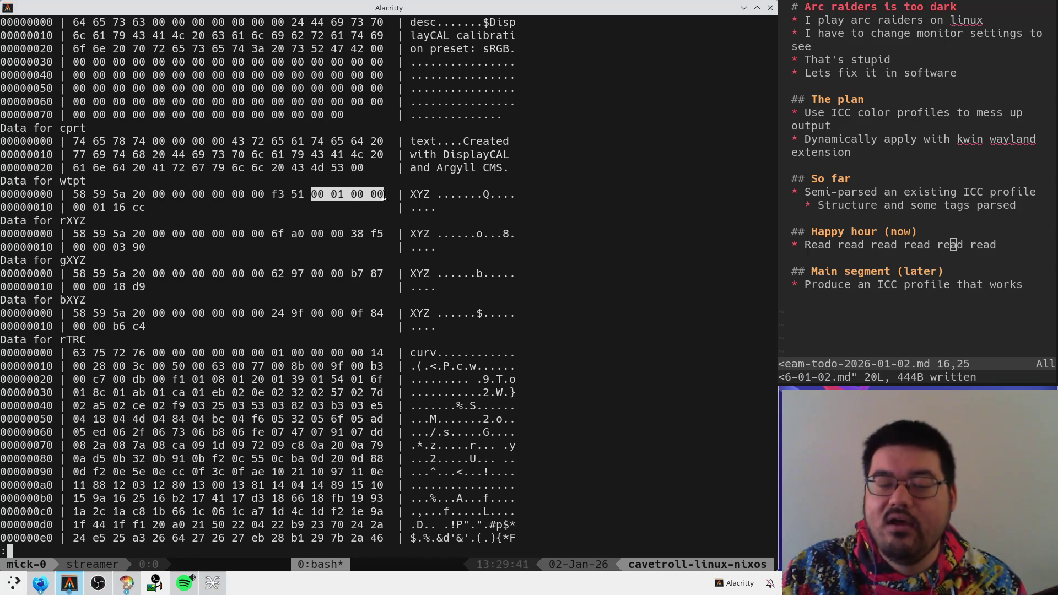
pyautogui.click(319, 201)
pyautogui.moveTo(312, 194); pyautogui.dragTo(384, 194)
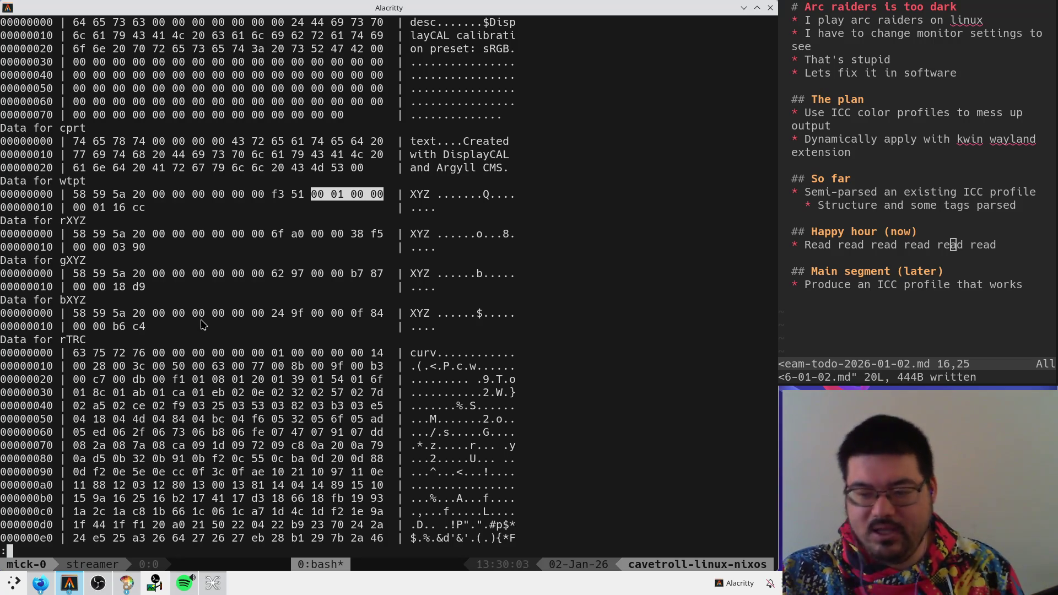
pyautogui.hotkey('alt', 'Tab')
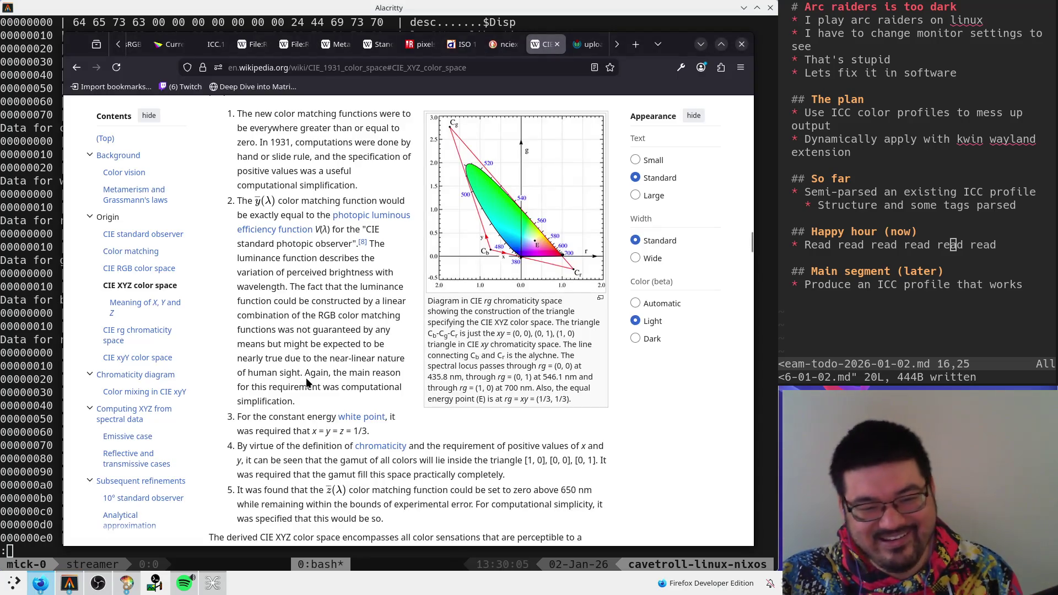
pyautogui.hotkey('alt', 'Tab')
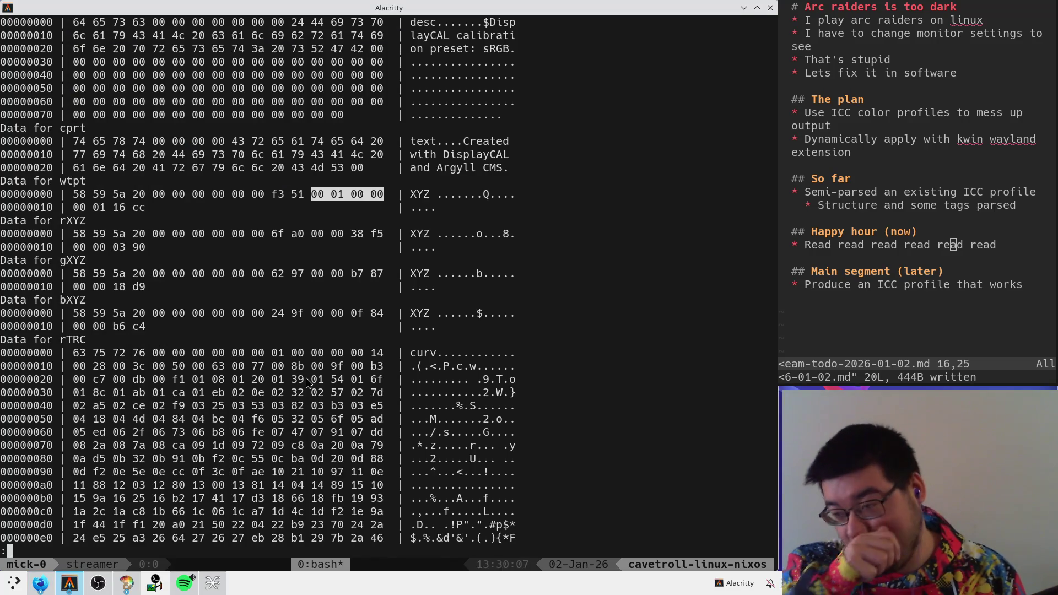
pyautogui.hotkey('alt', 'Tab')
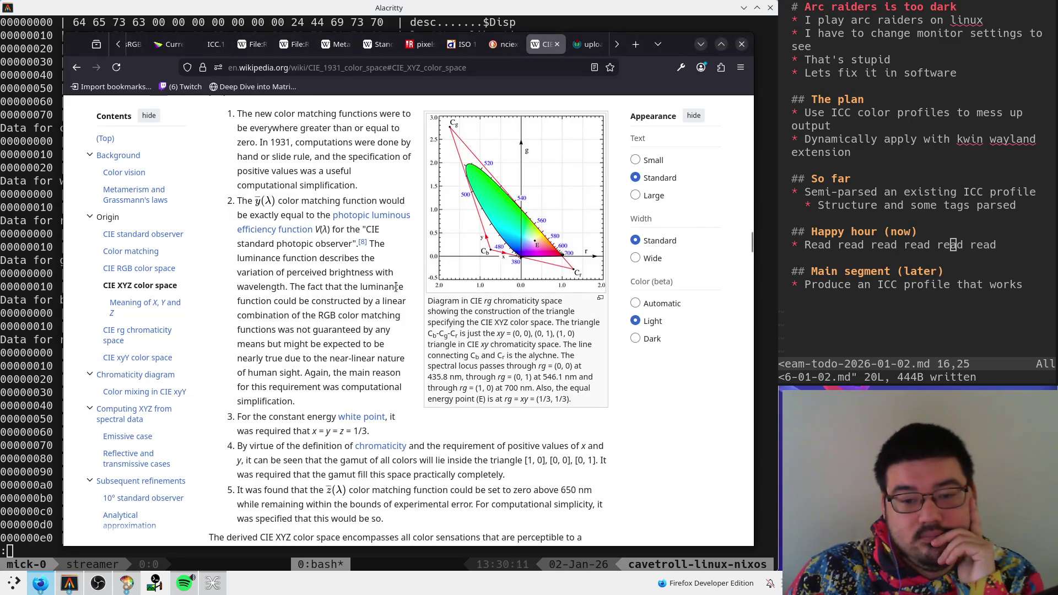
# - Highlight the phrases saying Z is quasi-equal to blue and Y is the luminance
pyautogui.scroll(-4, 395, 287)
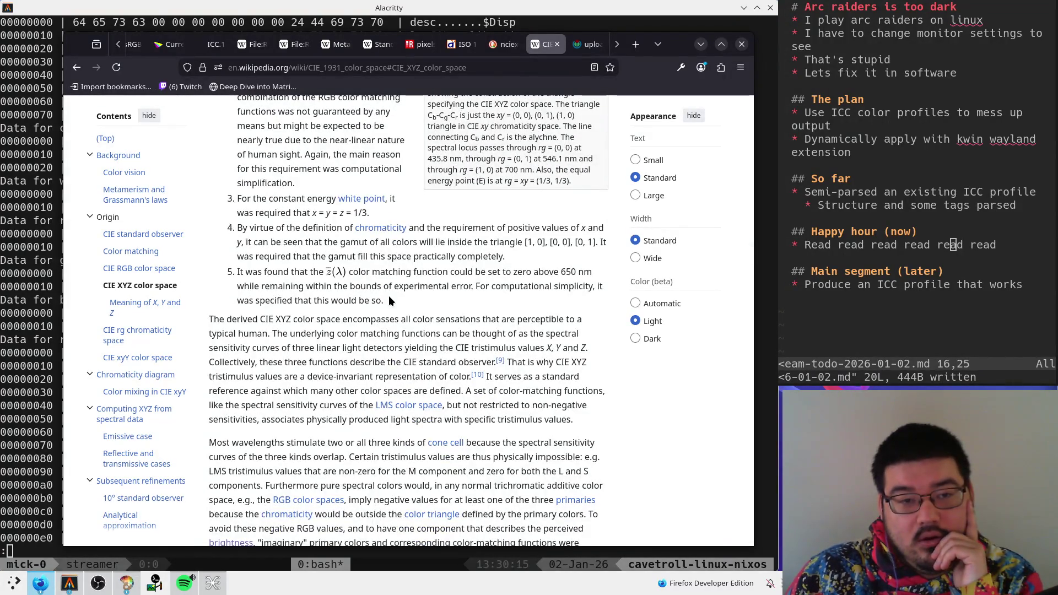
pyautogui.scroll(3, 389, 296)
pyautogui.scroll(5, 389, 298)
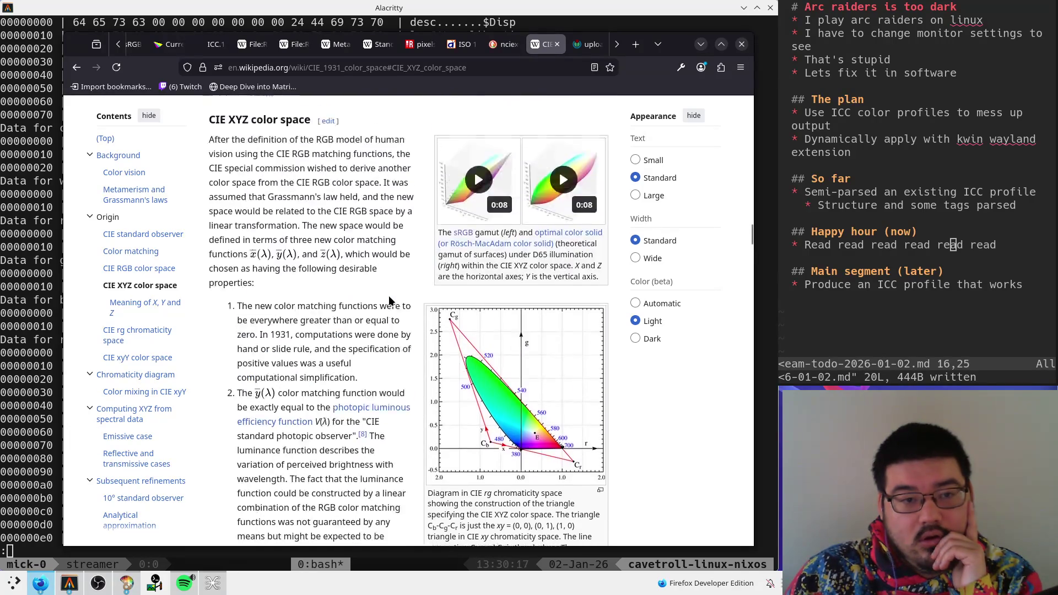
pyautogui.scroll(-10, 357, 296)
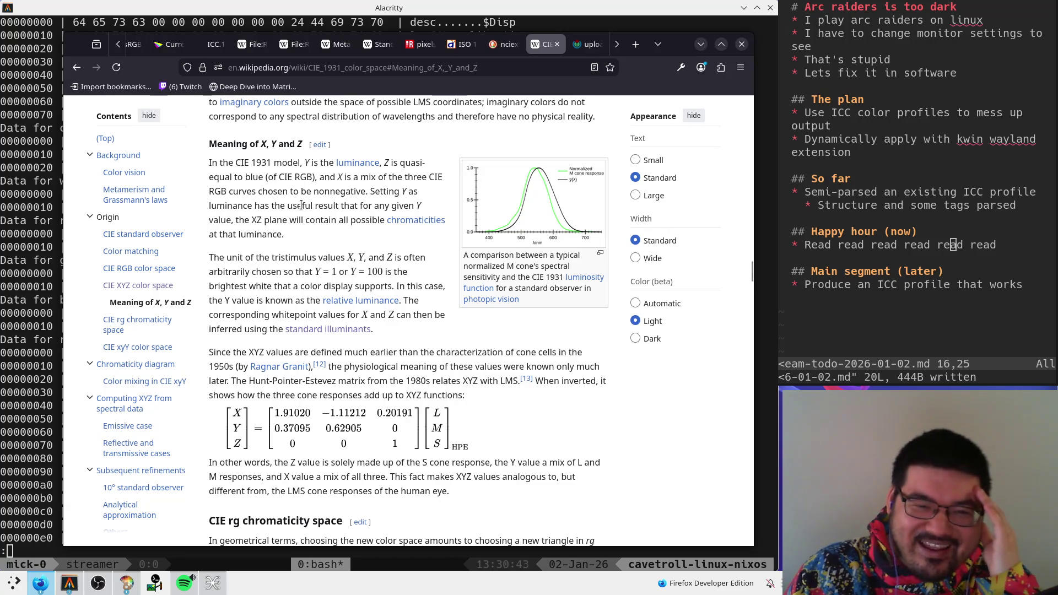
pyautogui.moveTo(384, 162); pyautogui.dragTo(425, 163)
pyautogui.moveTo(292, 162)
pyautogui.mouseDown()
pyautogui.moveTo(384, 160)
pyautogui.moveTo(440, 181)
pyautogui.moveTo(295, 176)
pyautogui.mouseUp()
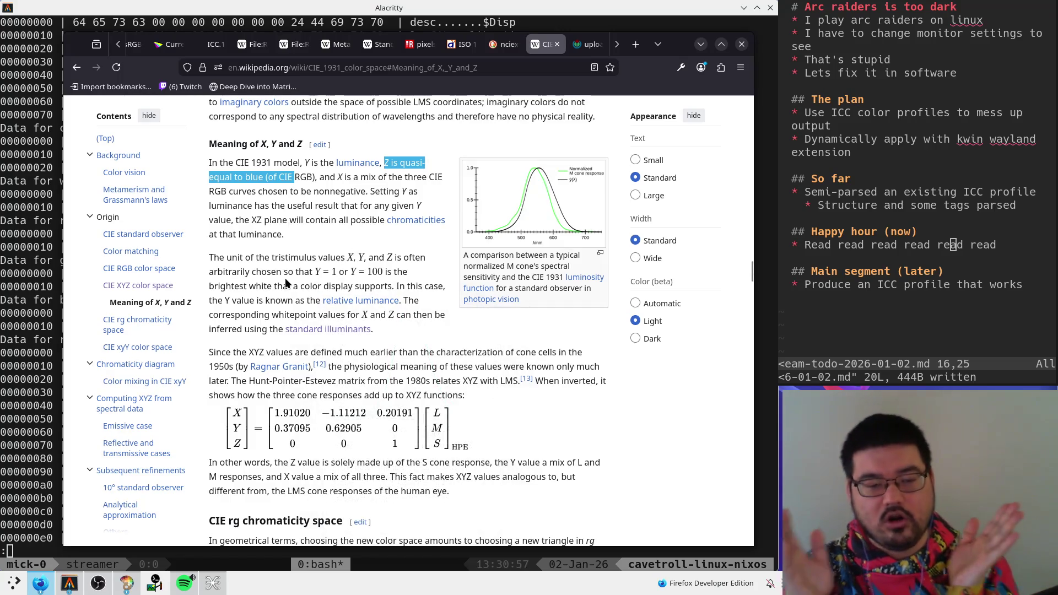
# - Scroll back up the article and switch to the cone response File page tab
pyautogui.scroll(-10, 397, 265)
pyautogui.scroll(15, 397, 265)
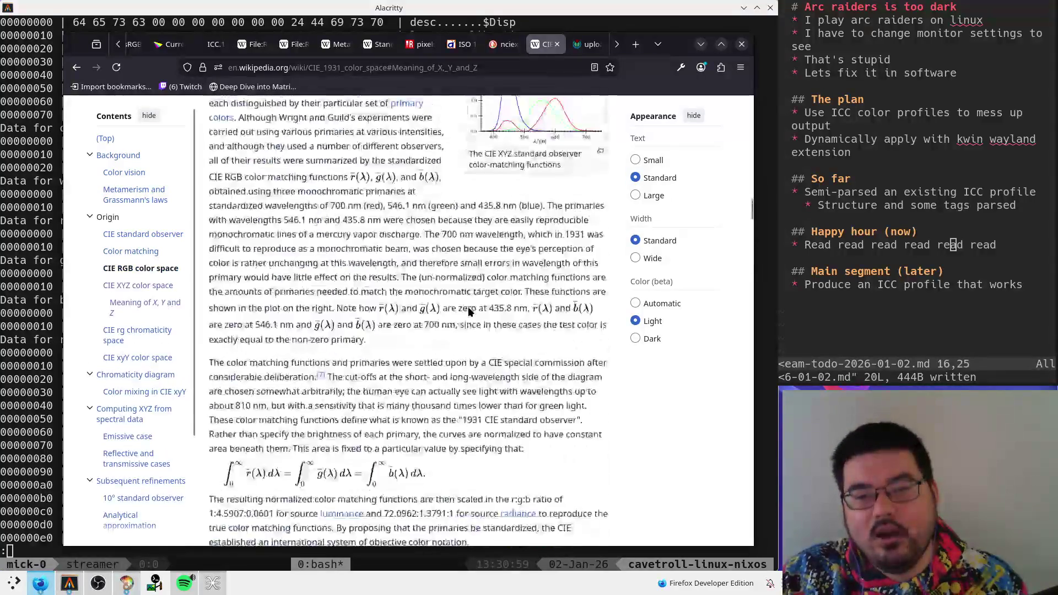
pyautogui.scroll(10, 469, 310)
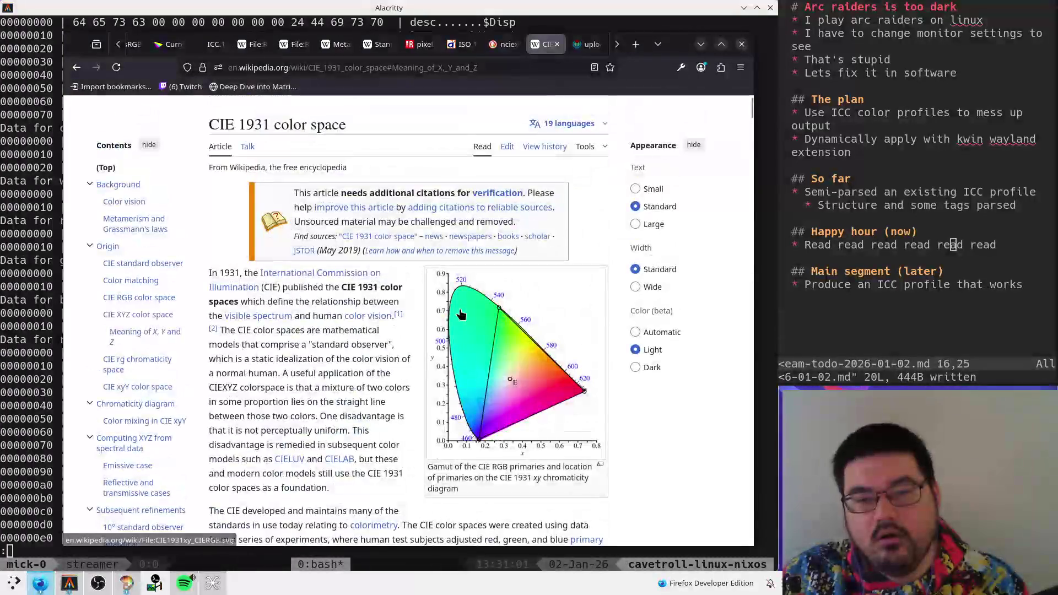
pyautogui.scroll(-5, 385, 309)
pyautogui.click(589, 44)
# - View the S, M, L cone response graph full size, then return to Meaning of X, Y and Z
pyautogui.click(177, 269)
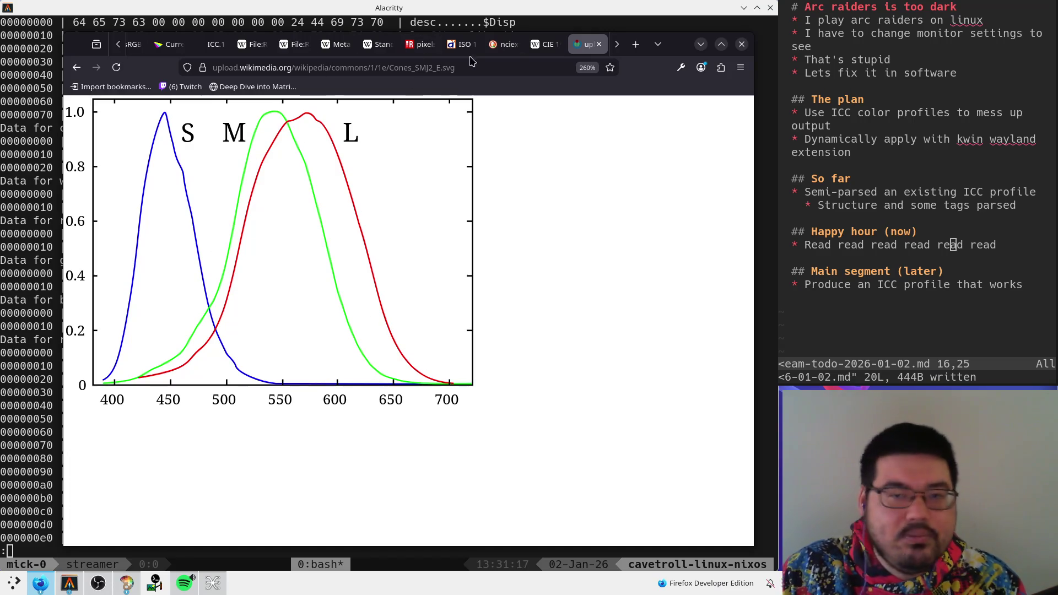
pyautogui.click(558, 45)
pyautogui.click(145, 302)
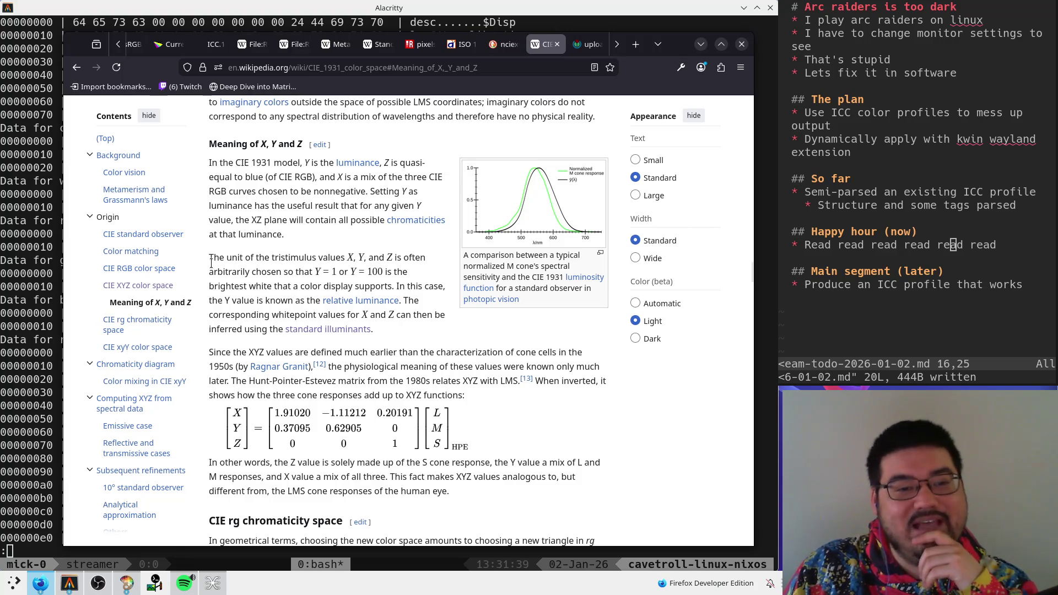
# - Highlight the sentence about tristimulus value units in the Meaning of X, Y and Z section
pyautogui.moveTo(214, 259)
pyautogui.mouseDown()
pyautogui.moveTo(318, 269)
pyautogui.moveTo(338, 260)
pyautogui.mouseUp()
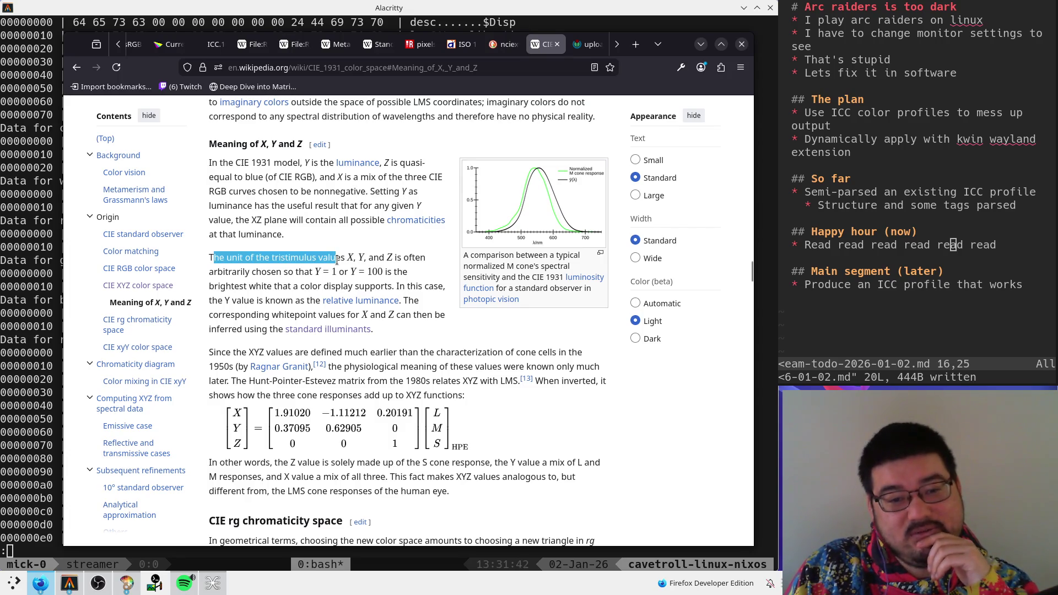
pyautogui.click(219, 272)
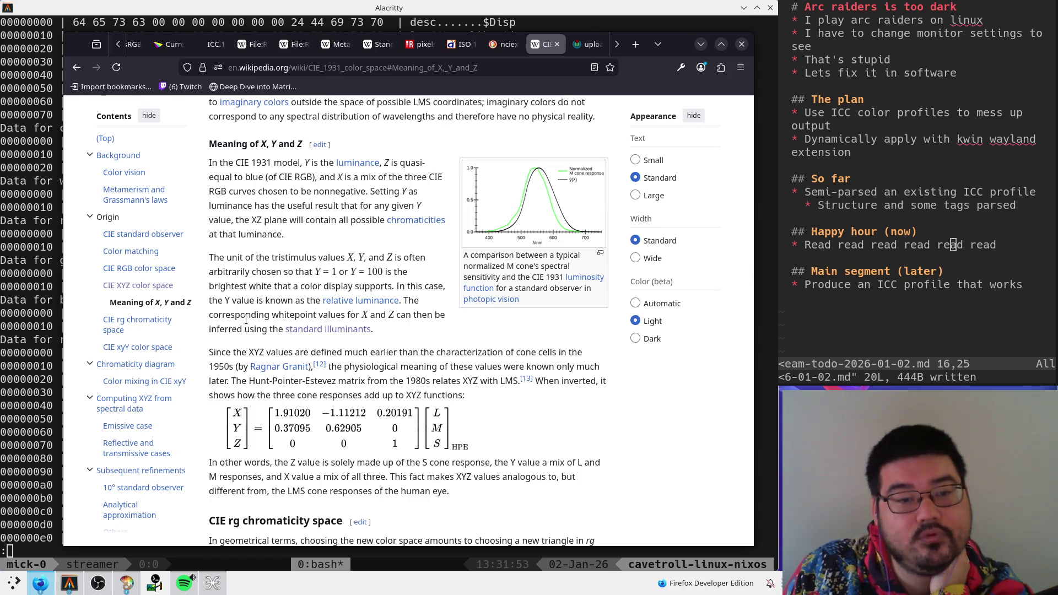
pyautogui.scroll(-2, 246, 320)
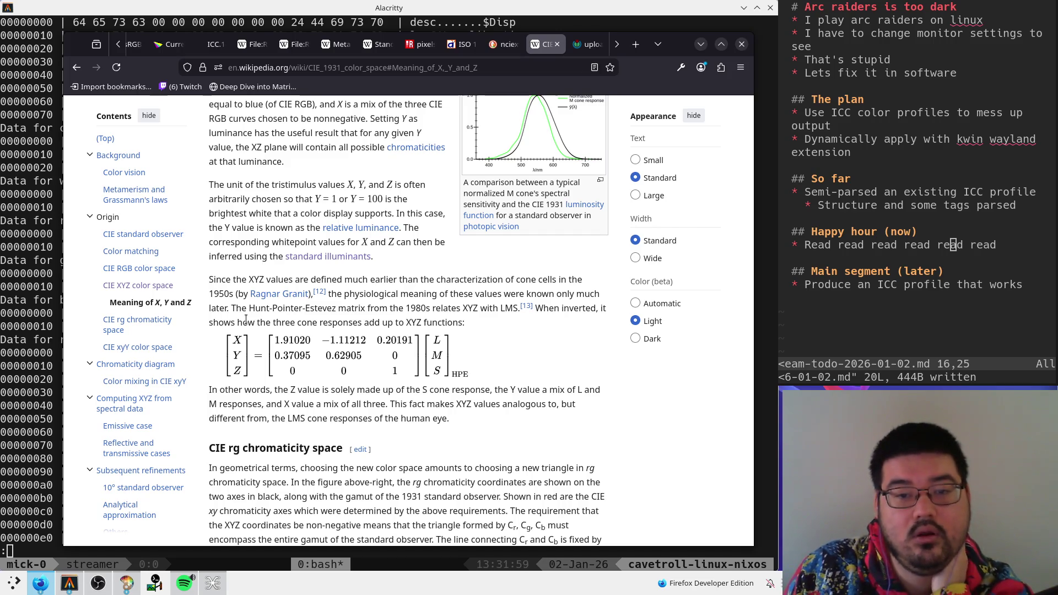
# - Open the LMS color space link in a background tab and switch to it
pyautogui.doubleClick(508, 308)
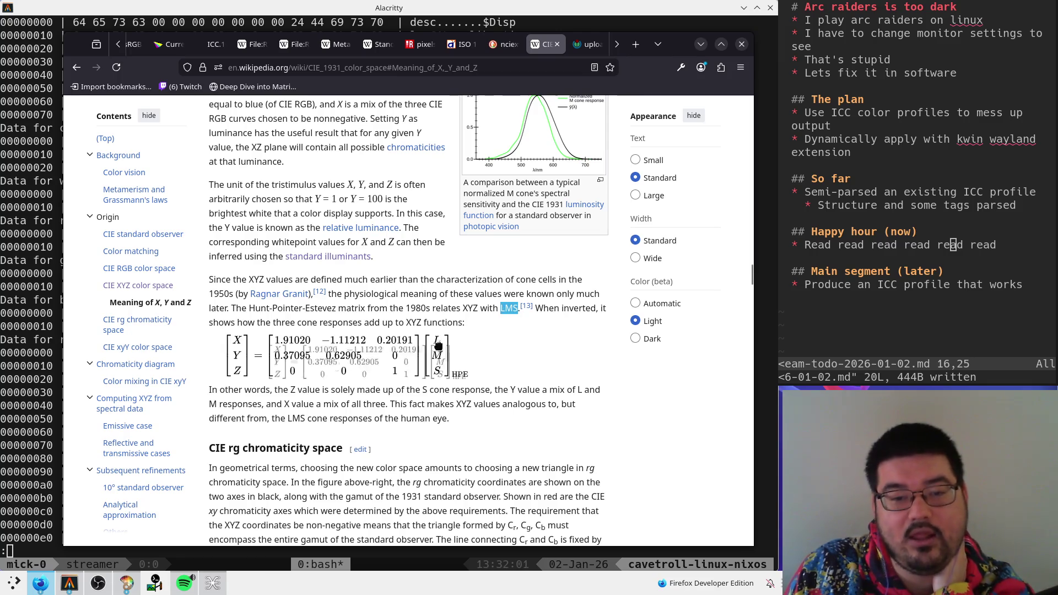
pyautogui.scroll(10, 507, 386)
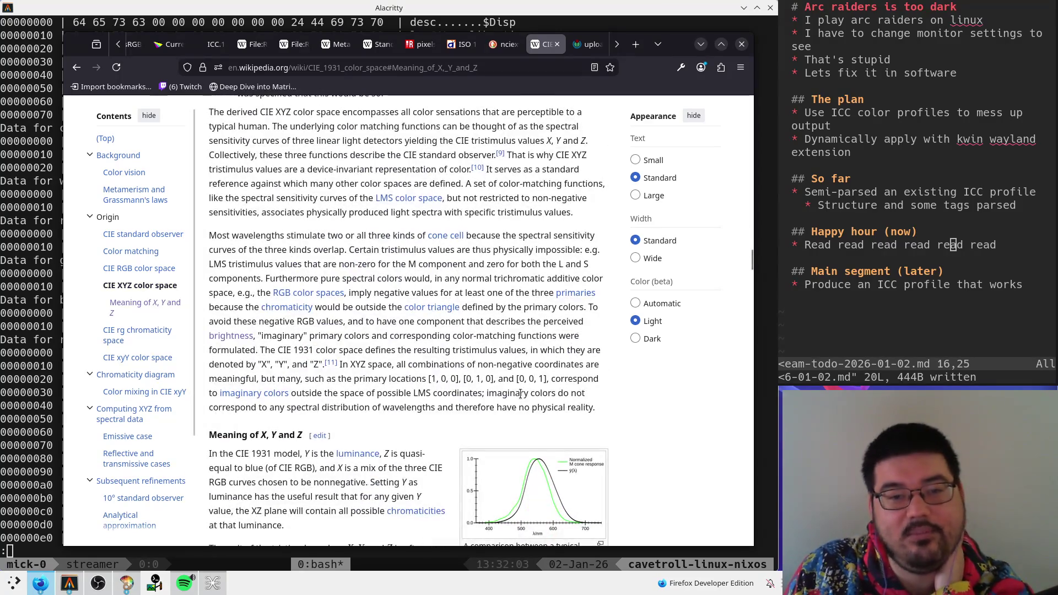
pyautogui.scroll(-4, 517, 392)
pyautogui.scroll(8, 496, 375)
pyautogui.middleClick(439, 351)
pyautogui.scroll(-5, 498, 402)
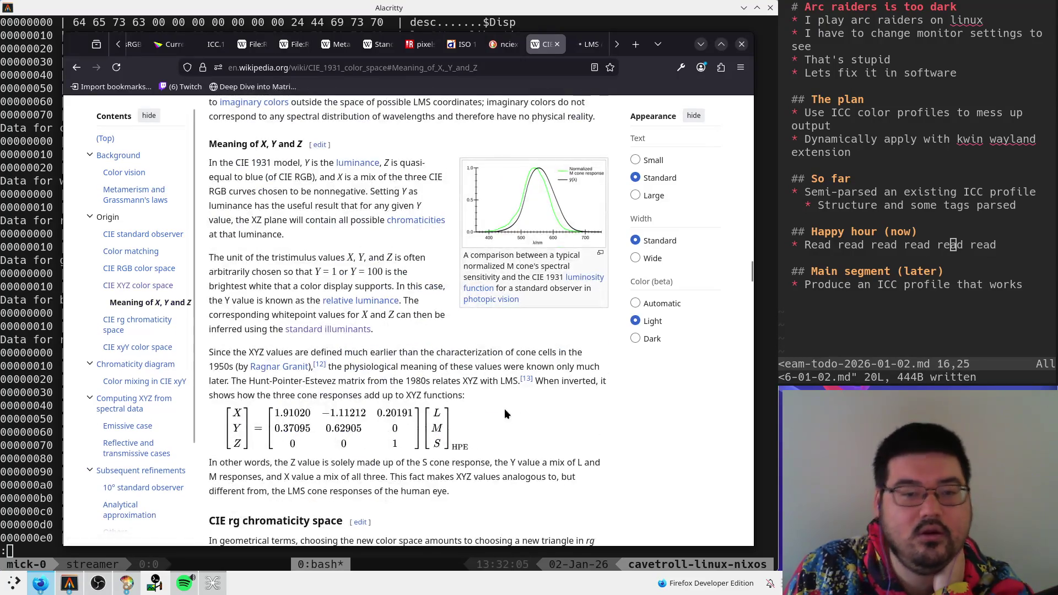
pyautogui.click(532, 45)
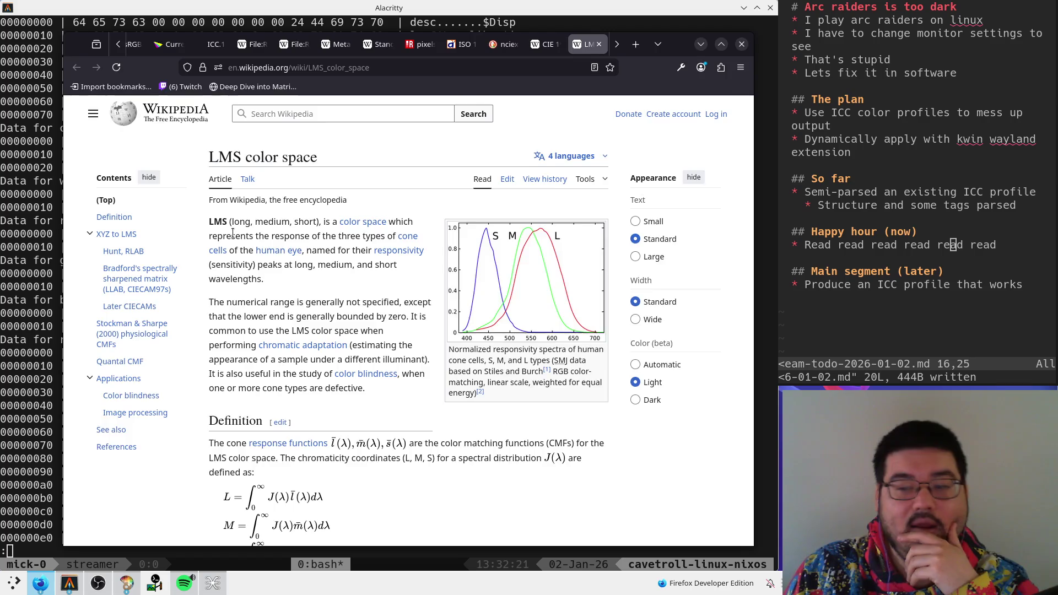
# - Read LMS Definition and XYZ to LMS, highlighting the chromatic adaptation sentence, then return to CIE 1931
pyautogui.scroll(-2, 232, 233)
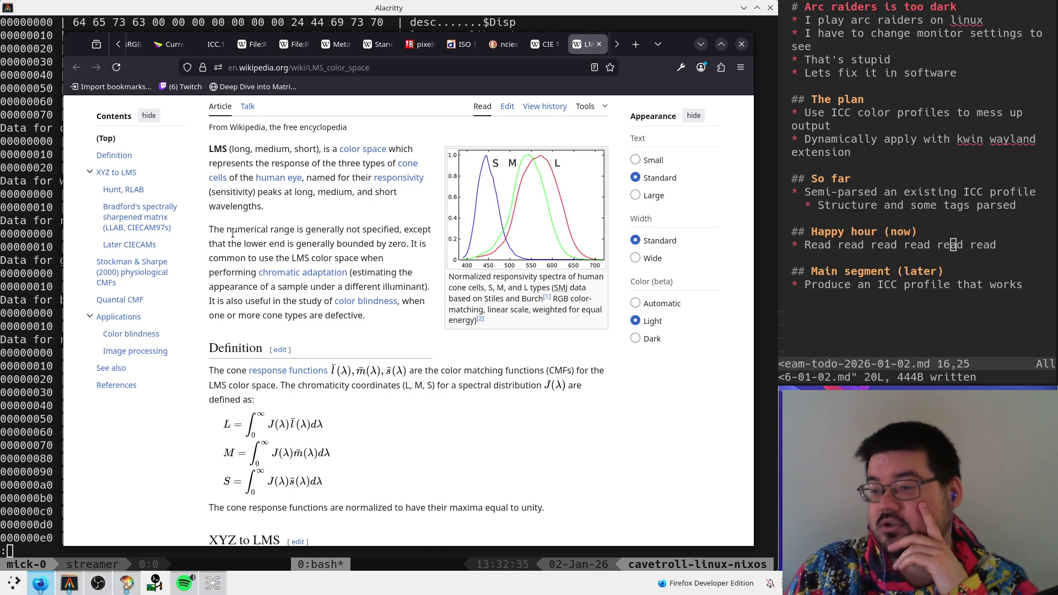
pyautogui.scroll(-7, 241, 260)
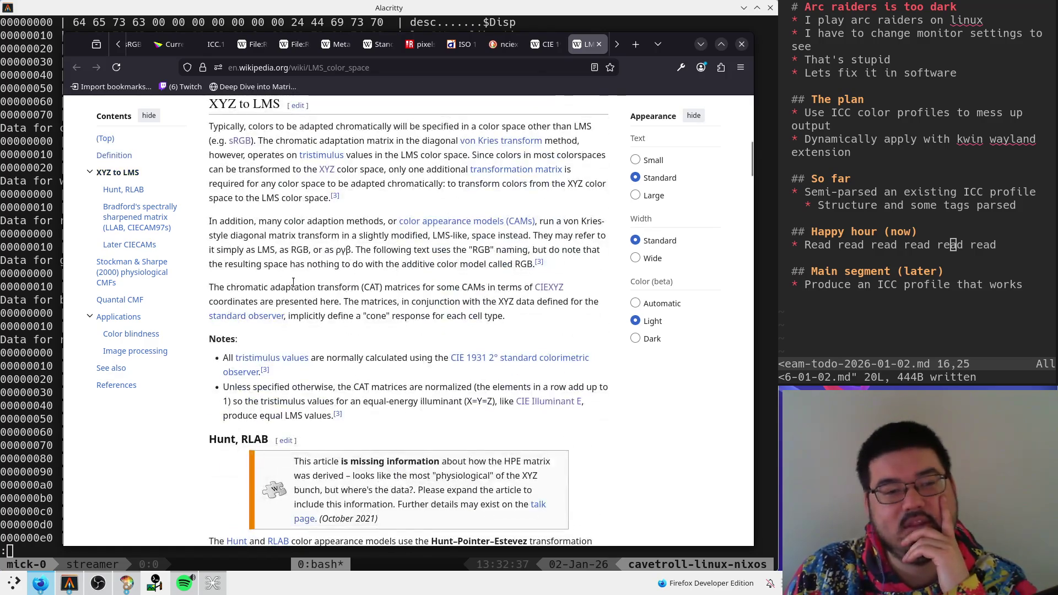
pyautogui.scroll(1, 244, 222)
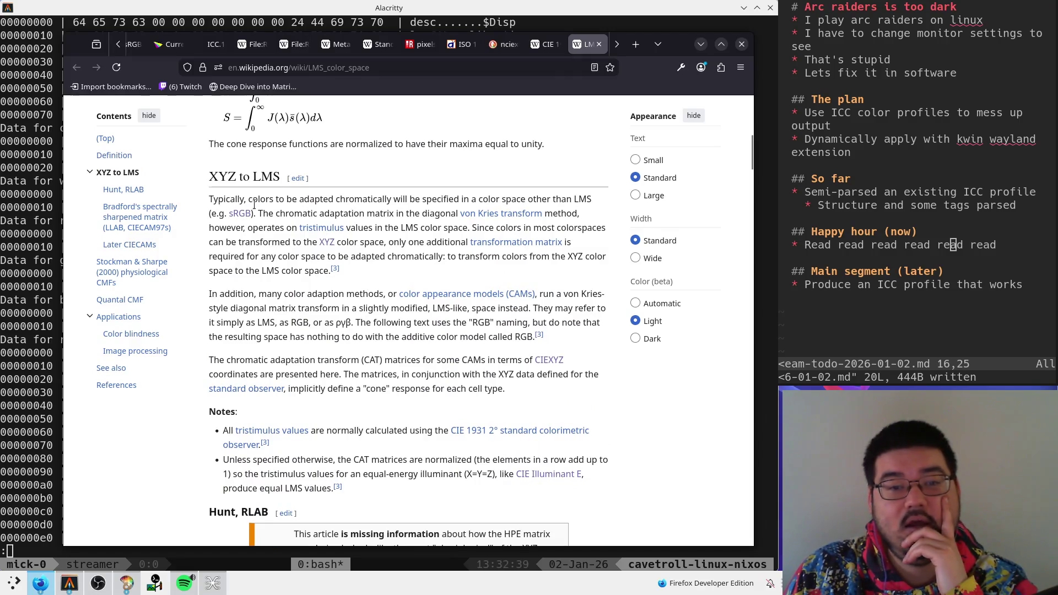
pyautogui.moveTo(258, 216)
pyautogui.mouseDown()
pyautogui.moveTo(581, 227)
pyautogui.moveTo(290, 215)
pyautogui.mouseUp()
pyautogui.click(403, 223)
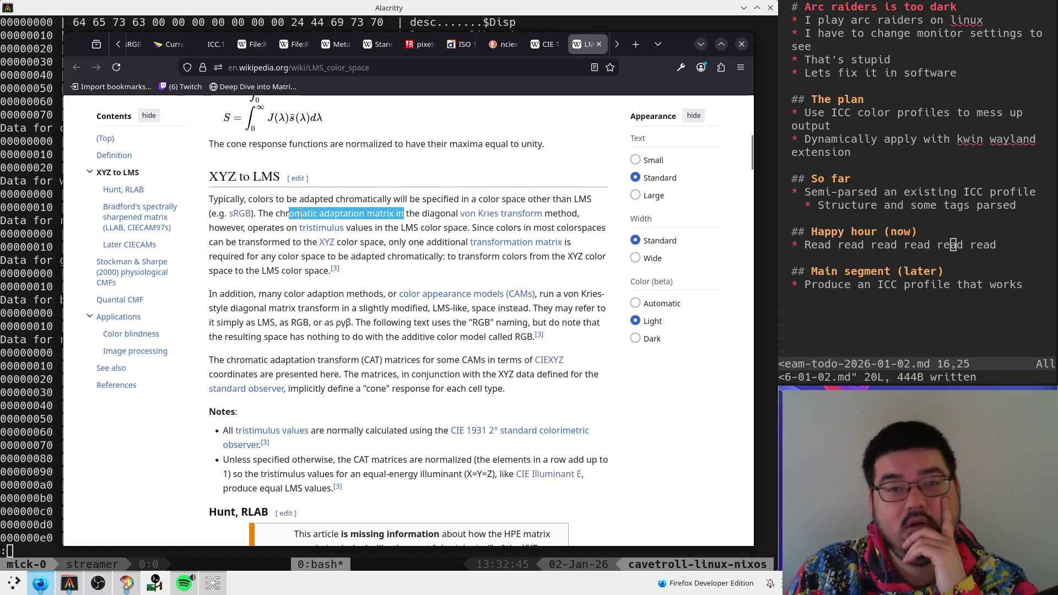
pyautogui.click(553, 48)
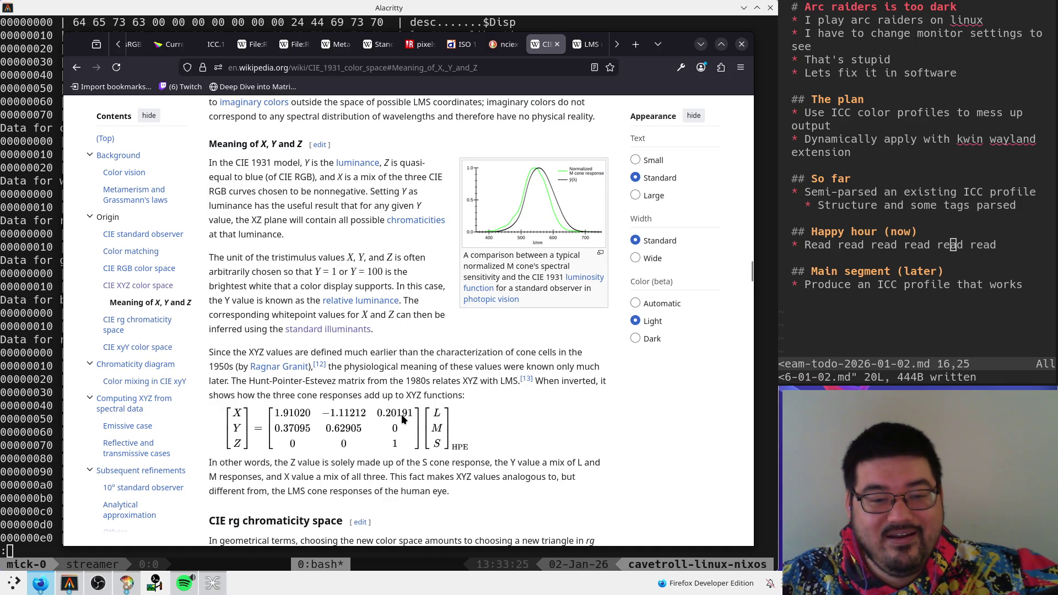
pyautogui.scroll(-2, 403, 418)
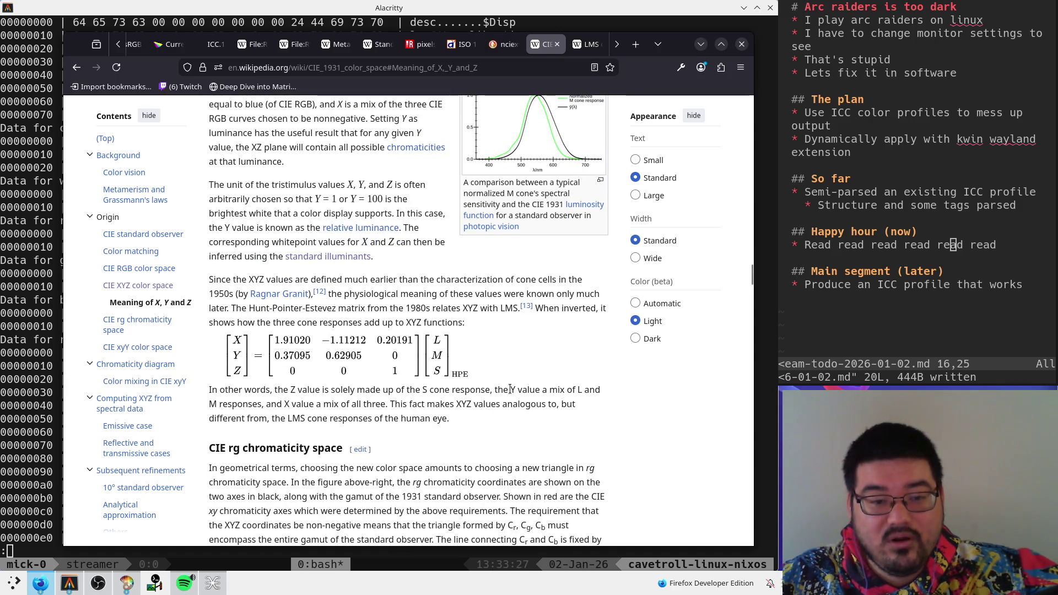
pyautogui.moveTo(282, 406); pyautogui.dragTo(417, 407)
pyautogui.click(447, 412)
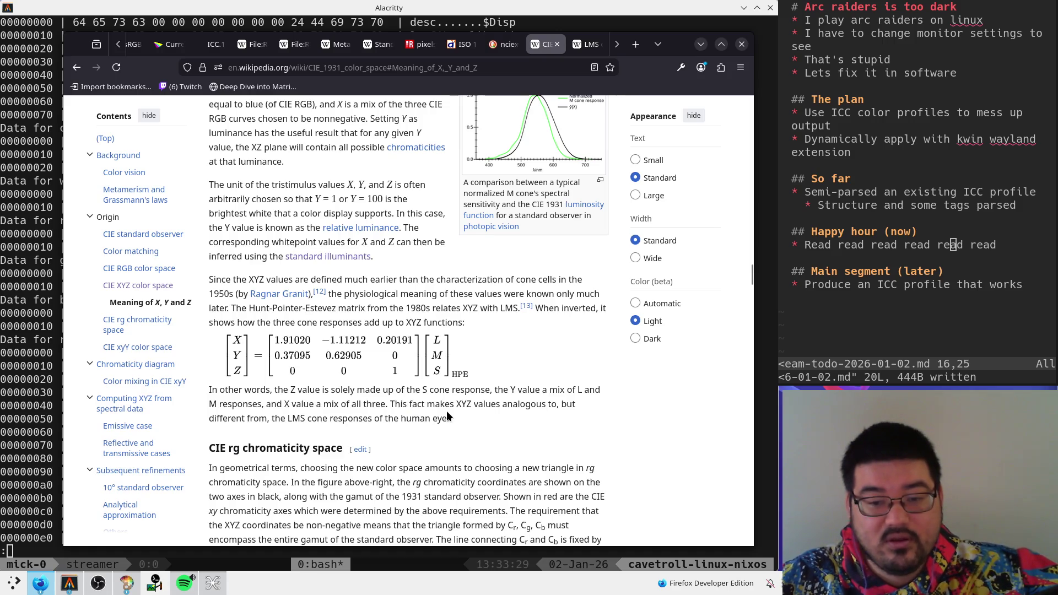
pyautogui.scroll(2, 447, 413)
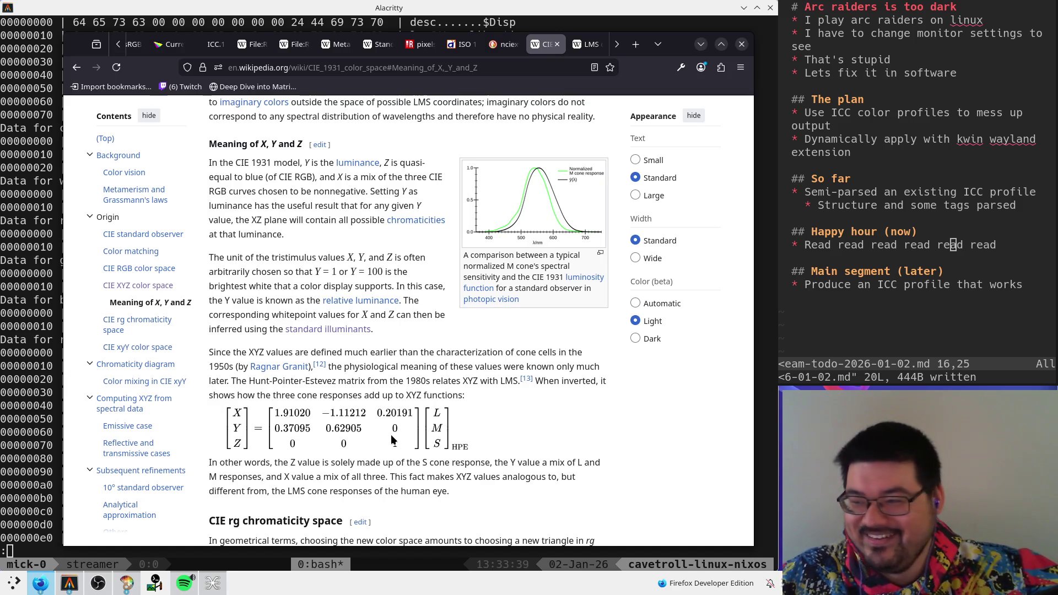
pyautogui.scroll(-2, 392, 439)
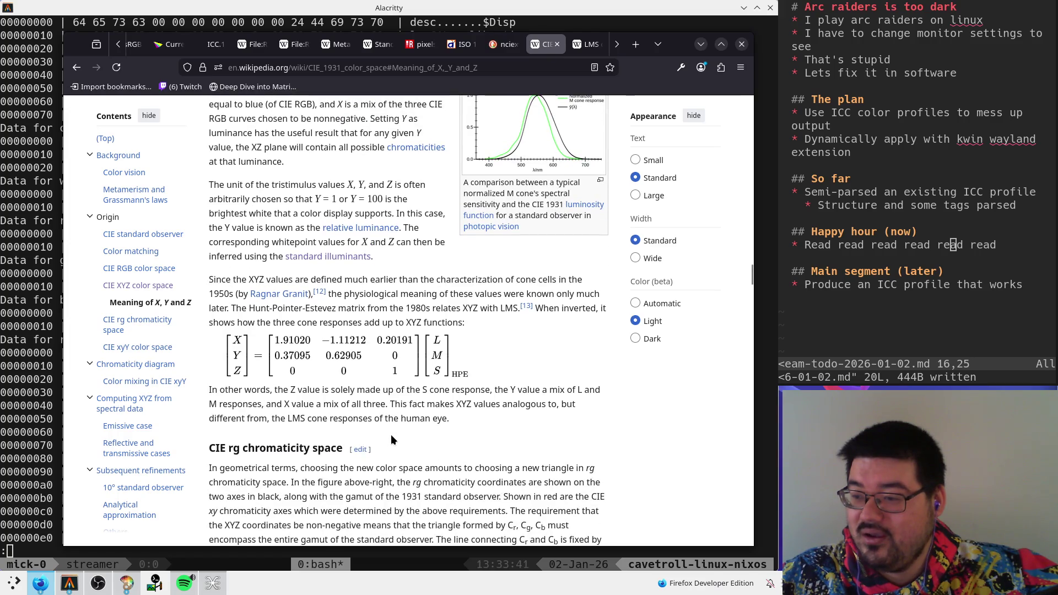
pyautogui.scroll(2, 391, 439)
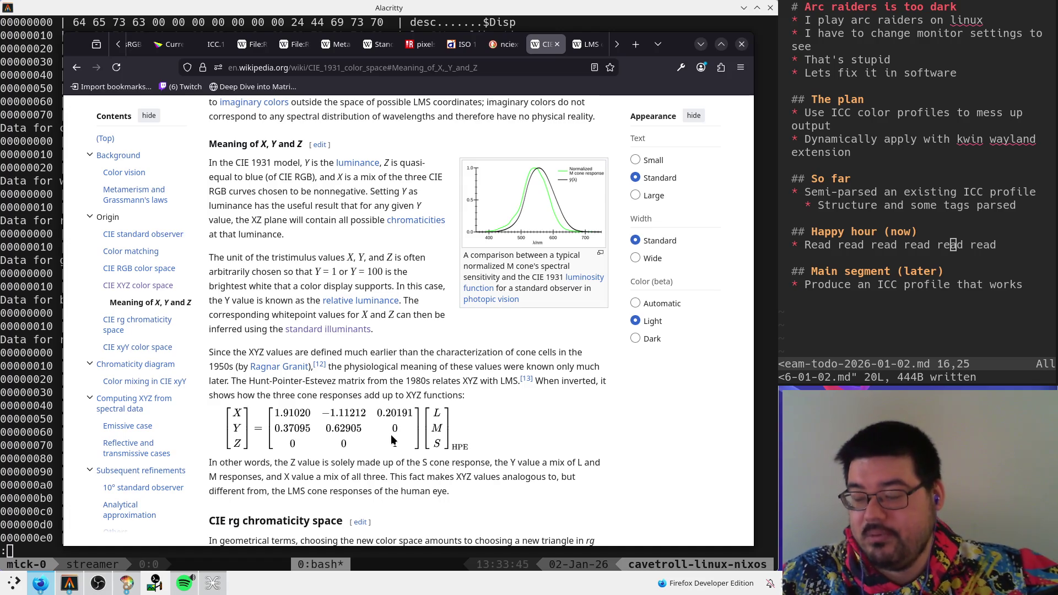
pyautogui.click(587, 47)
pyautogui.click(546, 46)
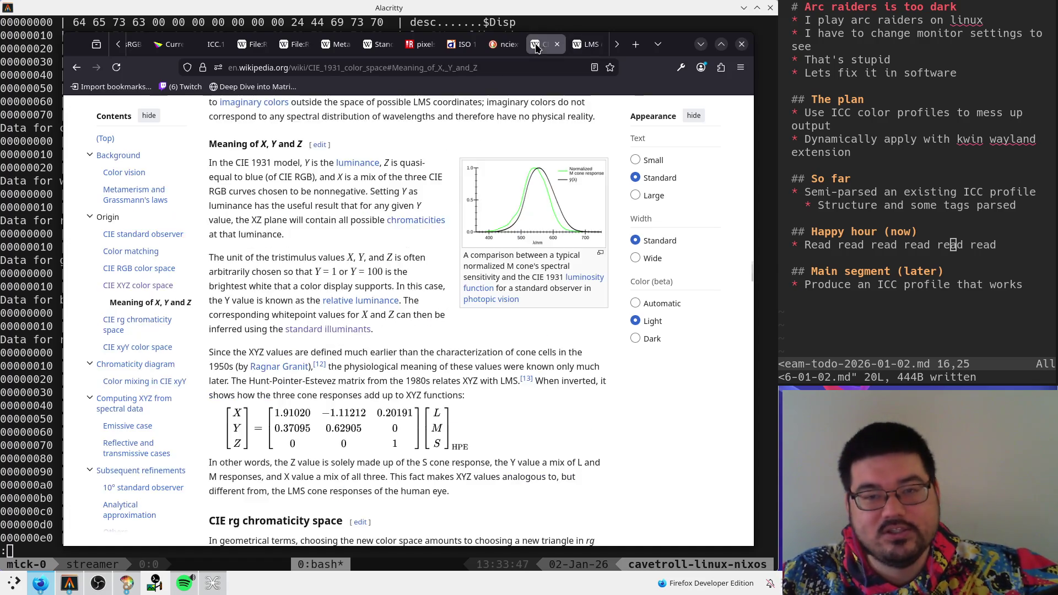
pyautogui.click(504, 46)
pyautogui.click(587, 45)
pyautogui.click(548, 46)
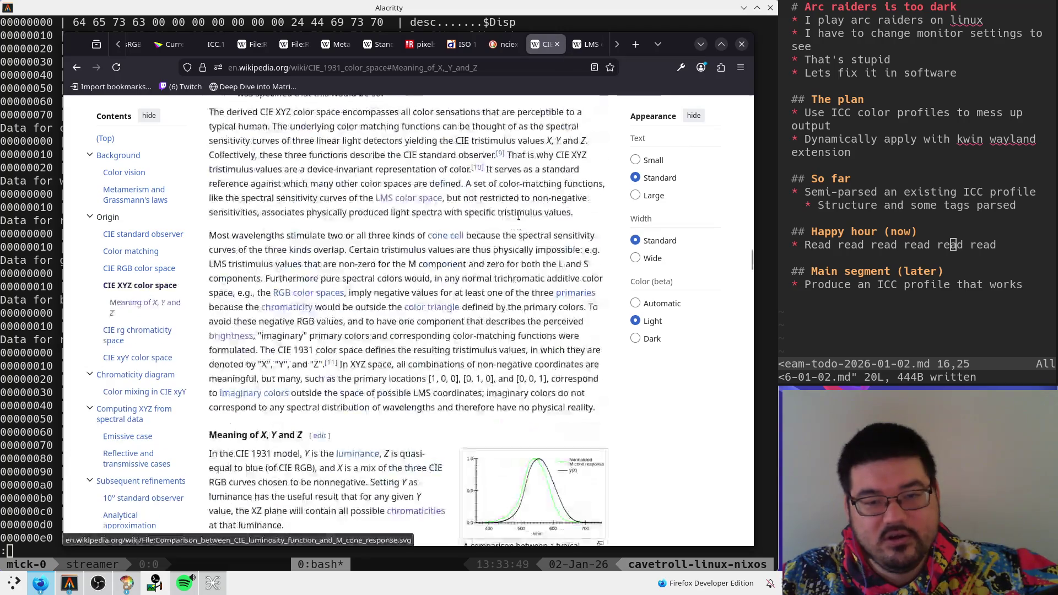
pyautogui.rightClick(520, 214)
pyautogui.click(437, 265)
pyautogui.scroll(-2, 421, 297)
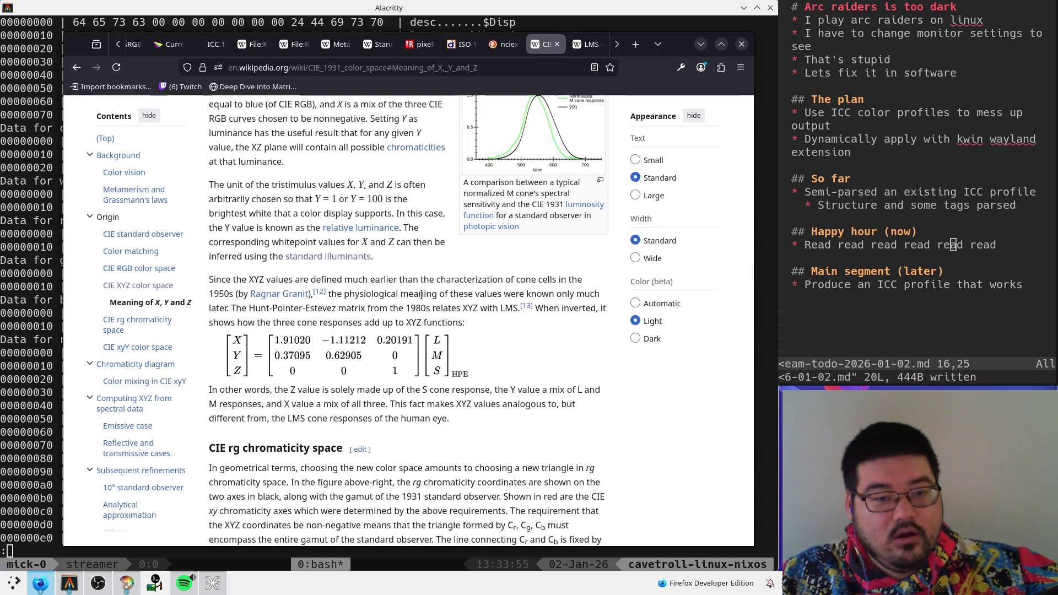
pyautogui.scroll(5, 421, 295)
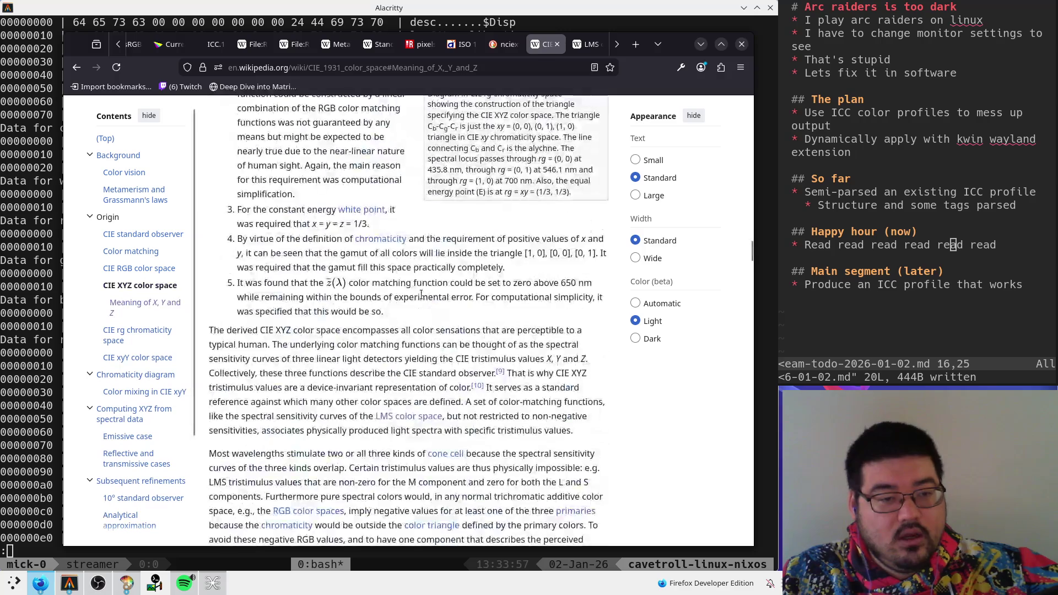
pyautogui.scroll(7, 416, 304)
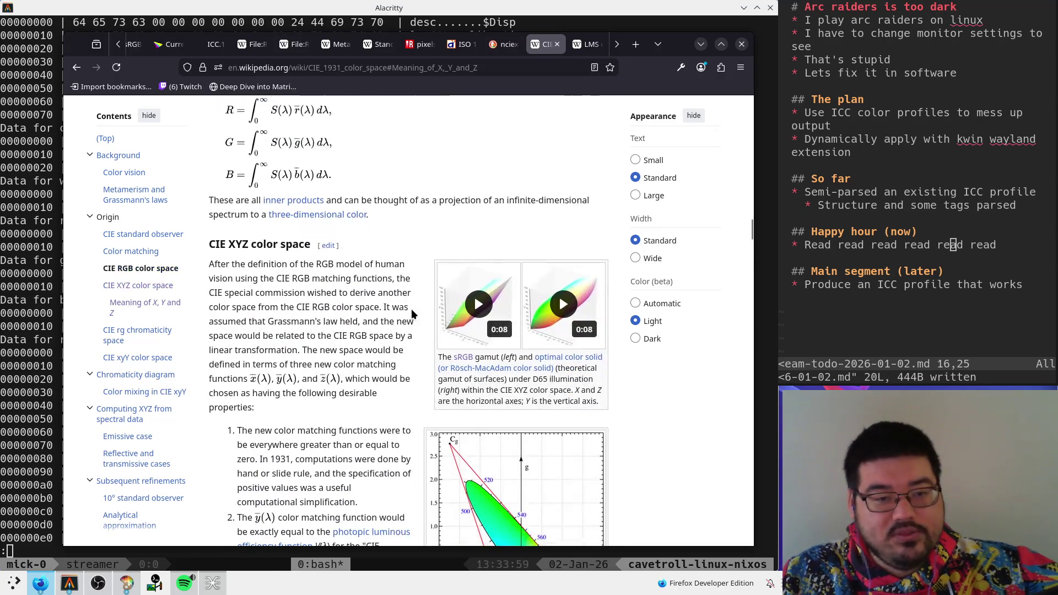
pyautogui.scroll(10, 411, 310)
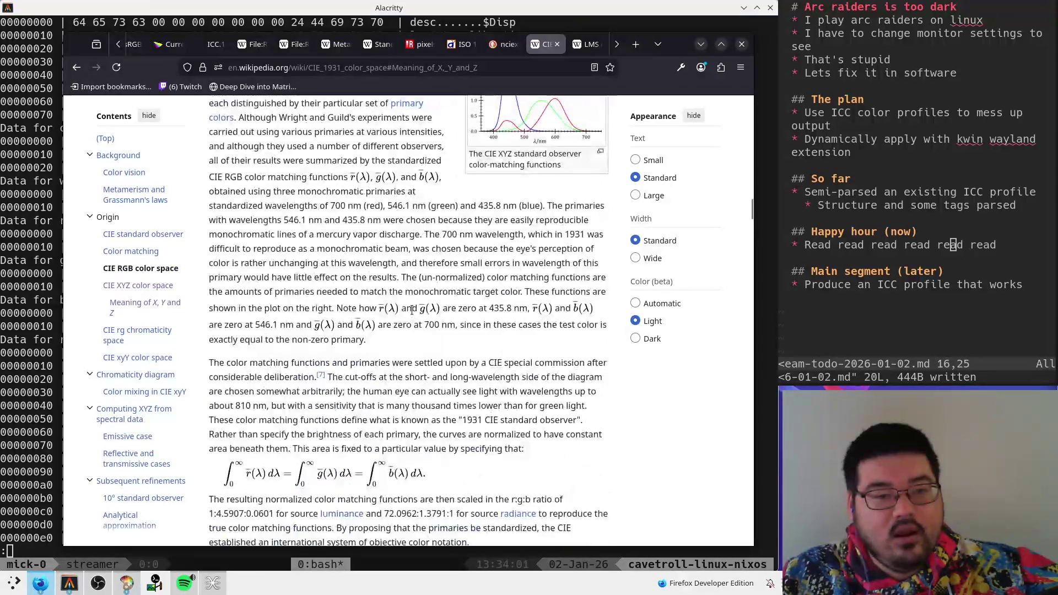
pyautogui.scroll(-10, 411, 310)
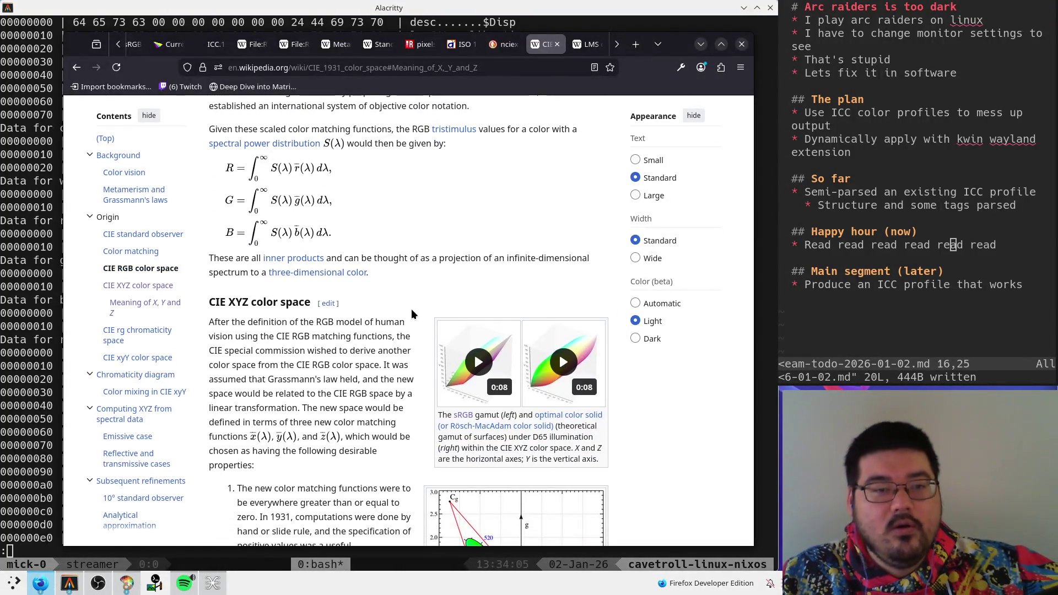
pyautogui.scroll(-3, 411, 314)
pyautogui.scroll(10, 411, 314)
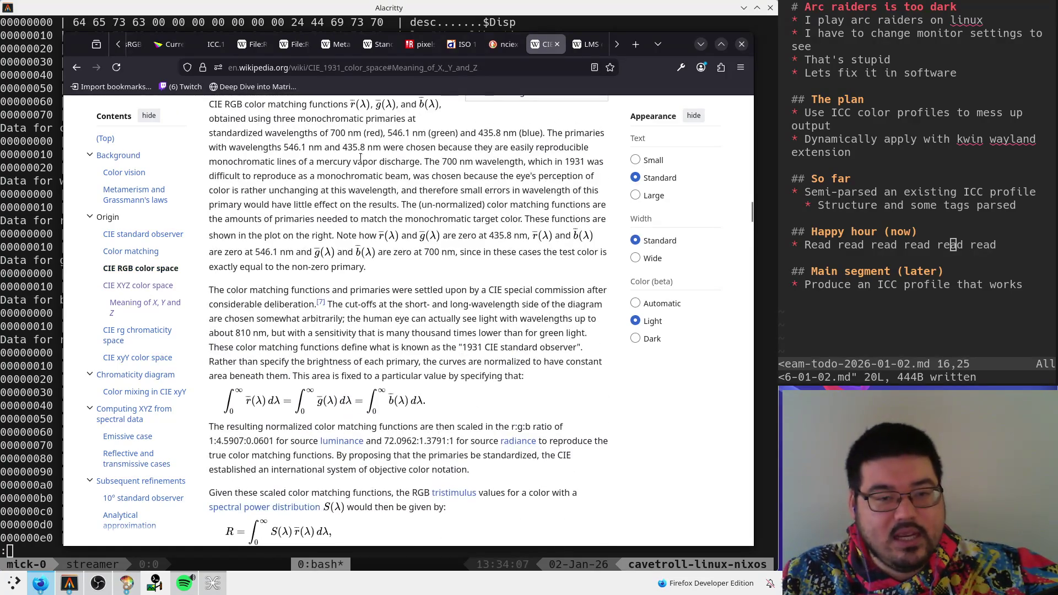
pyautogui.scroll(8, 361, 159)
pyautogui.scroll(-8, 302, 221)
pyautogui.scroll(-5, 302, 231)
pyautogui.scroll(8, 393, 269)
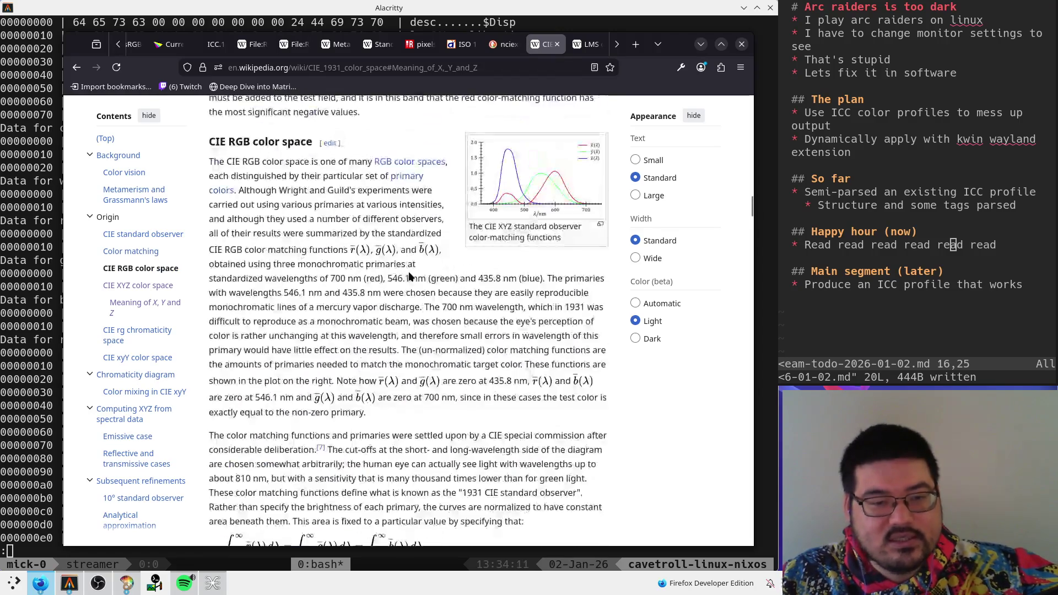
pyautogui.scroll(3, 393, 269)
pyautogui.scroll(5, 402, 330)
pyautogui.scroll(8, 392, 332)
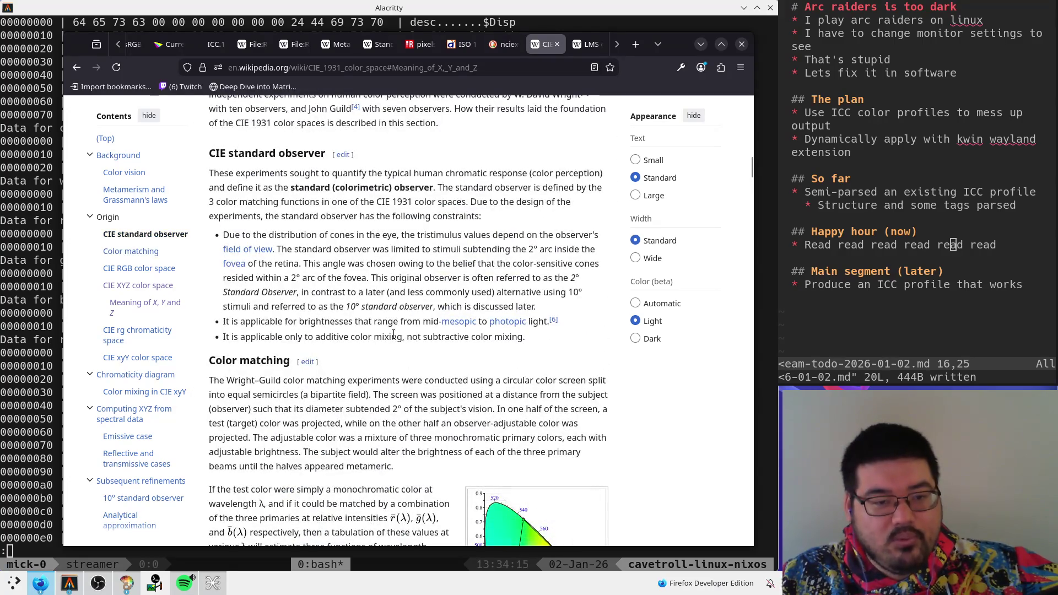
pyautogui.scroll(-10, 393, 334)
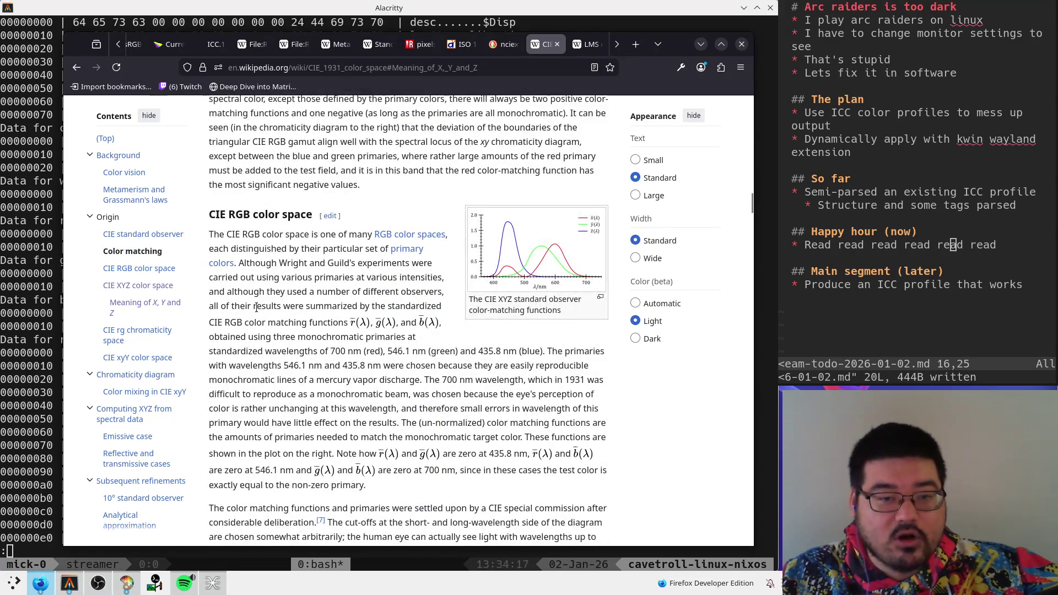
pyautogui.rightClick(308, 324)
pyautogui.click(315, 290)
pyautogui.scroll(-5, 302, 292)
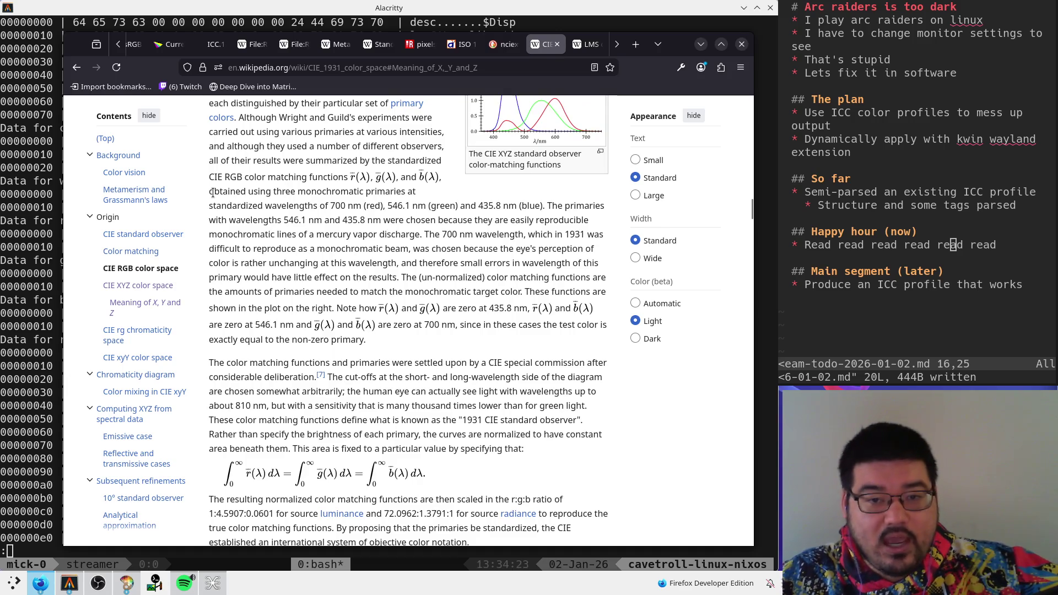
pyautogui.scroll(2, 346, 227)
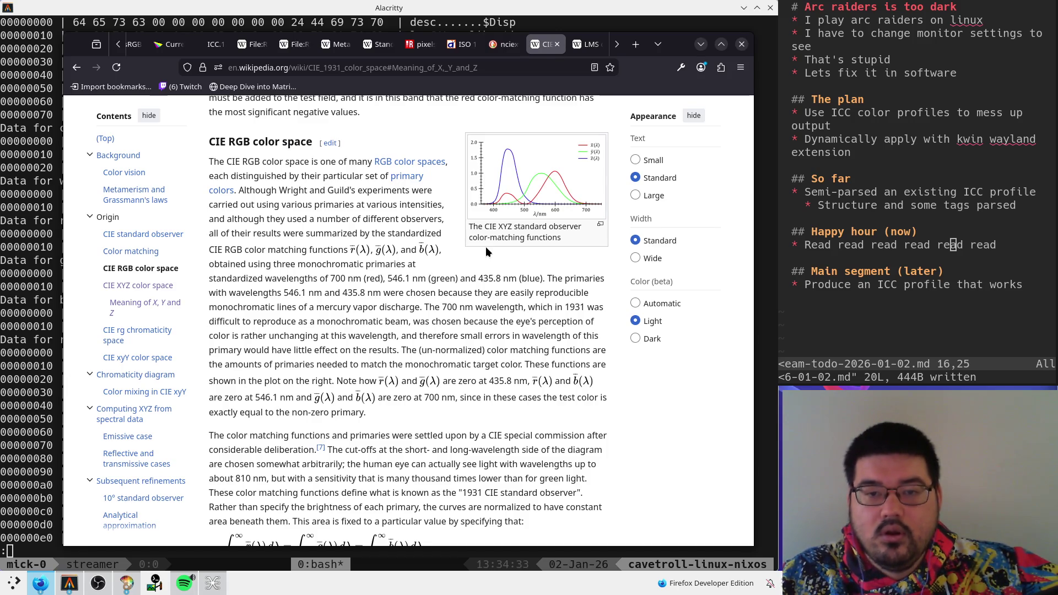
pyautogui.middleClick(507, 165)
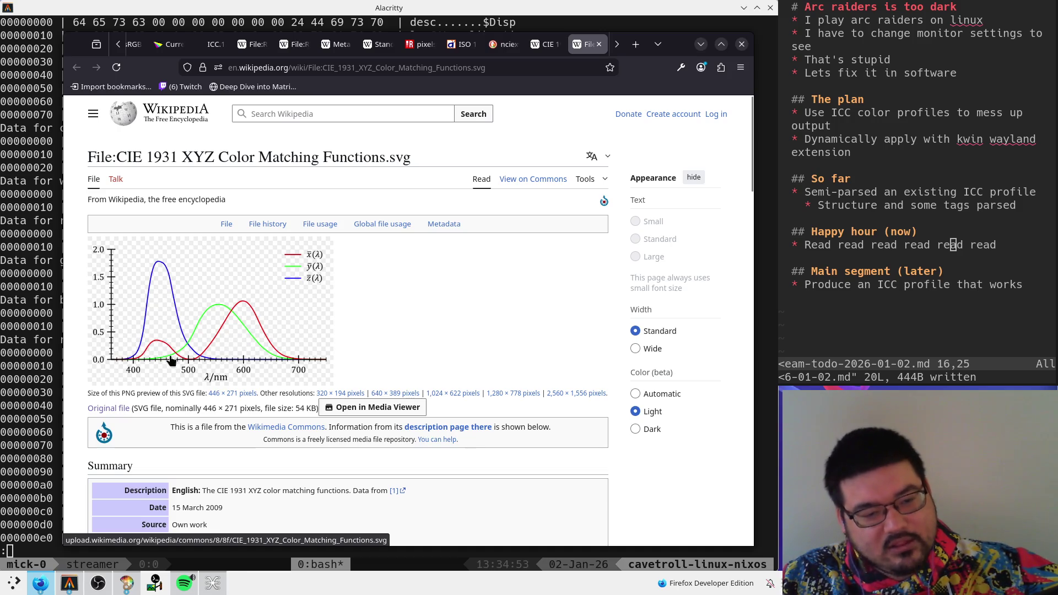
pyautogui.click(544, 45)
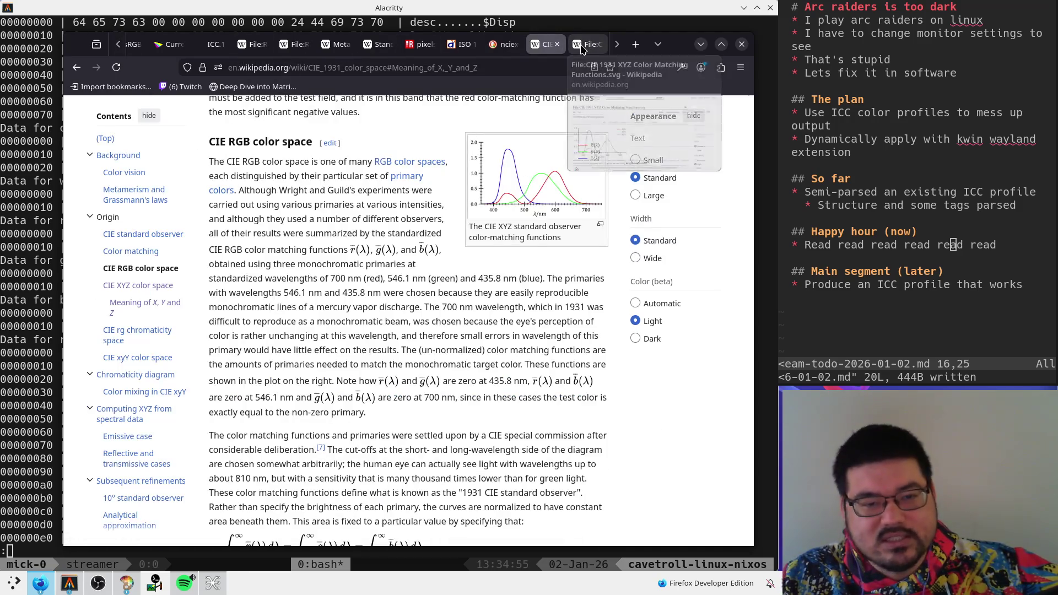
pyautogui.middleClick(581, 47)
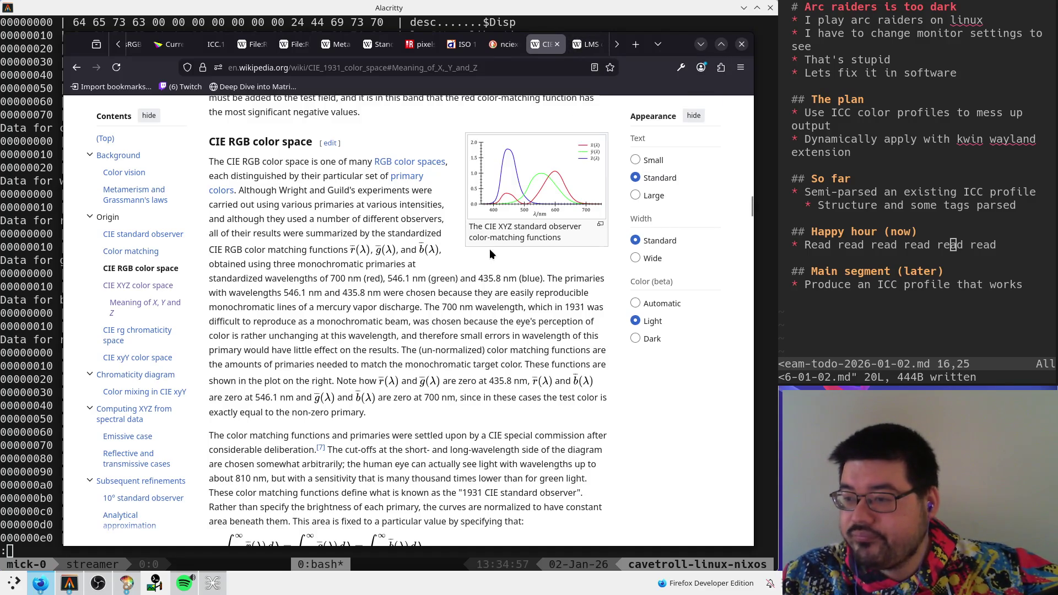
pyautogui.scroll(-2, 488, 246)
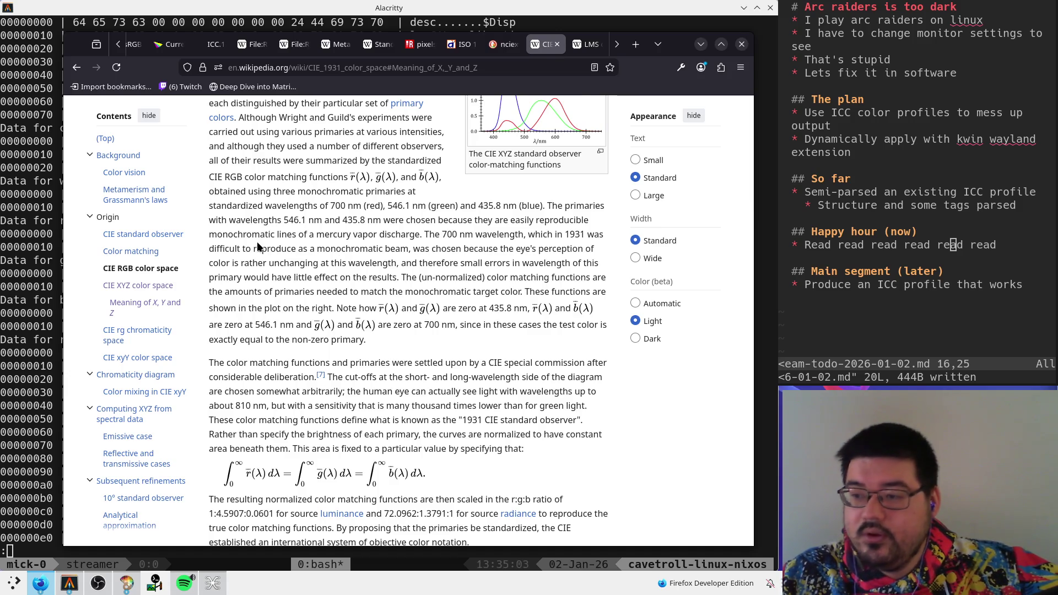
pyautogui.moveTo(233, 198); pyautogui.dragTo(209, 171)
pyautogui.click(423, 223)
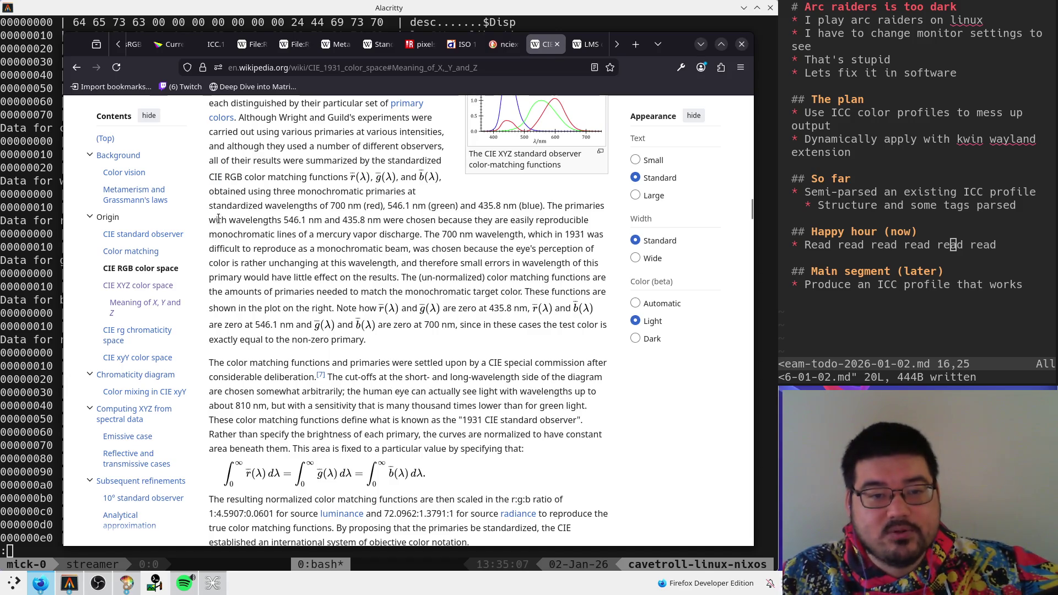
pyautogui.moveTo(314, 221); pyautogui.dragTo(575, 220)
pyautogui.click(533, 224)
pyautogui.click(575, 223)
pyautogui.moveTo(209, 234); pyautogui.dragTo(559, 234)
pyautogui.click(515, 249)
pyautogui.click(558, 236)
pyautogui.moveTo(428, 234); pyautogui.dragTo(516, 239)
pyautogui.click(517, 239)
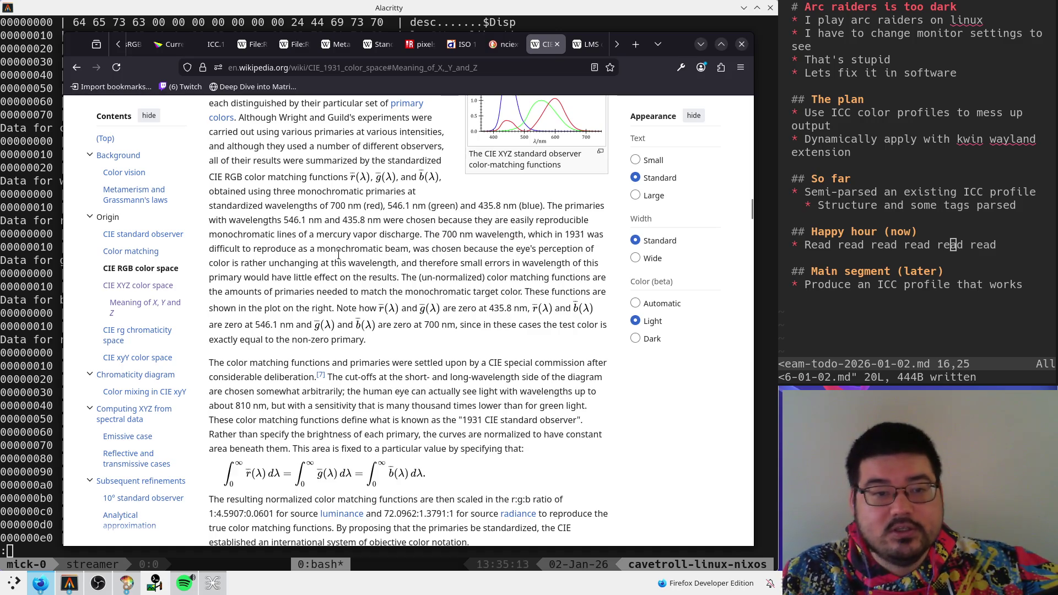
pyautogui.moveTo(213, 249); pyautogui.dragTo(570, 249)
pyautogui.click(520, 268)
pyautogui.scroll(-5, 492, 336)
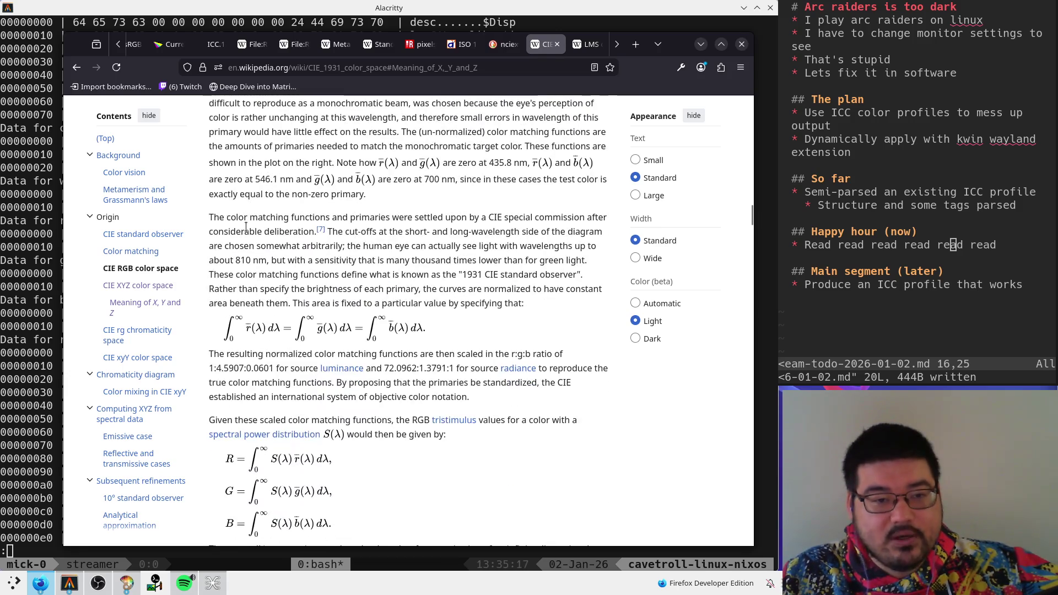
pyautogui.moveTo(214, 220); pyautogui.dragTo(441, 219)
pyautogui.moveTo(505, 231); pyautogui.dragTo(537, 230)
pyautogui.click(540, 228)
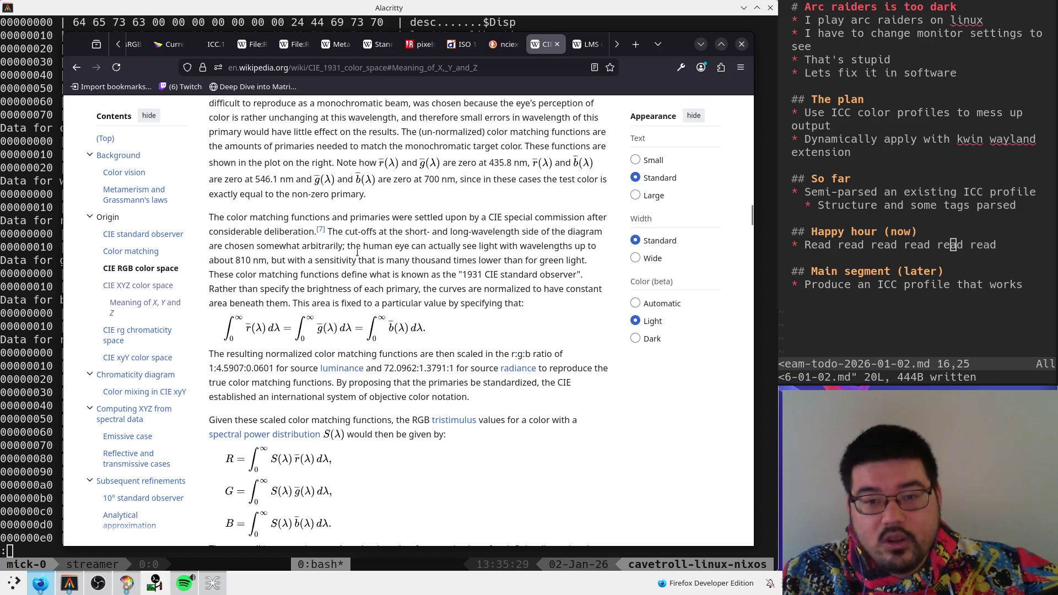
pyautogui.moveTo(214, 260); pyautogui.dragTo(377, 259)
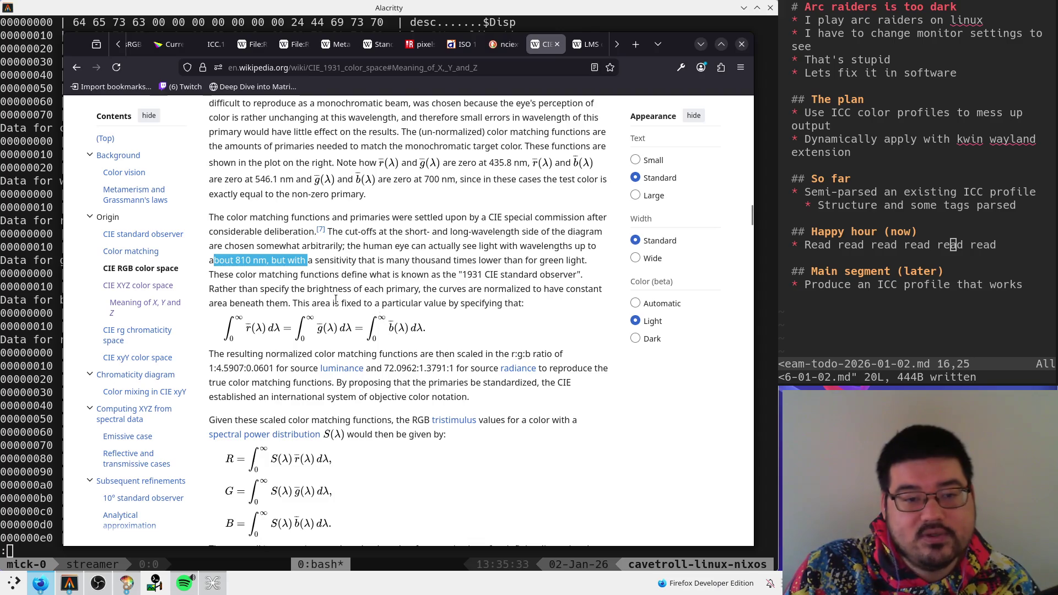
pyautogui.click(278, 300)
pyautogui.moveTo(428, 289); pyautogui.dragTo(548, 309)
pyautogui.click(548, 309)
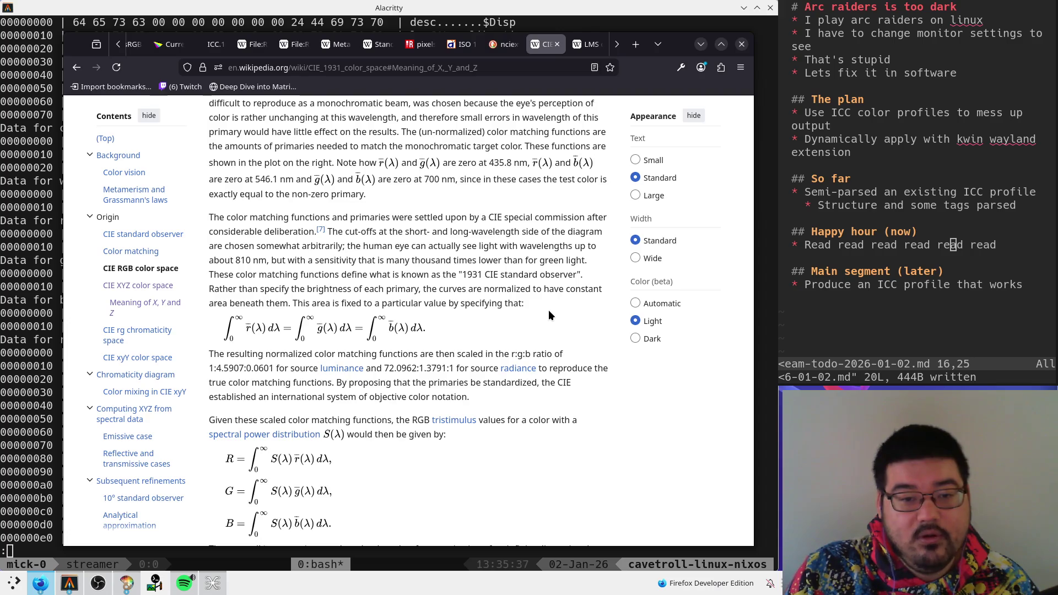
pyautogui.scroll(6, 548, 310)
pyautogui.scroll(-1, 536, 362)
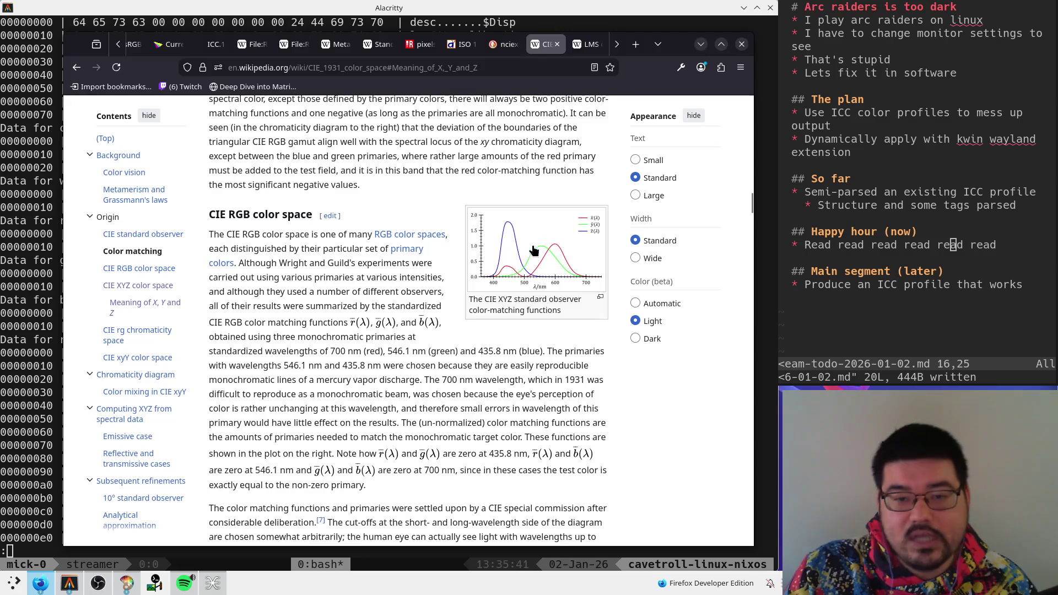
pyautogui.scroll(-7, 551, 284)
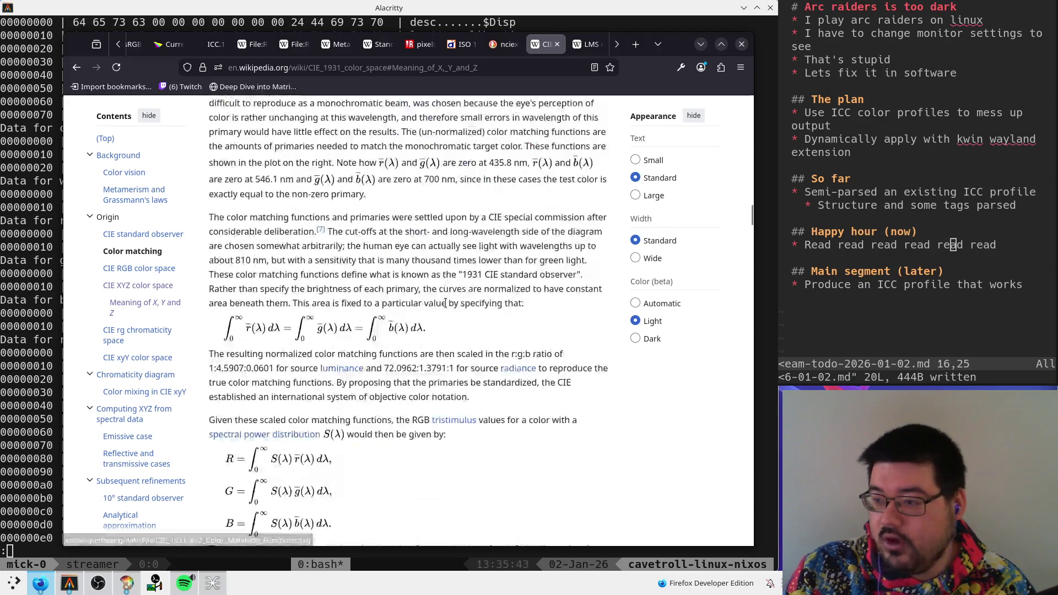
pyautogui.scroll(2, 445, 302)
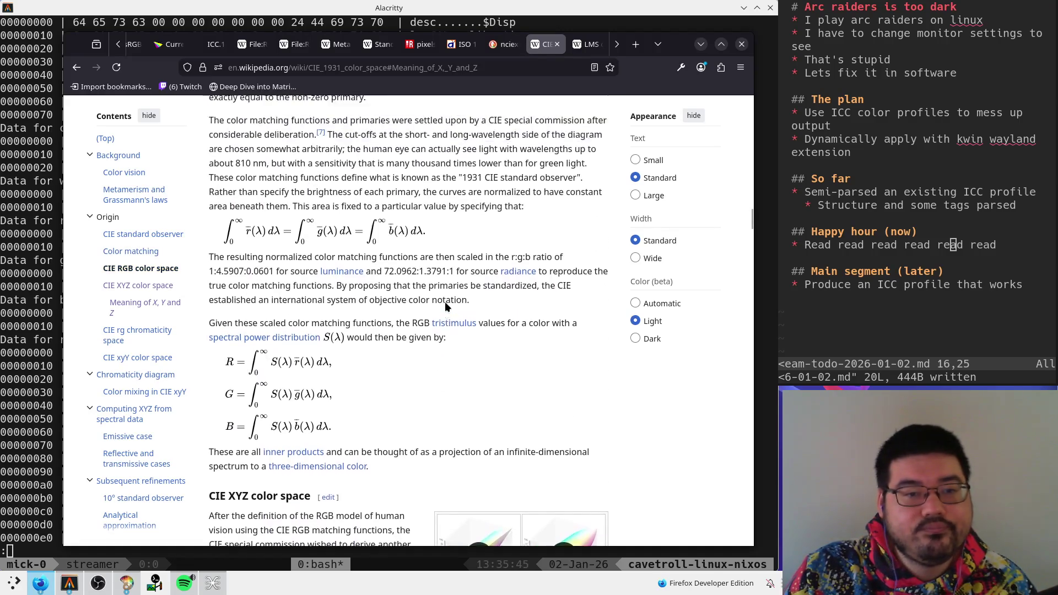
pyautogui.scroll(-3, 444, 301)
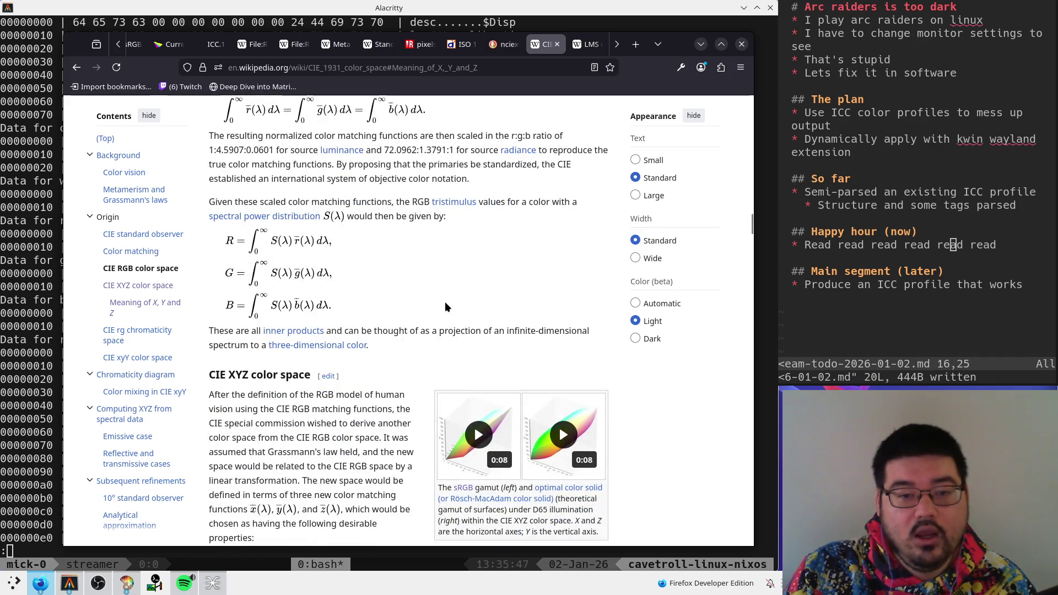
pyautogui.scroll(5, 445, 302)
pyautogui.scroll(5, 444, 302)
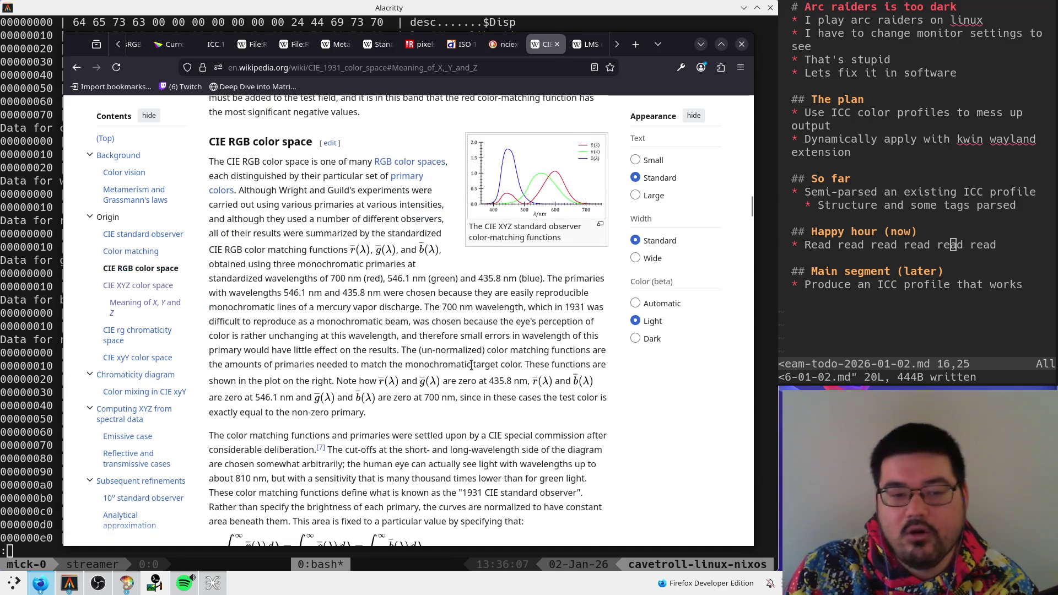
# - Highlight 'CIE special commission wished to' in the CIE XYZ color space paragraph
pyautogui.scroll(-10, 468, 374)
pyautogui.scroll(-5, 471, 375)
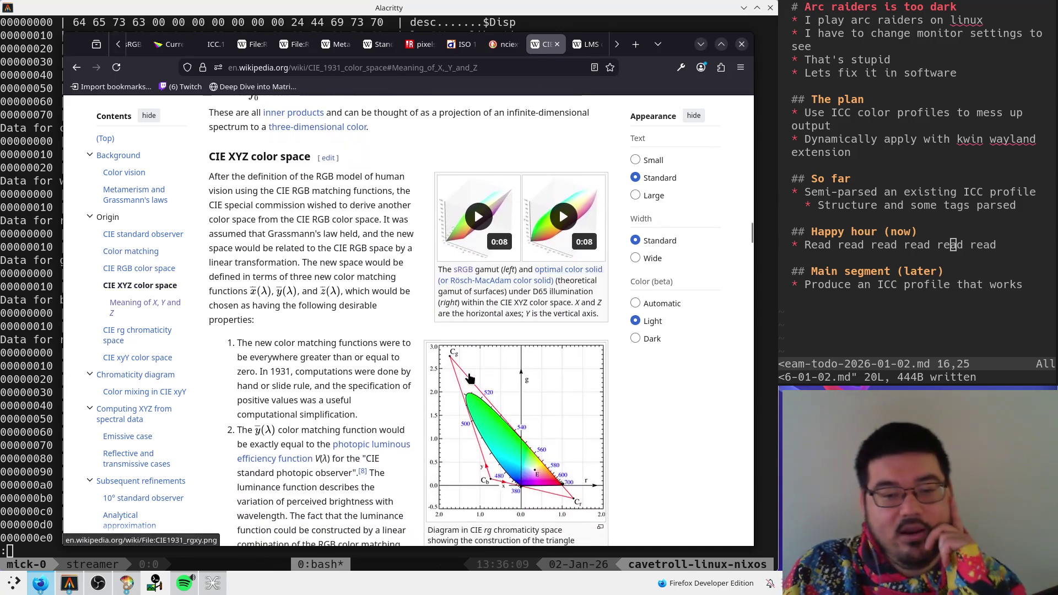
pyautogui.scroll(4, 301, 354)
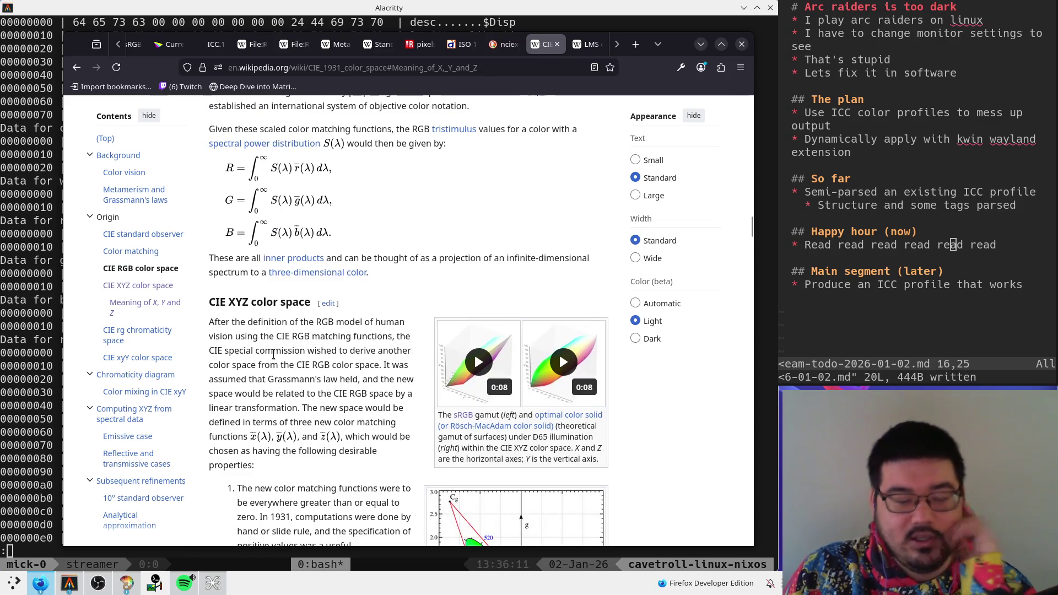
pyautogui.scroll(-2, 273, 354)
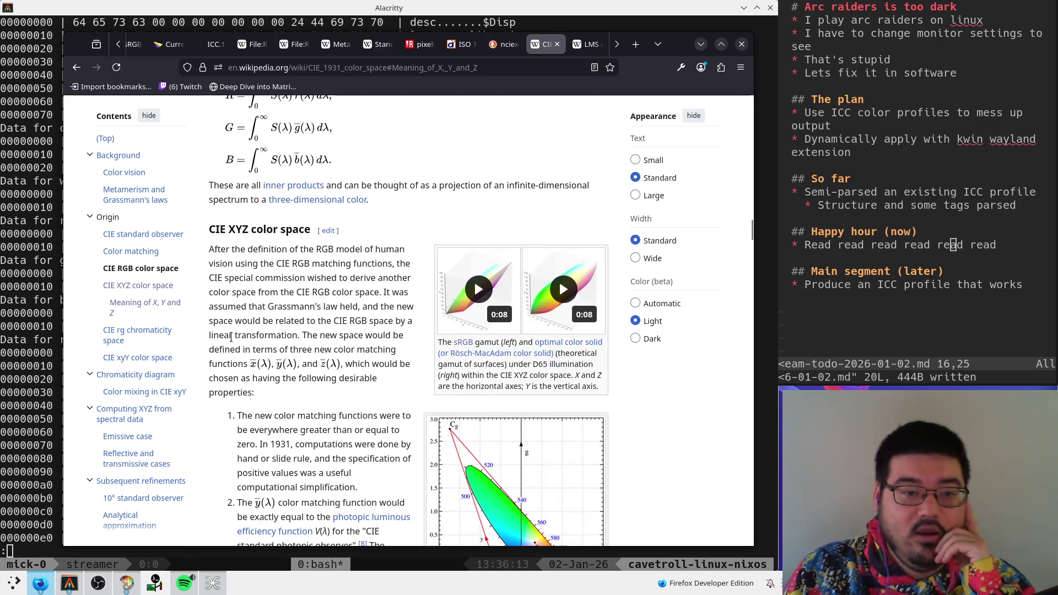
pyautogui.moveTo(219, 280); pyautogui.dragTo(343, 279)
pyautogui.click(339, 282)
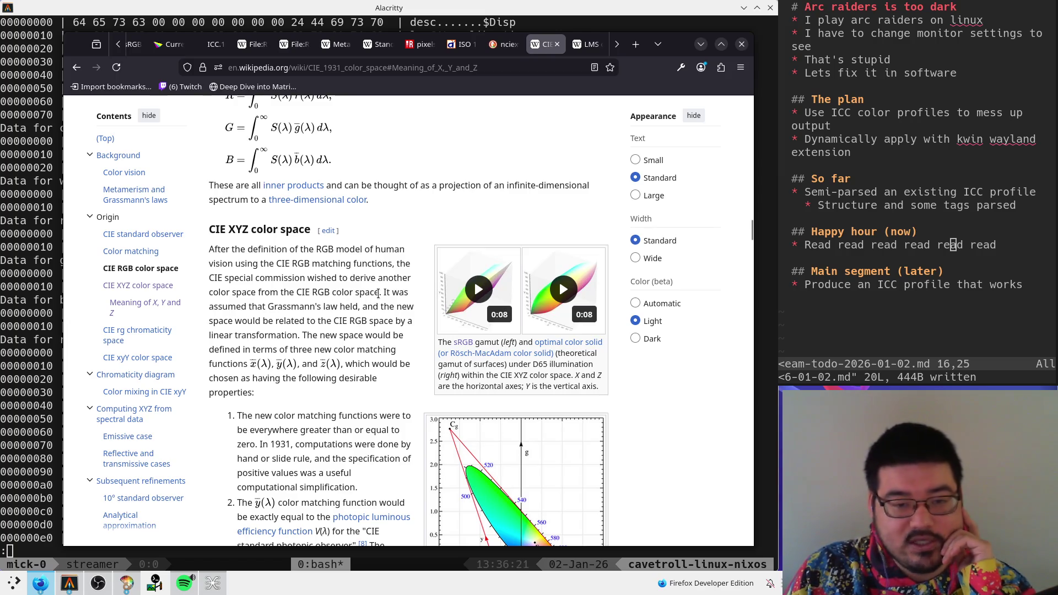
# - Select 'Grassmann's law' and search DuckDuckGo for it from the context menu
pyautogui.moveTo(268, 309)
pyautogui.mouseDown()
pyautogui.moveTo(350, 308)
pyautogui.moveTo(317, 309)
pyautogui.mouseUp()
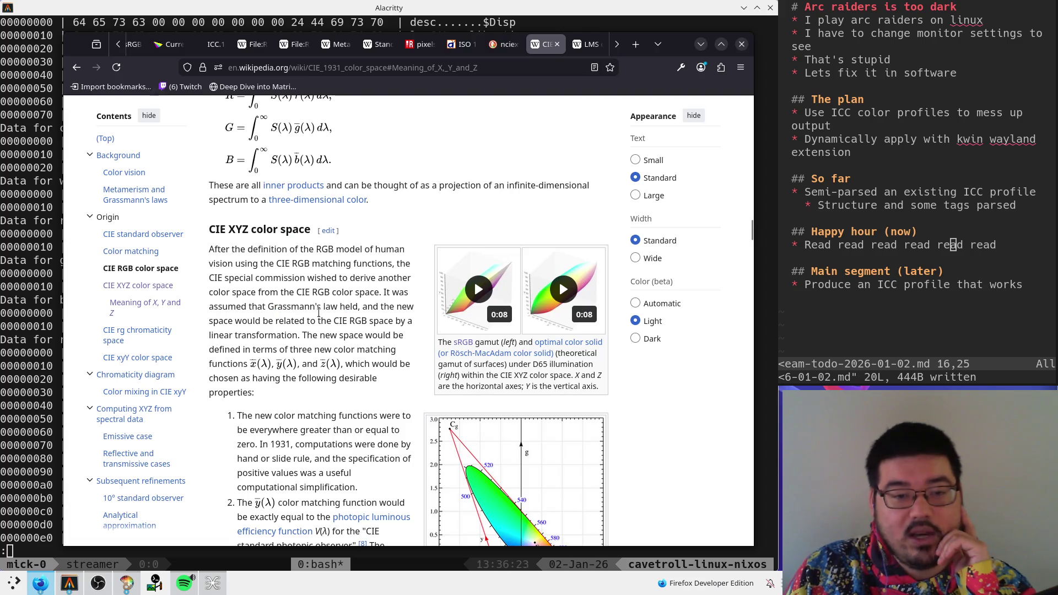
pyautogui.scroll(-2, 267, 326)
pyautogui.click(263, 326)
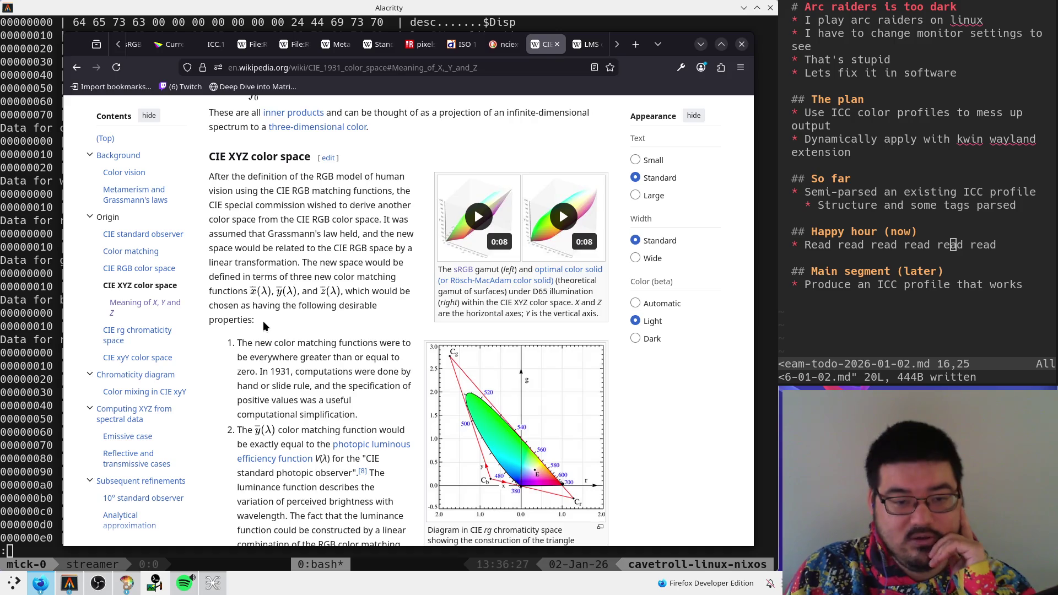
pyautogui.moveTo(268, 233); pyautogui.dragTo(347, 234)
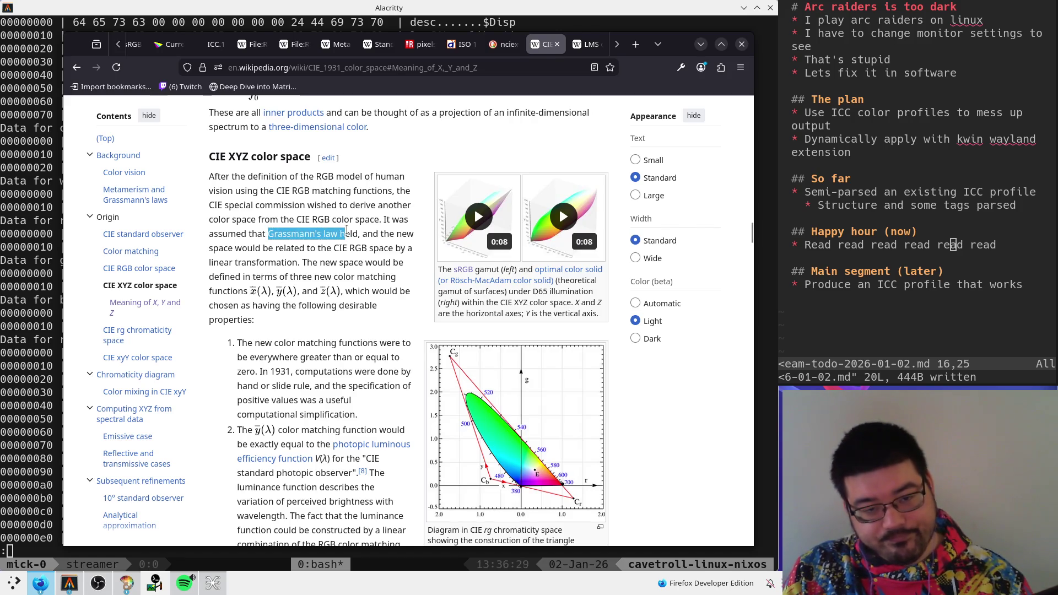
pyautogui.rightClick(402, 240)
pyautogui.press('s')
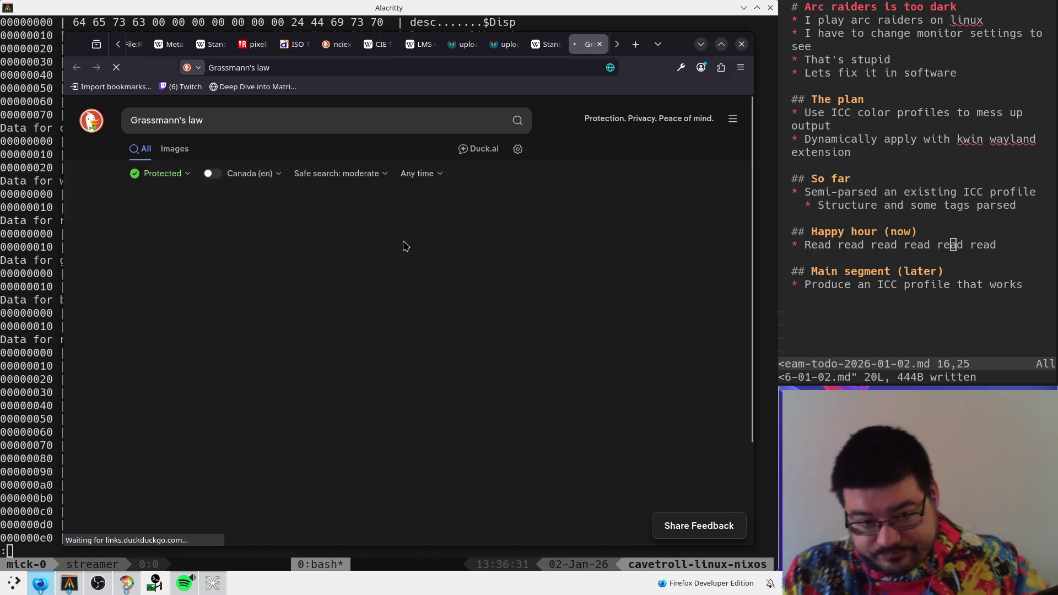
# - Open the Grassmann's laws Wikipedia article and read through its First law
pyautogui.click(353, 406)
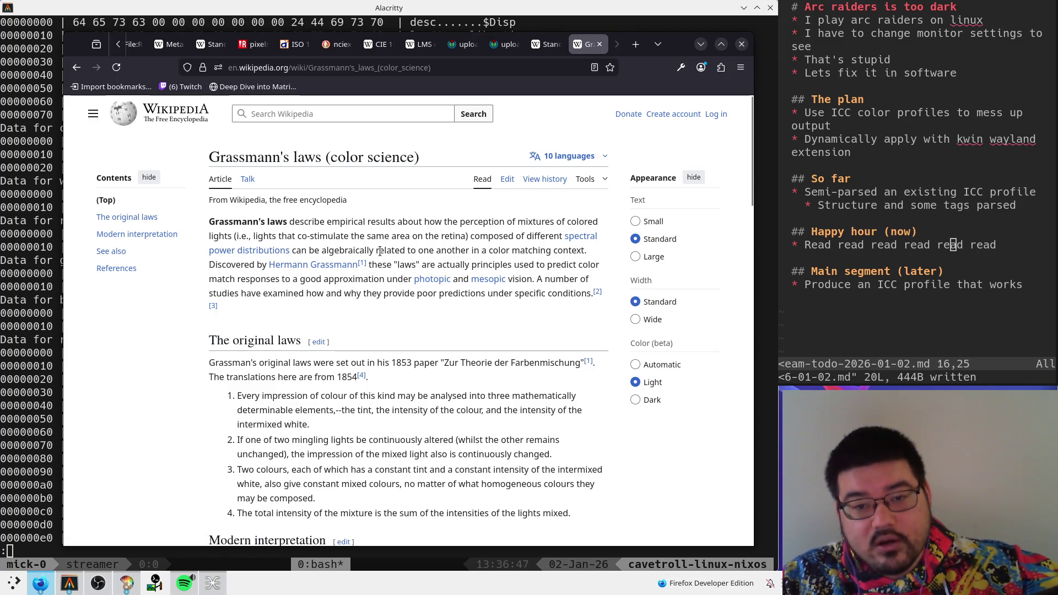
pyautogui.scroll(-10, 233, 286)
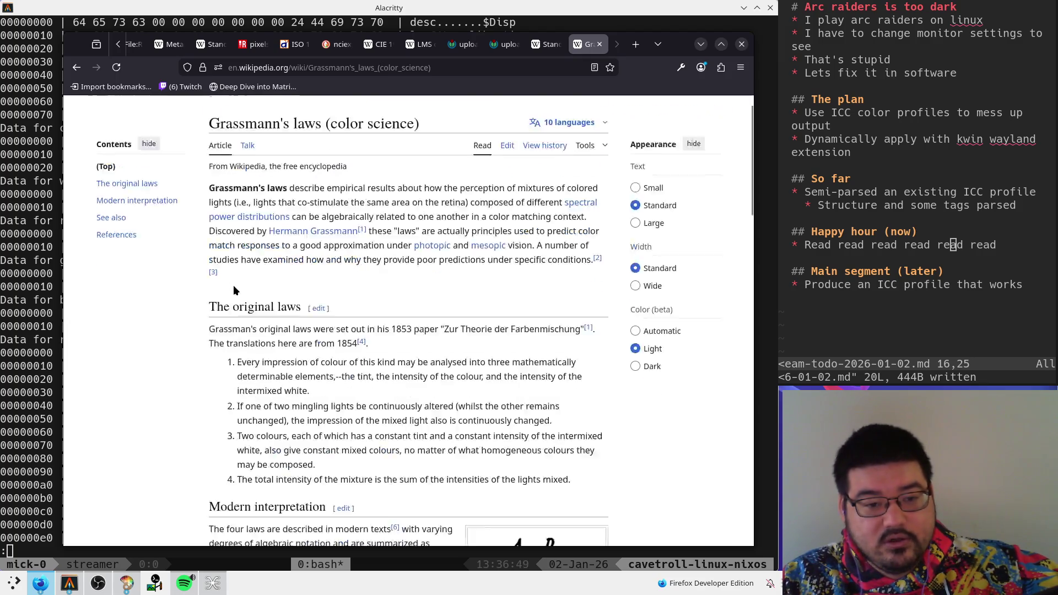
pyautogui.scroll(-2, 374, 292)
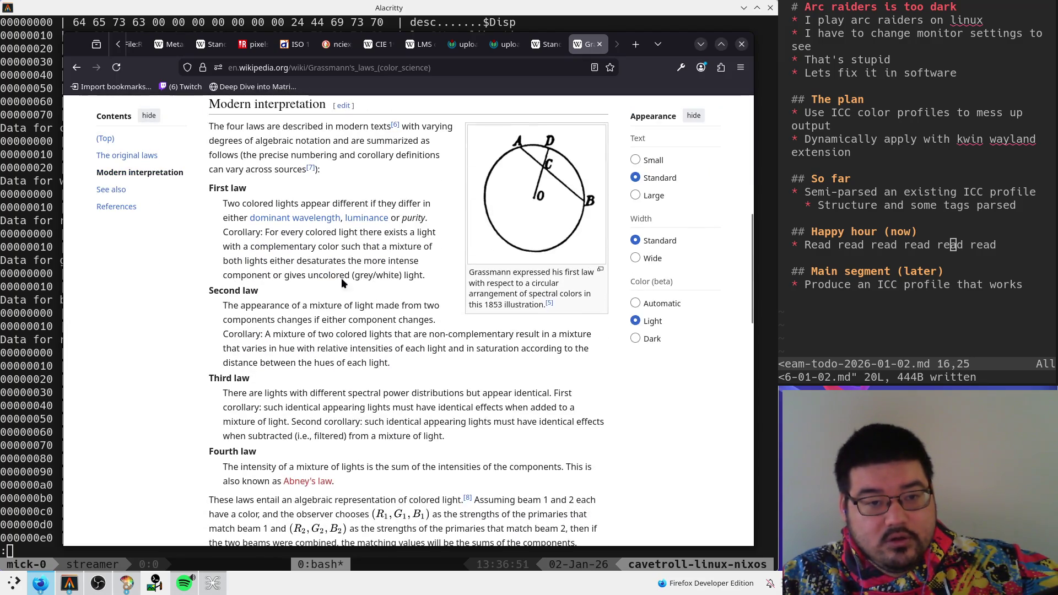
pyautogui.moveTo(221, 203)
pyautogui.mouseDown()
pyautogui.moveTo(428, 206)
pyautogui.moveTo(429, 218)
pyautogui.moveTo(396, 234)
pyautogui.mouseUp()
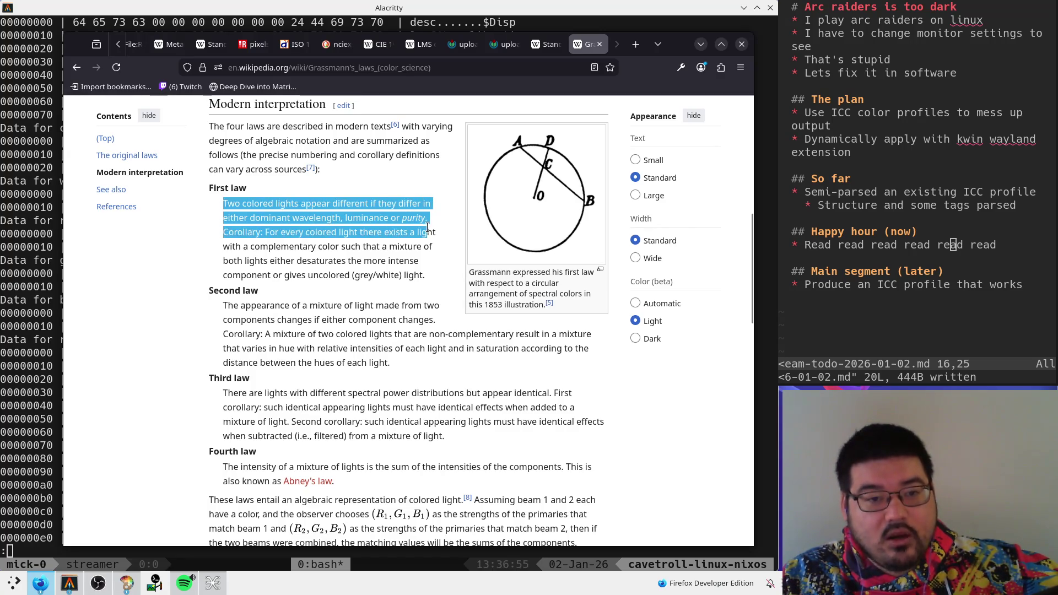
pyautogui.click(325, 236)
pyautogui.moveTo(224, 218)
pyautogui.mouseDown()
pyautogui.moveTo(433, 223)
pyautogui.moveTo(223, 255)
pyautogui.moveTo(217, 216)
pyautogui.mouseUp()
pyautogui.click(212, 231)
# - Highlight the word 'purity' while finishing the laws, then switch to the Standard illuminant article
pyautogui.click(407, 227)
pyautogui.moveTo(403, 218); pyautogui.dragTo(428, 219)
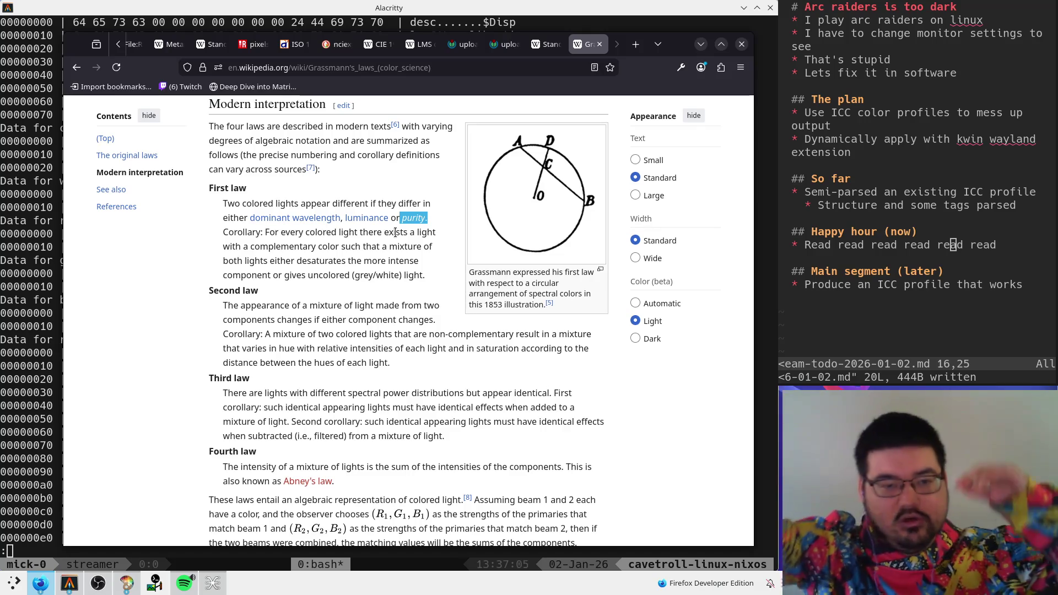
pyautogui.click(233, 330)
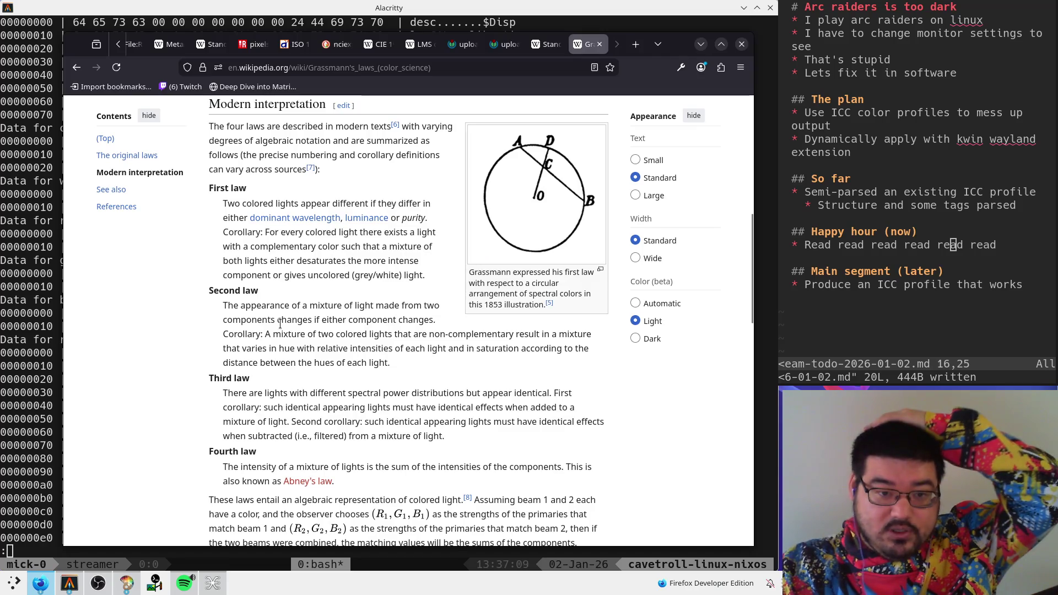
pyautogui.scroll(-3, 210, 231)
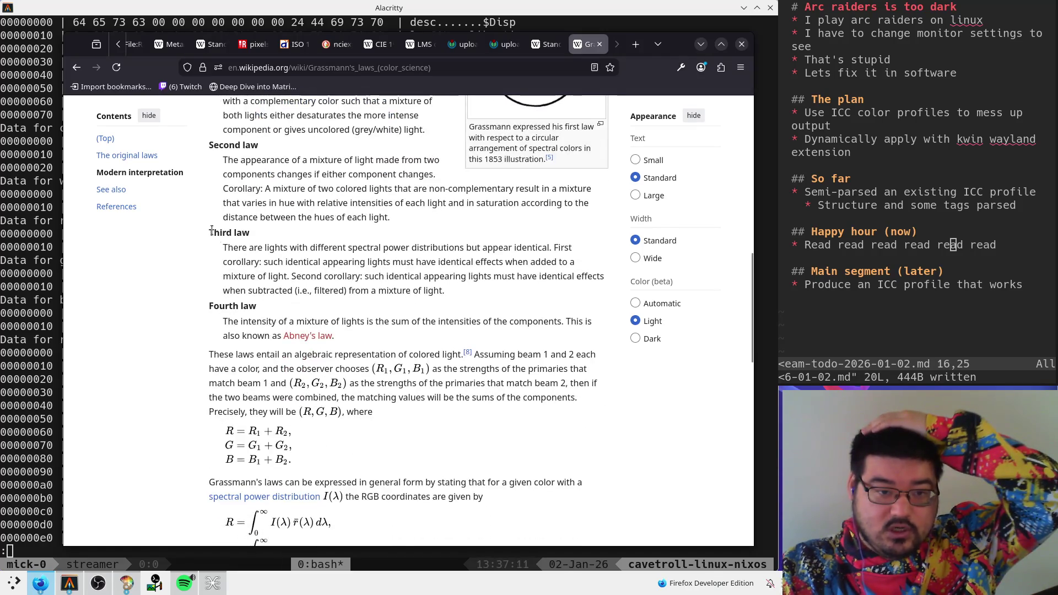
pyautogui.scroll(-6, 210, 231)
pyautogui.click(545, 44)
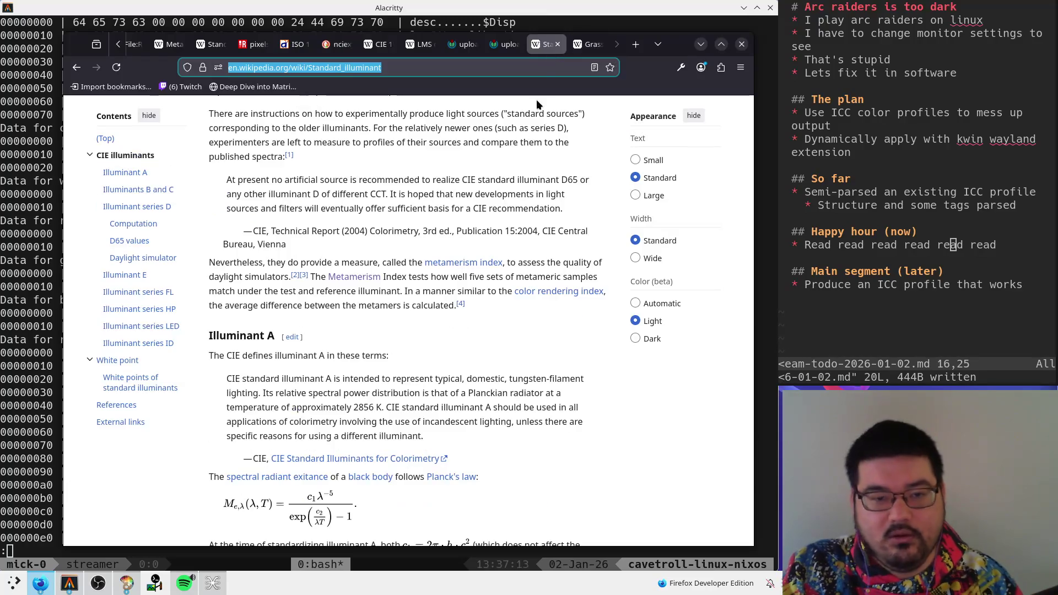
# - Return to the CIE 1931 color space article and read property 1 on non-negative matching functions
pyautogui.click(422, 44)
pyautogui.click(372, 46)
pyautogui.scroll(-3, 348, 283)
pyautogui.scroll(2, 348, 282)
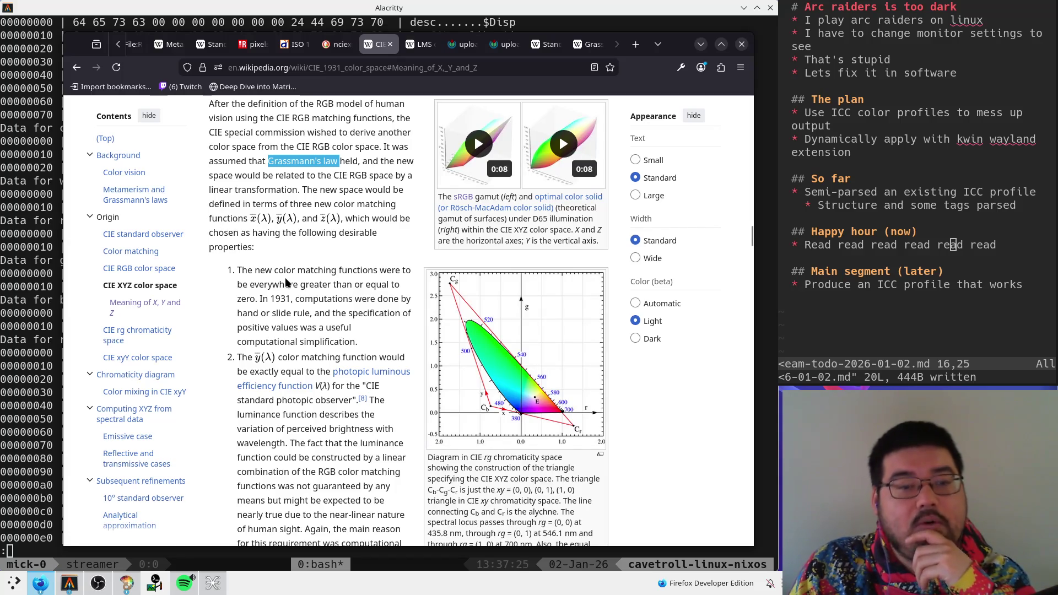
pyautogui.moveTo(242, 270); pyautogui.dragTo(364, 344)
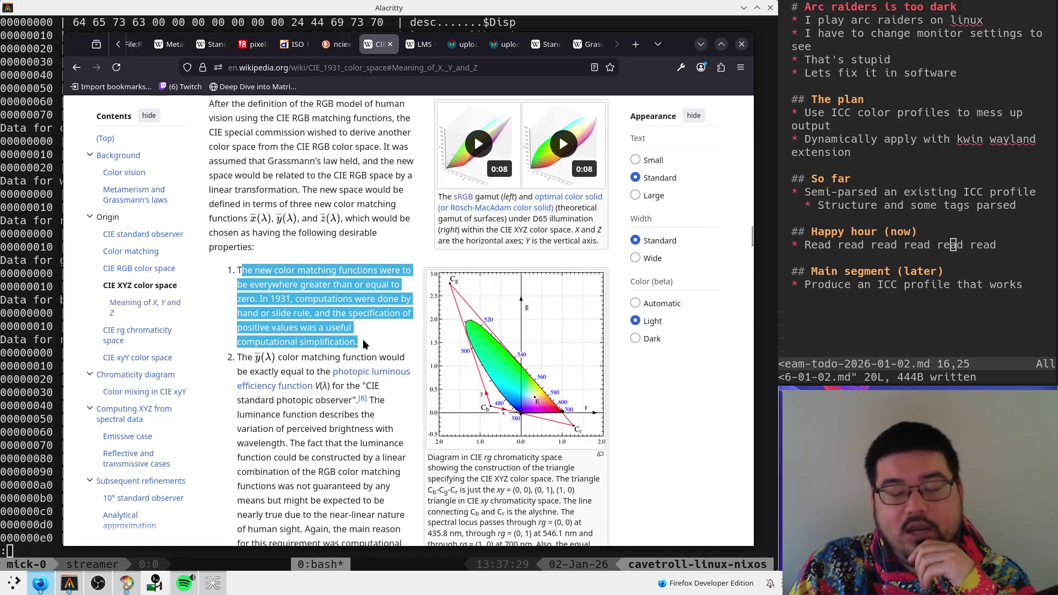
pyautogui.scroll(-2, 362, 345)
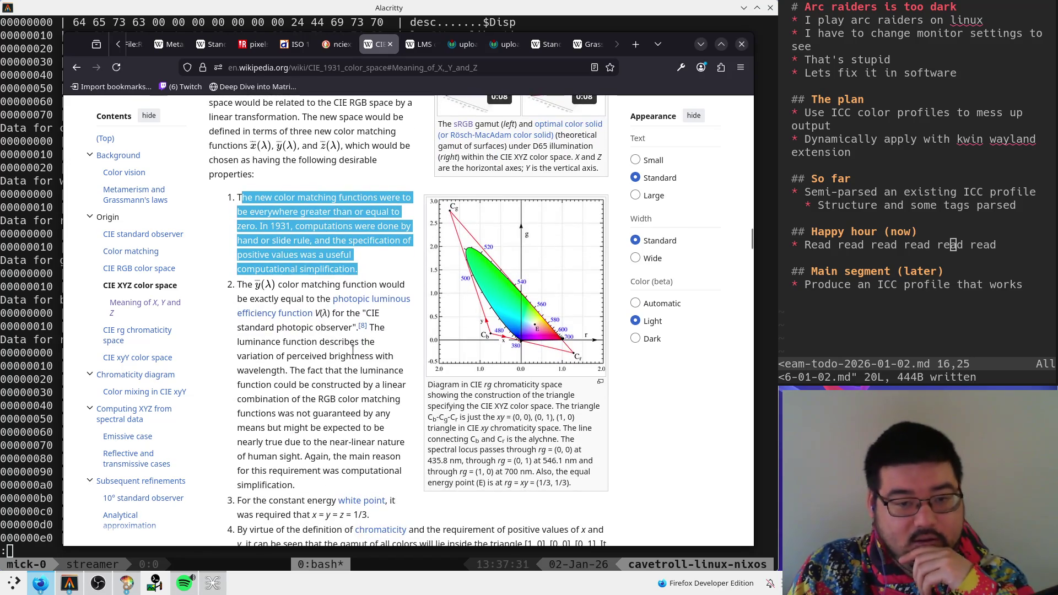
pyautogui.click(269, 298)
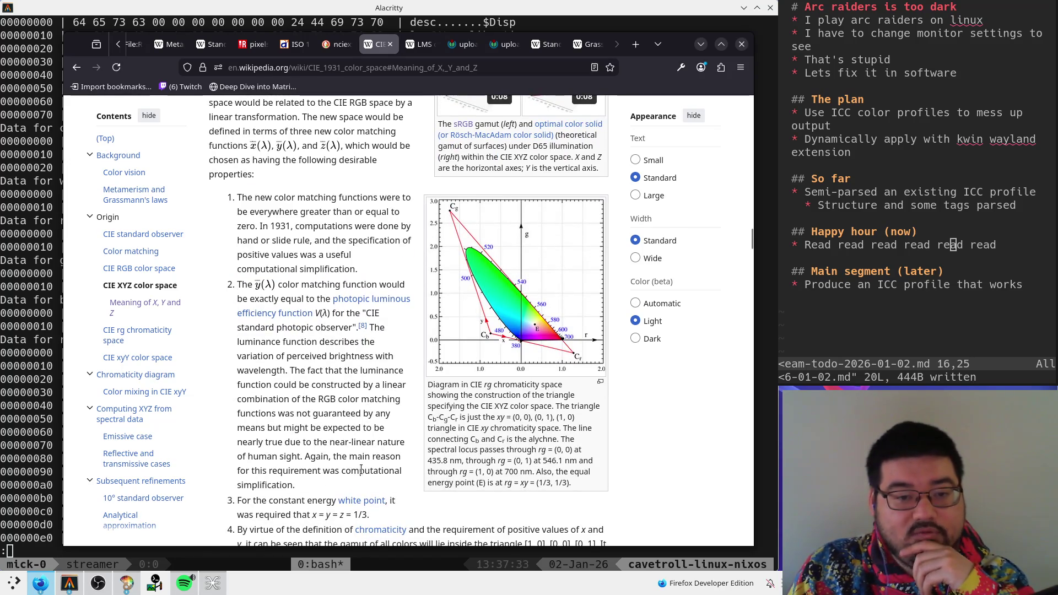
# - Read property 2 and property 3 about the white point, highlighting lines along the way
pyautogui.moveTo(295, 485); pyautogui.dragTo(263, 327)
pyautogui.click(264, 363)
pyautogui.moveTo(236, 370); pyautogui.dragTo(407, 399)
pyautogui.click(413, 424)
pyautogui.scroll(-4, 413, 422)
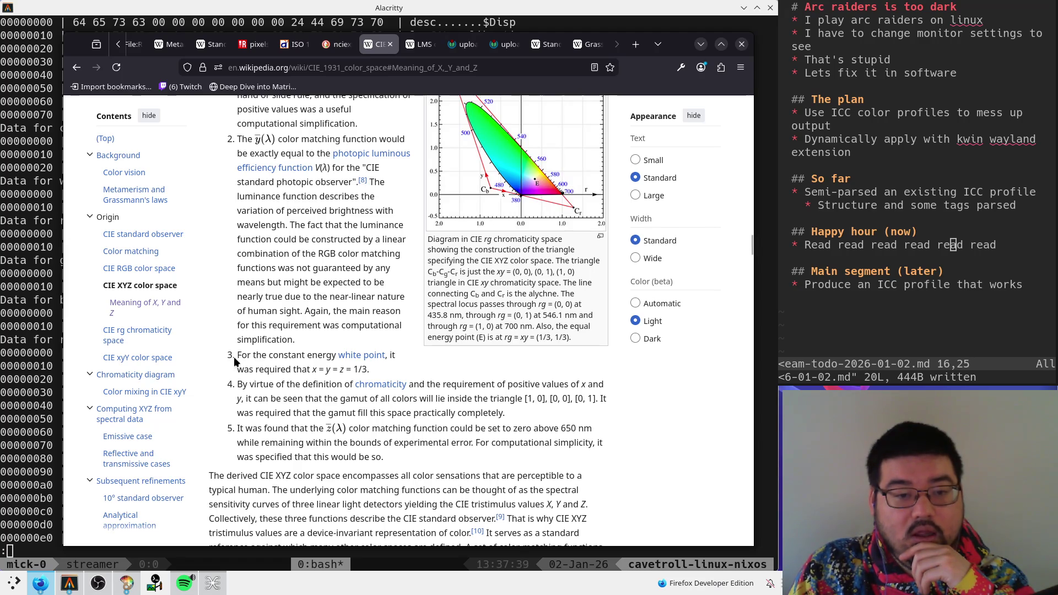
pyautogui.moveTo(240, 354)
pyautogui.mouseDown()
pyautogui.moveTo(420, 385)
pyautogui.moveTo(414, 377)
pyautogui.mouseUp()
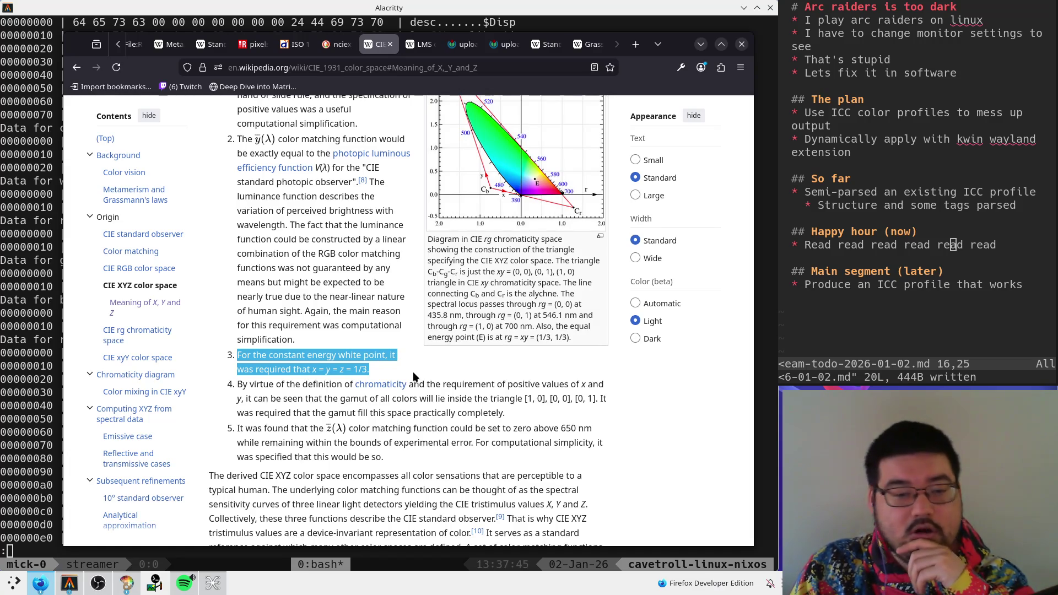
pyautogui.click(414, 376)
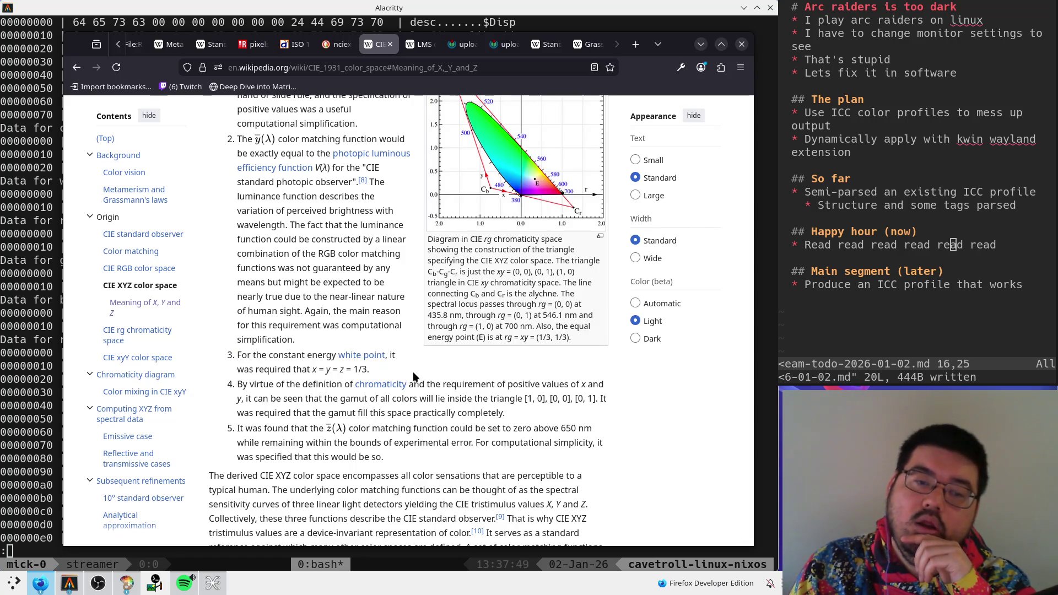
# - Reread property 3, then open the photopic luminous efficiency function link in a new tab
pyautogui.moveTo(413, 371)
pyautogui.mouseDown()
pyautogui.moveTo(243, 353)
pyautogui.moveTo(300, 333)
pyautogui.moveTo(213, 164)
pyautogui.moveTo(226, 135)
pyautogui.moveTo(227, 246)
pyautogui.mouseUp()
pyautogui.scroll(2, 253, 363)
pyautogui.scroll(-2, 296, 373)
pyautogui.click(227, 245)
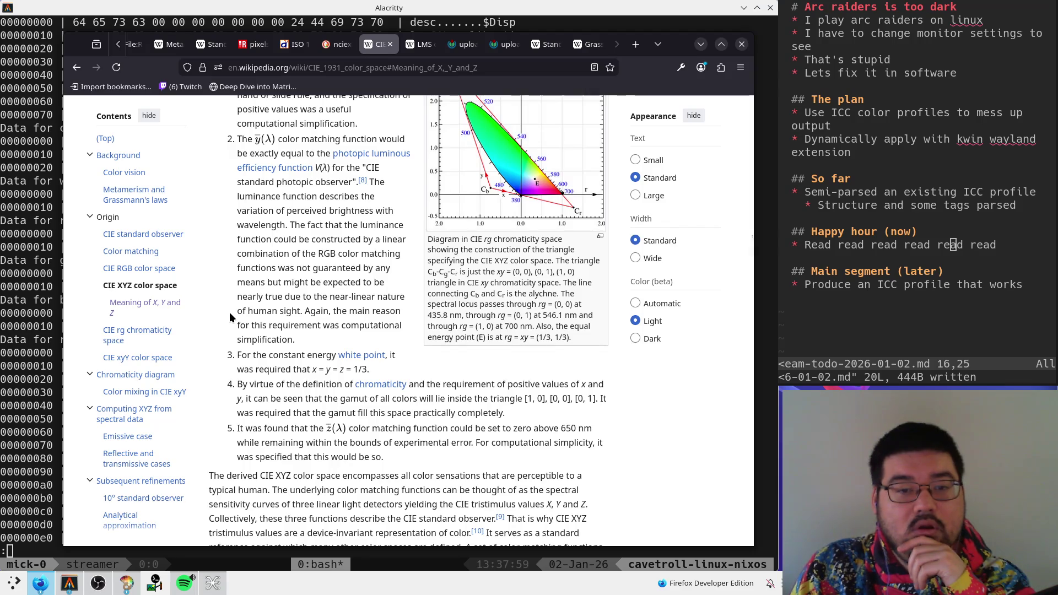
pyautogui.middleClick(351, 157)
pyautogui.click(417, 46)
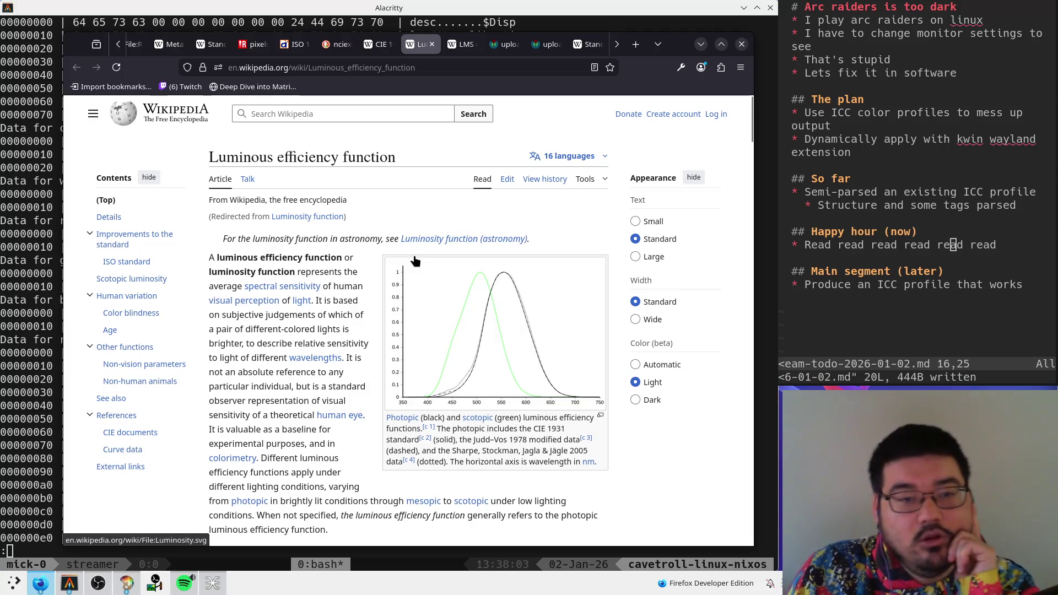
# - Look over the Luminous efficiency function article in its new tab
pyautogui.click(379, 44)
pyautogui.click(420, 44)
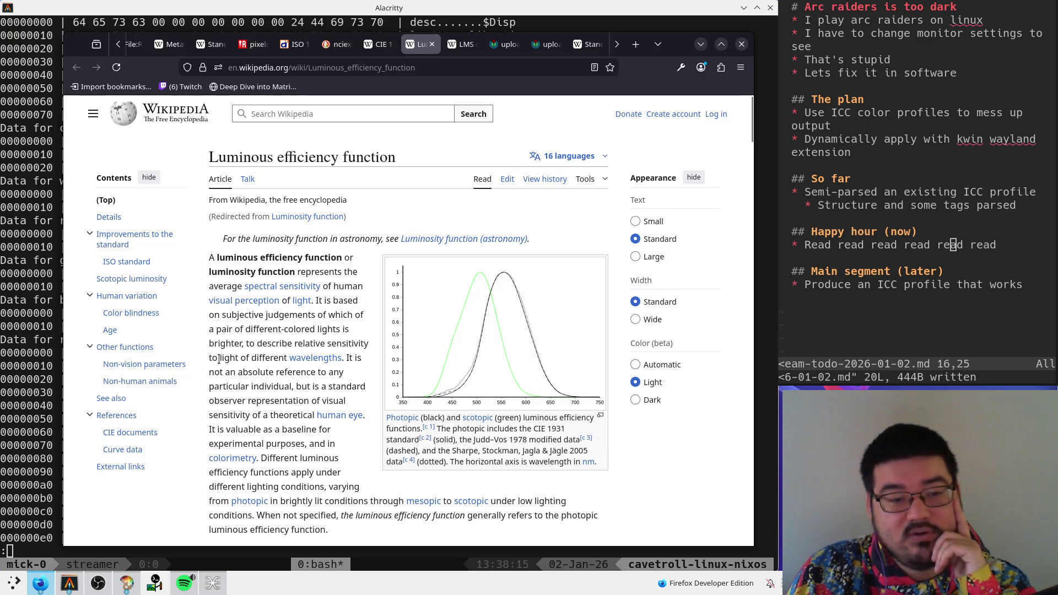
pyautogui.scroll(-5, 257, 364)
pyautogui.scroll(-3, 259, 367)
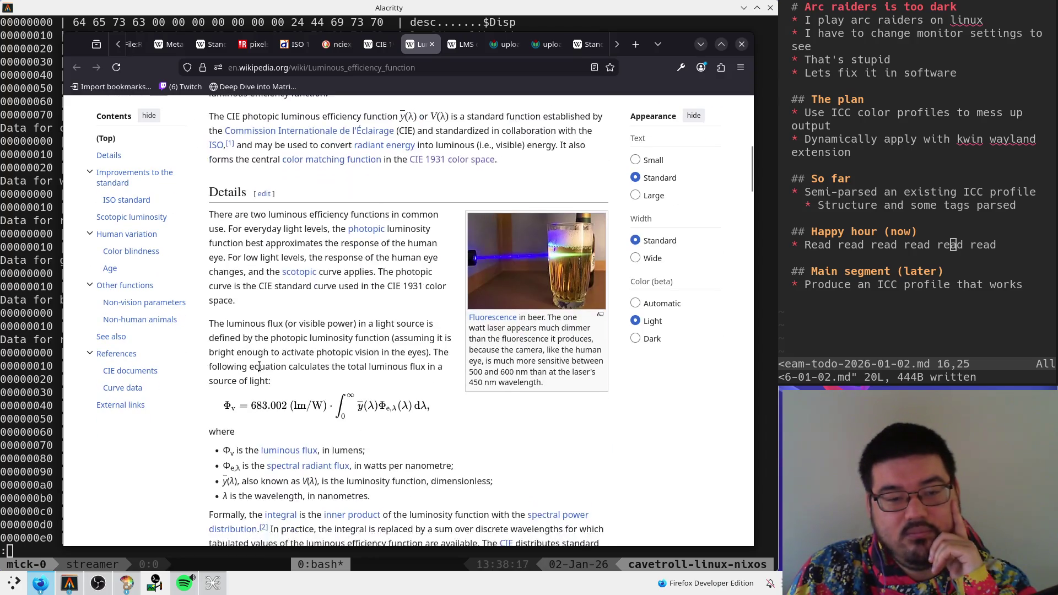
pyautogui.scroll(3, 259, 366)
# - Go back to the CIE 1931 tab and highlight the x = y = z = 1/3 requirement
pyautogui.hotkey('ctrl', 'shift', 'Tab')
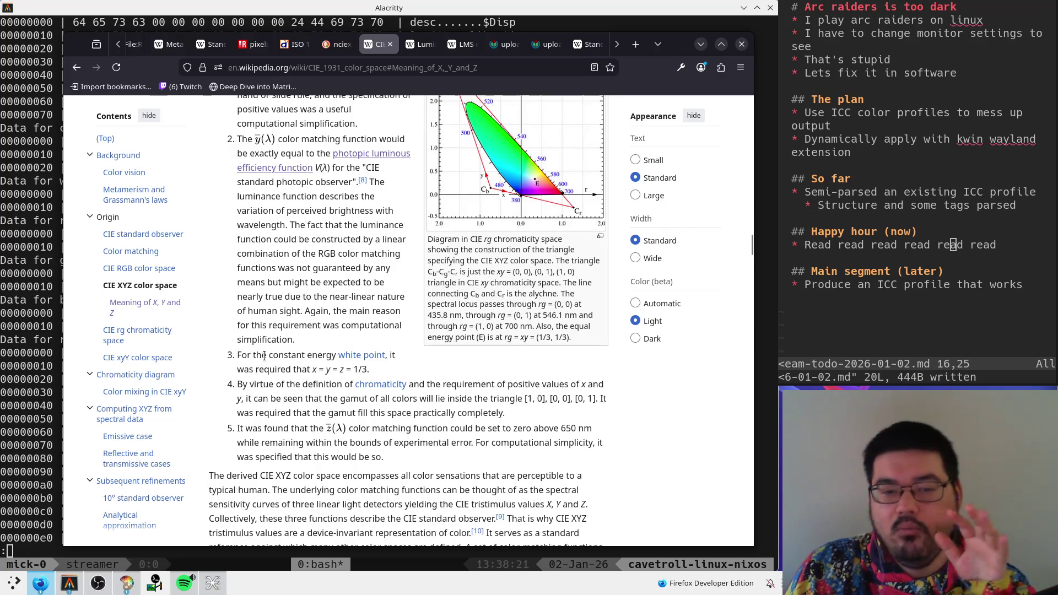
pyautogui.moveTo(237, 369); pyautogui.dragTo(370, 369)
pyautogui.click(393, 371)
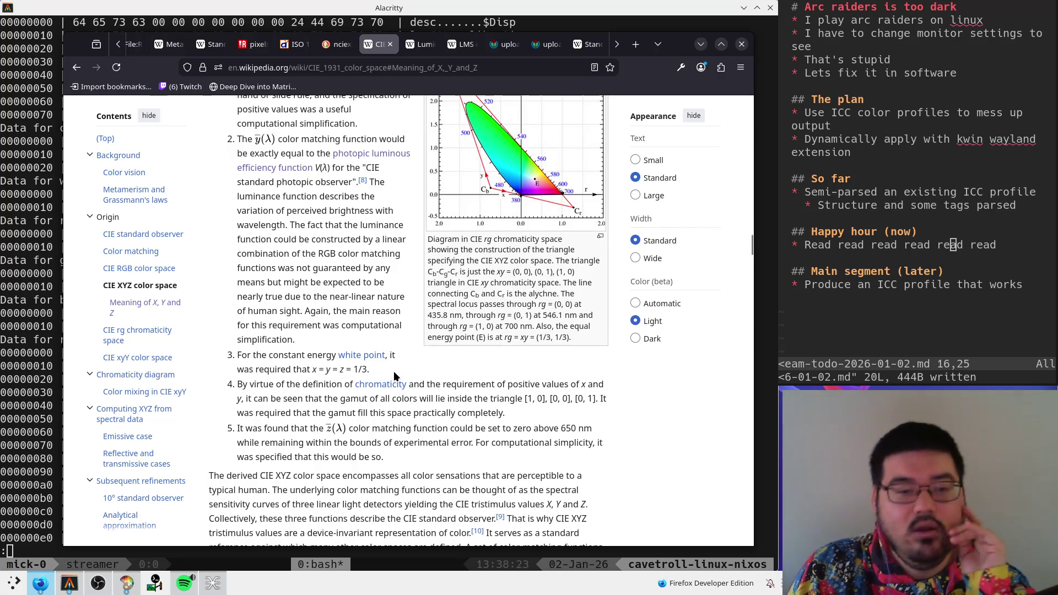
pyautogui.scroll(3, 366, 413)
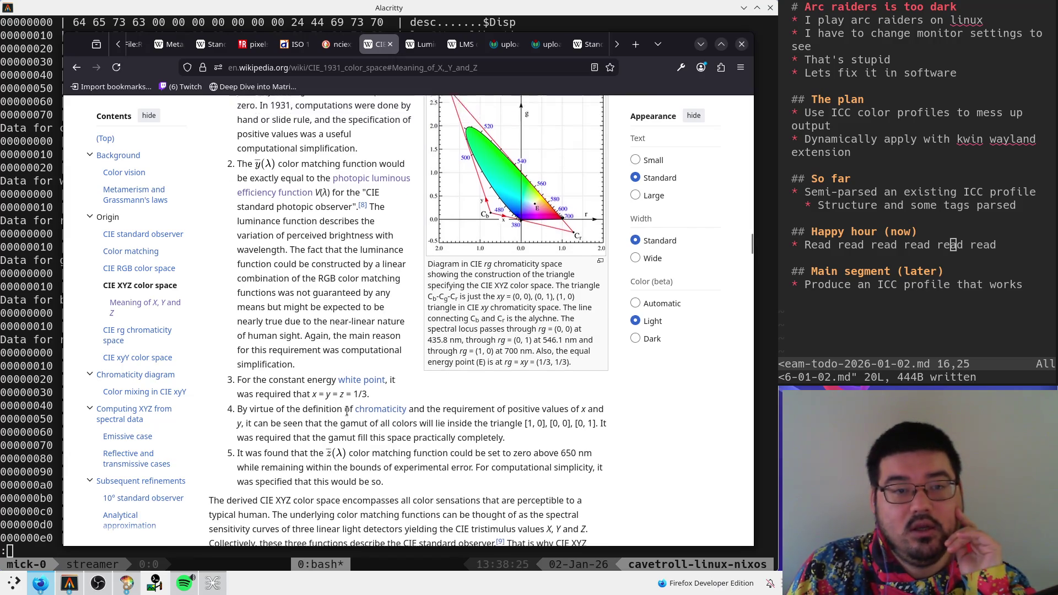
# - Read property 4 about the gamut triangle and property 5, highlighting phrases
pyautogui.scroll(-3, 346, 411)
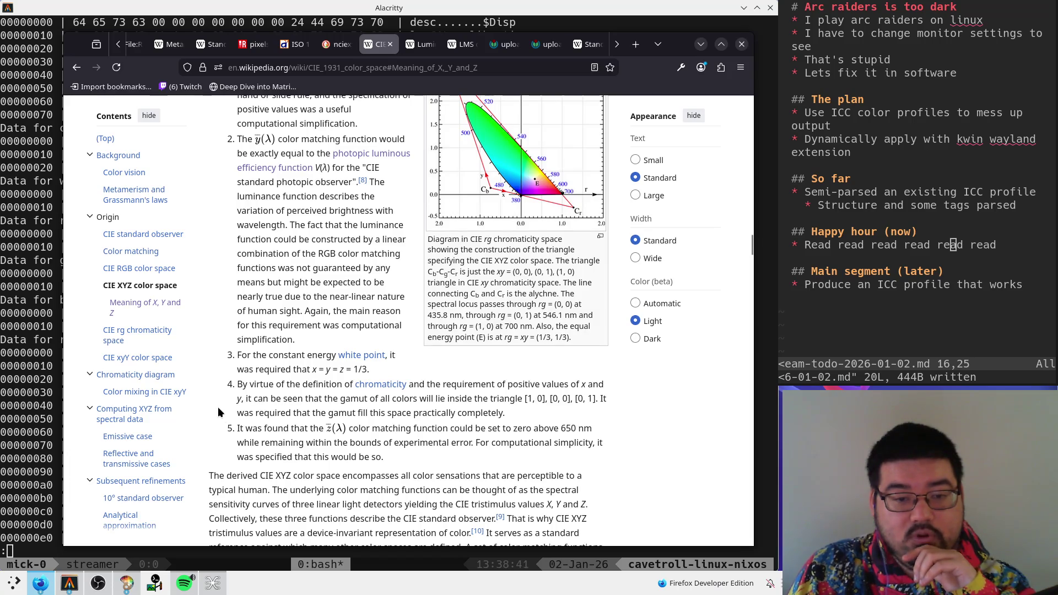
pyautogui.moveTo(506, 412)
pyautogui.mouseDown()
pyautogui.moveTo(231, 386)
pyautogui.moveTo(240, 380)
pyautogui.mouseUp()
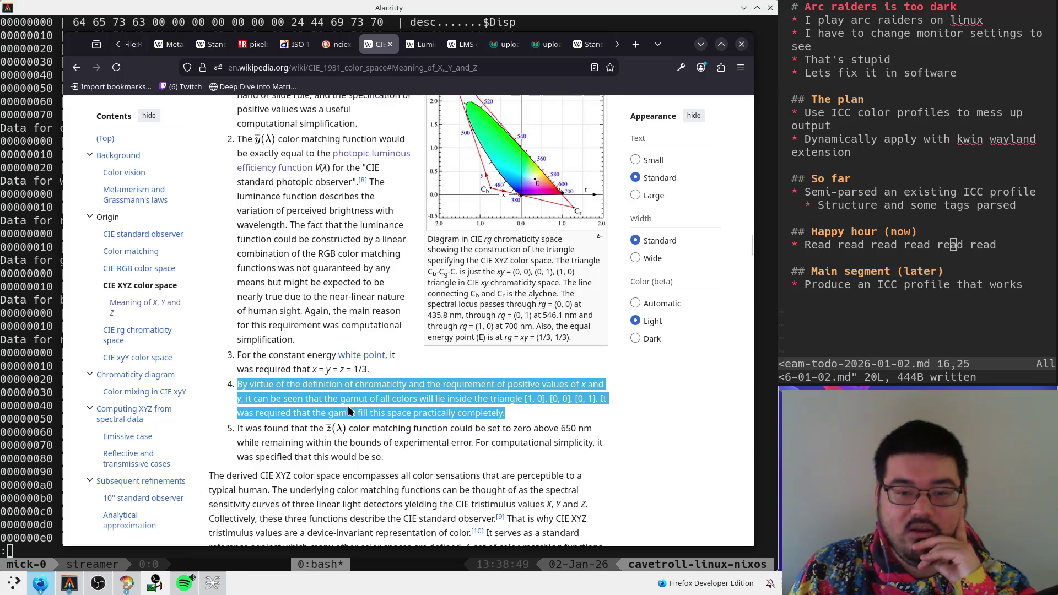
pyautogui.click(511, 404)
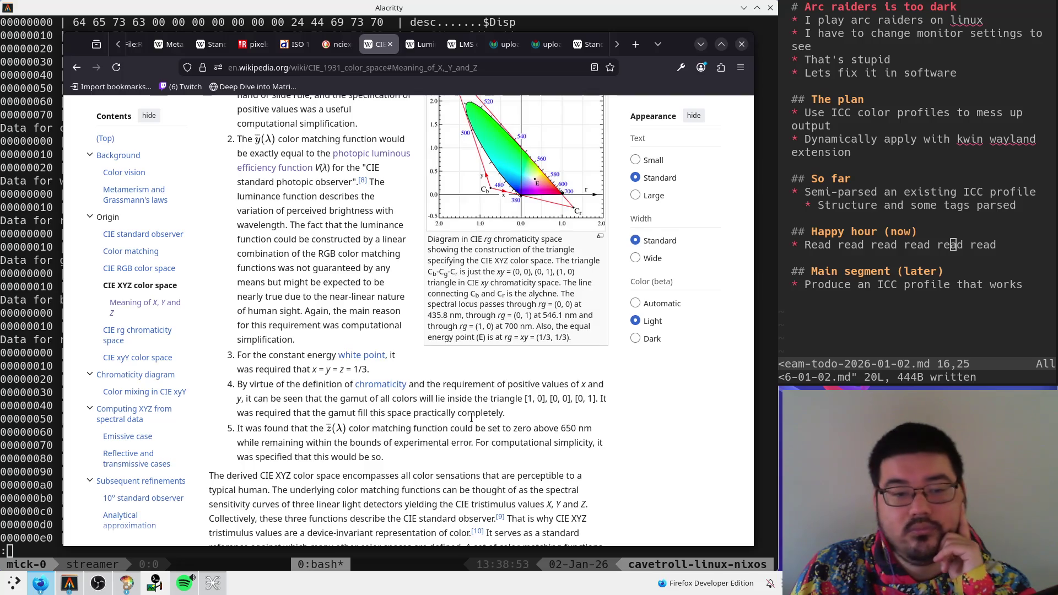
pyautogui.moveTo(244, 429); pyautogui.dragTo(320, 433)
pyautogui.click(360, 435)
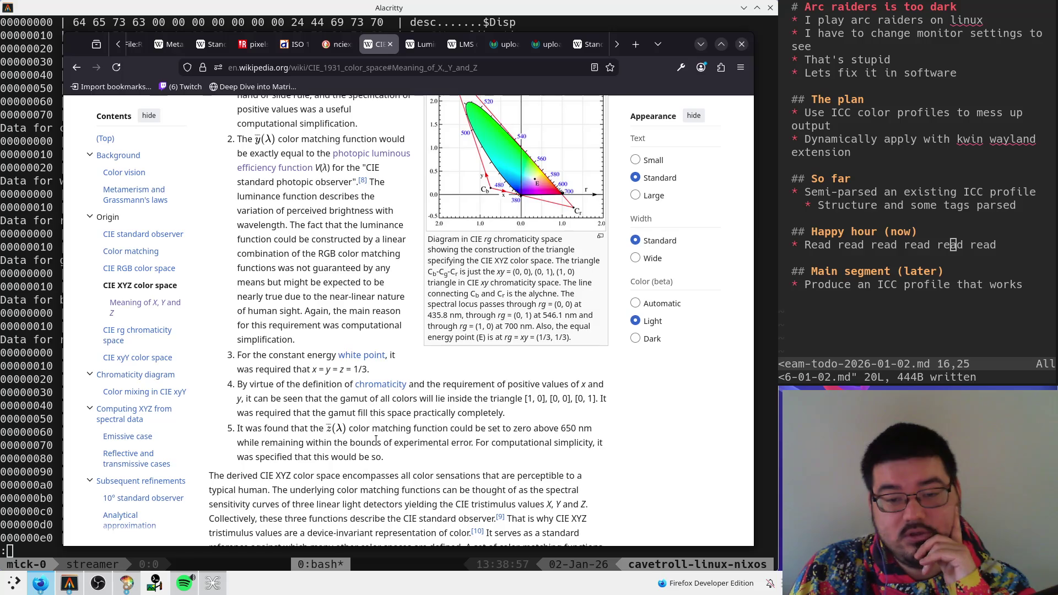
pyautogui.scroll(-5, 331, 441)
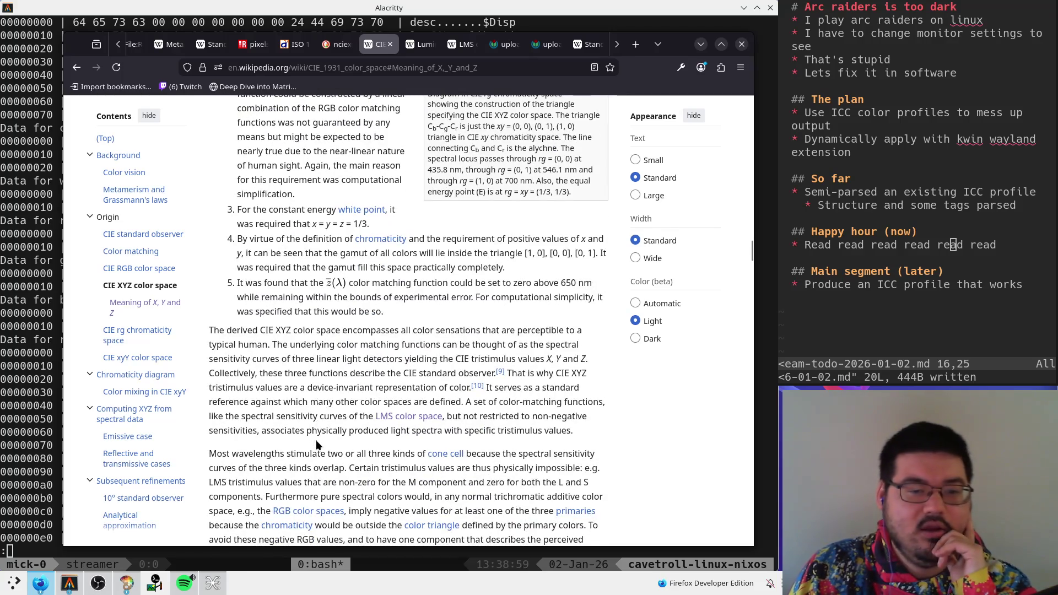
pyautogui.scroll(7, 316, 439)
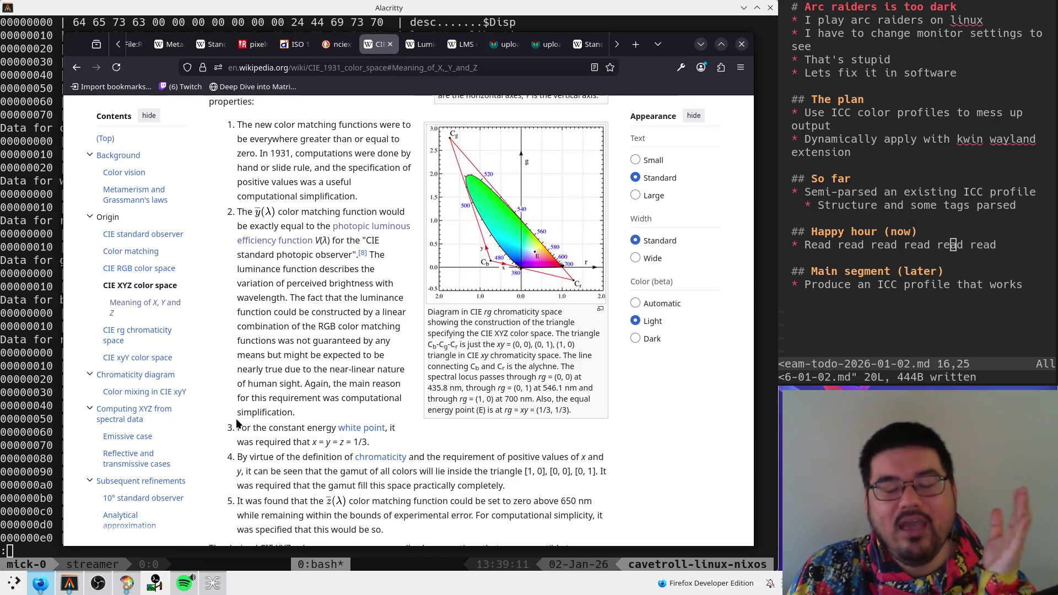
# - Review list items 1–4 with a selection, then move further down the article
pyautogui.scroll(-1, 236, 423)
pyautogui.scroll(-3, 237, 423)
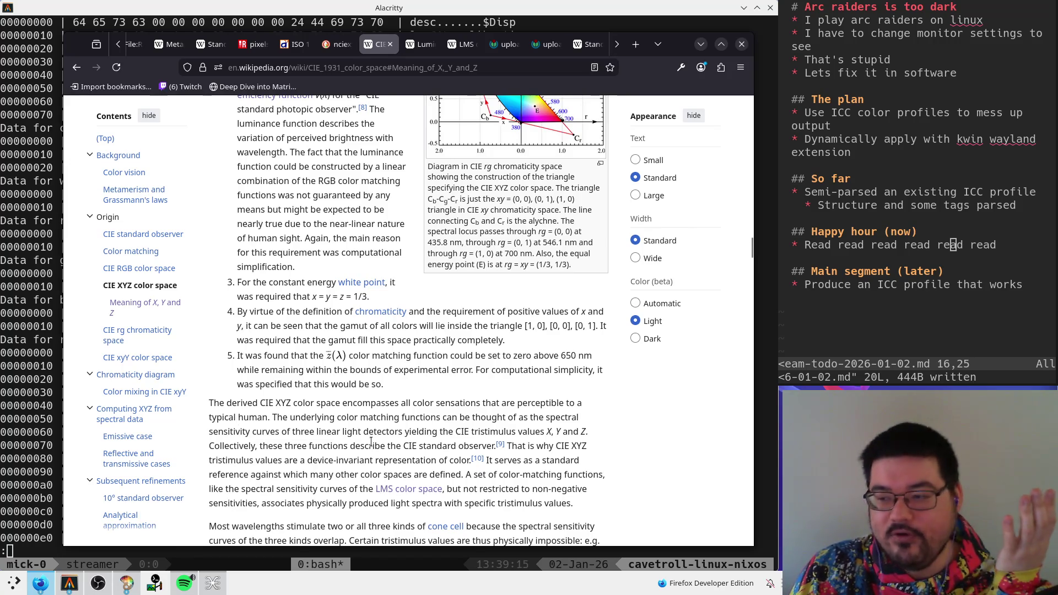
pyautogui.moveTo(420, 389)
pyautogui.mouseDown()
pyautogui.moveTo(238, 186)
pyautogui.moveTo(231, 110)
pyautogui.moveTo(228, 202)
pyautogui.mouseUp()
pyautogui.click(256, 241)
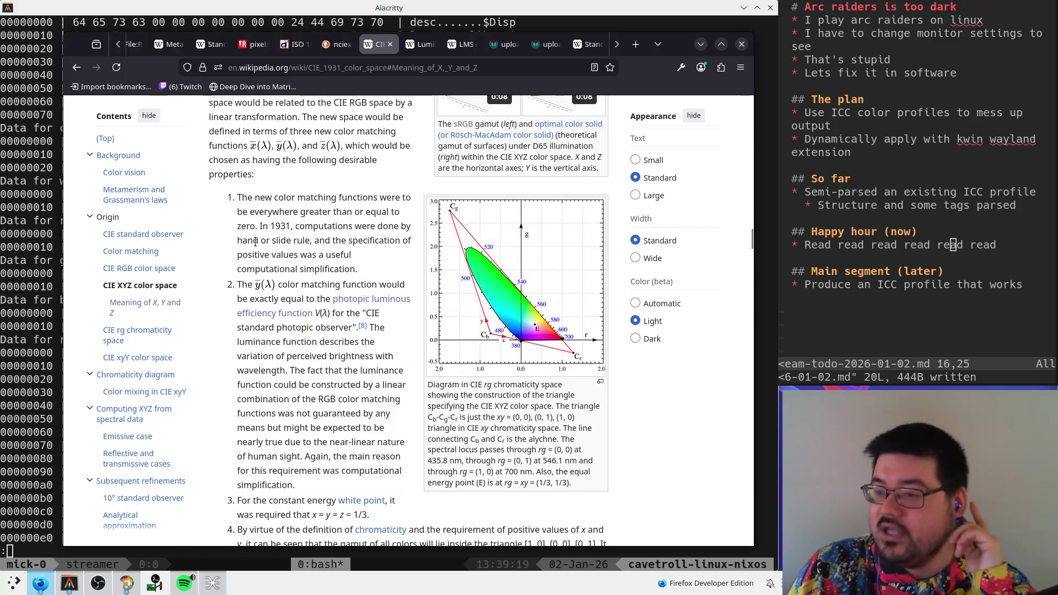
pyautogui.scroll(-4, 256, 241)
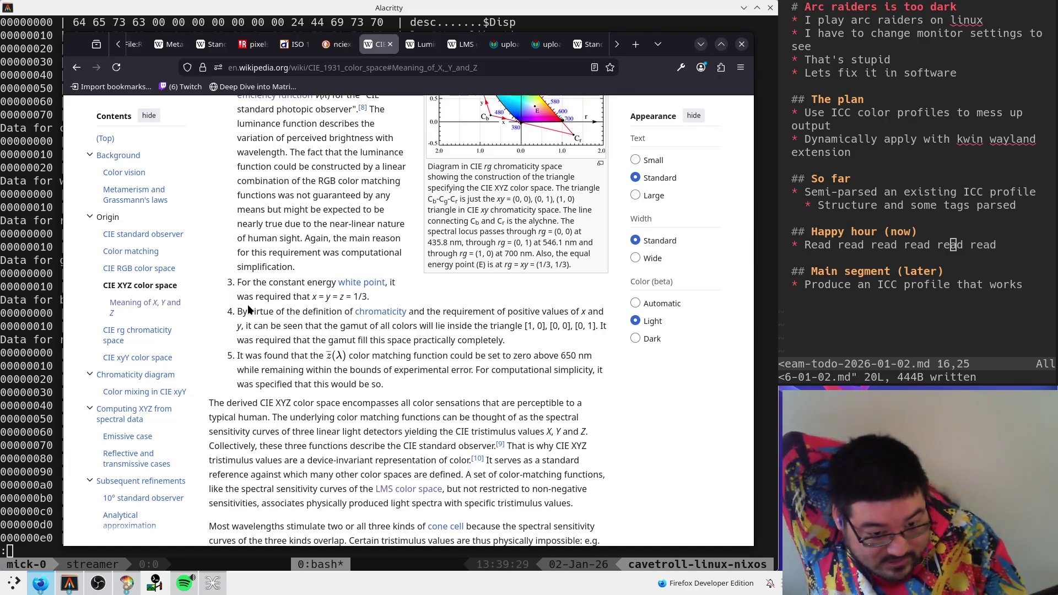
pyautogui.scroll(-5, 248, 309)
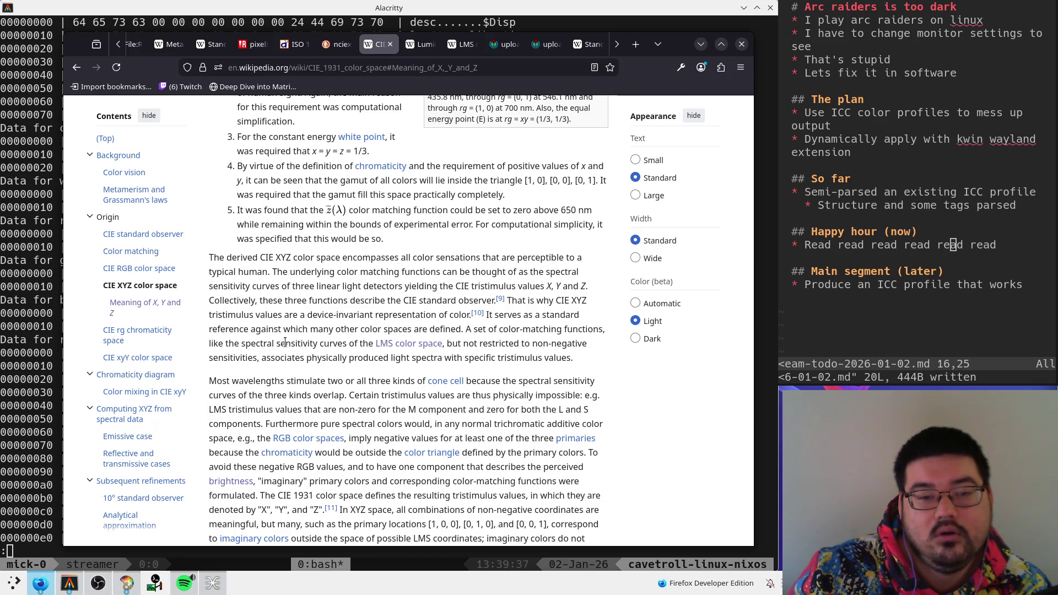
# - Mark the 'Most wavelengths' and 'typical human' lines and the start of the derived CIE XYZ paragraph
pyautogui.moveTo(237, 383); pyautogui.dragTo(549, 383)
pyautogui.click(522, 398)
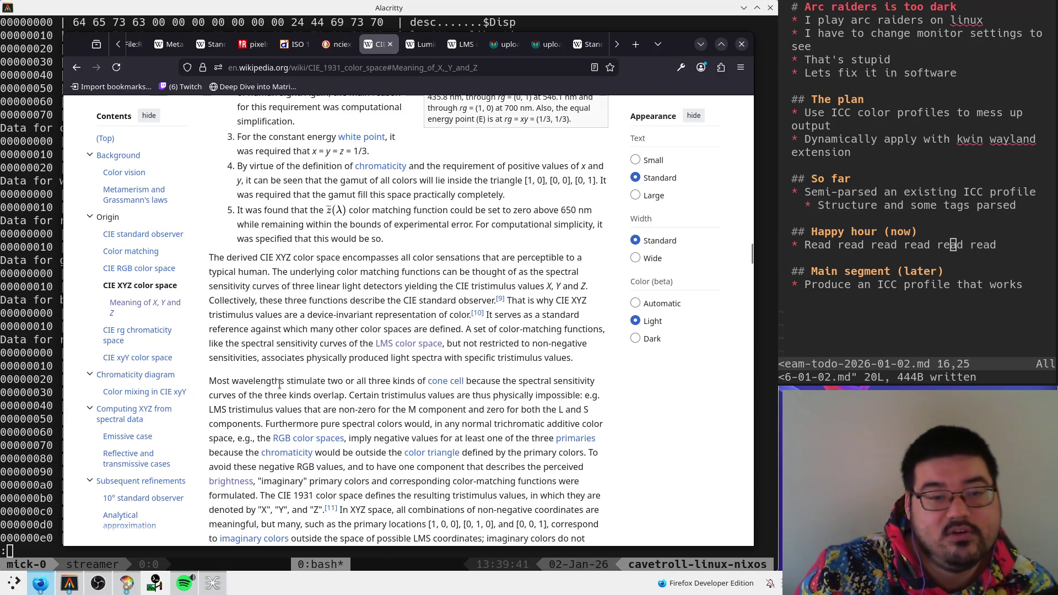
pyautogui.moveTo(237, 271); pyautogui.dragTo(362, 271)
pyautogui.click(275, 258)
pyautogui.moveTo(275, 257); pyautogui.dragTo(360, 257)
pyautogui.click(360, 258)
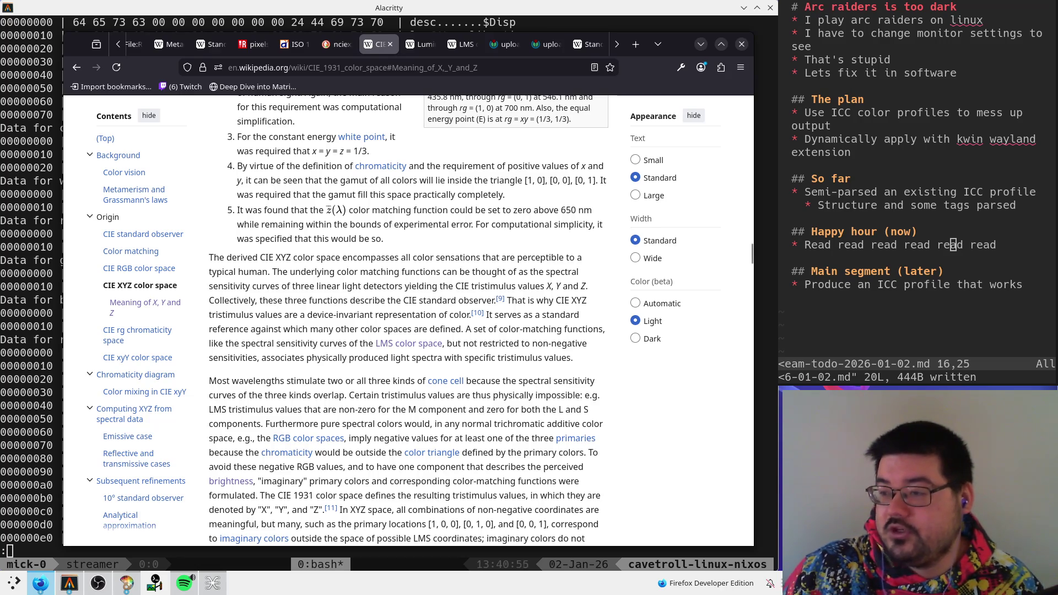
pyautogui.scroll(15, 526, 301)
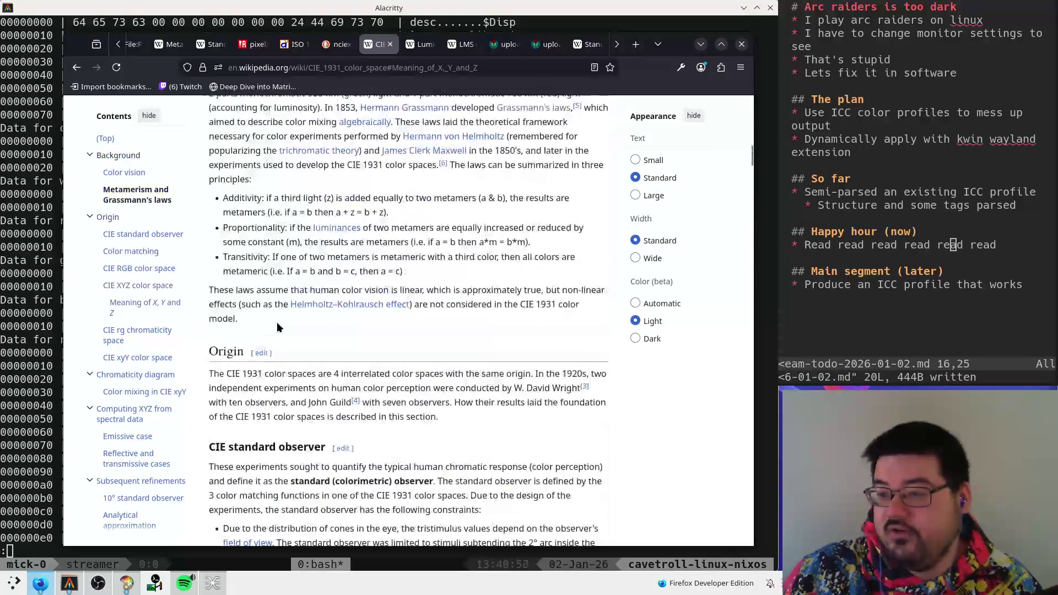
# - Scroll up and highlight the sentence beginning 'A useful application'
pyautogui.scroll(2, 323, 338)
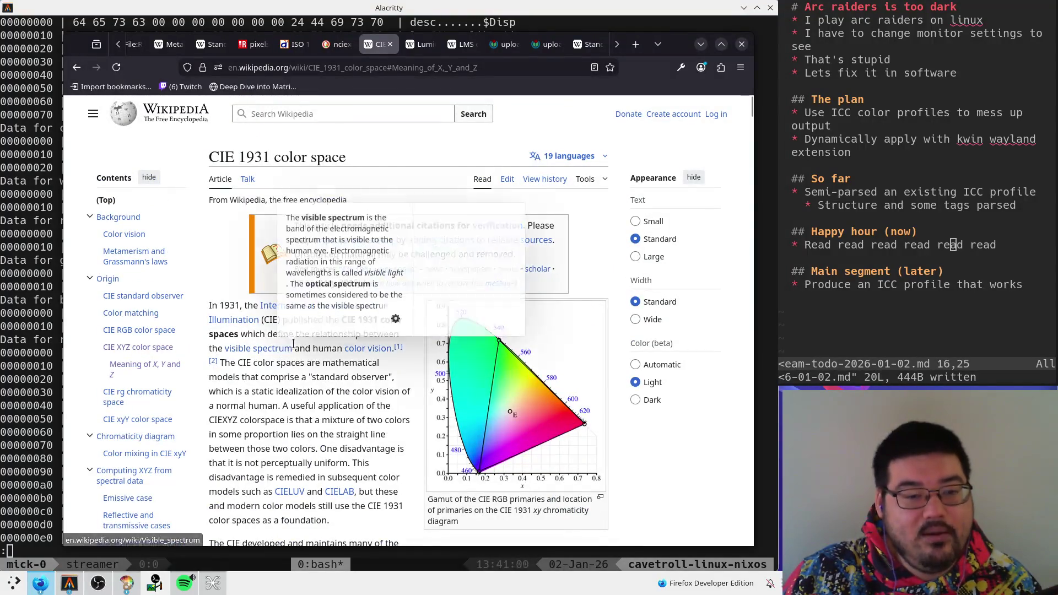
pyautogui.moveTo(288, 411); pyautogui.dragTo(292, 420)
pyautogui.click(341, 407)
pyautogui.scroll(-3, 341, 407)
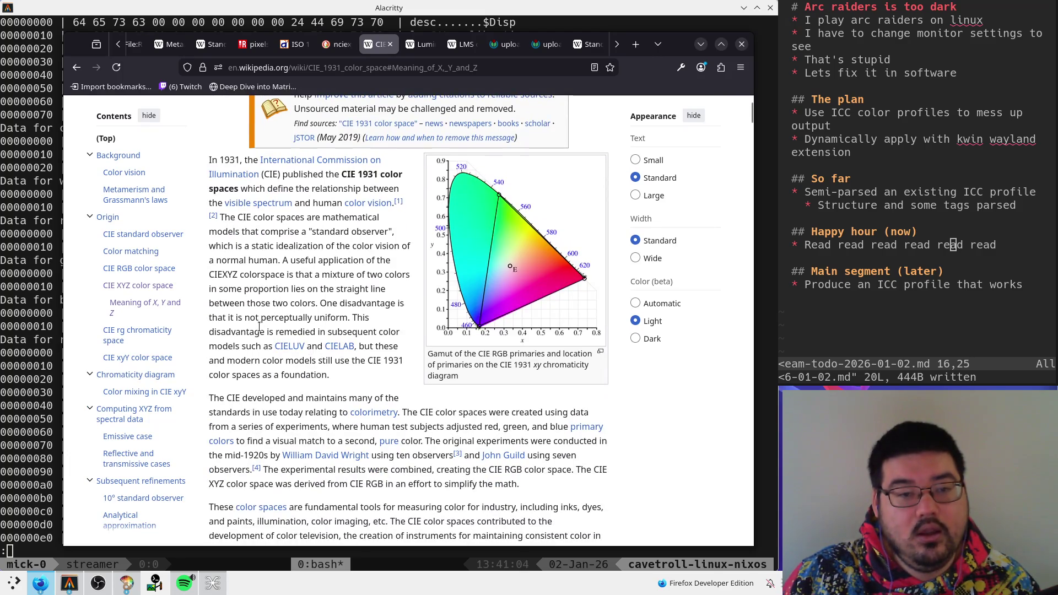
# - Find 'simplify' on the page, highlight the CIE XYZ derivation sentence, and scroll to CIE RGB
pyautogui.hotkey('ctrl', 'f')
pyautogui.write('simplify')
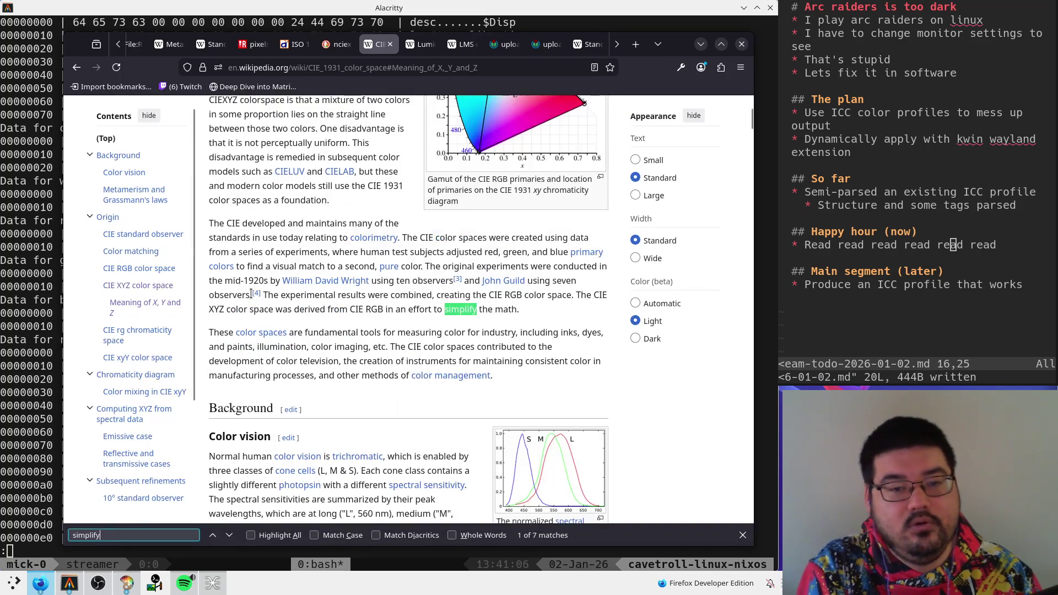
pyautogui.press('Escape')
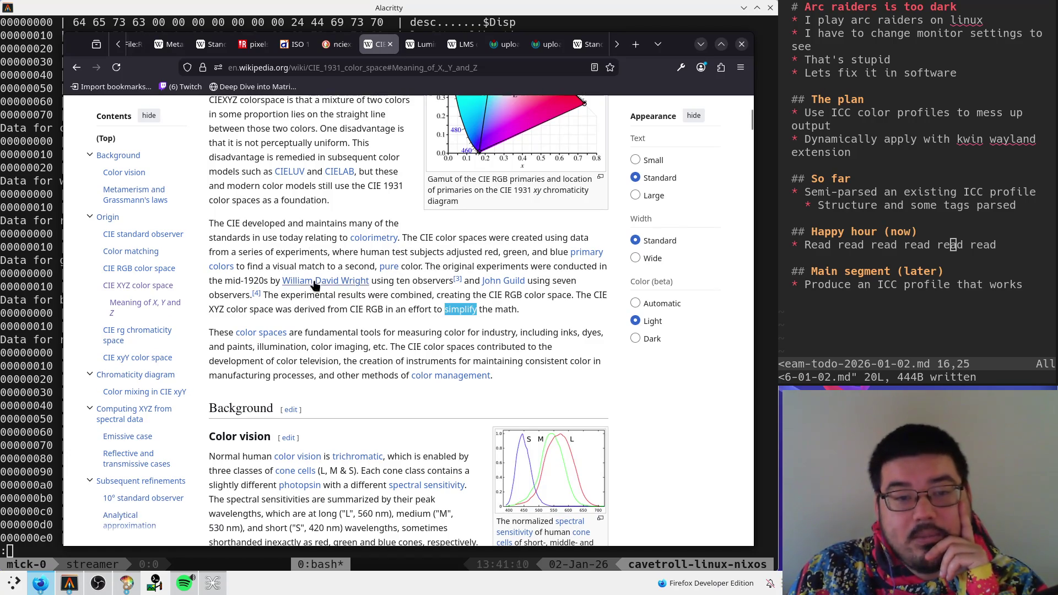
pyautogui.moveTo(279, 297); pyautogui.dragTo(562, 306)
pyautogui.moveTo(265, 309); pyautogui.dragTo(537, 312)
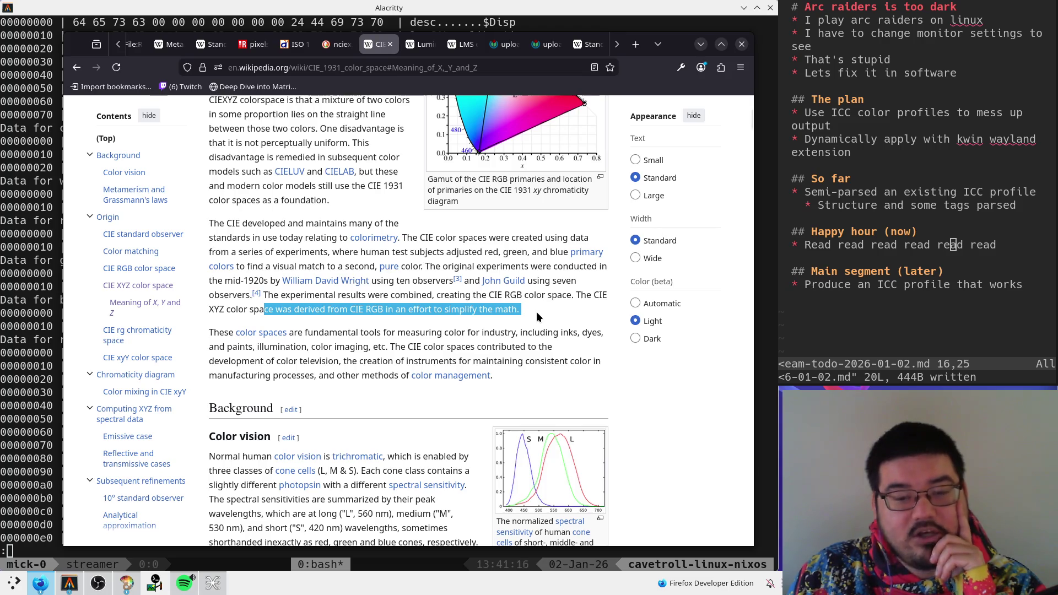
pyautogui.scroll(-10, 481, 402)
pyautogui.scroll(-10, 481, 407)
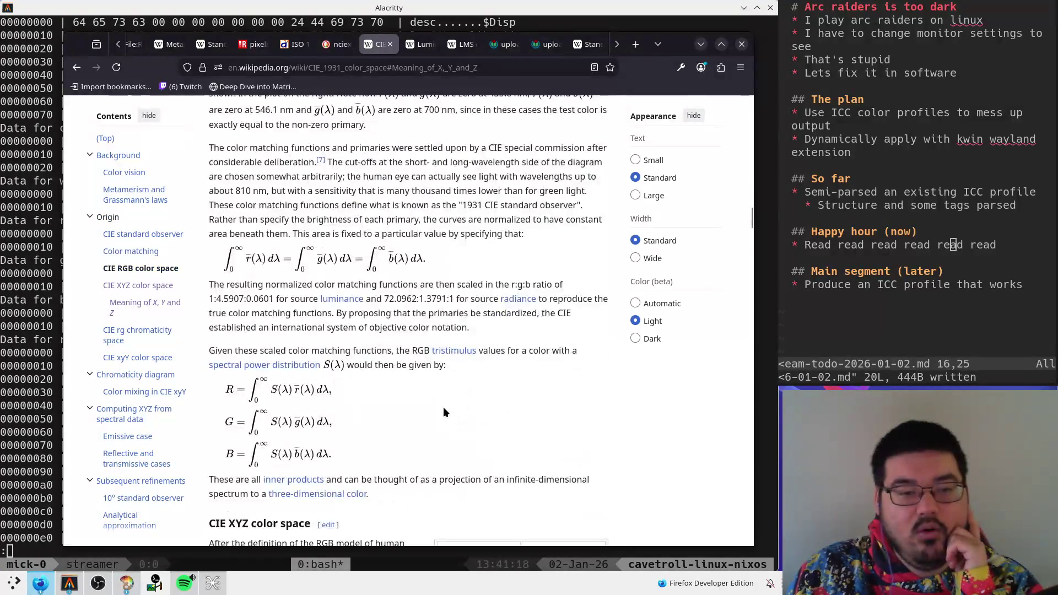
# - Read the derived CIE XYZ paragraph, highlighting text from 'three linear light detectors' onward
pyautogui.scroll(-4, 439, 417)
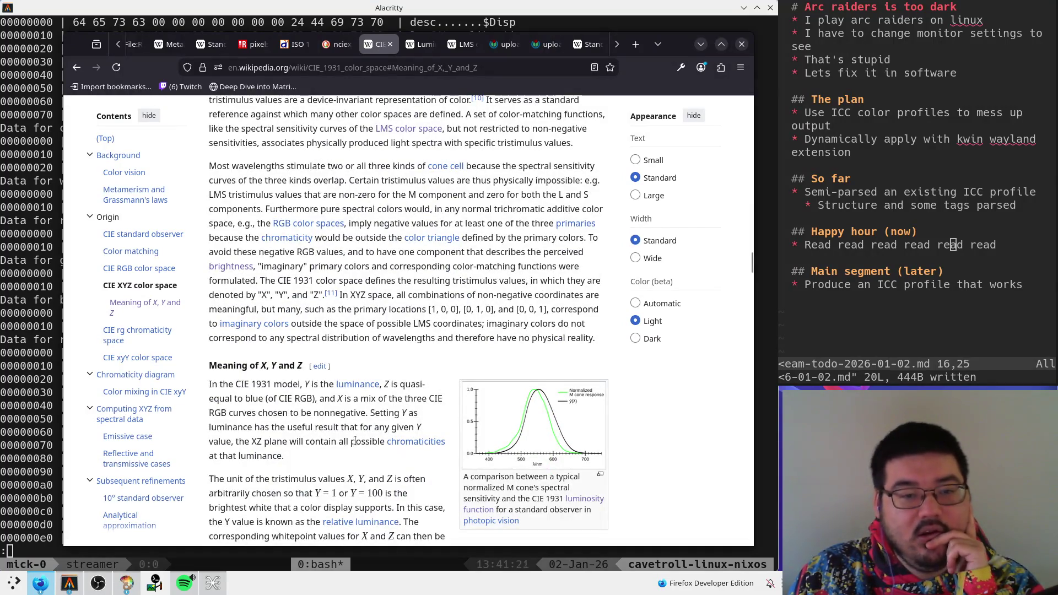
pyautogui.scroll(-3, 354, 438)
pyautogui.scroll(8, 468, 404)
pyautogui.scroll(-3, 469, 404)
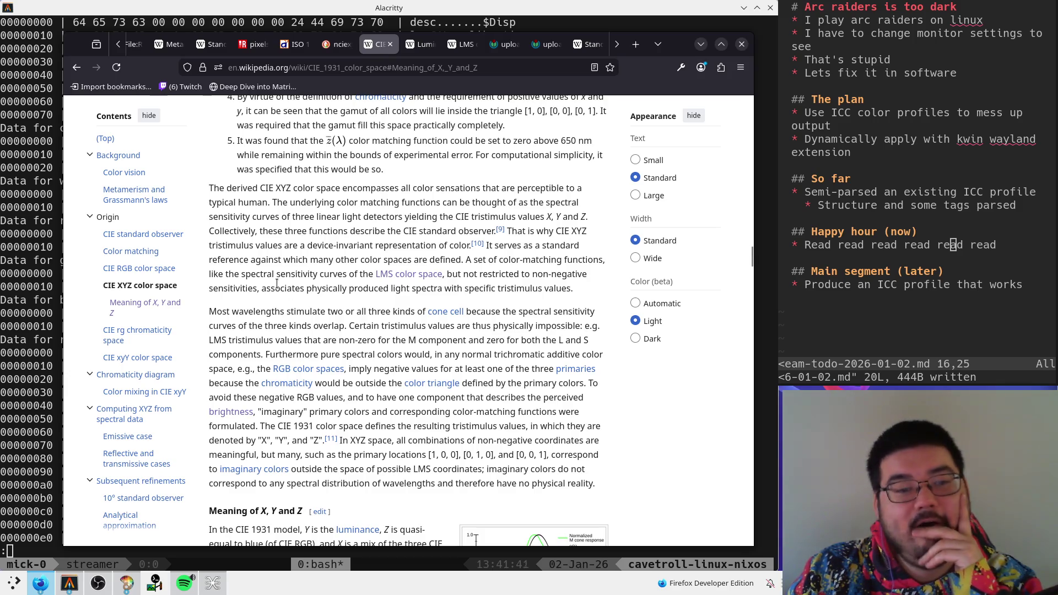
pyautogui.moveTo(213, 188); pyautogui.dragTo(445, 190)
pyautogui.doubleClick(408, 189)
pyautogui.click(457, 209)
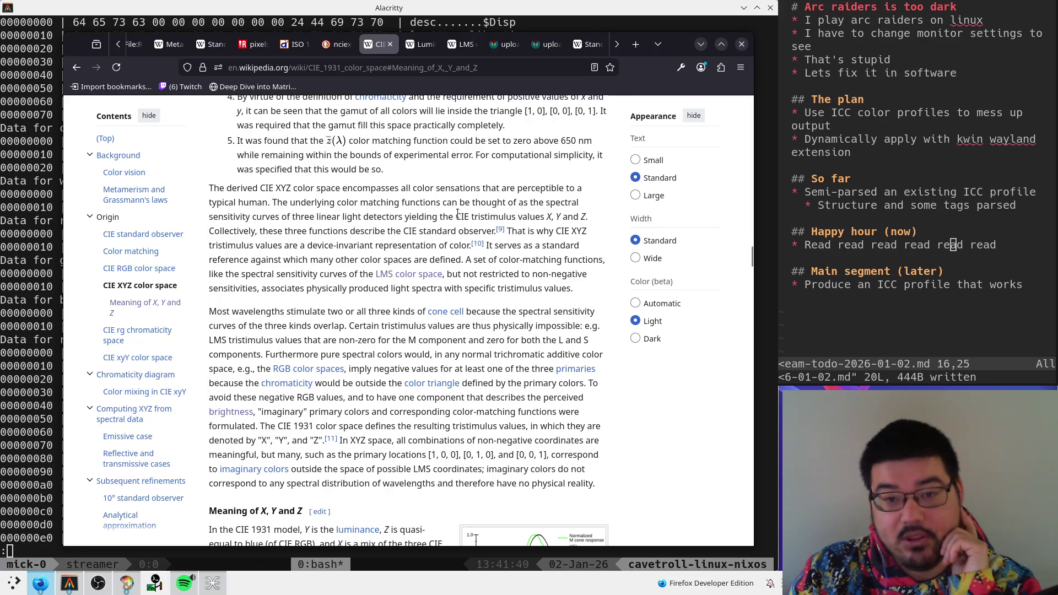
pyautogui.moveTo(209, 217); pyautogui.dragTo(294, 218)
pyautogui.click(293, 217)
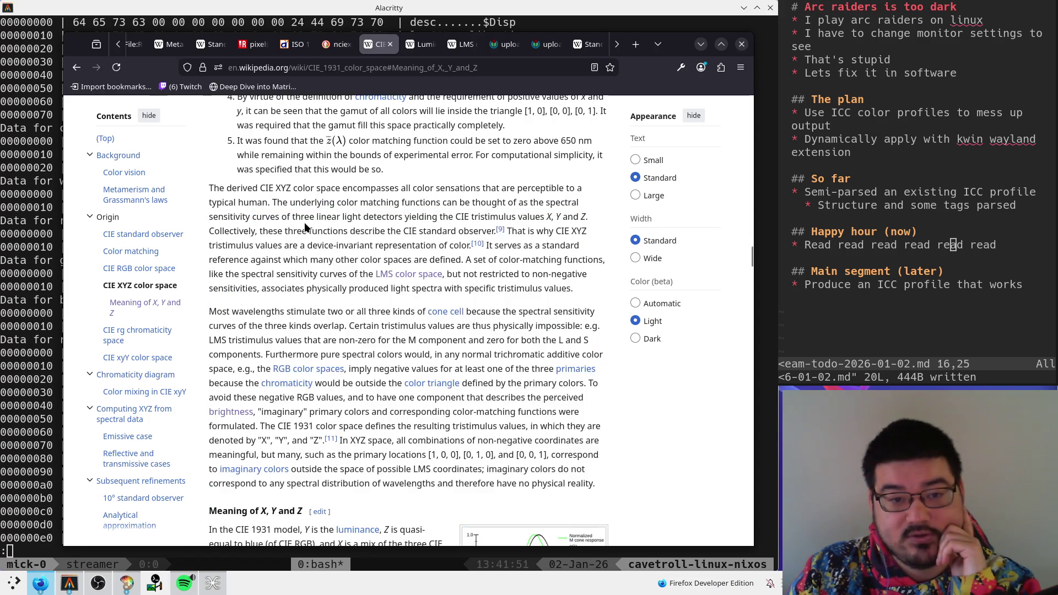
# - Highlight the phrases about detectors yielding values and three functions describing the CIE standard observer
pyautogui.scroll(4, 451, 325)
pyautogui.scroll(-3, 452, 325)
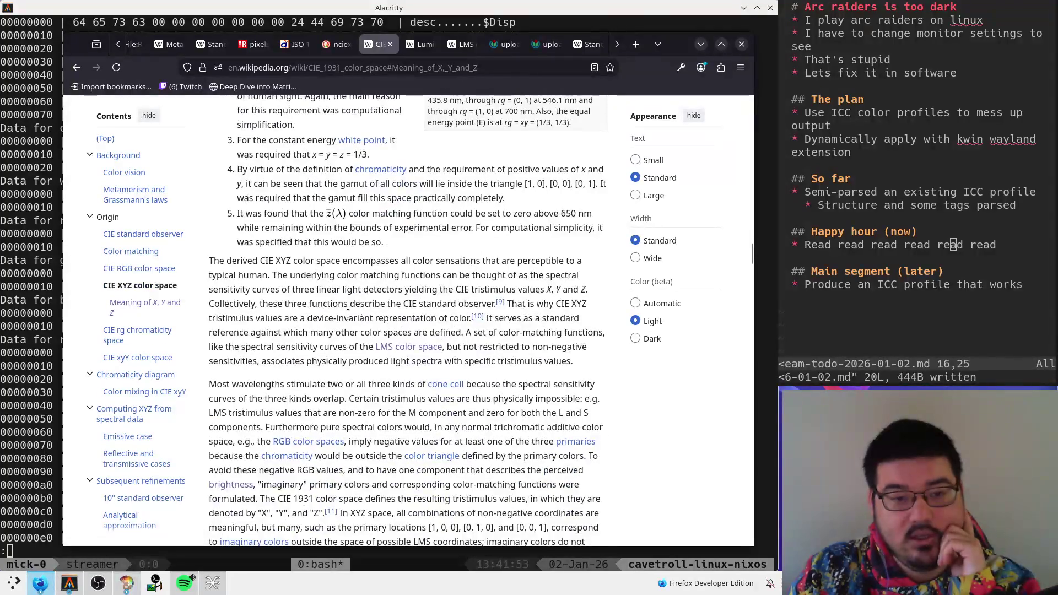
pyautogui.moveTo(337, 290)
pyautogui.mouseDown()
pyautogui.moveTo(499, 303)
pyautogui.moveTo(416, 291)
pyautogui.mouseUp()
pyautogui.moveTo(301, 289)
pyautogui.mouseDown()
pyautogui.moveTo(259, 275)
pyautogui.moveTo(327, 290)
pyautogui.moveTo(461, 288)
pyautogui.mouseUp()
pyautogui.click(461, 287)
pyautogui.scroll(8, 419, 314)
pyautogui.scroll(-8, 370, 337)
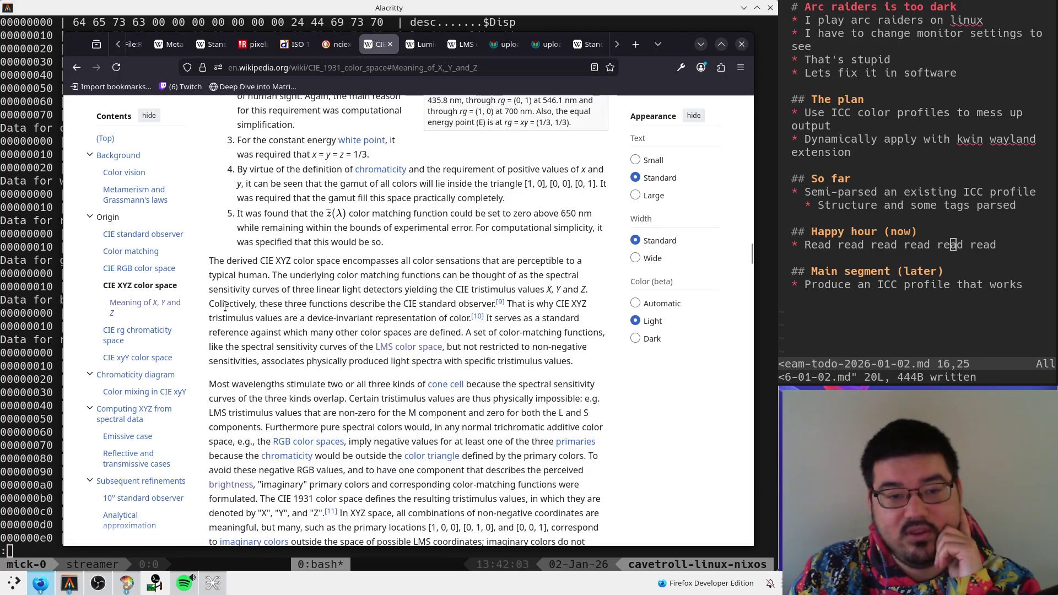
# - Highlight the 'Collectively', device-invariant representation, spectral sensitivity curves and physically produced spectra phrases
pyautogui.moveTo(224, 306)
pyautogui.mouseDown()
pyautogui.moveTo(589, 319)
pyautogui.moveTo(580, 308)
pyautogui.mouseUp()
pyautogui.click(578, 325)
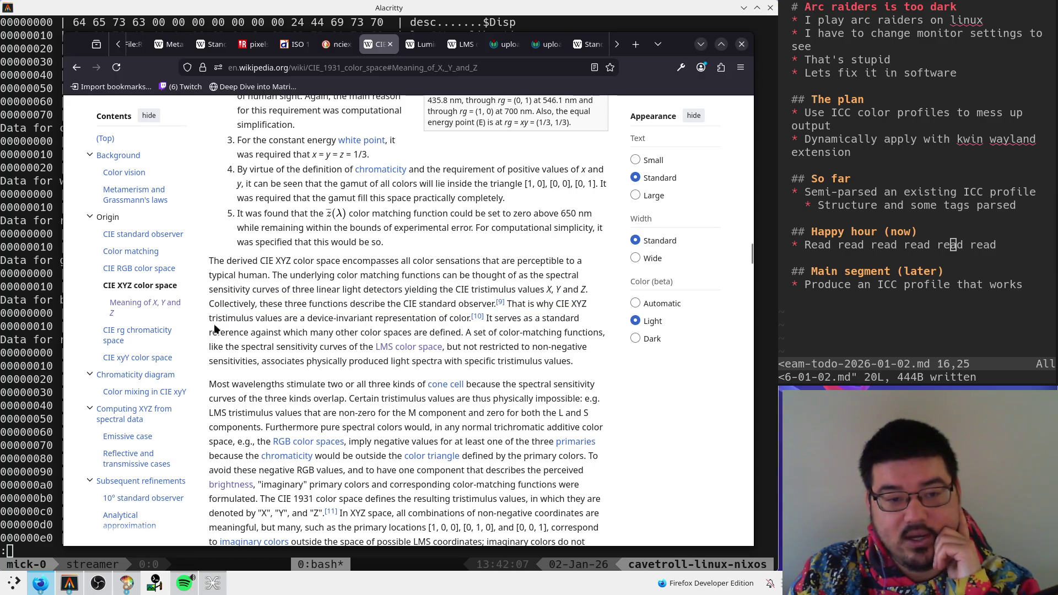
pyautogui.moveTo(221, 319)
pyautogui.mouseDown()
pyautogui.moveTo(456, 315)
pyautogui.moveTo(430, 336)
pyautogui.moveTo(234, 331)
pyautogui.mouseUp()
pyautogui.click(281, 330)
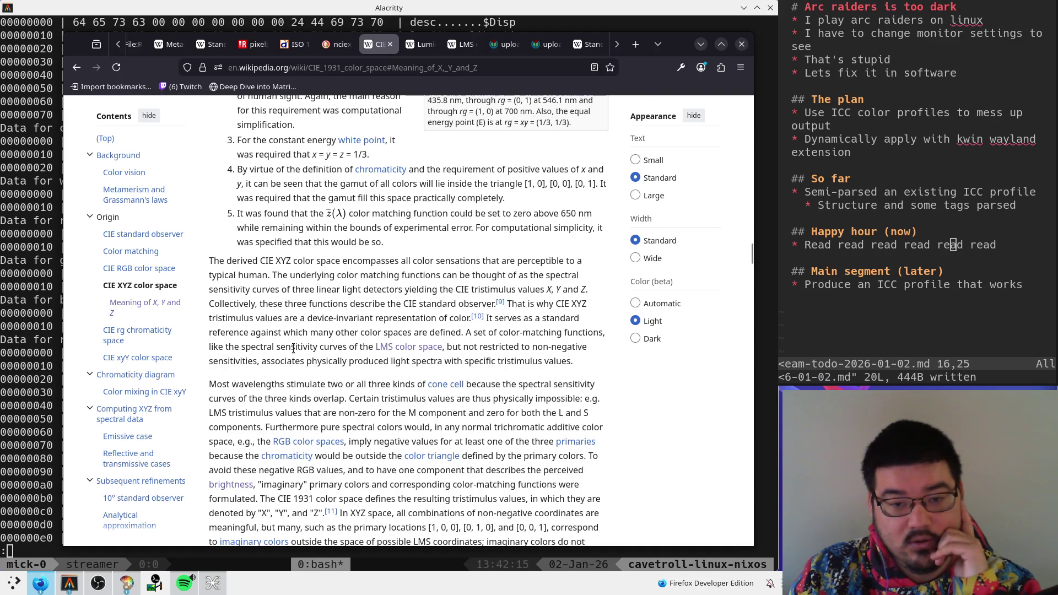
pyautogui.moveTo(210, 347); pyautogui.dragTo(527, 350)
pyautogui.click(527, 349)
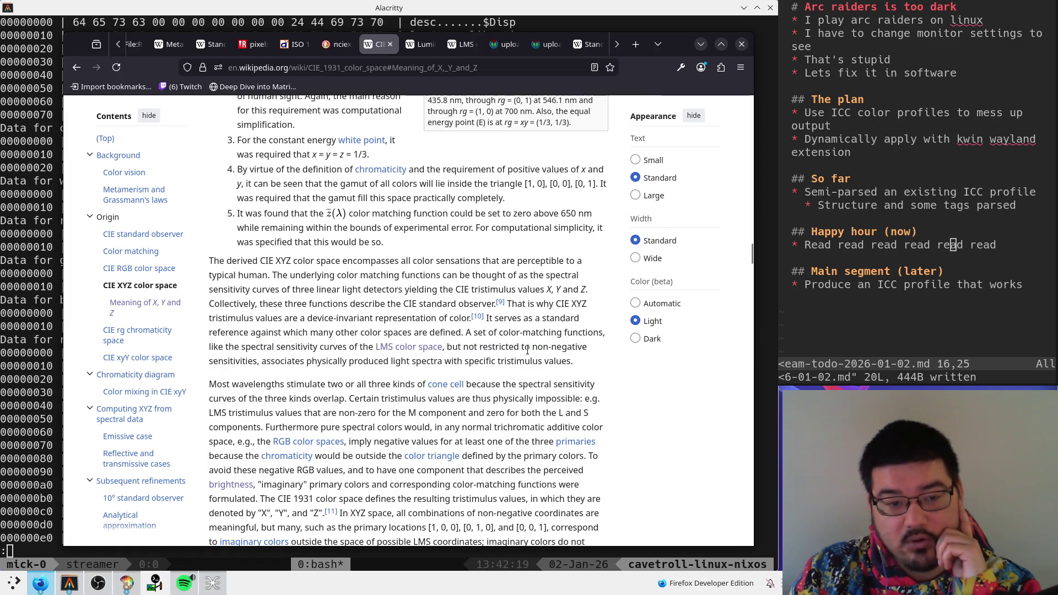
pyautogui.moveTo(218, 360); pyautogui.dragTo(514, 361)
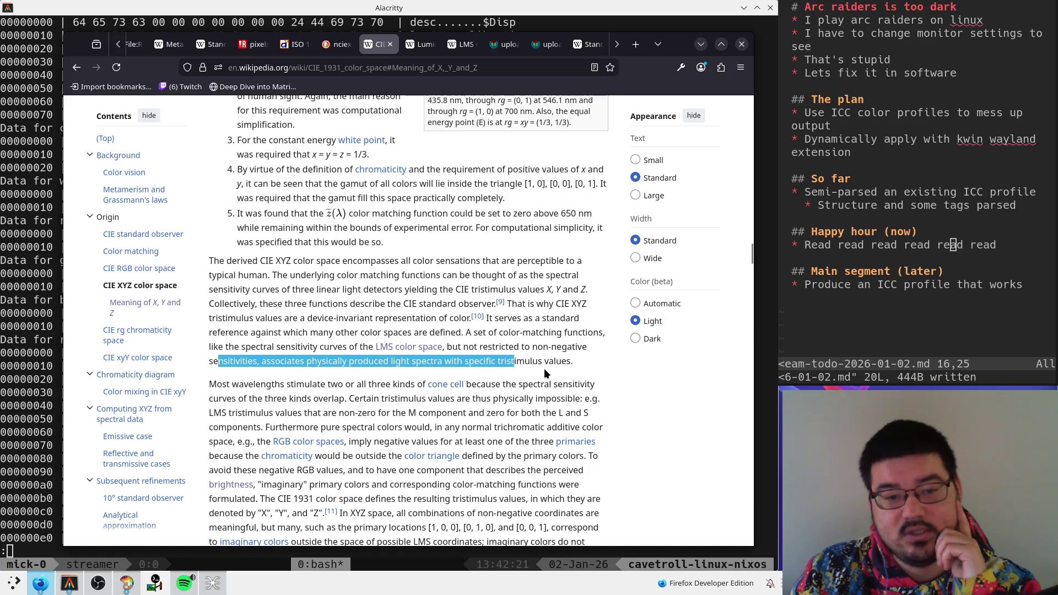
pyautogui.click(442, 369)
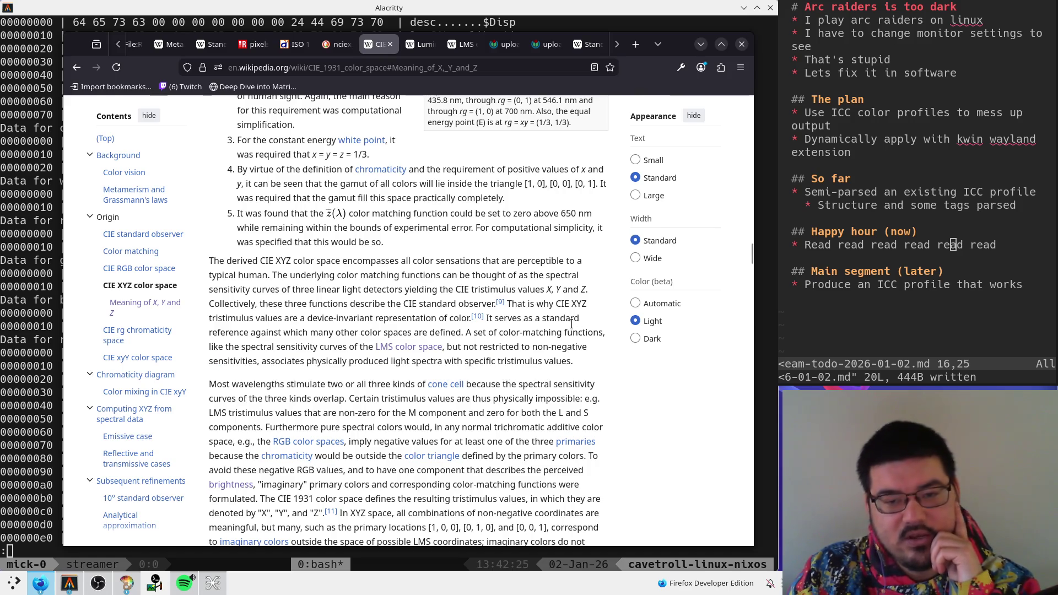
# - Mark the tristimulus values X, Y and Z, then scroll down and select the HPE matrix
pyautogui.moveTo(540, 286); pyautogui.dragTo(587, 291)
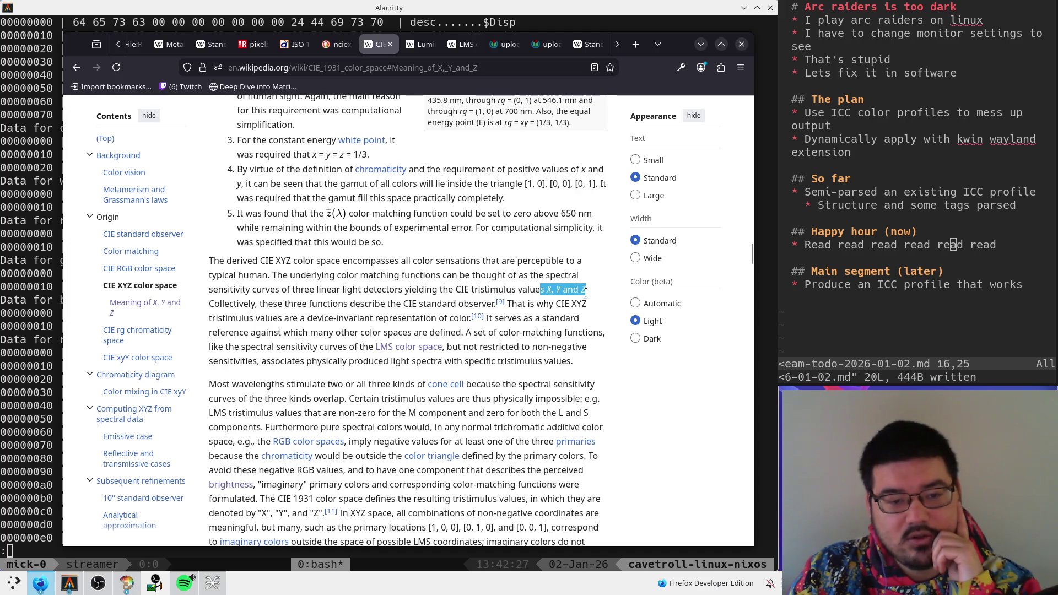
pyautogui.click(578, 301)
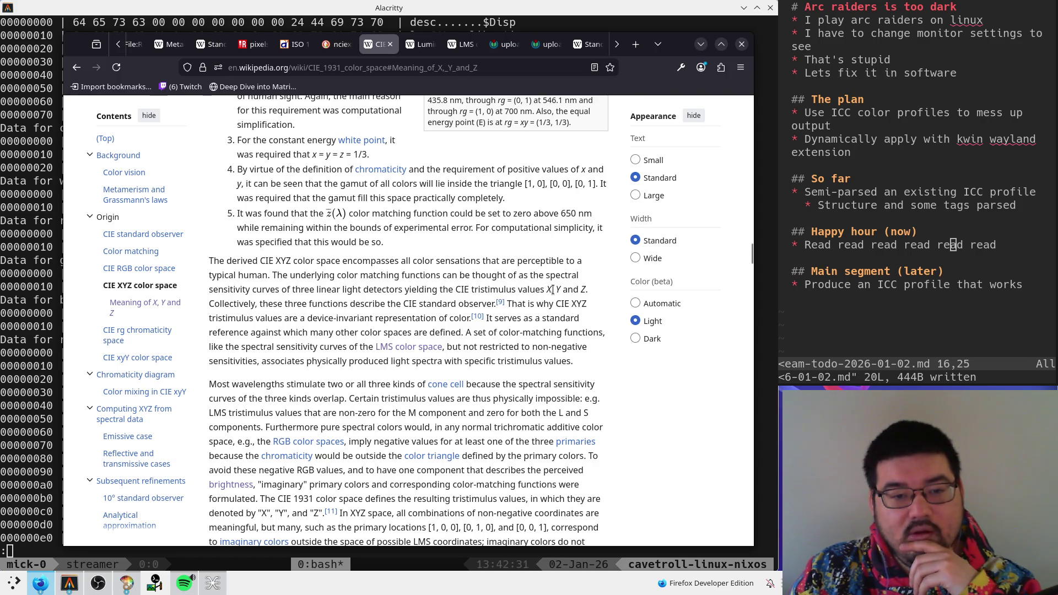
pyautogui.moveTo(212, 319); pyautogui.dragTo(252, 318)
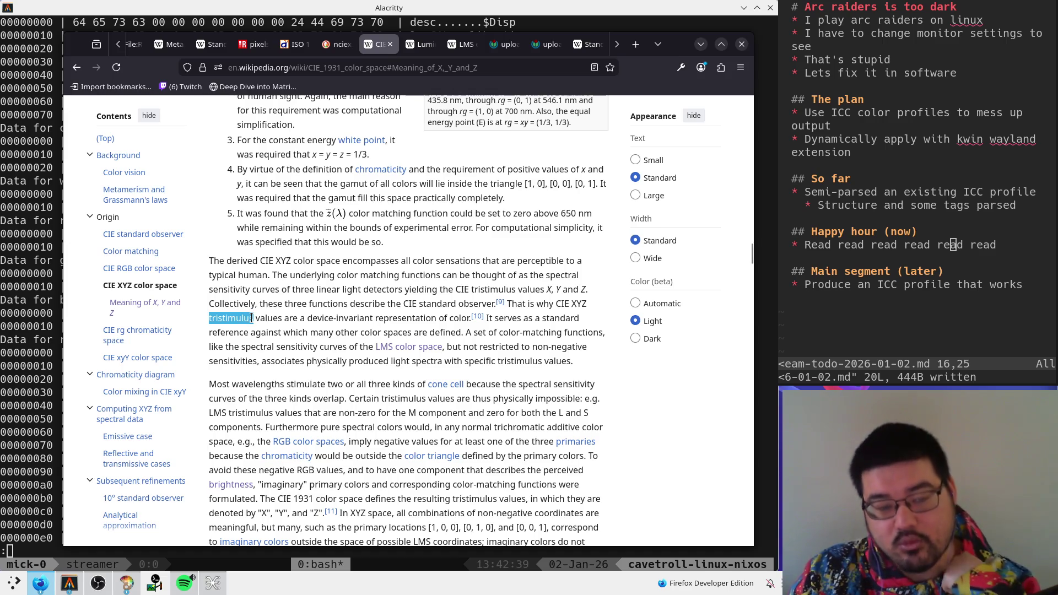
pyautogui.doubleClick(252, 318)
pyautogui.scroll(-3, 386, 253)
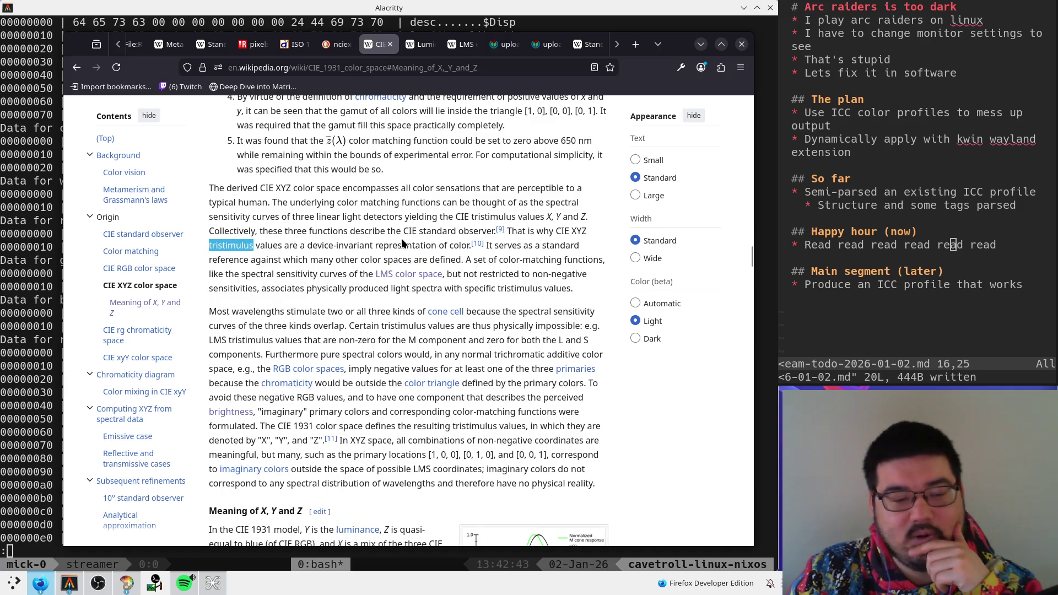
pyautogui.scroll(-8, 506, 318)
pyautogui.moveTo(505, 318); pyautogui.dragTo(206, 255)
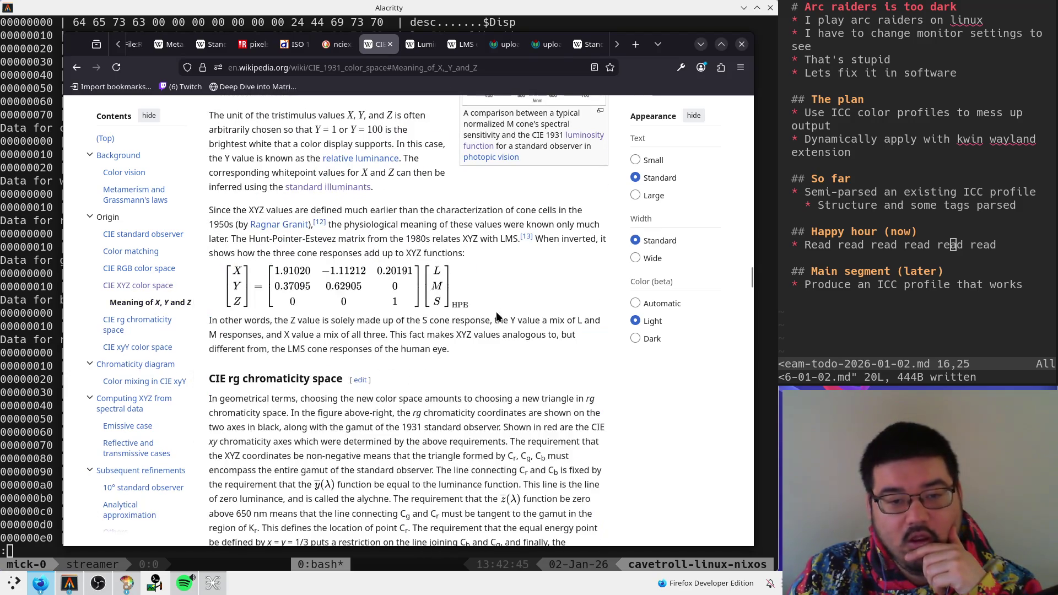
# - Highlight the matrix relating XYZ to LMS, then scroll back to the imaginary-colors paragraph
pyautogui.moveTo(496, 312); pyautogui.dragTo(251, 267)
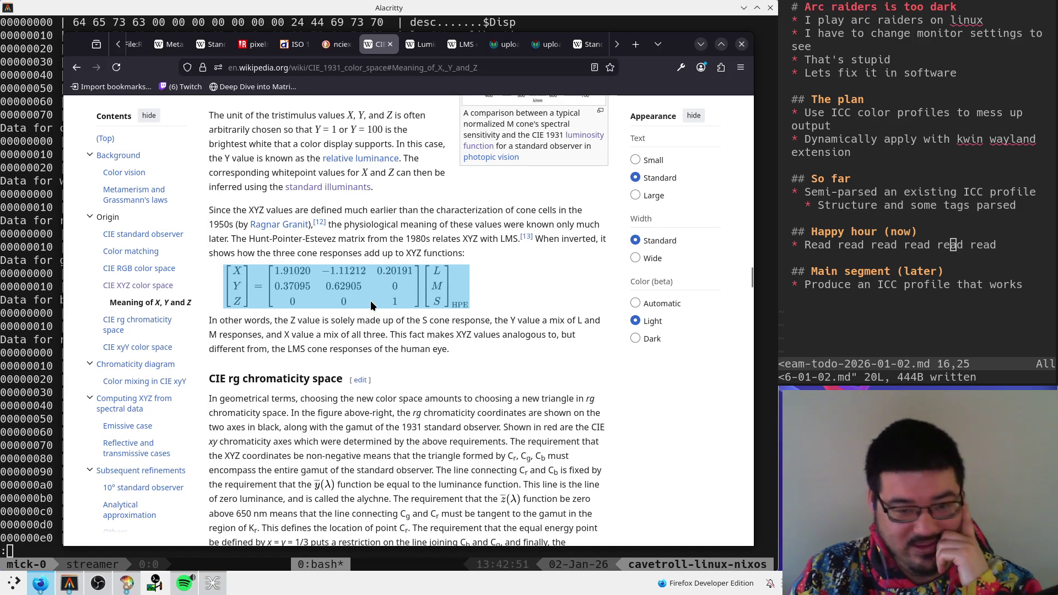
pyautogui.scroll(10, 486, 332)
pyautogui.scroll(-2, 486, 332)
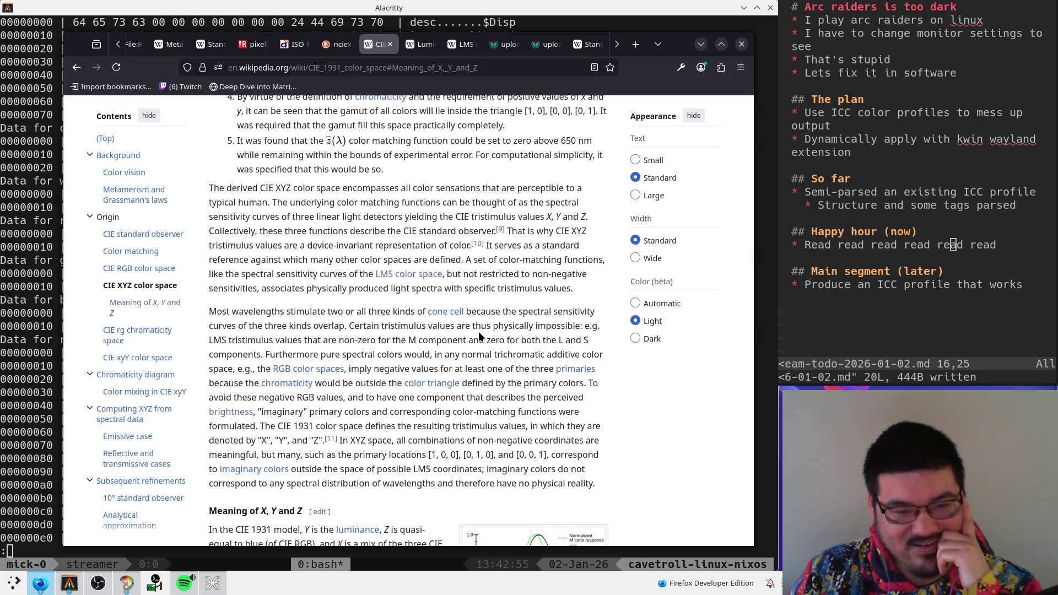
pyautogui.scroll(1, 330, 310)
pyautogui.scroll(-1, 331, 310)
pyautogui.moveTo(215, 312); pyautogui.dragTo(344, 314)
pyautogui.click(348, 317)
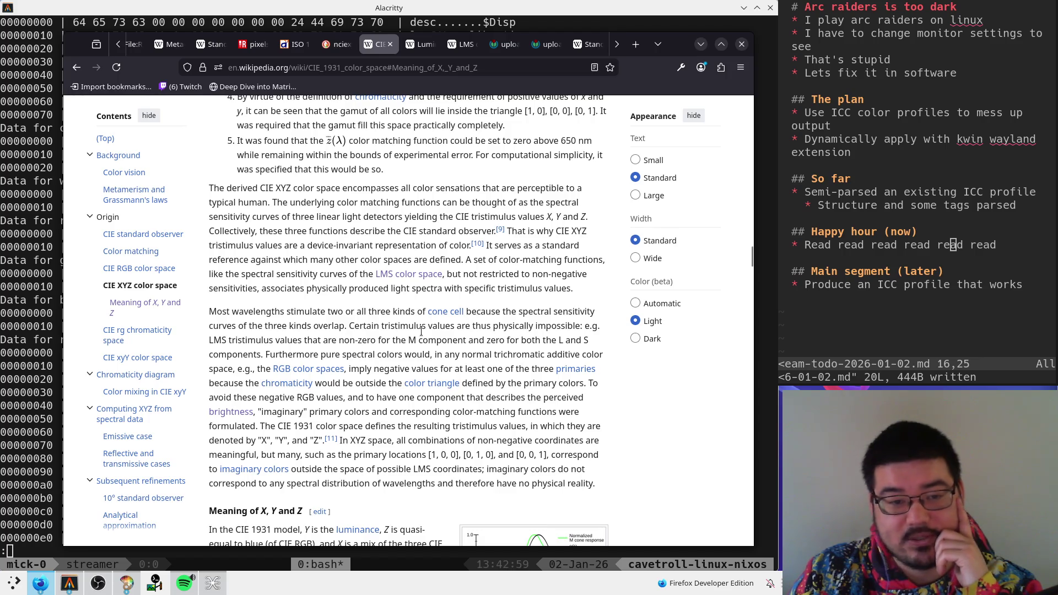
# - Highlight 'Certain tristimulus', the LMS tristimulus values line and the zero L and S text
pyautogui.moveTo(350, 325); pyautogui.dragTo(430, 326)
pyautogui.click(496, 329)
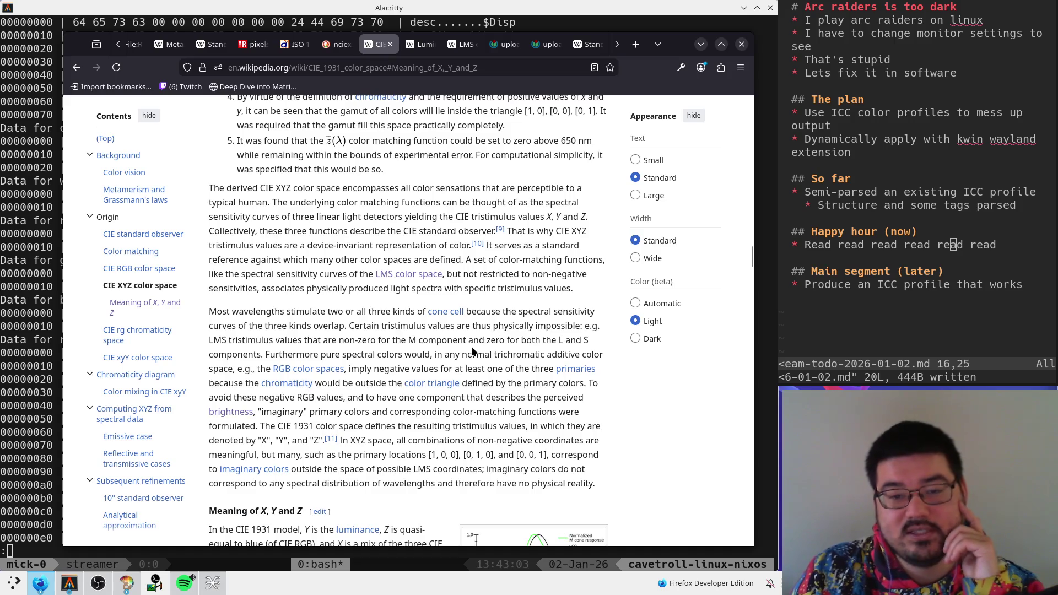
pyautogui.moveTo(211, 340); pyautogui.dragTo(421, 340)
pyautogui.click(421, 341)
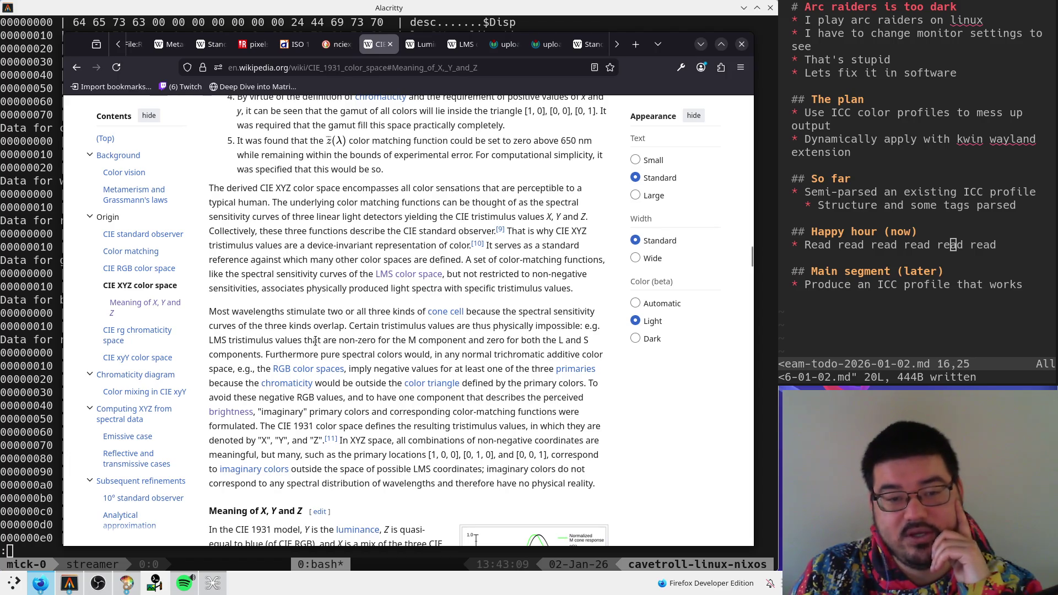
pyautogui.moveTo(320, 341); pyautogui.dragTo(573, 337)
pyautogui.click(472, 340)
pyautogui.click(573, 339)
# - Highlight the physically impossible tristimulus, non-zero M component and pure spectral colours passages
pyautogui.moveTo(265, 352); pyautogui.dragTo(334, 354)
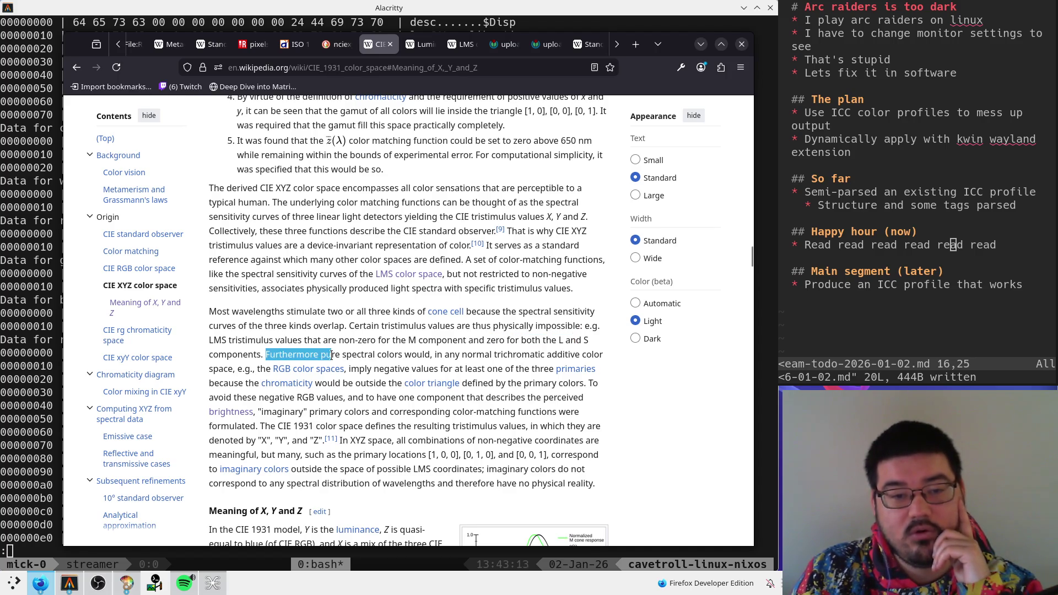
pyautogui.click(286, 326)
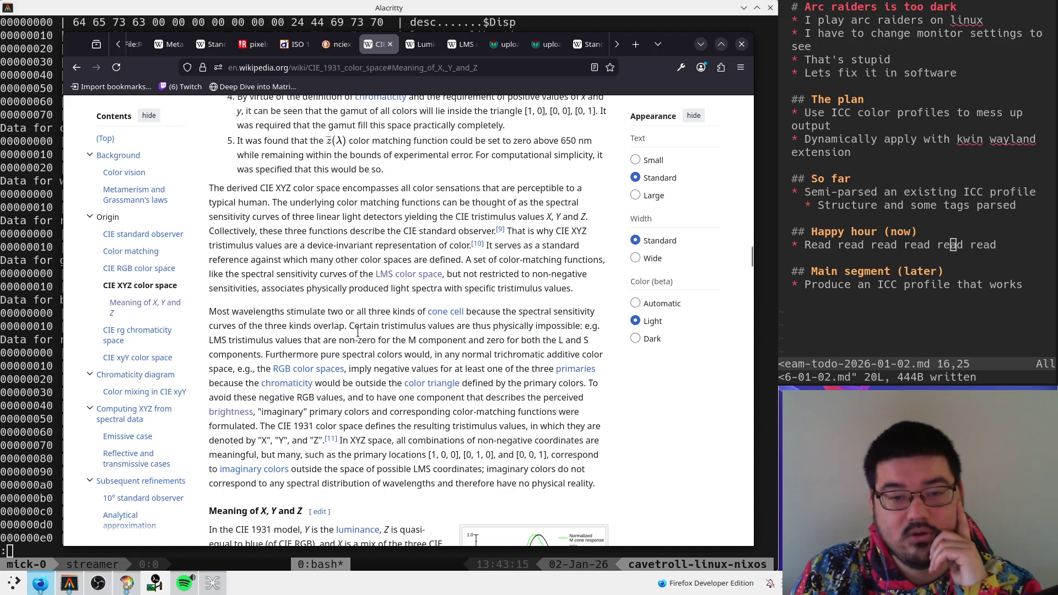
pyautogui.moveTo(348, 328); pyautogui.dragTo(582, 332)
pyautogui.moveTo(232, 340)
pyautogui.mouseDown()
pyautogui.moveTo(568, 340)
pyautogui.moveTo(398, 354)
pyautogui.moveTo(452, 355)
pyautogui.mouseUp()
pyautogui.click(450, 368)
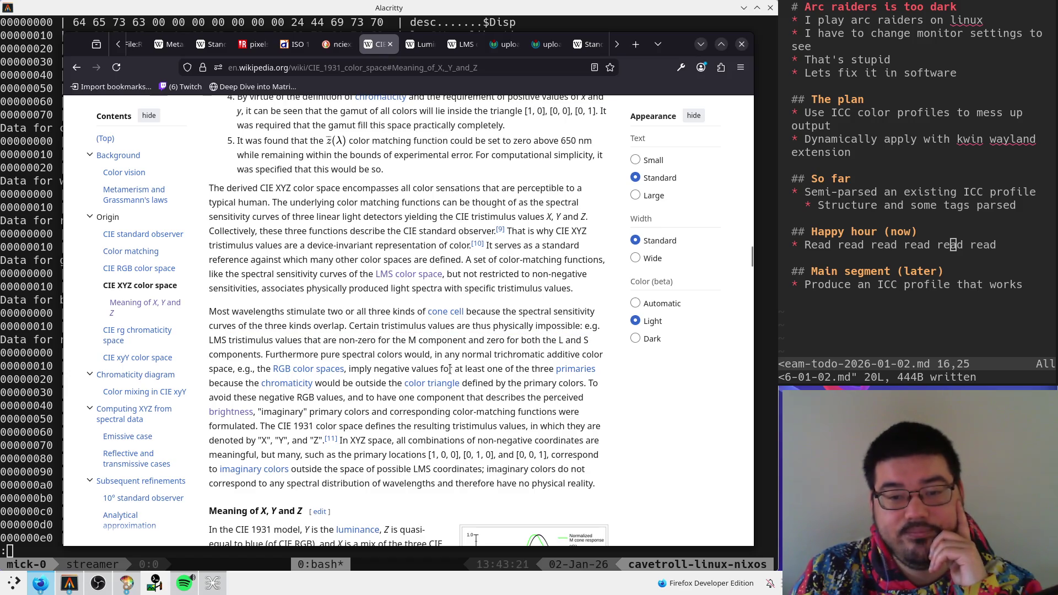
pyautogui.moveTo(282, 356); pyautogui.dragTo(403, 355)
pyautogui.click(418, 369)
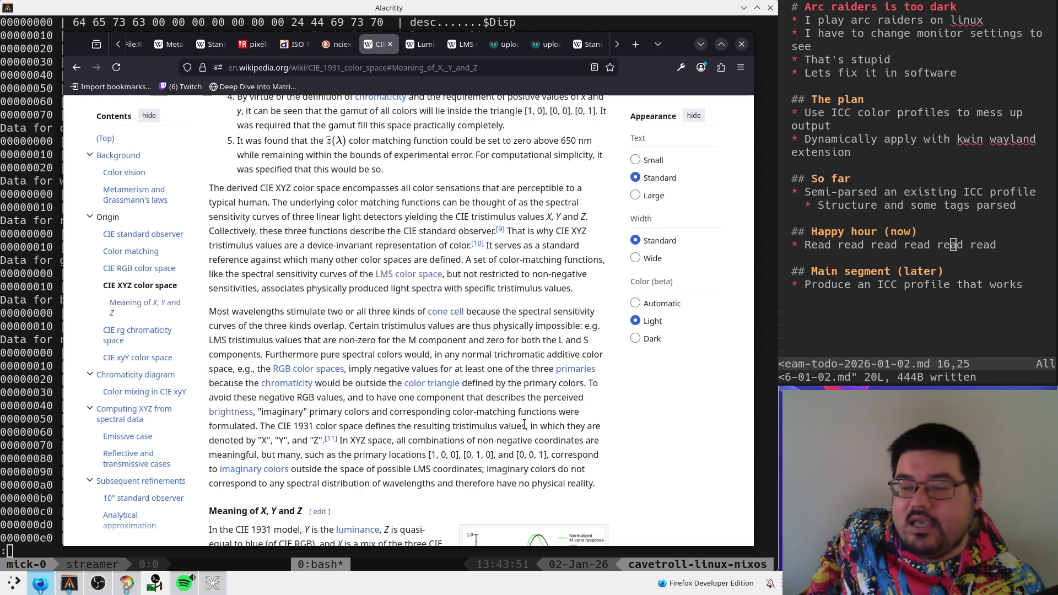
pyautogui.scroll(-8, 524, 424)
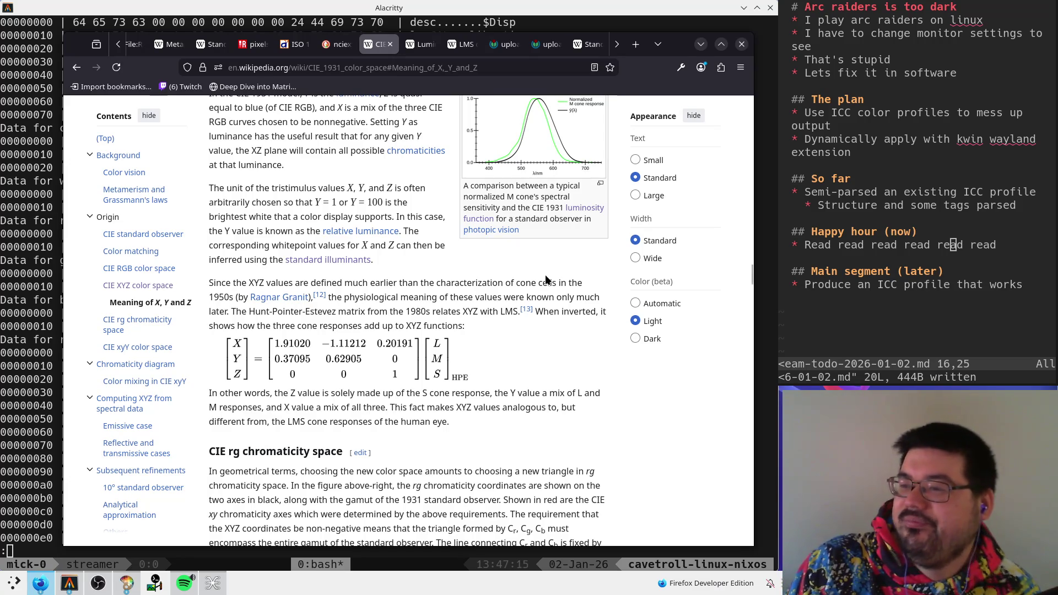
# - Bring up the Twitch chat popout with the Super+C hotkey
pyautogui.press('super+c')
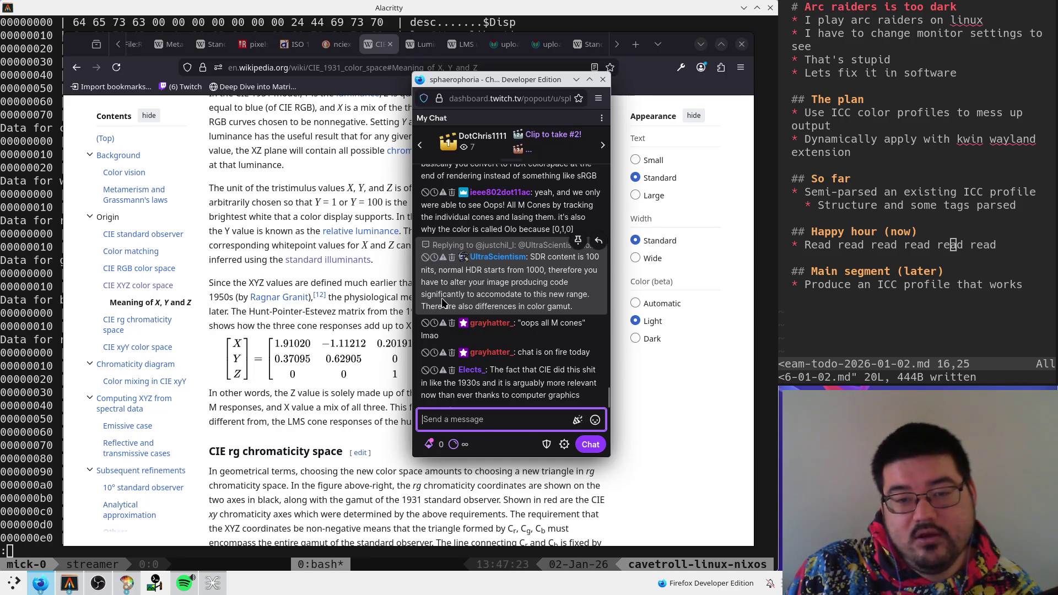
# - Scroll back to the HDR post-processing chat message, highlight it, then hide the chat popout
pyautogui.scroll(1, 496, 331)
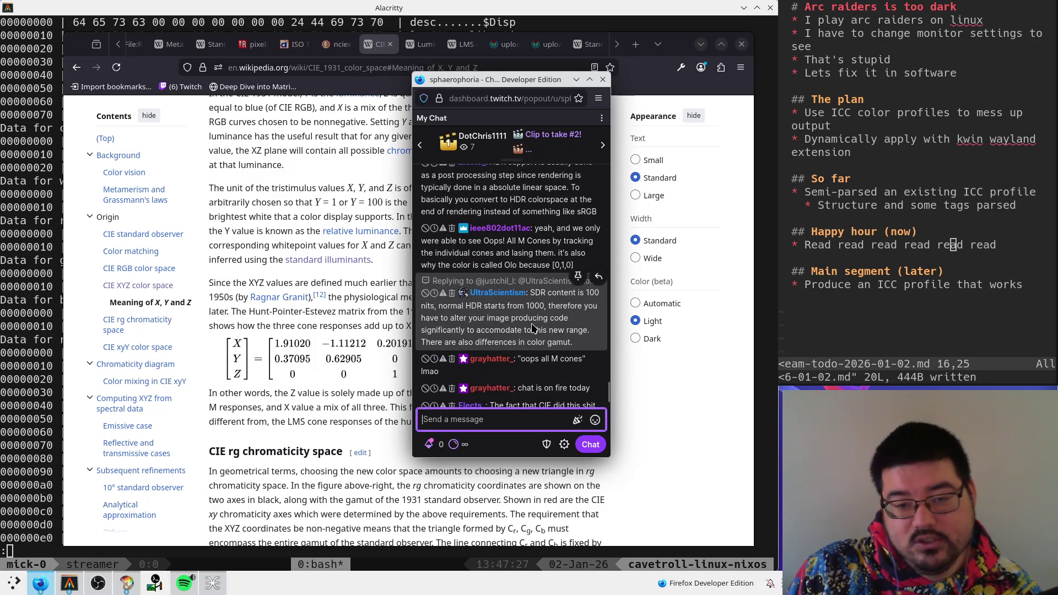
pyautogui.scroll(5, 549, 333)
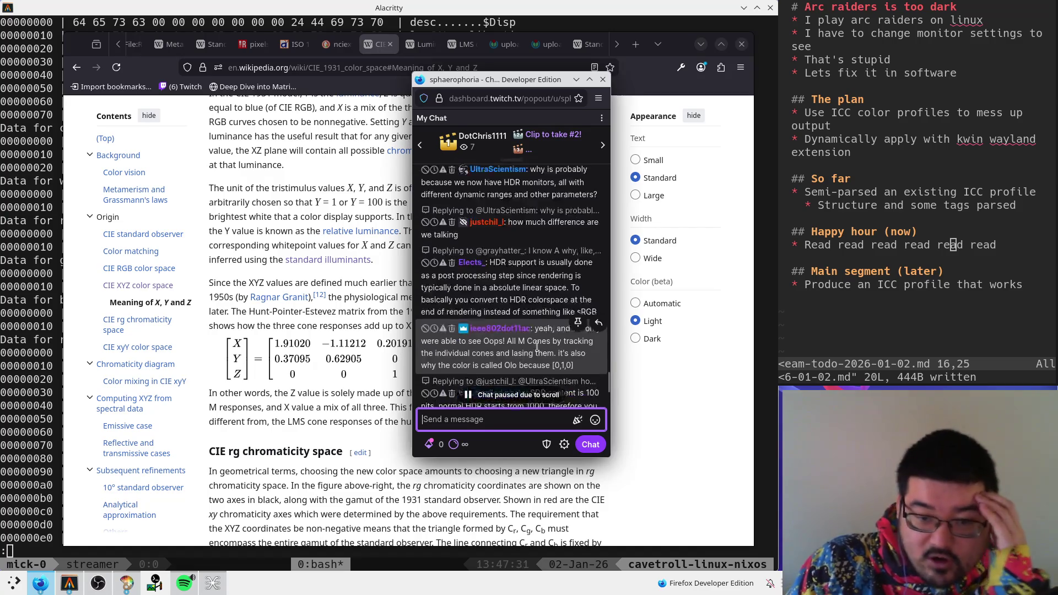
pyautogui.scroll(-3, 523, 303)
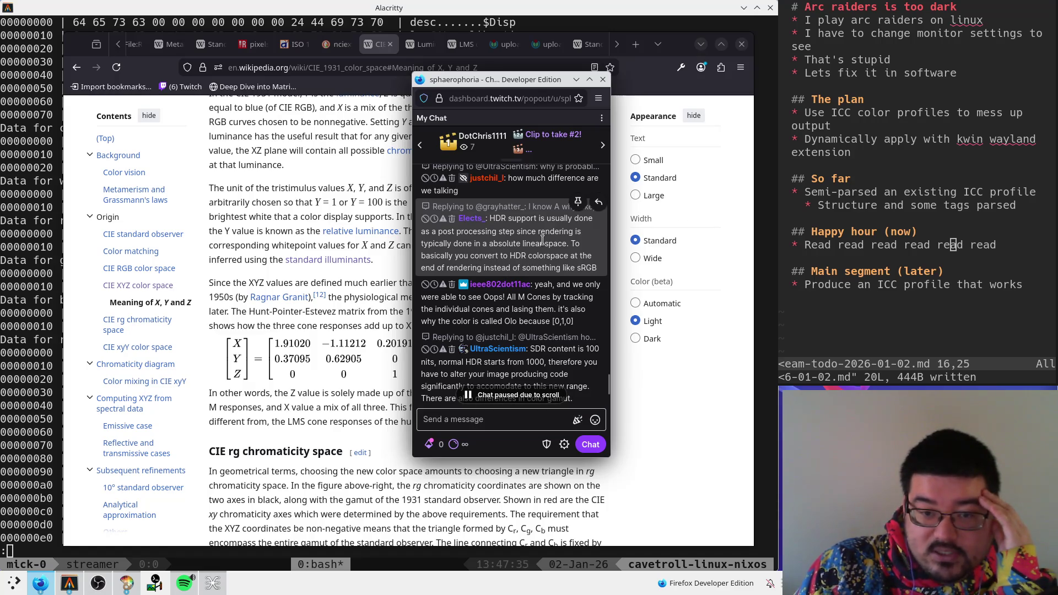
pyautogui.moveTo(575, 243); pyautogui.dragTo(489, 217)
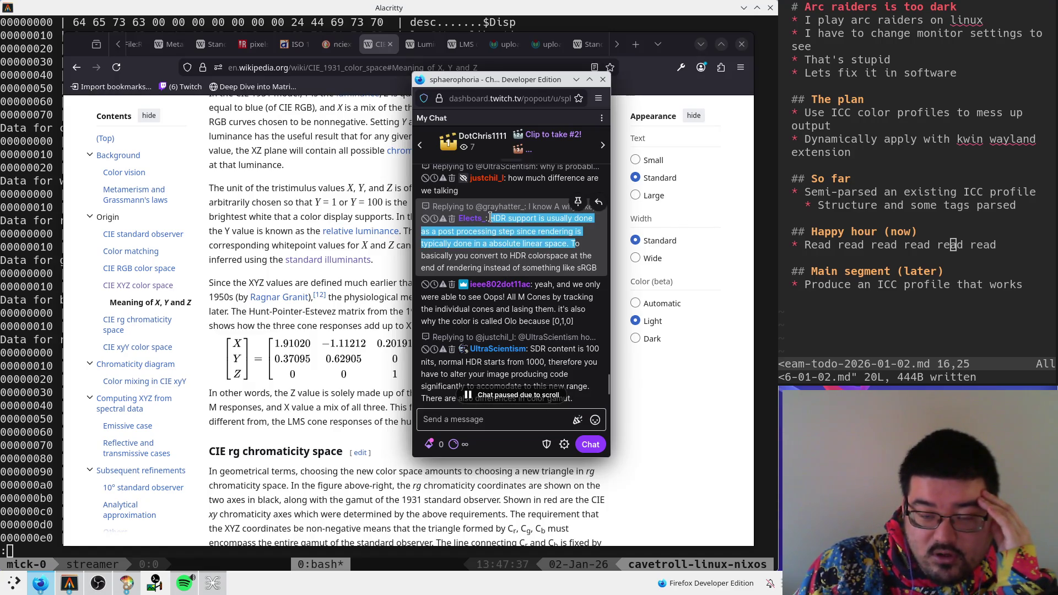
pyautogui.click(472, 259)
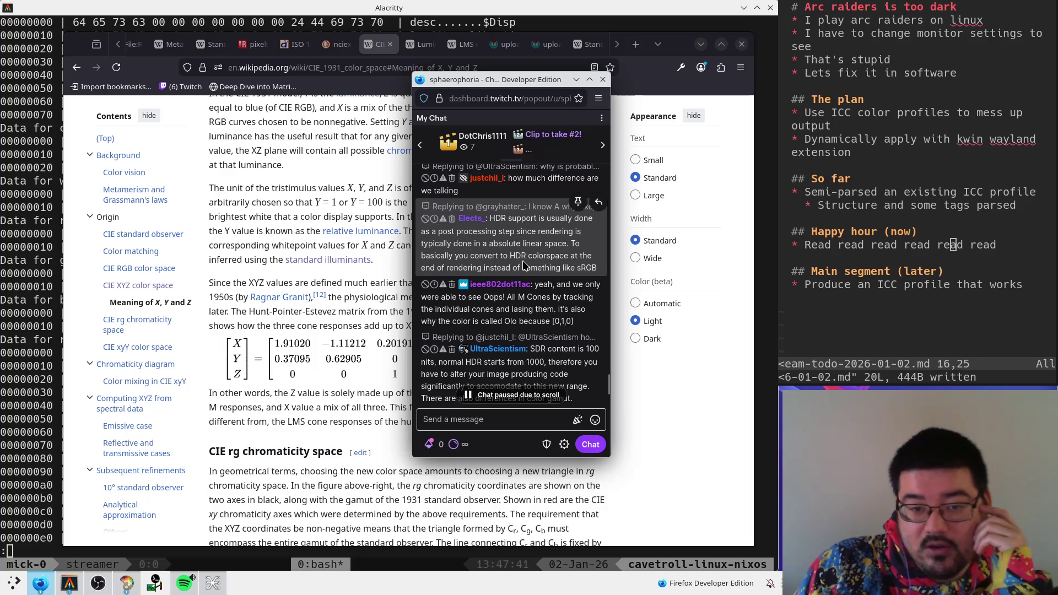
pyautogui.scroll(-3, 526, 287)
pyautogui.hotkey('alt', 'Tab')
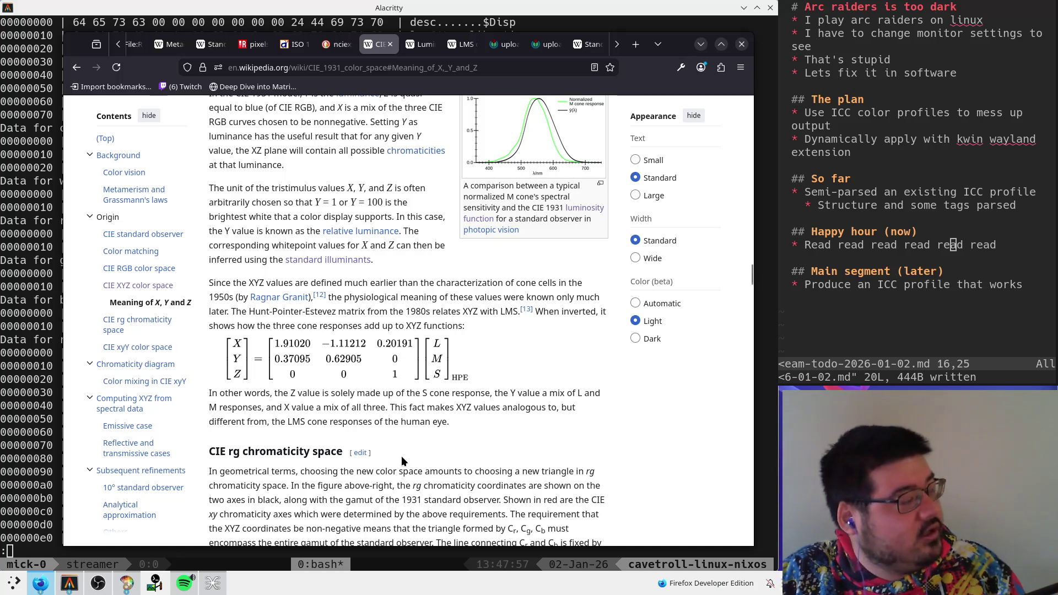
# - Clear the old KolourPaint sketch and draw L-shaped graph axes with the brush
pyautogui.click(130, 583)
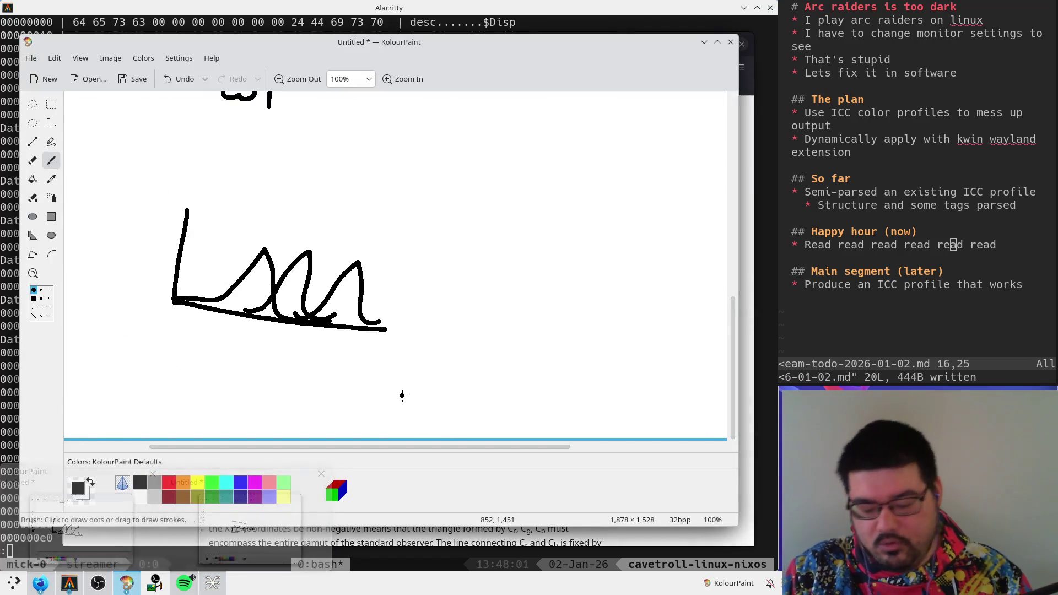
pyautogui.hotkey('ctrl', 'a')
pyautogui.press('Delete')
pyautogui.press('b')
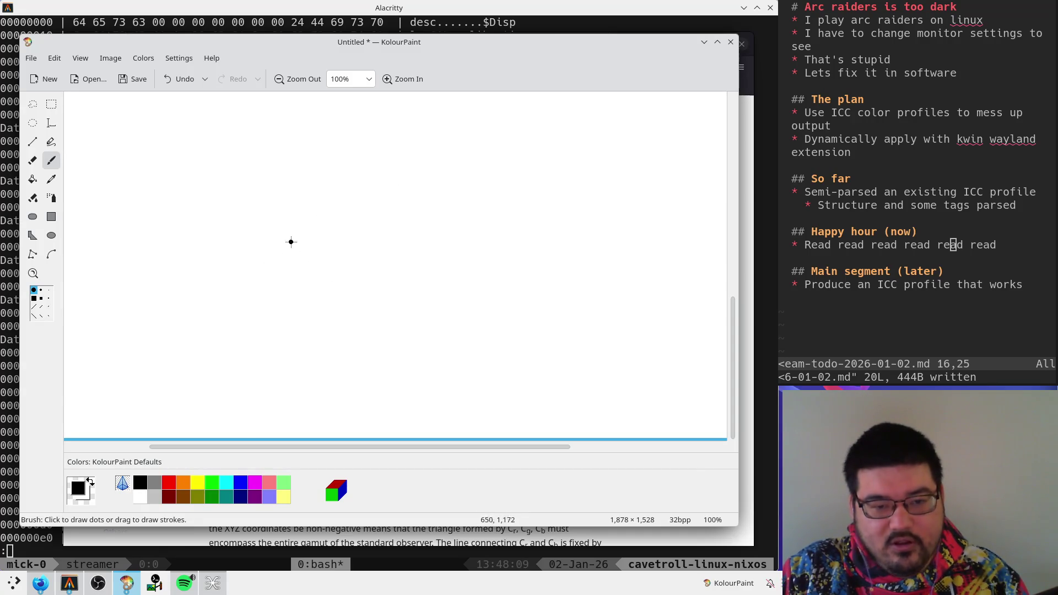
pyautogui.moveTo(273, 179); pyautogui.dragTo(529, 298)
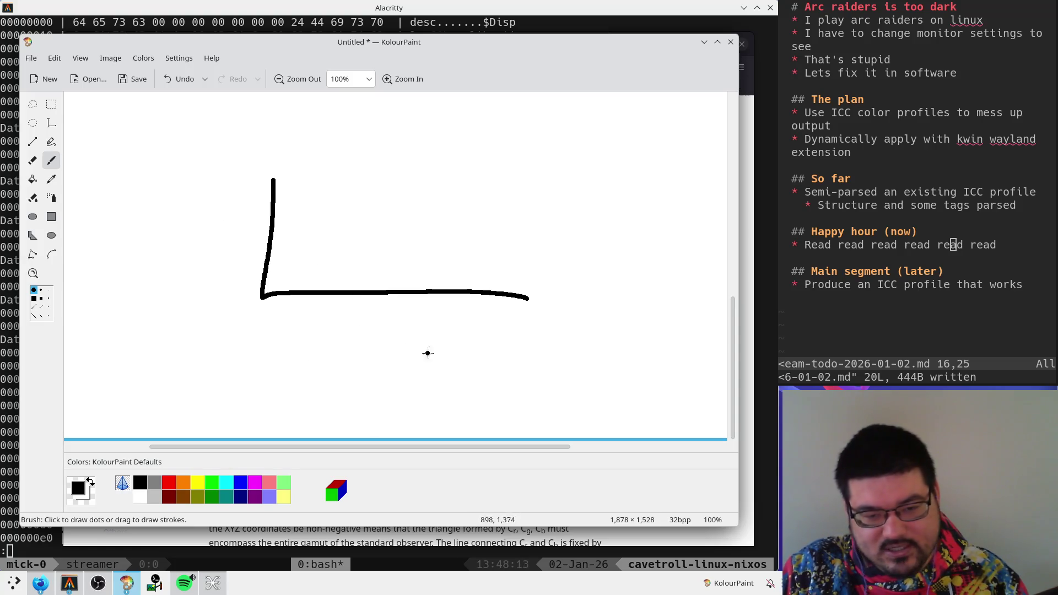
# - Write the 'lum' label under the horizontal axis, undoing the messy strokes
pyautogui.moveTo(348, 311)
pyautogui.mouseDown()
pyautogui.moveTo(345, 333)
pyautogui.moveTo(357, 342)
pyautogui.moveTo(419, 359)
pyautogui.mouseUp()
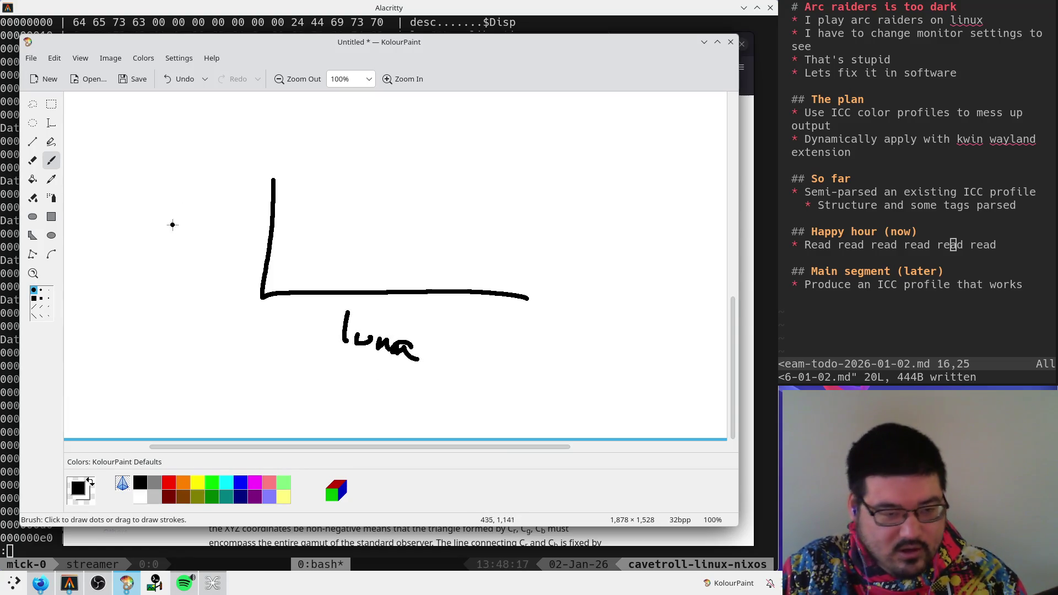
pyautogui.hotkey('ctrl', 'z')
pyautogui.hotkey('ctrl', 'z')
pyautogui.hotkey('ctrl', 'z')
pyautogui.click(341, 315)
pyautogui.moveTo(339, 328); pyautogui.dragTo(339, 340)
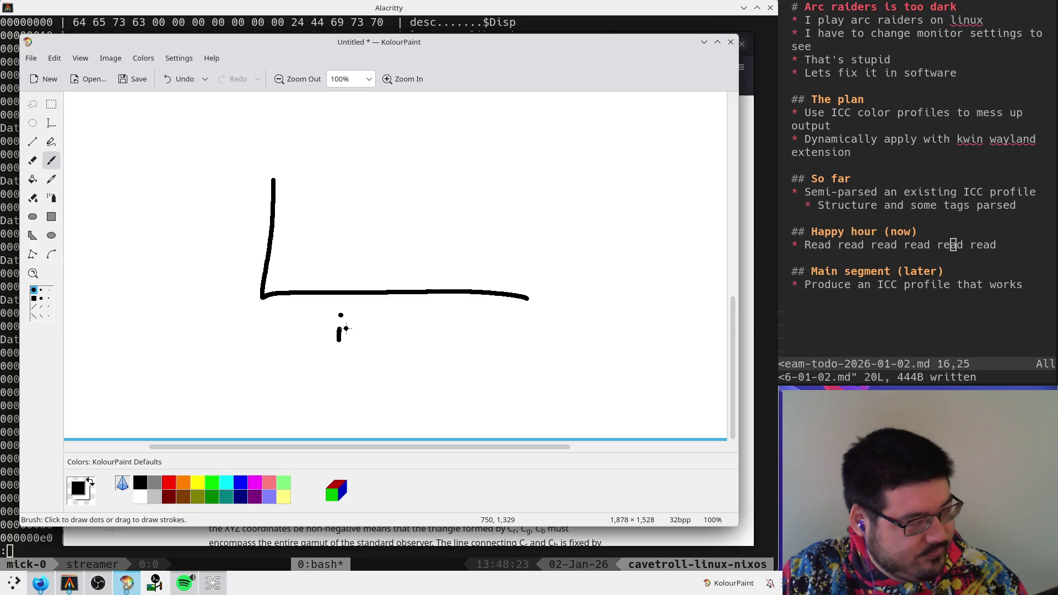
pyautogui.hotkey('ctrl', 'z')
pyautogui.hotkey('ctrl', 'z')
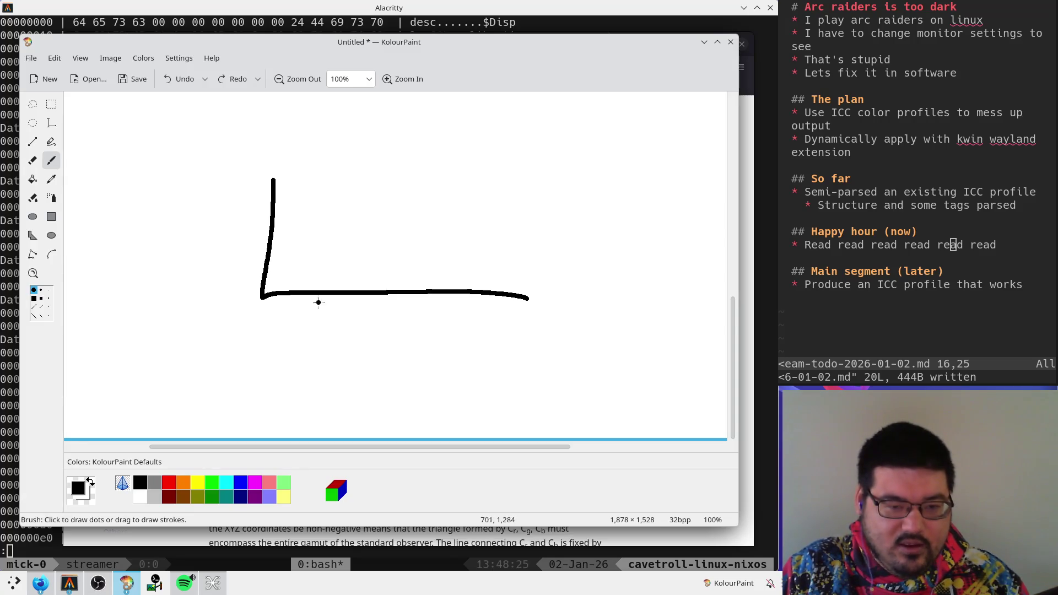
pyautogui.moveTo(326, 305)
pyautogui.mouseDown()
pyautogui.moveTo(320, 331)
pyautogui.moveTo(379, 337)
pyautogui.mouseUp()
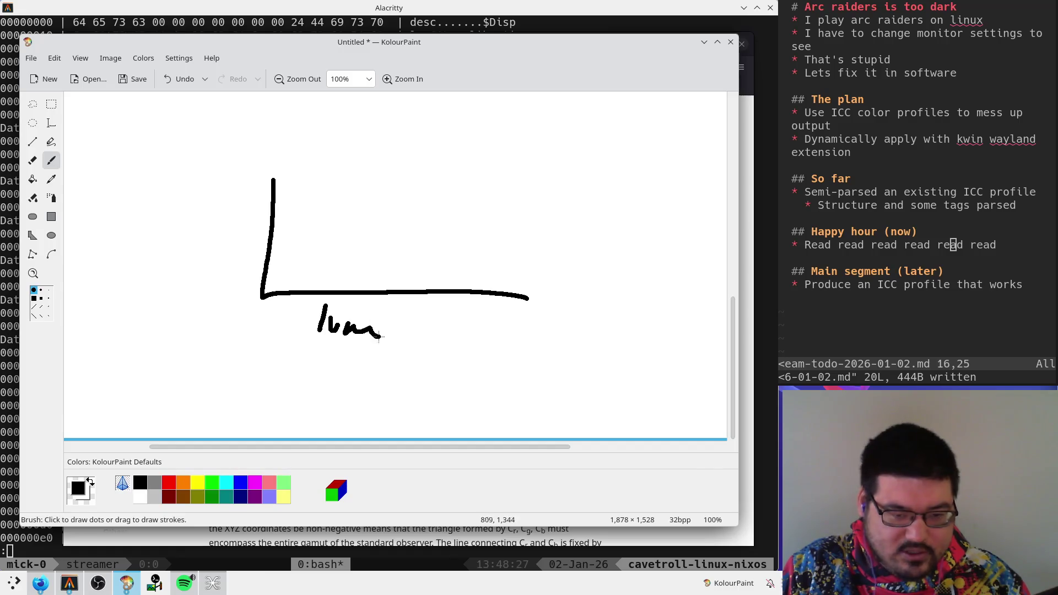
pyautogui.moveTo(250, 324)
pyautogui.mouseDown()
pyautogui.moveTo(273, 325)
pyautogui.moveTo(220, 323)
pyautogui.moveTo(237, 356)
pyautogui.moveTo(275, 353)
pyautogui.moveTo(295, 367)
pyautogui.mouseUp()
pyautogui.hotkey('ctrl', 'z')
# - Label 'dark' with an arrow toward 'light', draw the two-peak curve, and circle the right peak
pyautogui.moveTo(466, 351)
pyautogui.mouseDown()
pyautogui.moveTo(516, 349)
pyautogui.moveTo(479, 386)
pyautogui.moveTo(558, 388)
pyautogui.mouseUp()
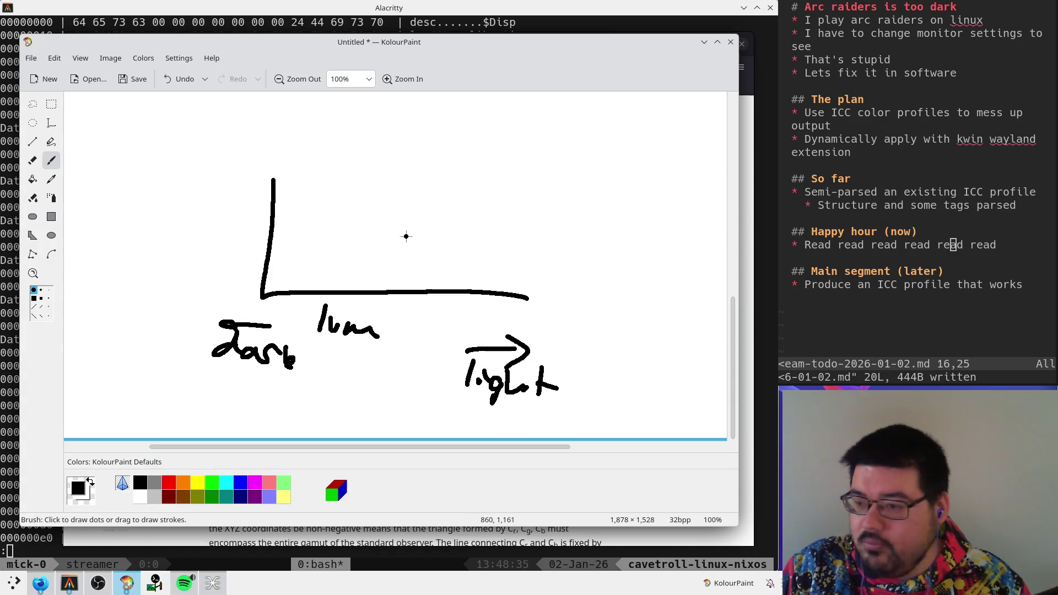
pyautogui.moveTo(260, 292)
pyautogui.mouseDown()
pyautogui.moveTo(311, 221)
pyautogui.moveTo(374, 267)
pyautogui.moveTo(488, 208)
pyautogui.moveTo(561, 292)
pyautogui.mouseUp()
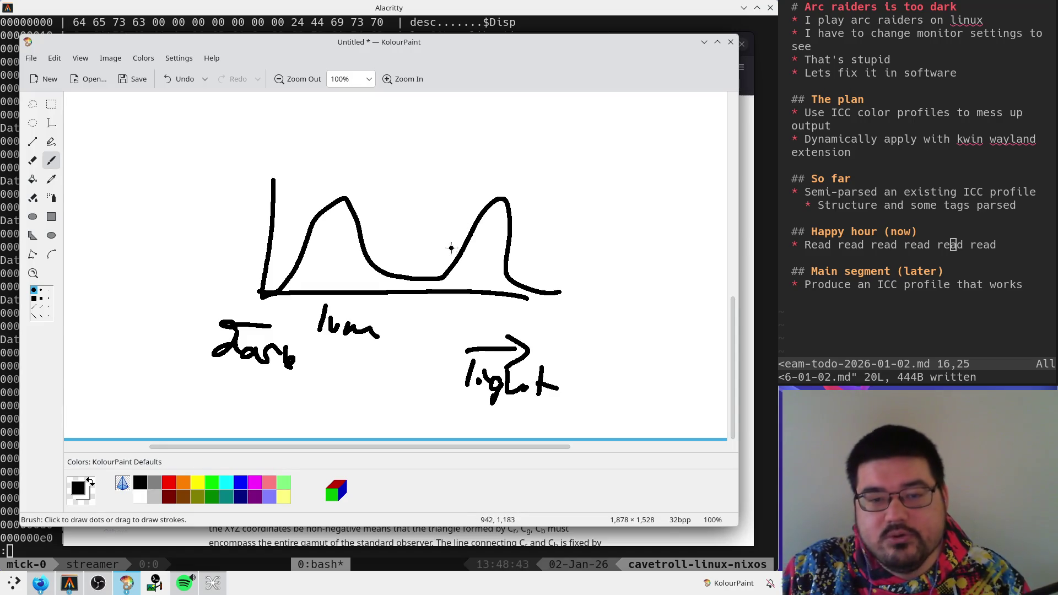
pyautogui.moveTo(520, 195); pyautogui.dragTo(478, 164)
pyautogui.moveTo(342, 180)
pyautogui.mouseDown()
pyautogui.moveTo(385, 199)
pyautogui.moveTo(315, 172)
pyautogui.mouseUp()
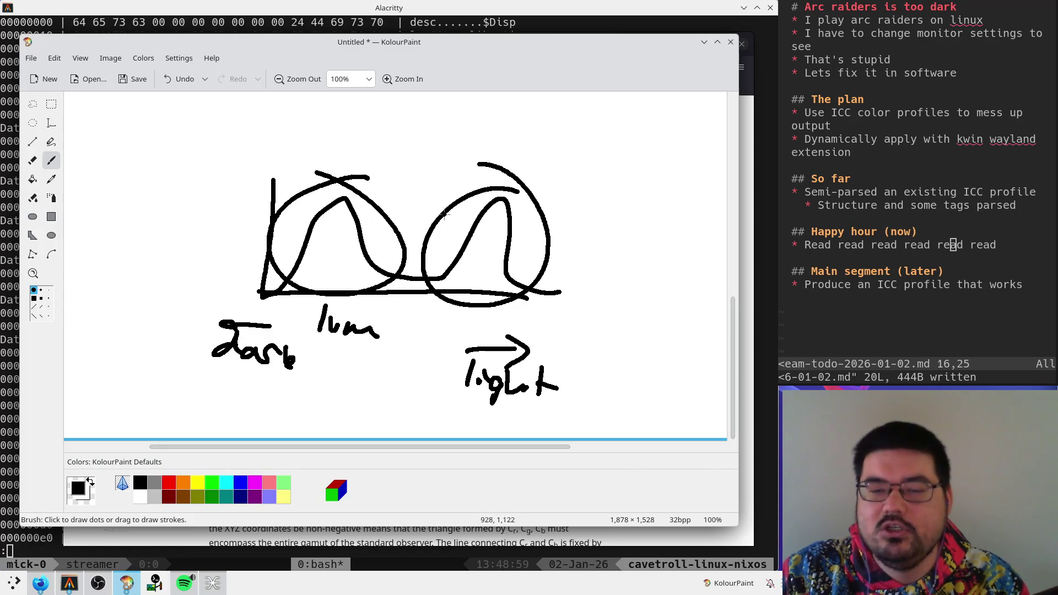
pyautogui.moveTo(391, 158); pyautogui.dragTo(355, 175)
pyautogui.hotkey('ctrl', 'z')
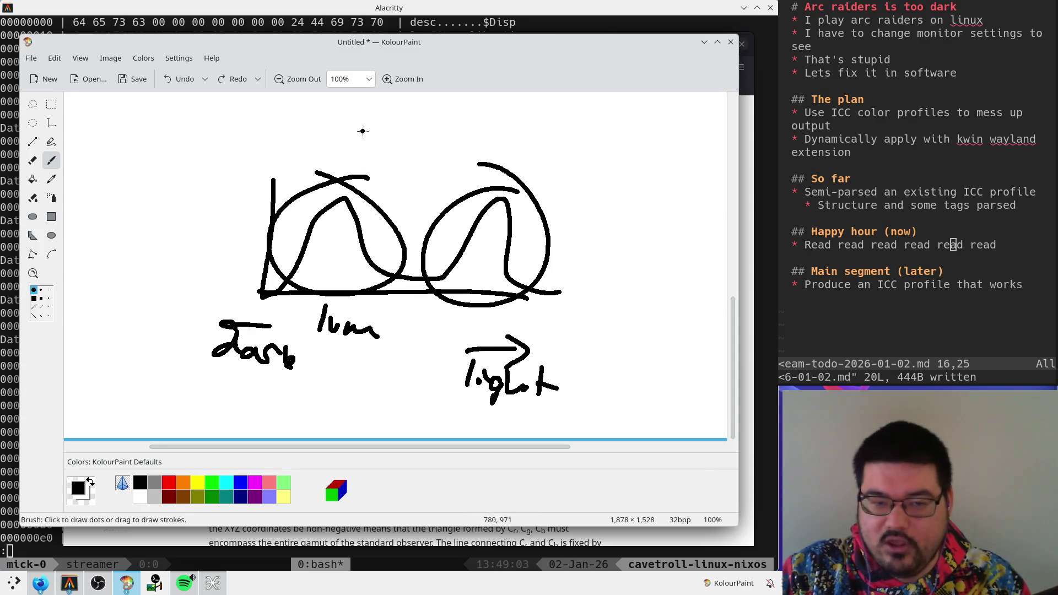
pyautogui.moveTo(286, 169)
pyautogui.mouseDown()
pyautogui.moveTo(351, 292)
pyautogui.moveTo(290, 172)
pyautogui.mouseUp()
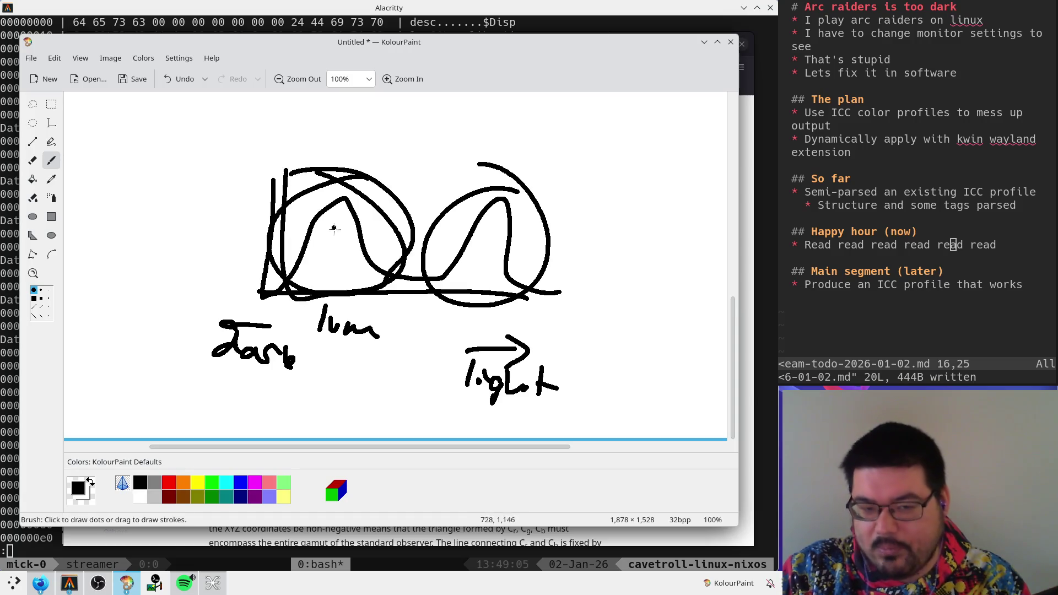
pyautogui.moveTo(430, 159)
pyautogui.mouseDown()
pyautogui.moveTo(425, 197)
pyautogui.moveTo(549, 308)
pyautogui.moveTo(477, 154)
pyautogui.mouseUp()
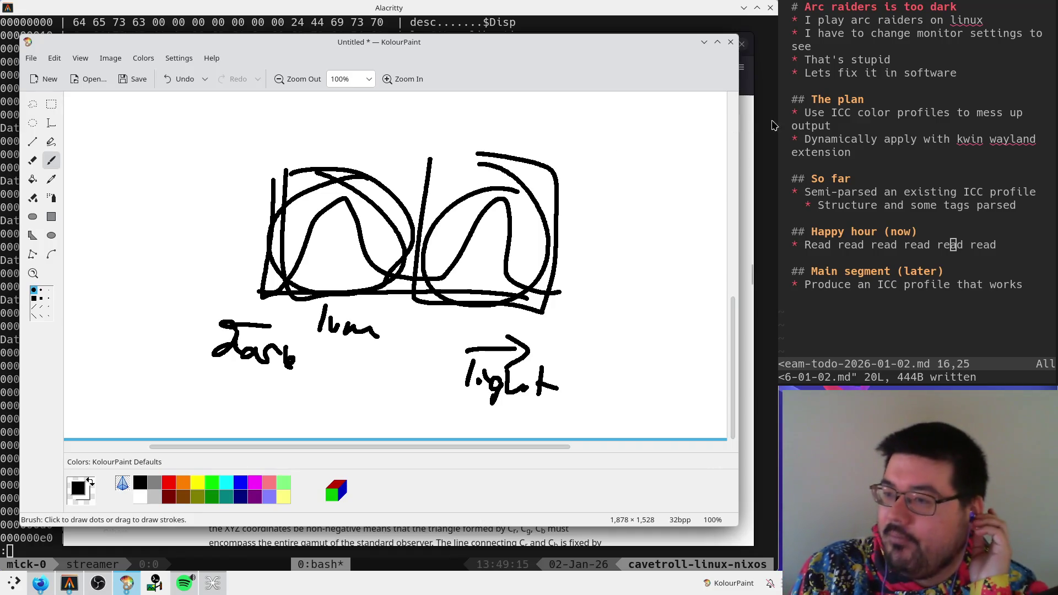
pyautogui.hotkey('alt', 'Tab')
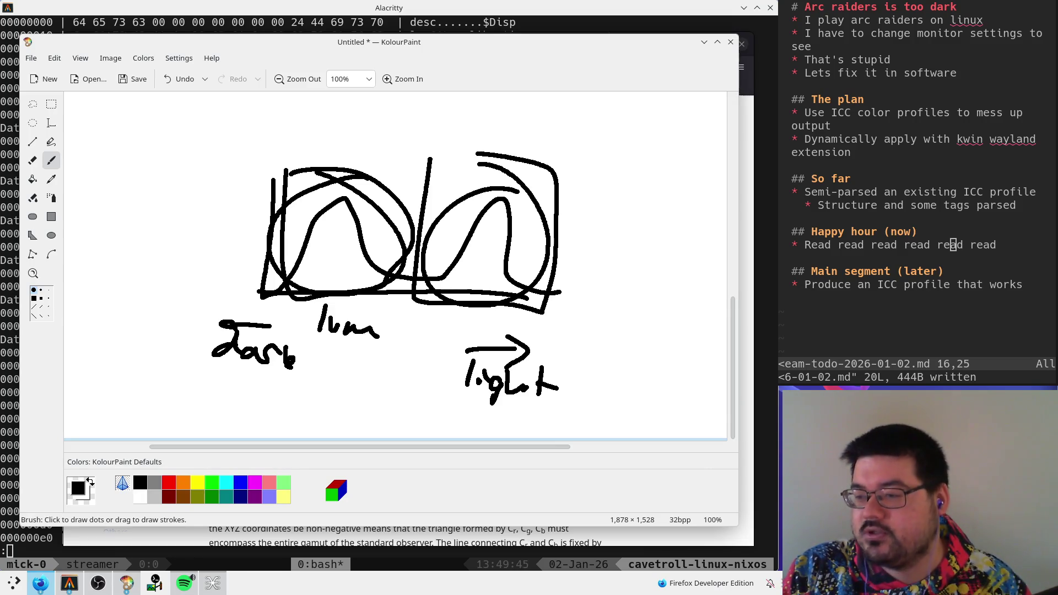
# - In the Twitch chat popout, scroll back to the HDR game-rendering message and highlight part of it
pyautogui.hotkey('alt', 'Tab')
pyautogui.scroll(3, 516, 359)
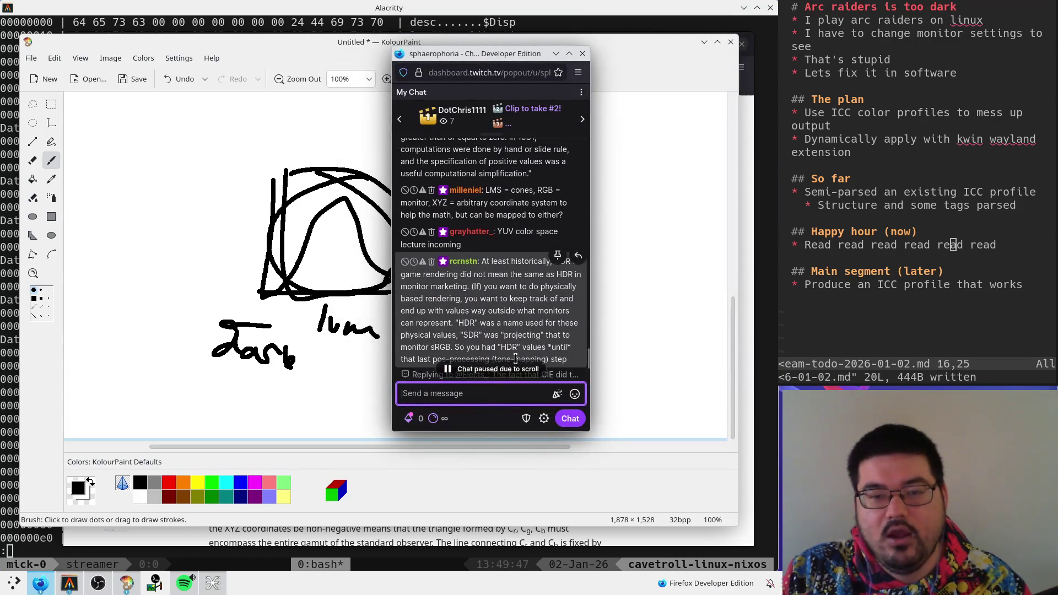
pyautogui.scroll(-4, 514, 347)
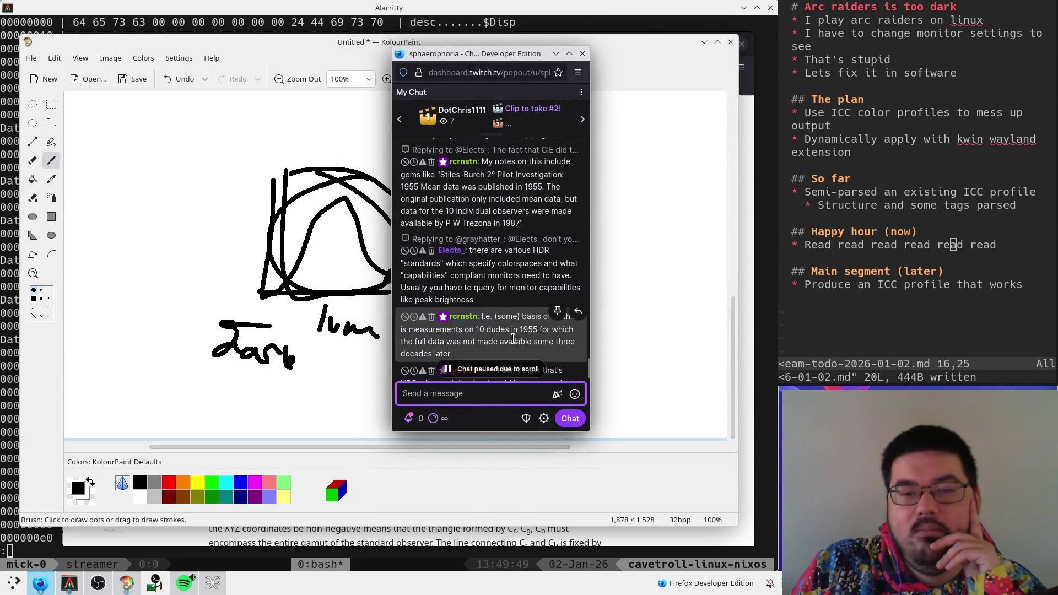
pyautogui.scroll(5, 512, 338)
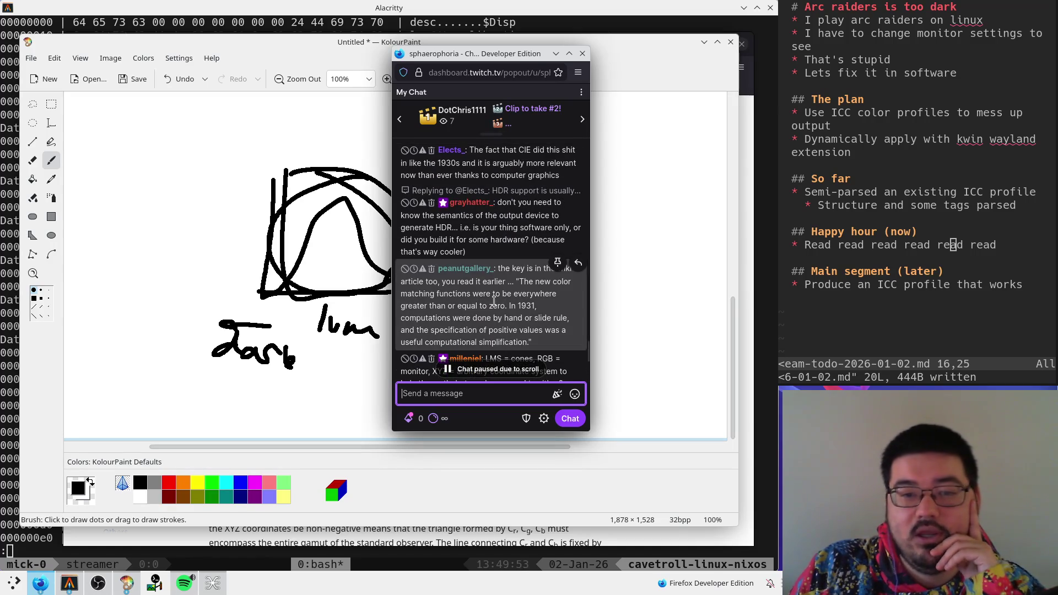
pyautogui.scroll(-3, 495, 303)
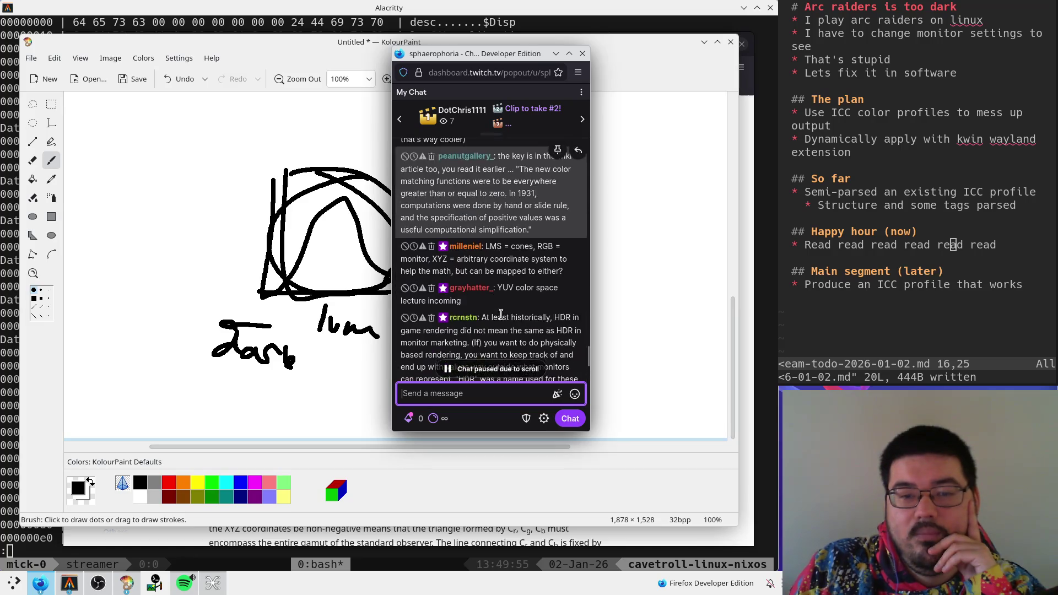
pyautogui.scroll(-2, 527, 326)
pyautogui.scroll(2, 527, 325)
pyautogui.scroll(-1, 526, 325)
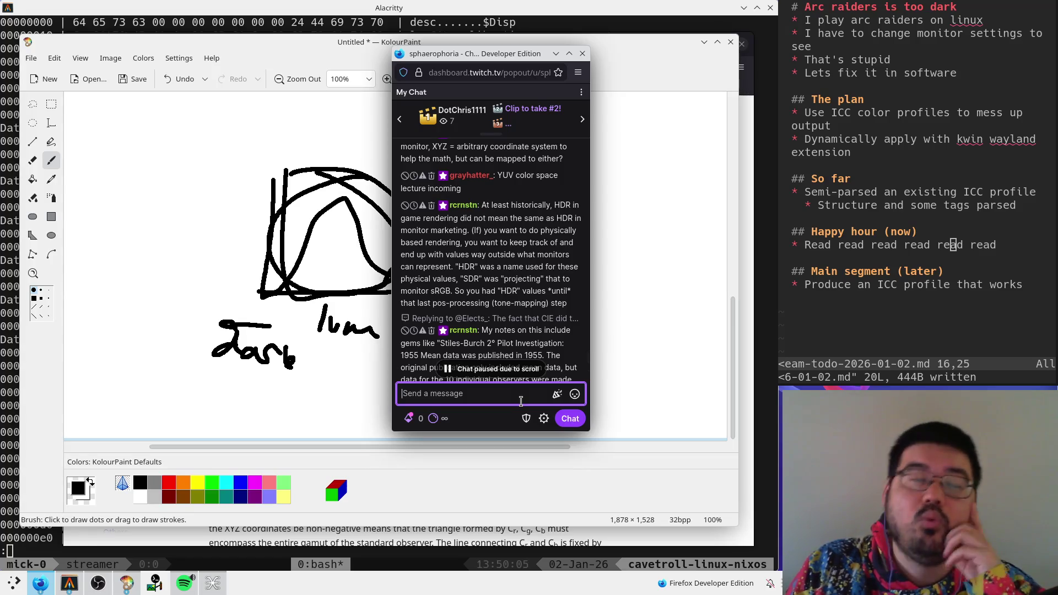
pyautogui.moveTo(511, 279); pyautogui.dragTo(440, 230)
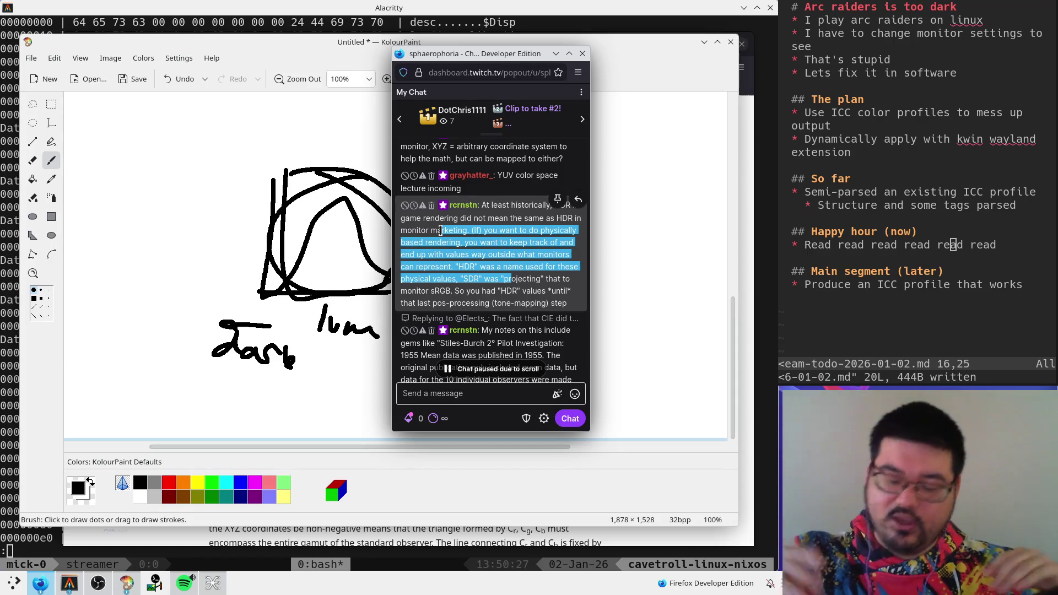
pyautogui.click(441, 231)
# - Read the HDR replies, highlighting the lines on HDR/SDR values and querying monitor capabilities
pyautogui.scroll(-2, 455, 221)
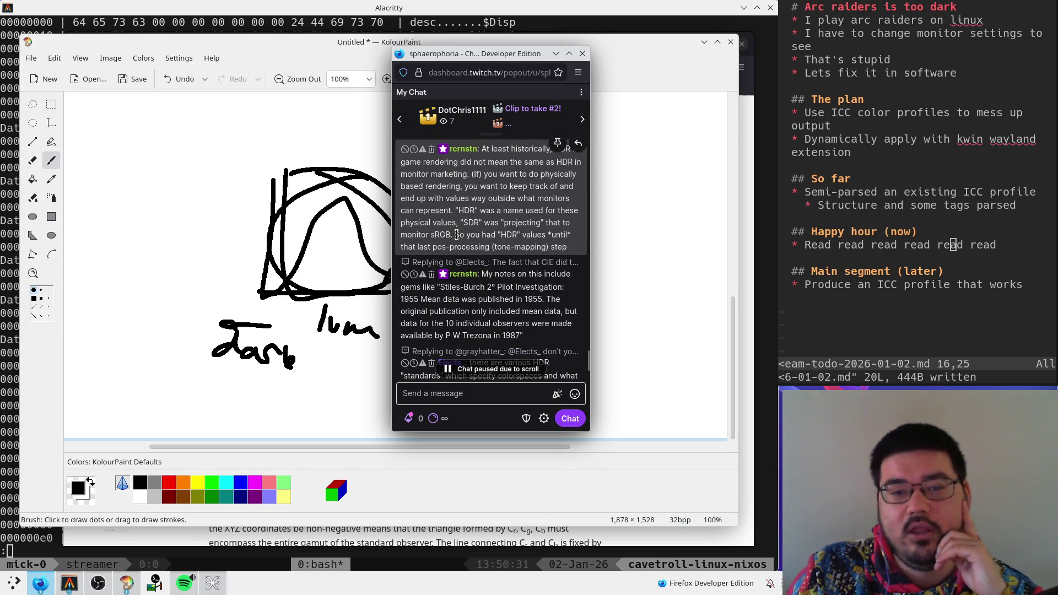
pyautogui.moveTo(455, 209); pyautogui.dragTo(527, 224)
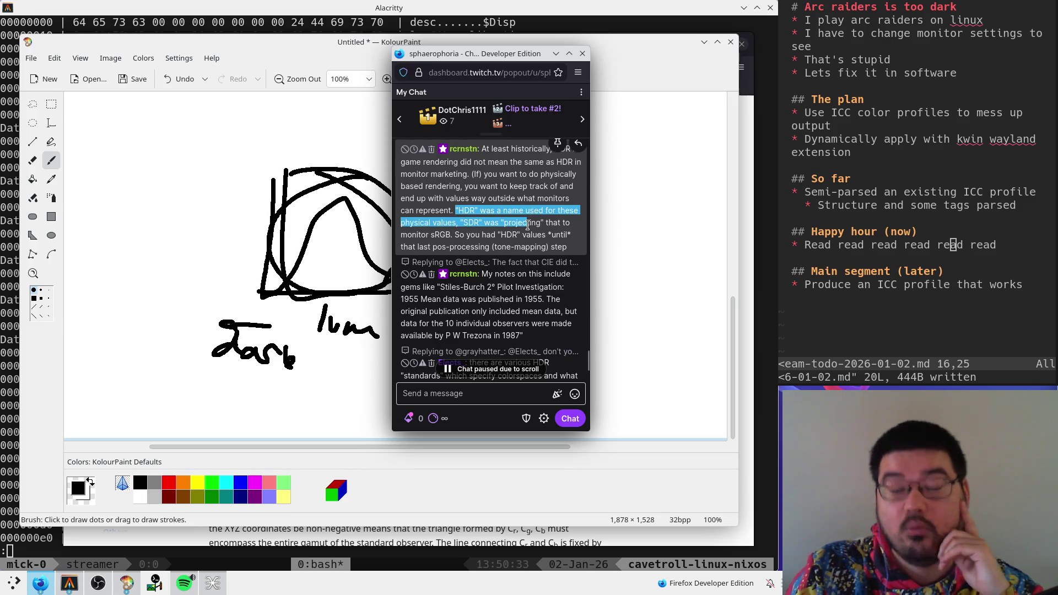
pyautogui.click(528, 224)
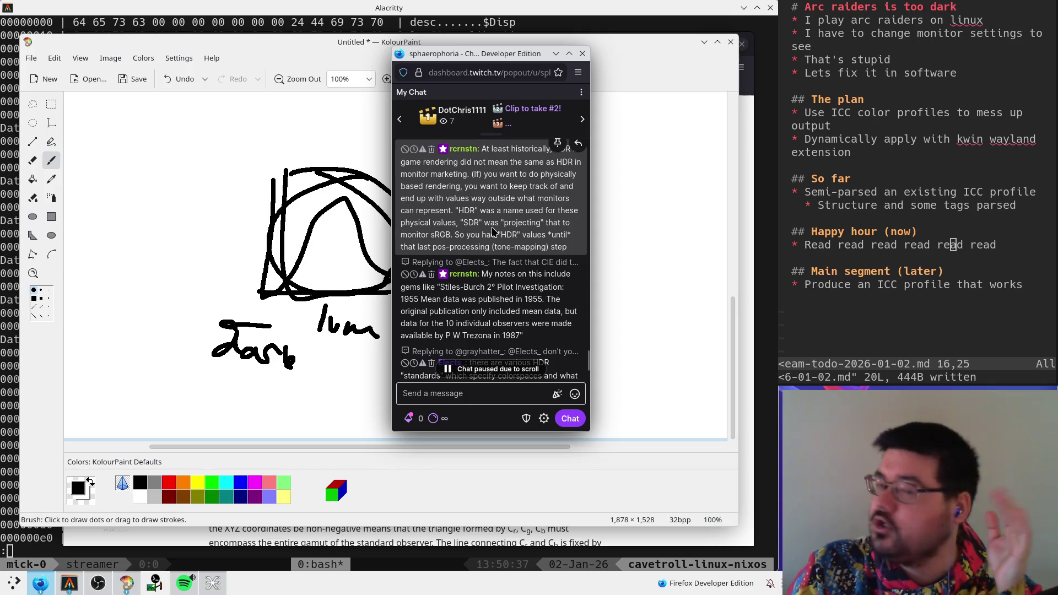
pyautogui.scroll(-2, 493, 232)
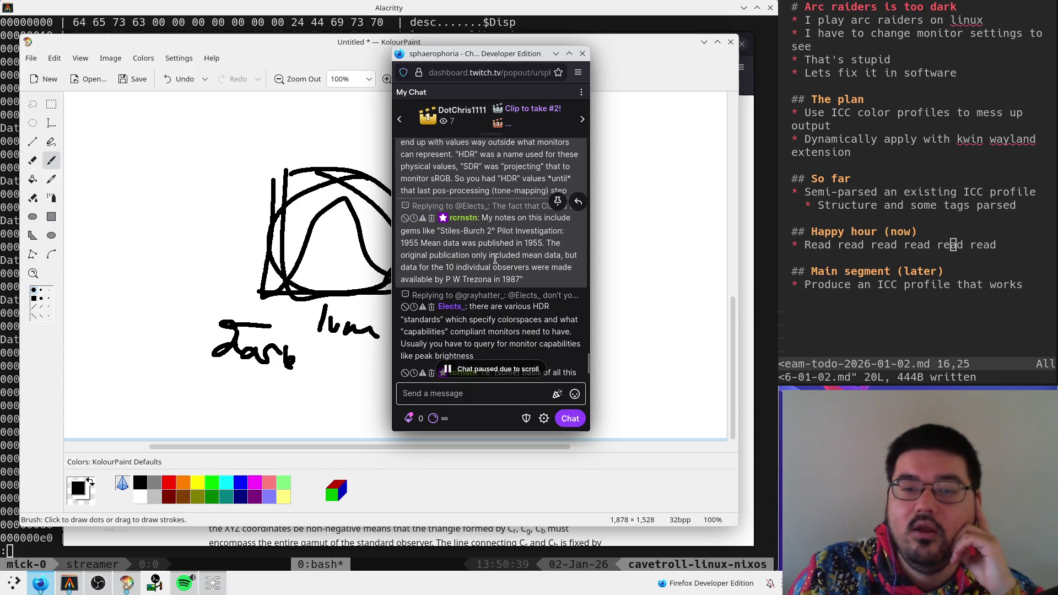
pyautogui.scroll(-4, 529, 281)
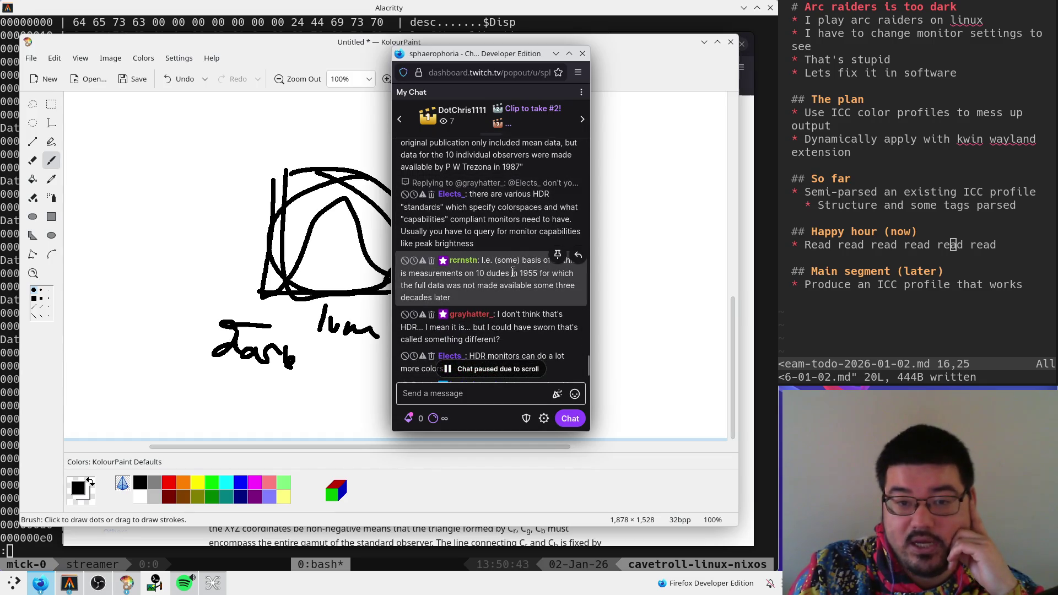
pyautogui.moveTo(417, 219); pyautogui.dragTo(519, 231)
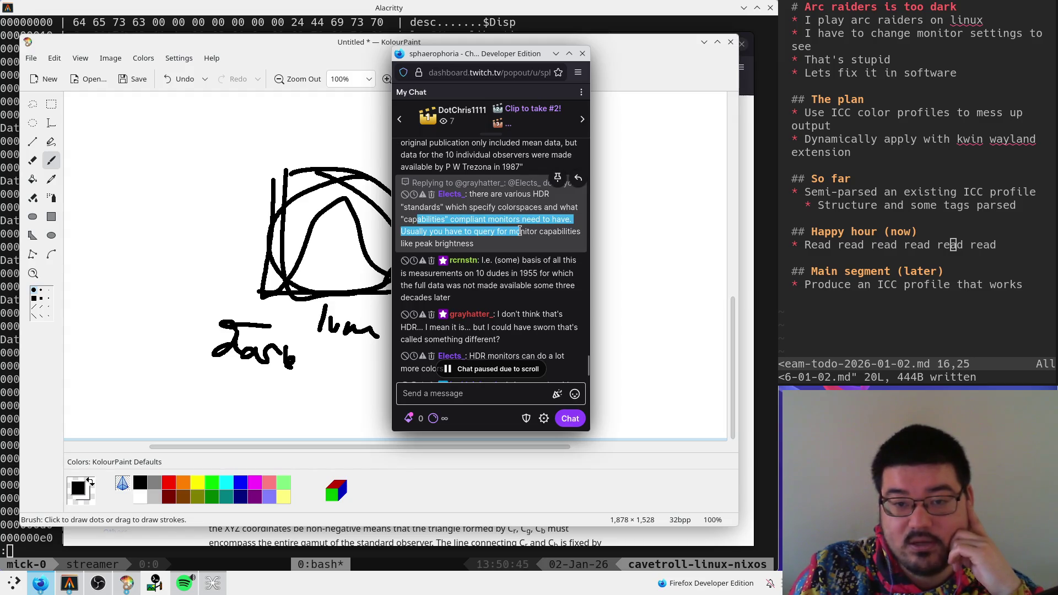
pyautogui.click(498, 259)
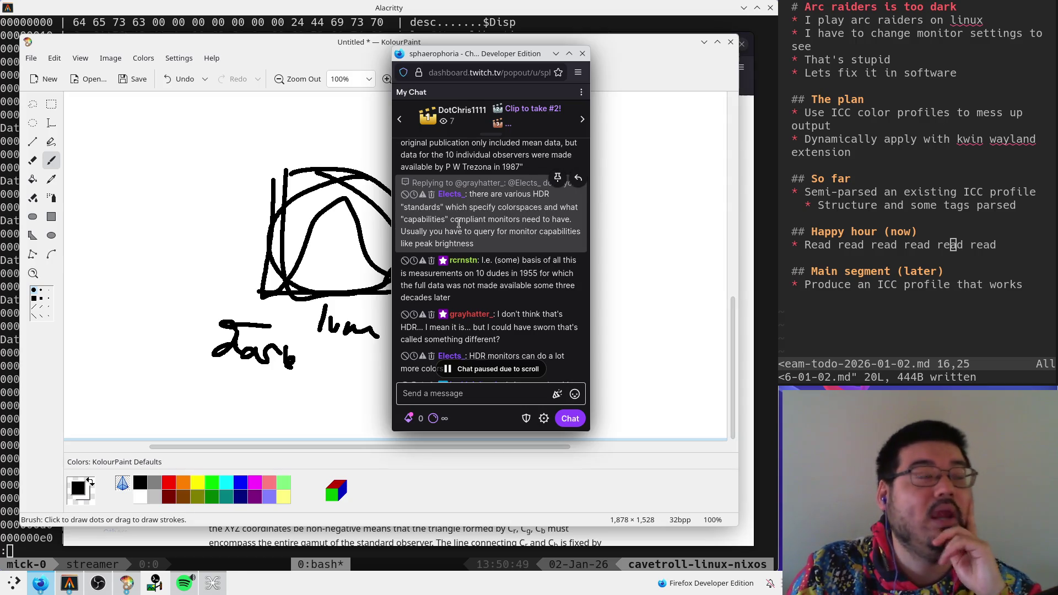
# - Scroll to the newest chat messages to unpause the chat, then return to KolourPaint
pyautogui.scroll(3, 459, 223)
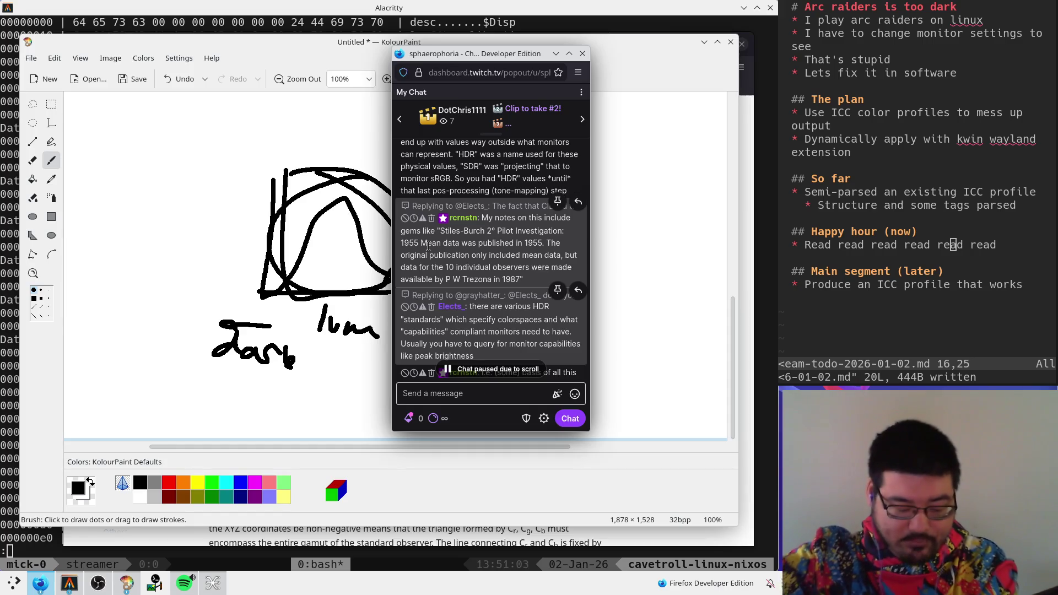
pyautogui.scroll(-3, 486, 257)
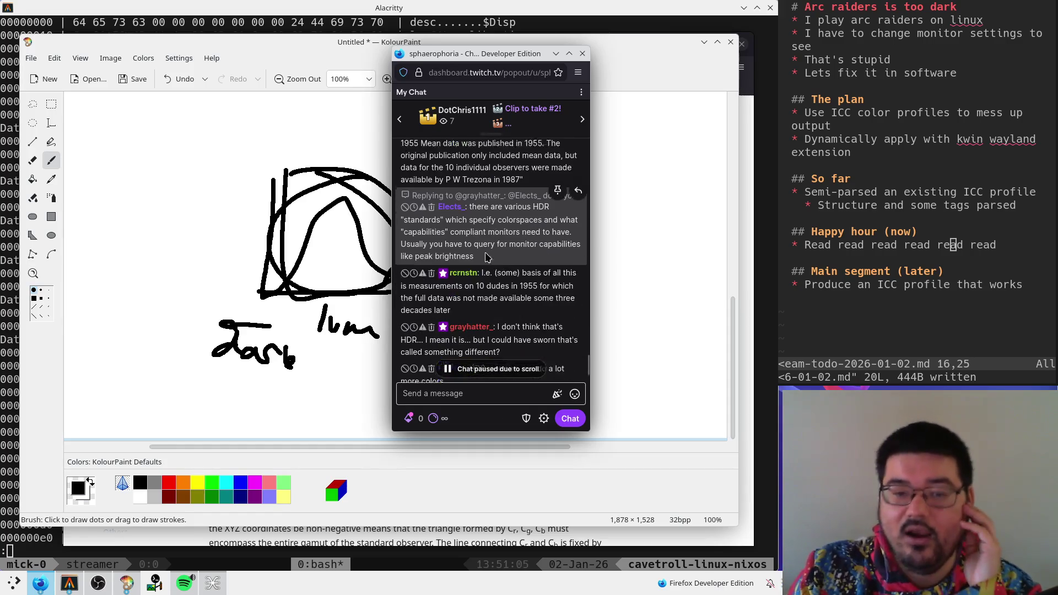
pyautogui.scroll(-2, 486, 257)
pyautogui.scroll(-2, 500, 299)
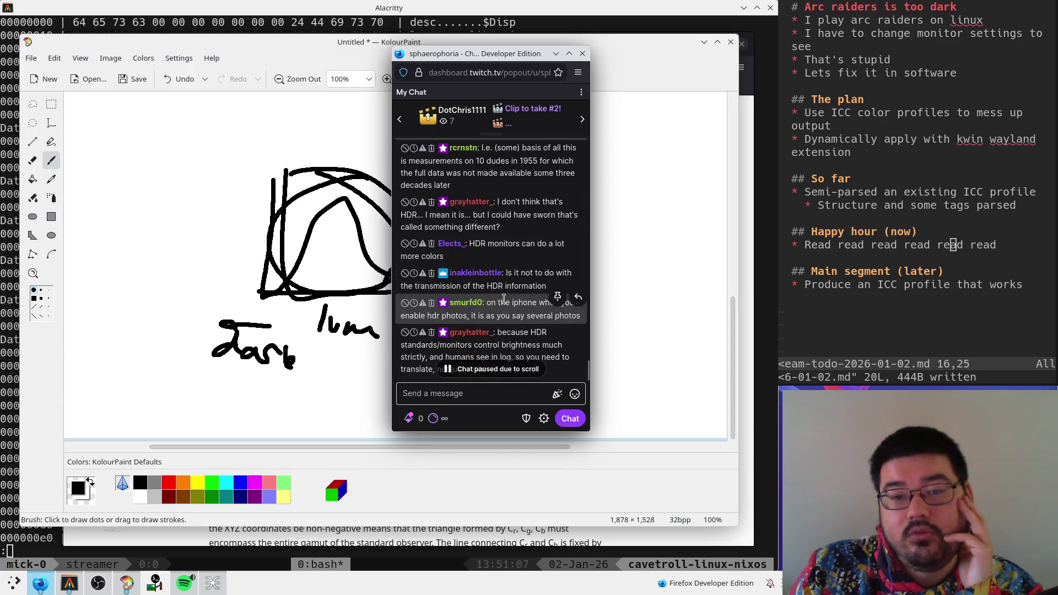
pyautogui.scroll(-1, 502, 314)
pyautogui.scroll(1, 508, 314)
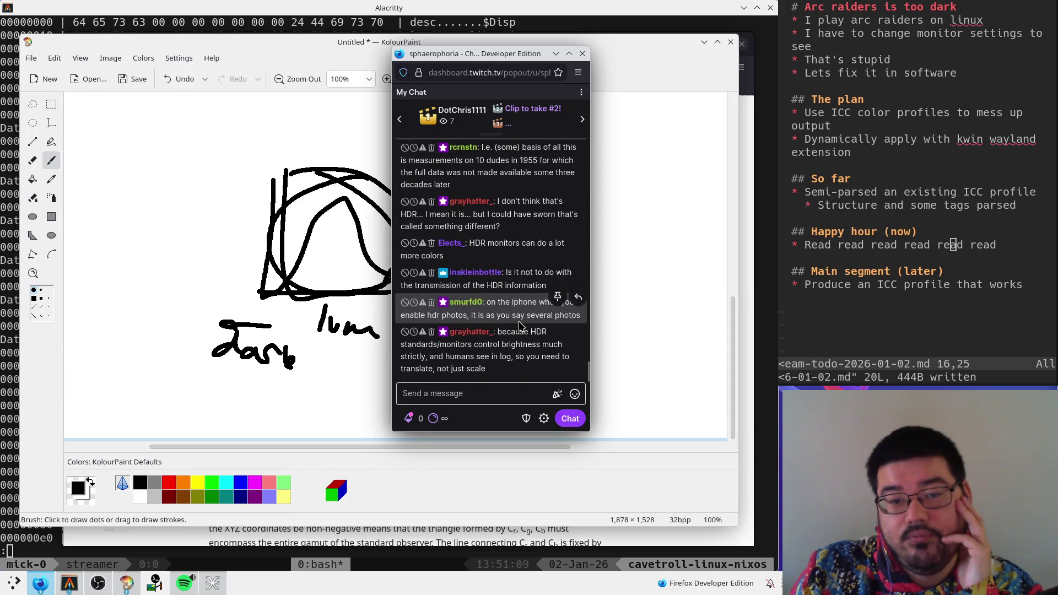
pyautogui.scroll(-1, 523, 328)
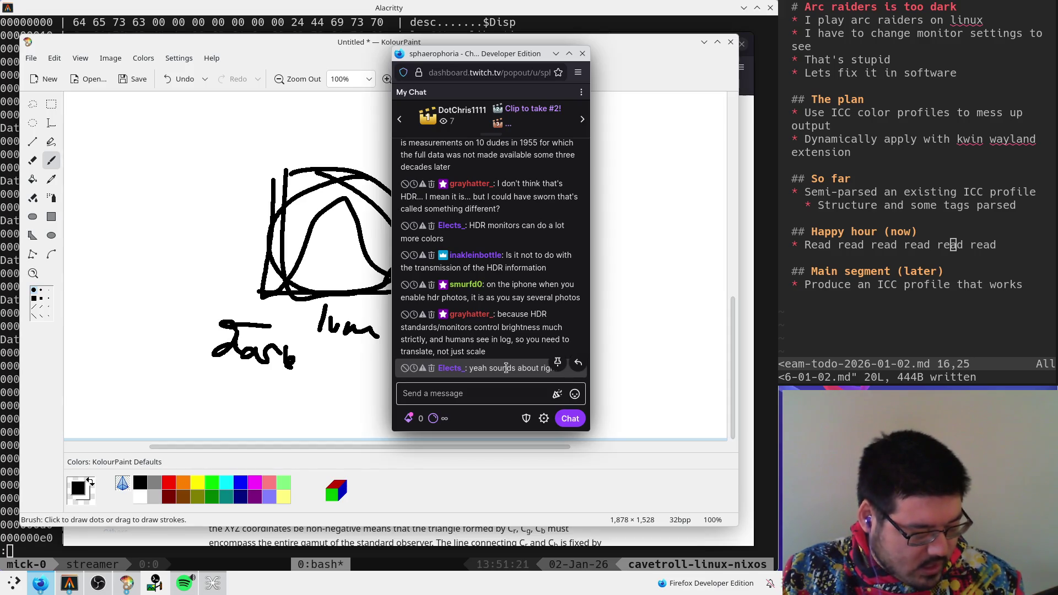
pyautogui.click(602, 300)
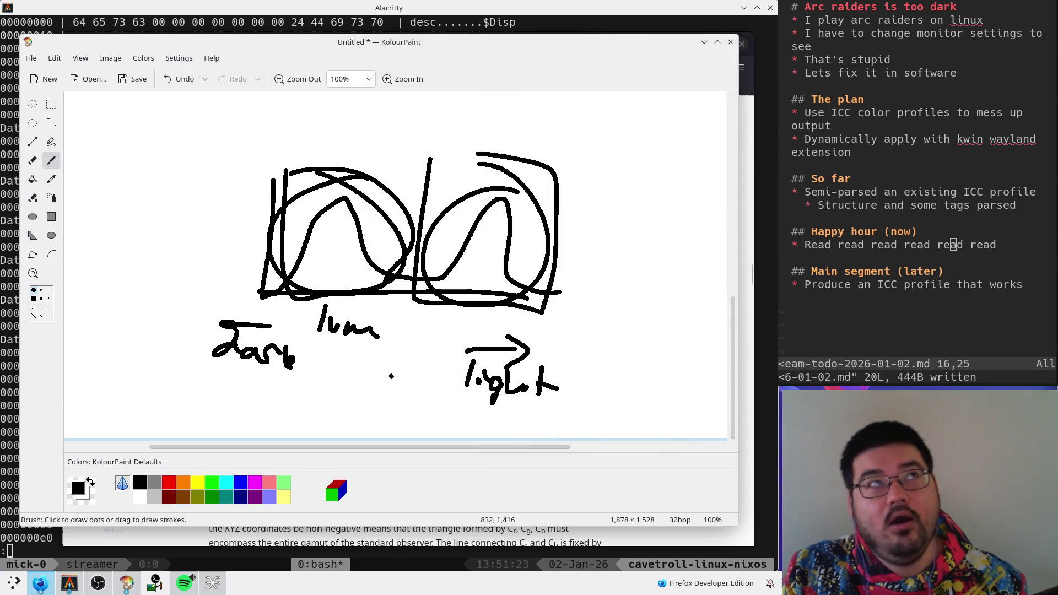
# - Above the graph, sketch a box with a curved arrow leading to a pair of brackets
pyautogui.scroll(2, 297, 198)
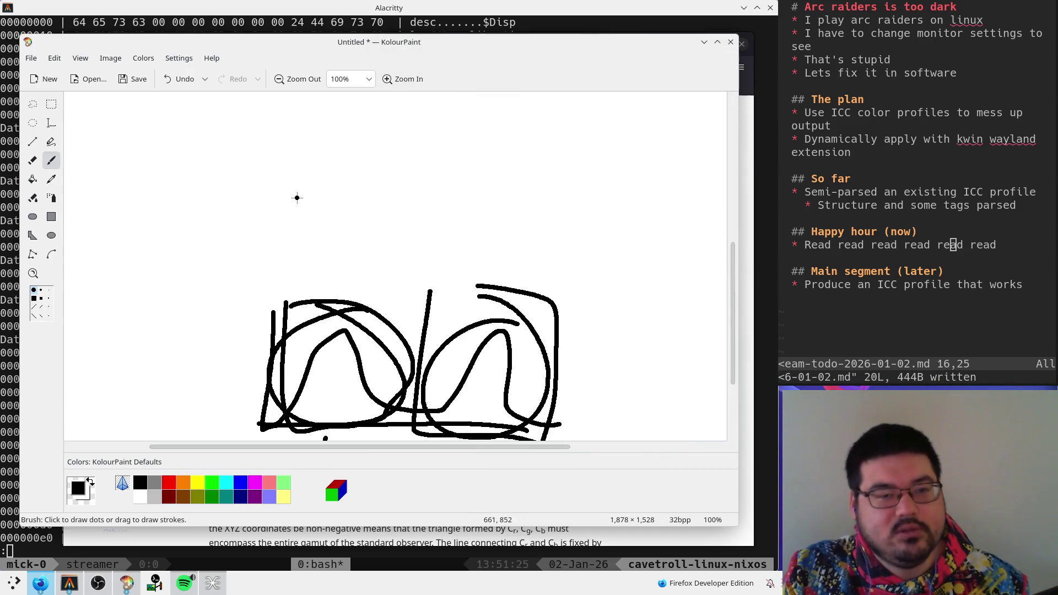
pyautogui.scroll(2, 297, 198)
pyautogui.moveTo(168, 137)
pyautogui.mouseDown()
pyautogui.moveTo(155, 223)
pyautogui.moveTo(291, 240)
pyautogui.moveTo(177, 137)
pyautogui.moveTo(178, 148)
pyautogui.moveTo(226, 161)
pyautogui.moveTo(235, 149)
pyautogui.mouseUp()
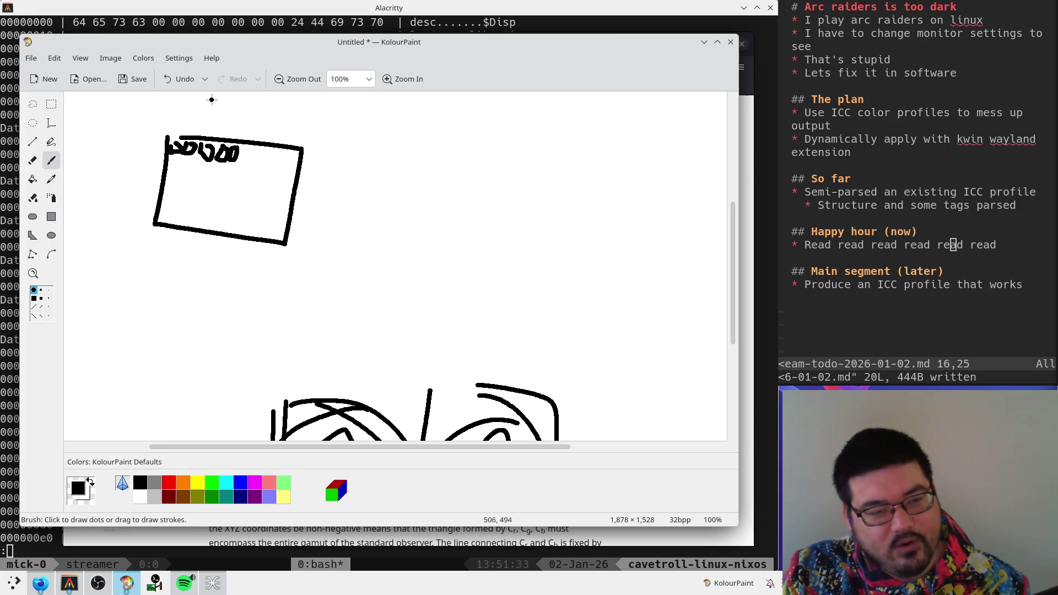
pyautogui.moveTo(191, 137)
pyautogui.mouseDown()
pyautogui.moveTo(333, 117)
pyautogui.moveTo(311, 130)
pyautogui.moveTo(364, 124)
pyautogui.moveTo(361, 157)
pyautogui.mouseUp()
pyautogui.moveTo(504, 128); pyautogui.dragTo(515, 167)
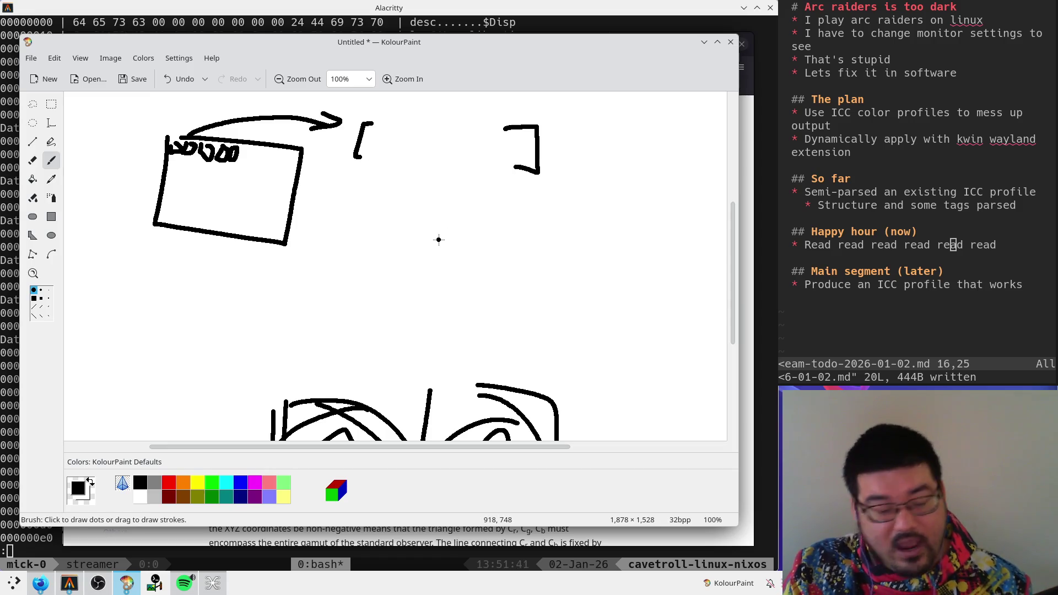
pyautogui.moveTo(380, 126)
pyautogui.mouseDown()
pyautogui.moveTo(357, 145)
pyautogui.moveTo(363, 157)
pyautogui.mouseUp()
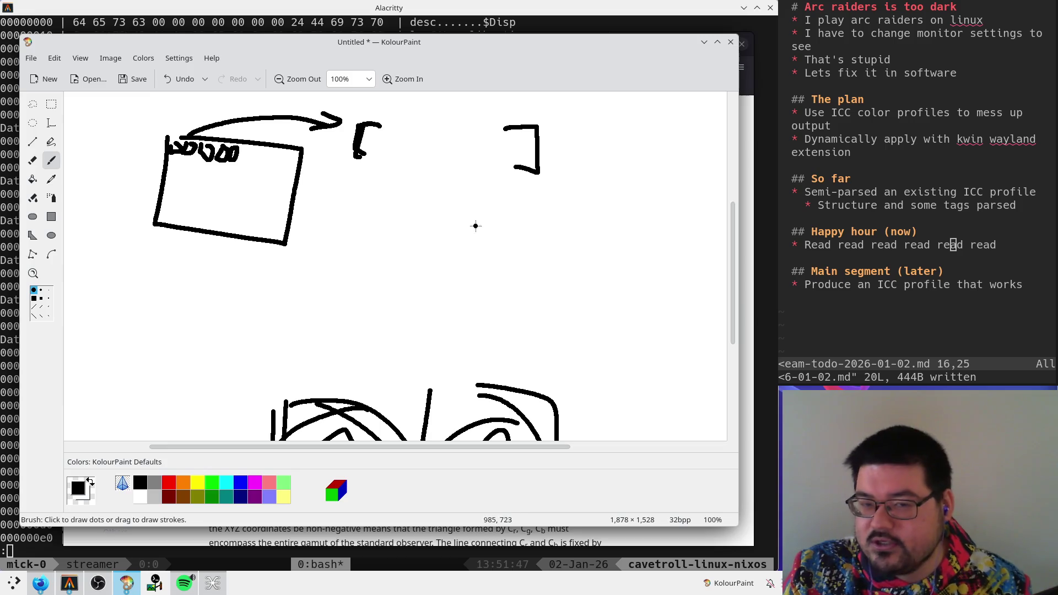
# - Draw a right-pointing and a left-pointing arrow outward from the brackets
pyautogui.moveTo(500, 211)
pyautogui.mouseDown()
pyautogui.moveTo(569, 215)
pyautogui.moveTo(563, 224)
pyautogui.mouseUp()
pyautogui.moveTo(367, 209); pyautogui.dragTo(326, 204)
pyautogui.moveTo(343, 197); pyautogui.dragTo(345, 211)
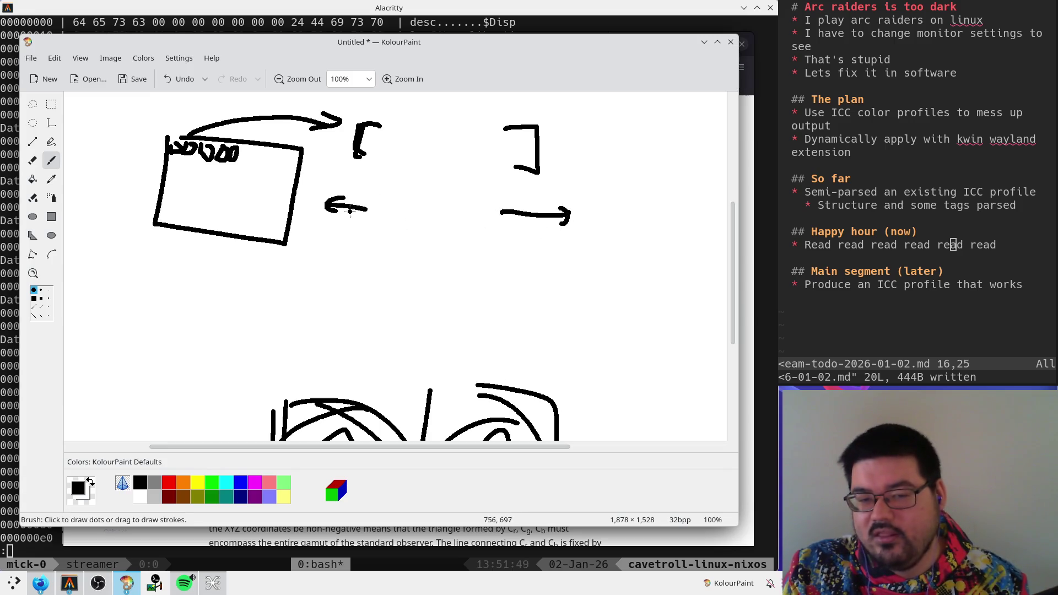
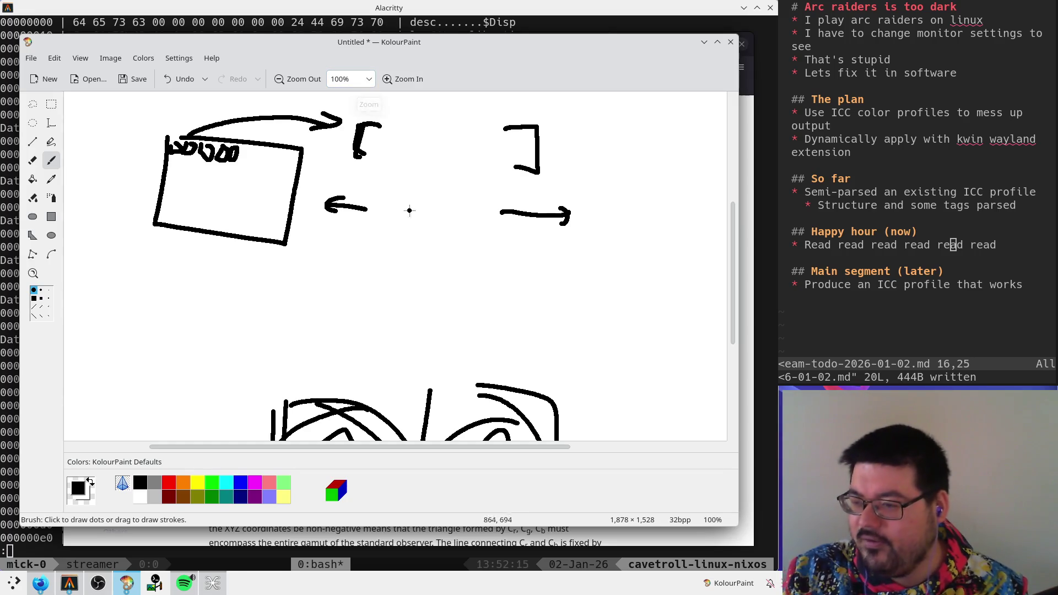
# - Bring up the Wikipedia CIE 1931 article in Firefox and scroll to the conversion matrices
pyautogui.hotkey('alt', 'Tab')
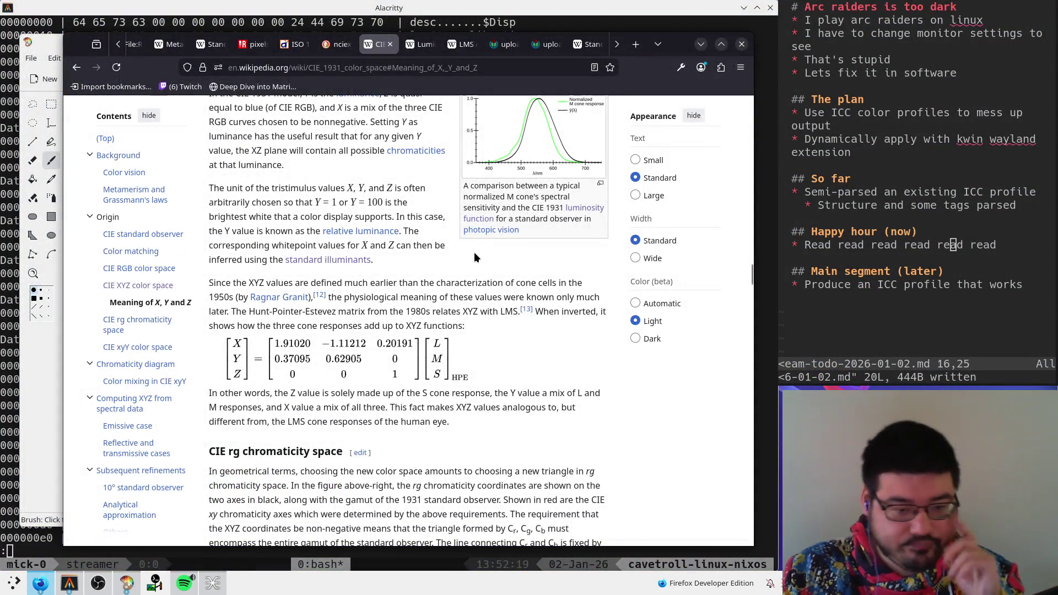
pyautogui.scroll(-2, 474, 252)
pyautogui.scroll(-10, 471, 243)
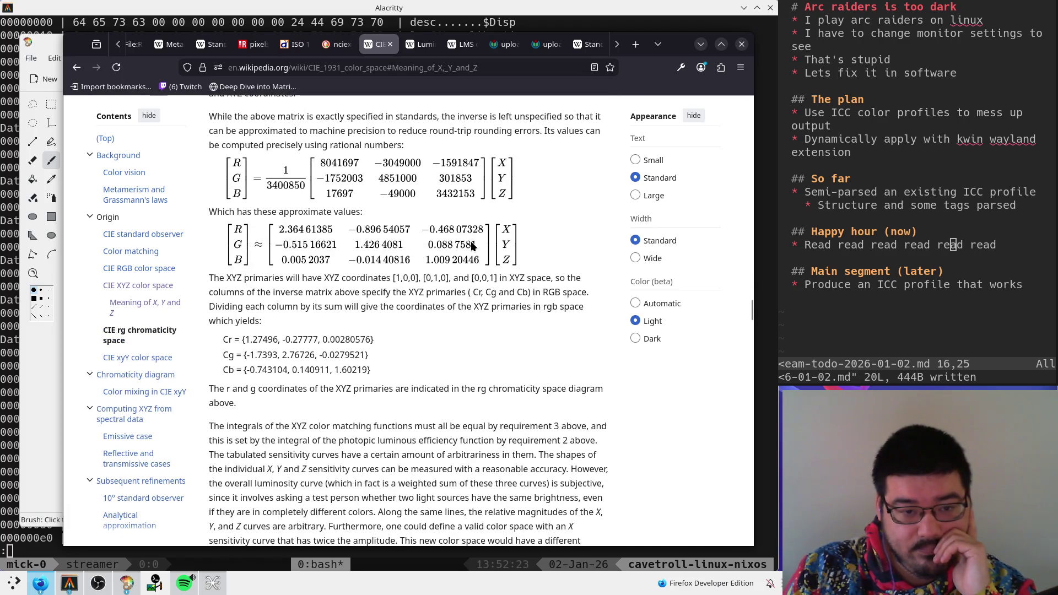
pyautogui.scroll(2, 471, 240)
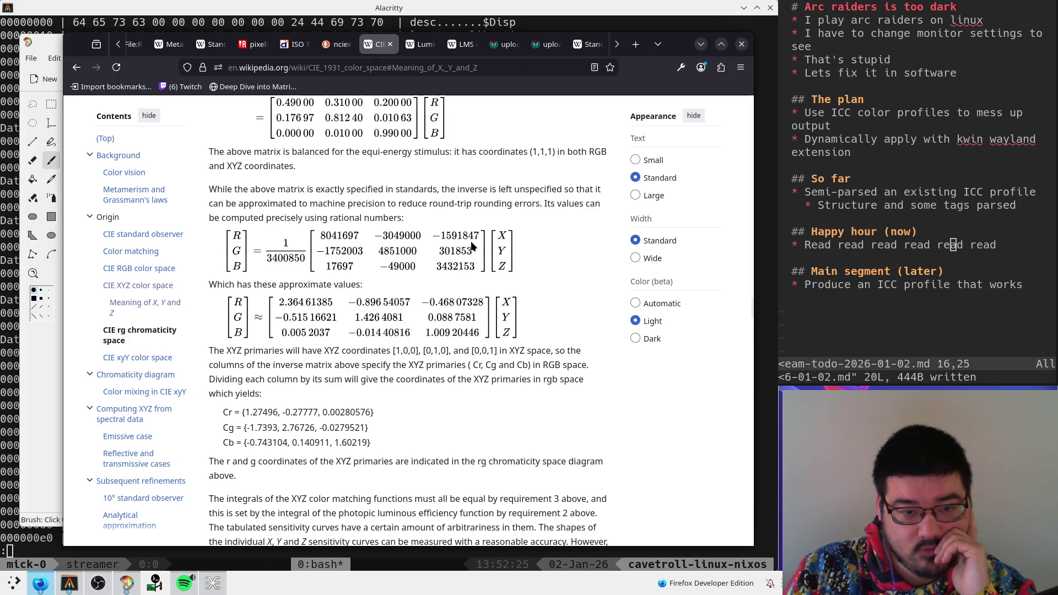
pyautogui.scroll(2, 470, 240)
pyautogui.scroll(2, 445, 273)
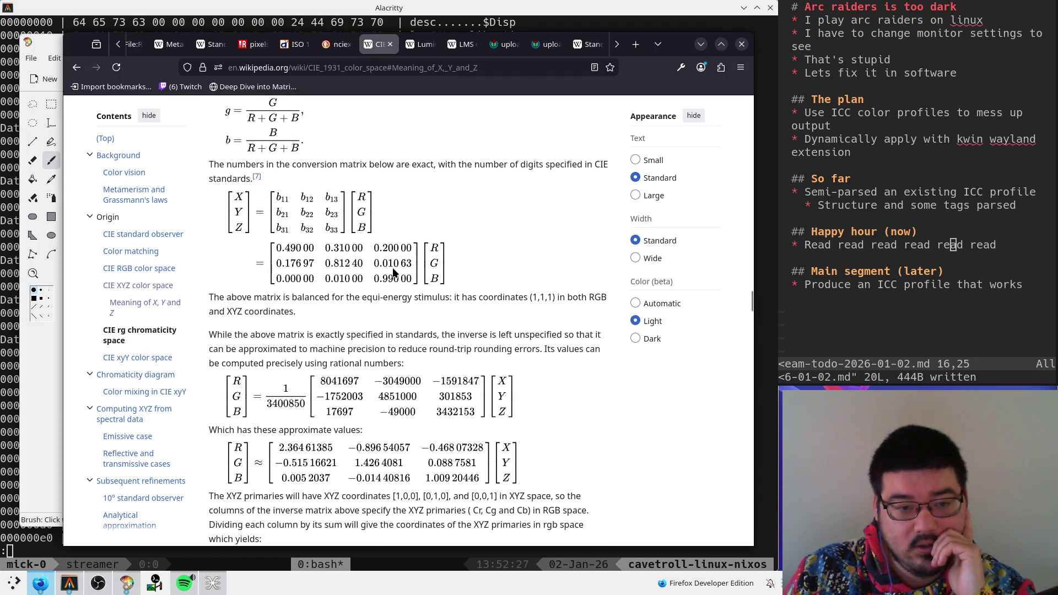
pyautogui.scroll(1, 394, 271)
pyautogui.scroll(-3, 393, 271)
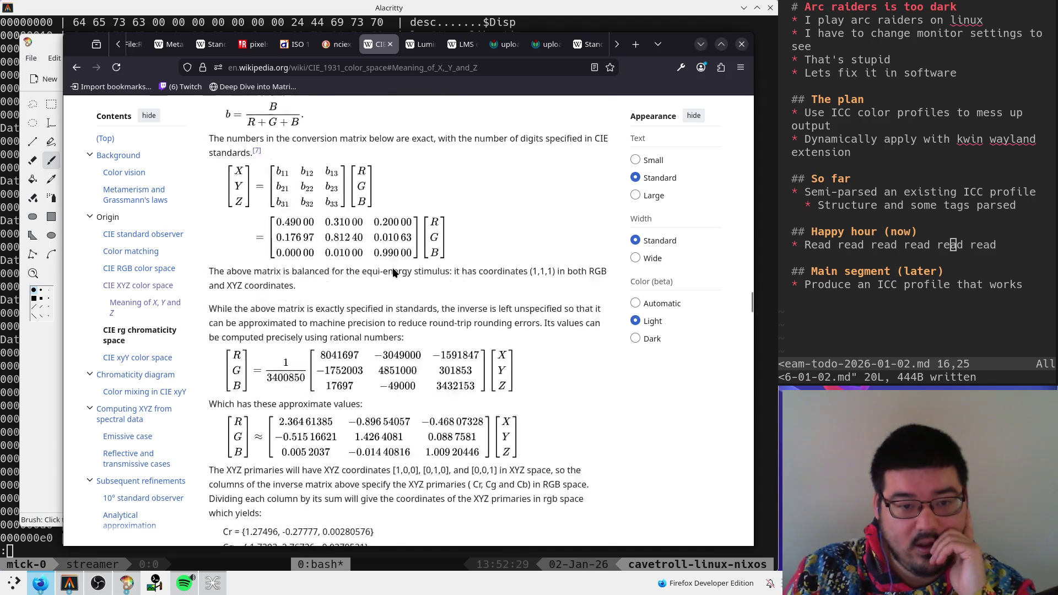
pyautogui.scroll(3, 436, 329)
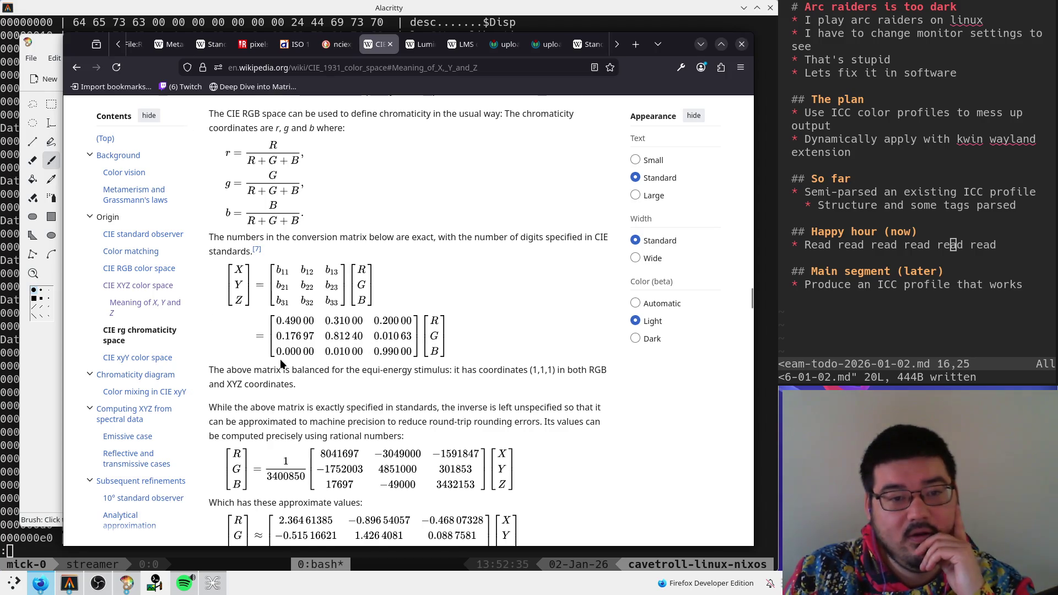
pyautogui.scroll(5, 280, 359)
pyautogui.scroll(-4, 280, 358)
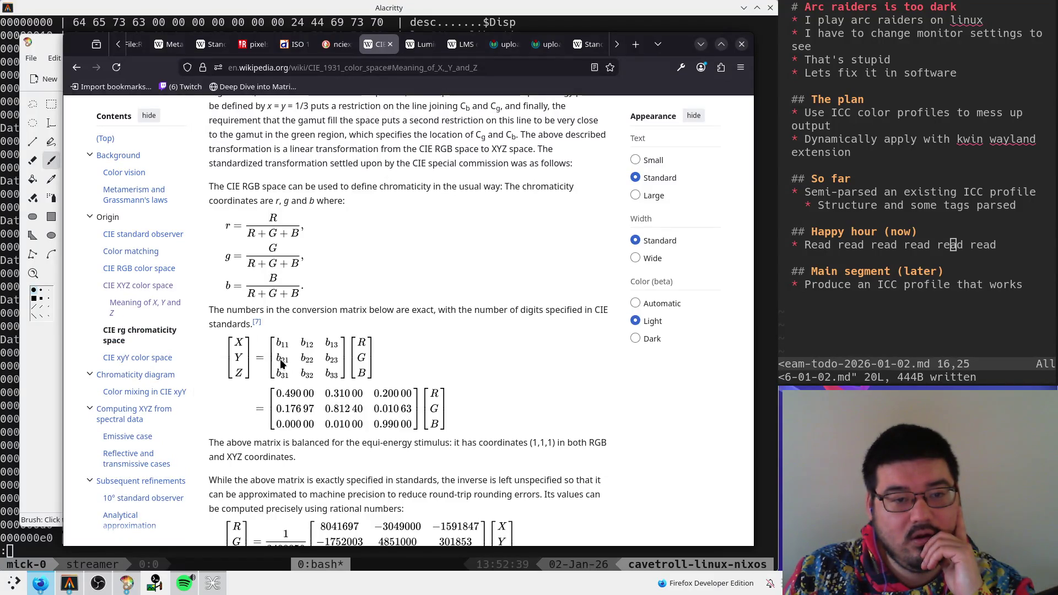
# - Select the exact RGB-to-XYZ conversion matrix, then return to the terminal
pyautogui.scroll(-2, 321, 362)
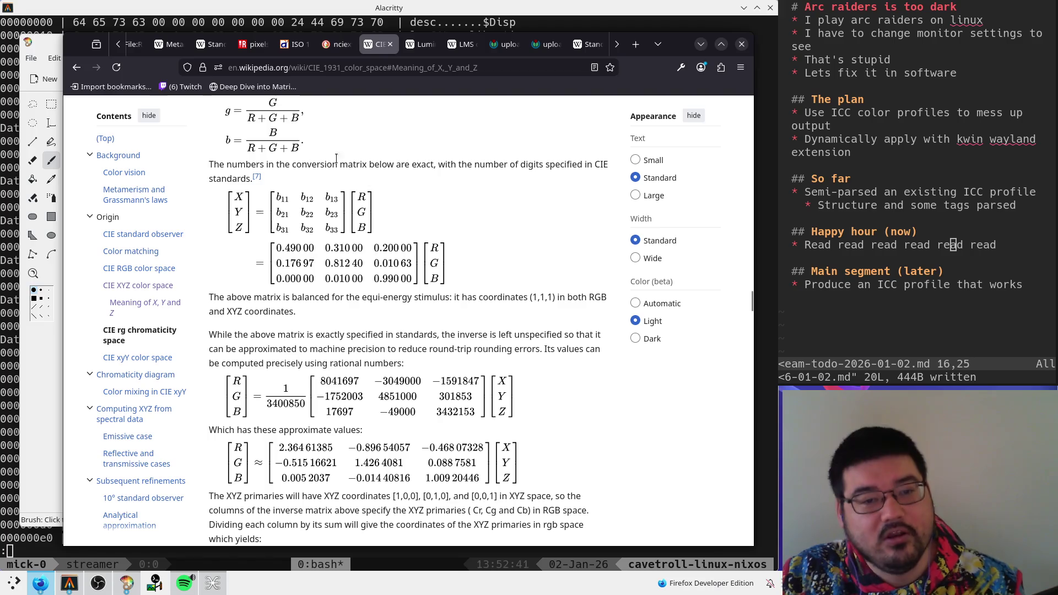
pyautogui.moveTo(290, 283)
pyautogui.mouseDown()
pyautogui.moveTo(526, 285)
pyautogui.moveTo(238, 199)
pyautogui.mouseUp()
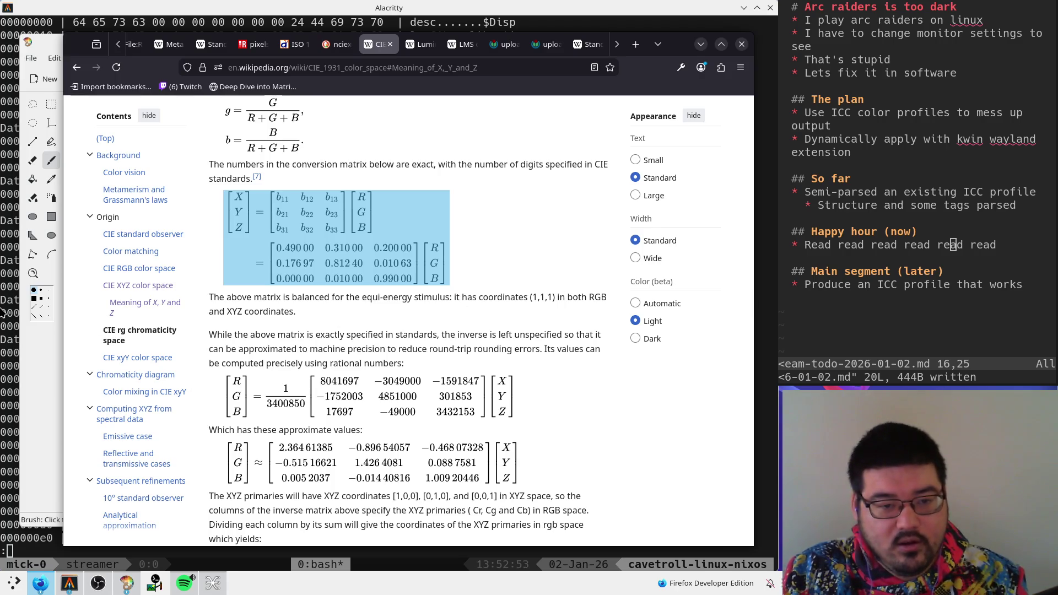
pyautogui.hotkey('alt', 'Tab')
# - List the project files and inspect test.zig in Neovim, leaving it unchanged
pyautogui.write('q')
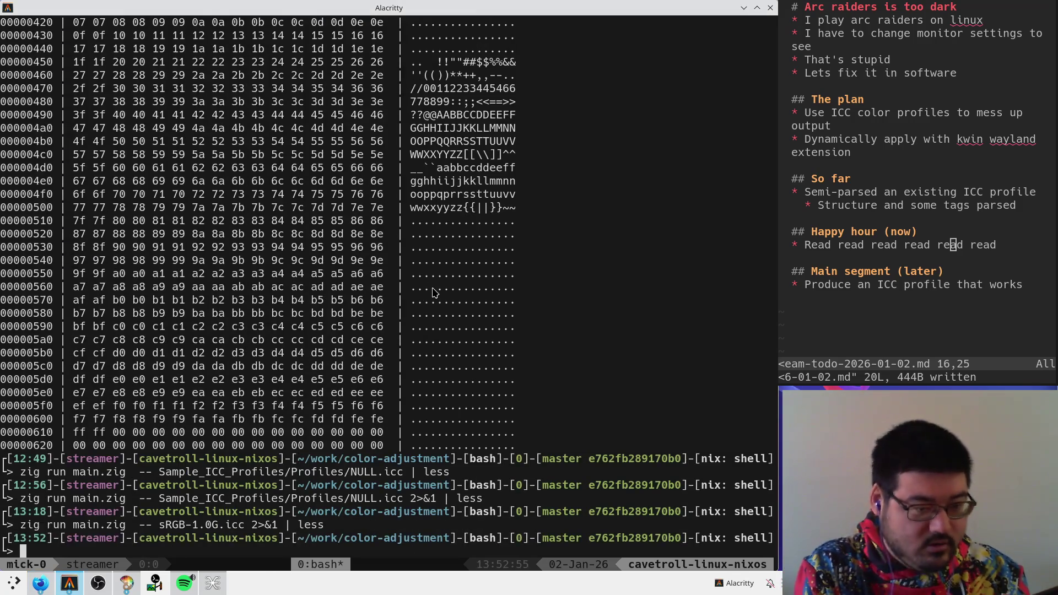
pyautogui.write('ls')
pyautogui.press('Return')
pyautogui.write('nvim test.zig')
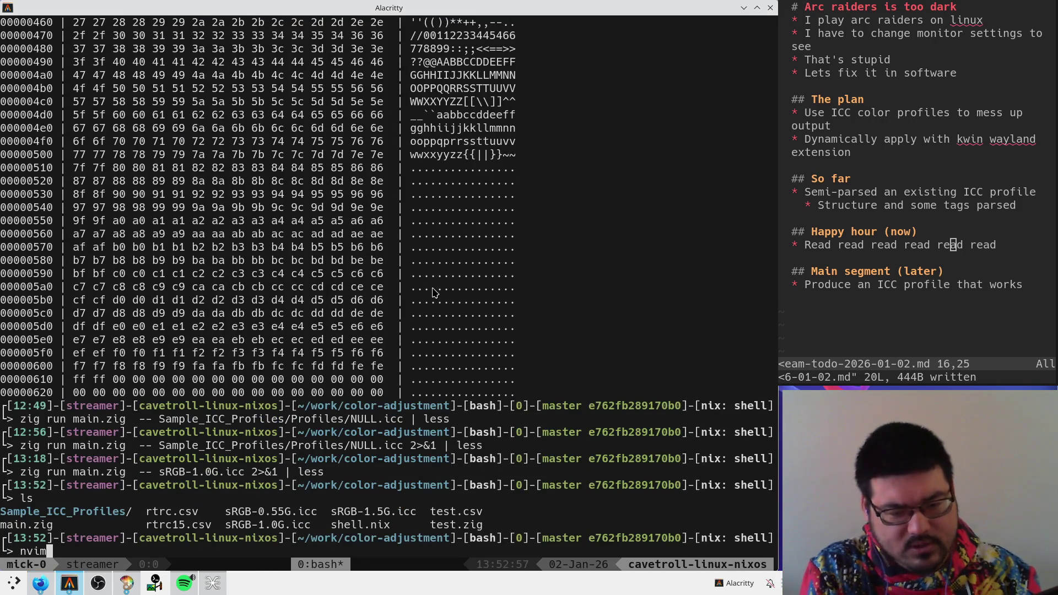
pyautogui.press('Return')
pyautogui.press('j')
pyautogui.press('j')
pyautogui.press('j')
pyautogui.press('k')
pyautogui.press('k')
pyautogui.press('k')
pyautogui.press('o')
pyautogui.press('Escape')
pyautogui.write('u')
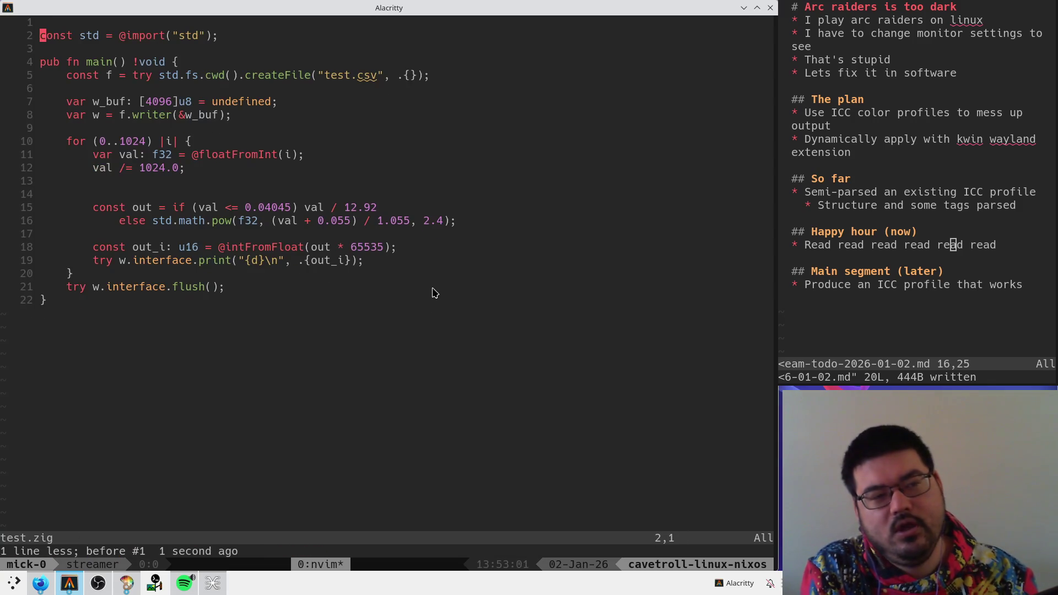
pyautogui.write(':q')
pyautogui.press('Return')
# - List the files again, then open and close an empty test.py
pyautogui.write('ls')
pyautogui.press('Return')
pyautogui.write('nvim test.py')
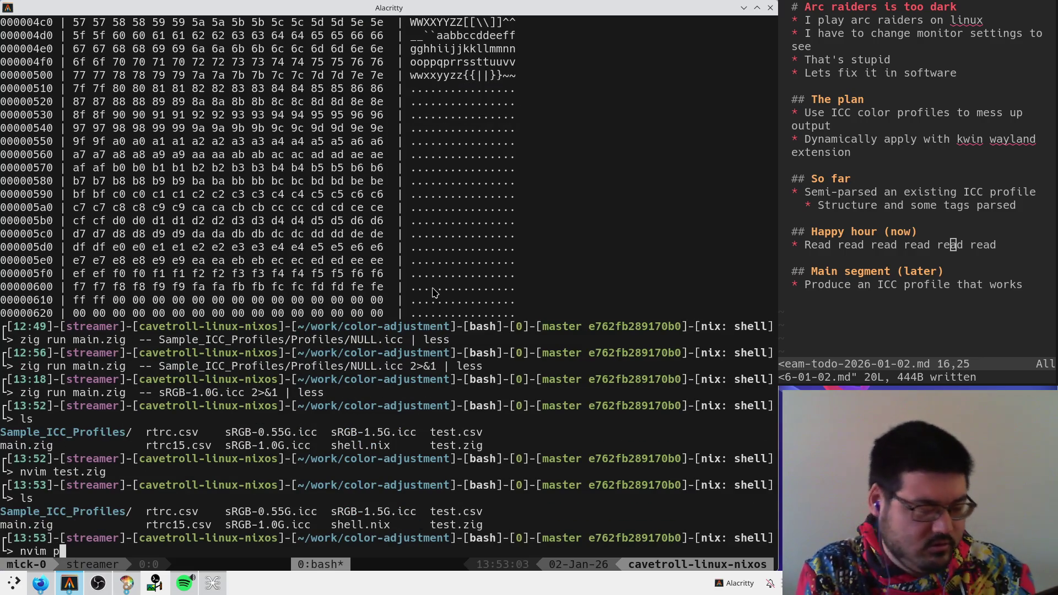
pyautogui.press('Return')
pyautogui.write(':q')
pyautogui.press('Return')
# - Check for python, then run nix-shell -p python3 python3Packages.numpy python3Packages.PIllow
pyautogui.write('python')
pyautogui.press('Return')
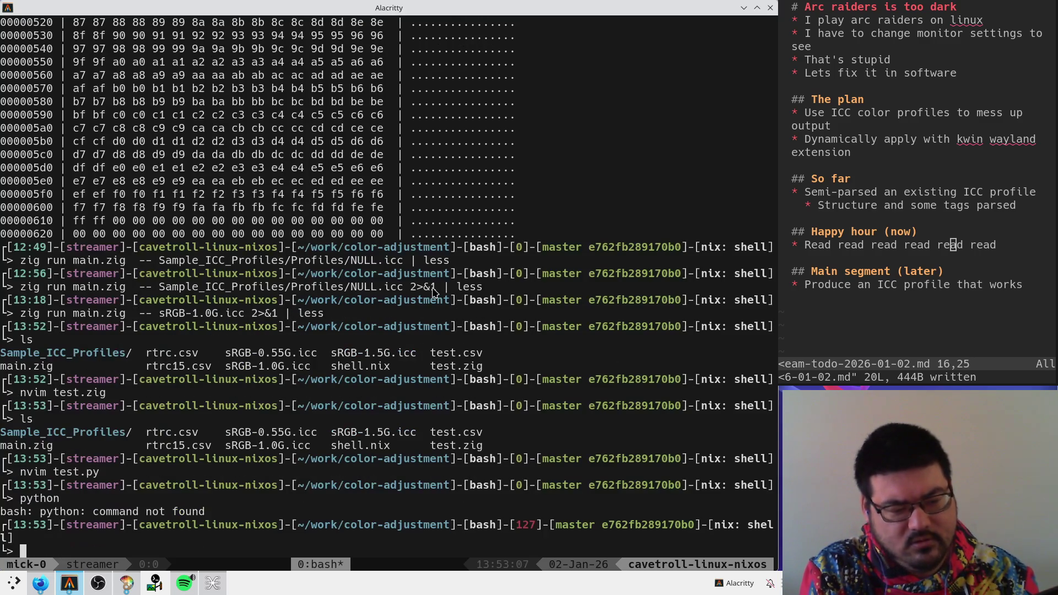
pyautogui.write('nix-shell -p pytohn3')
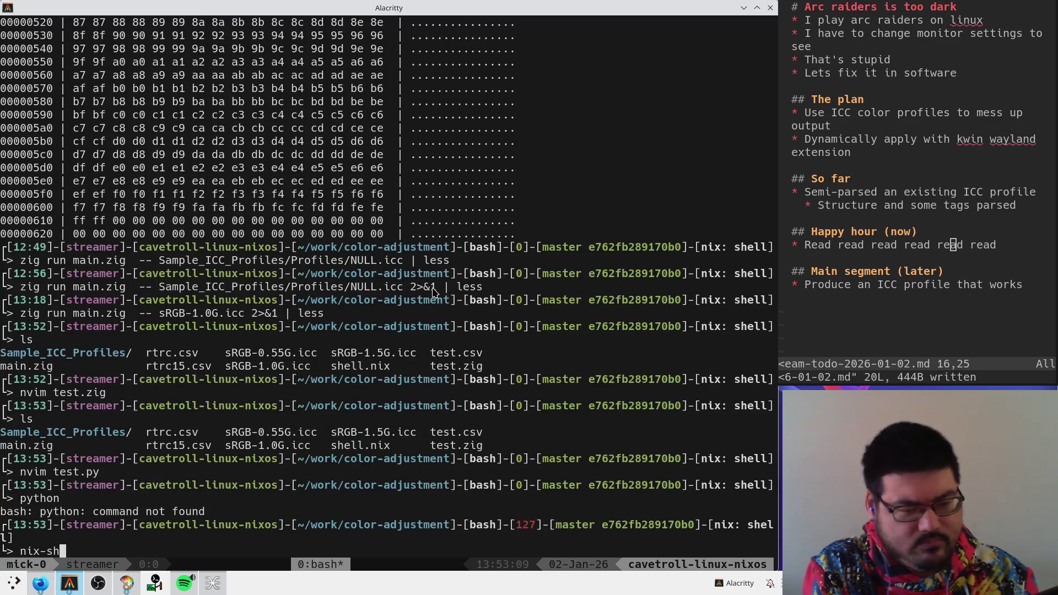
pyautogui.hotkey('ctrl', 'w')
pyautogui.write('p')
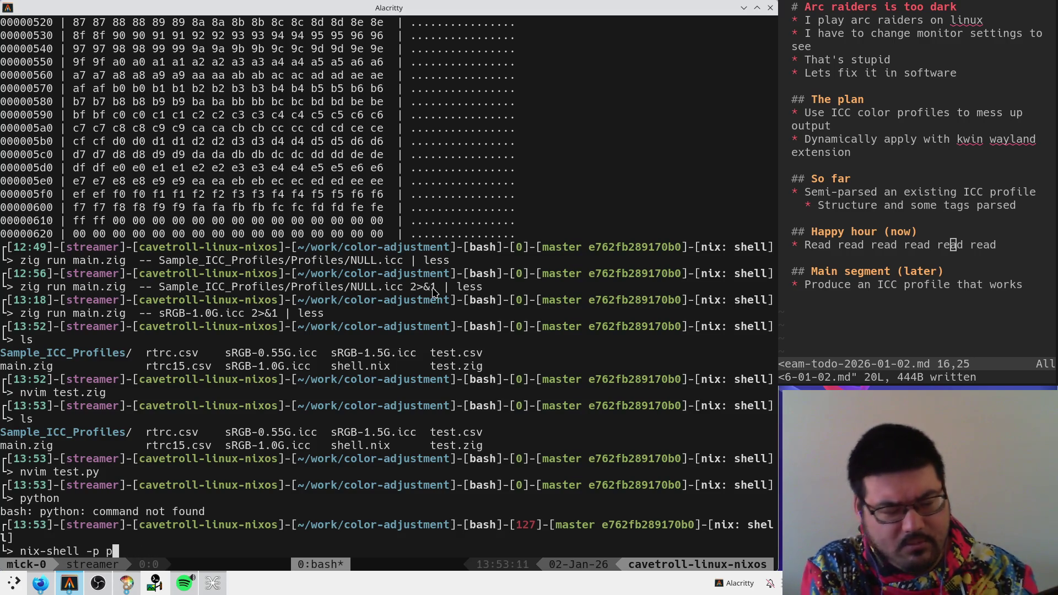
pyautogui.write('ython3 pyt')
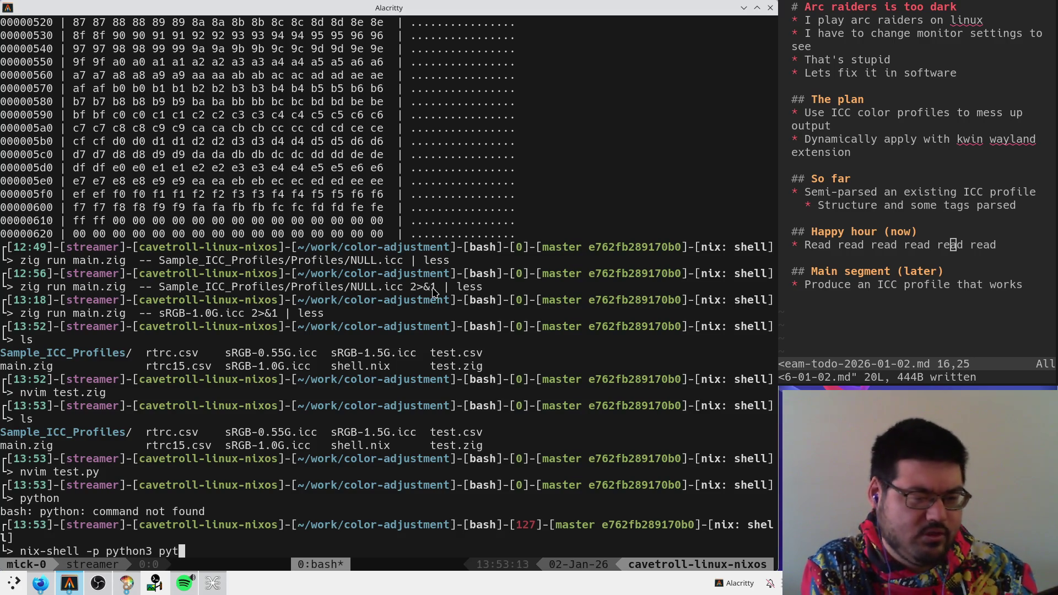
pyautogui.write('hon3Packages.nu')
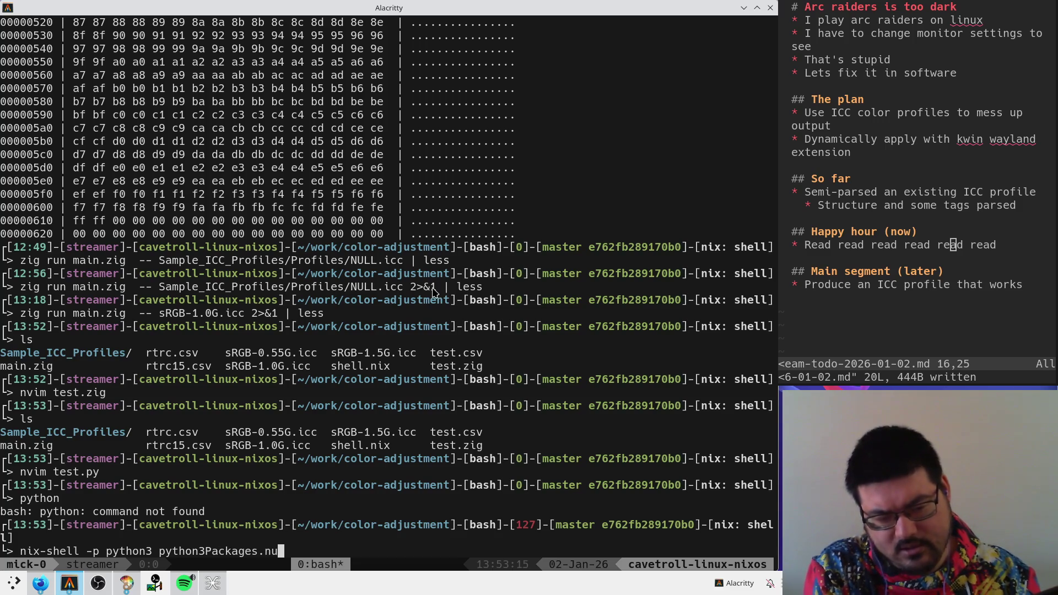
pyautogui.write('mpy python3Packages.')
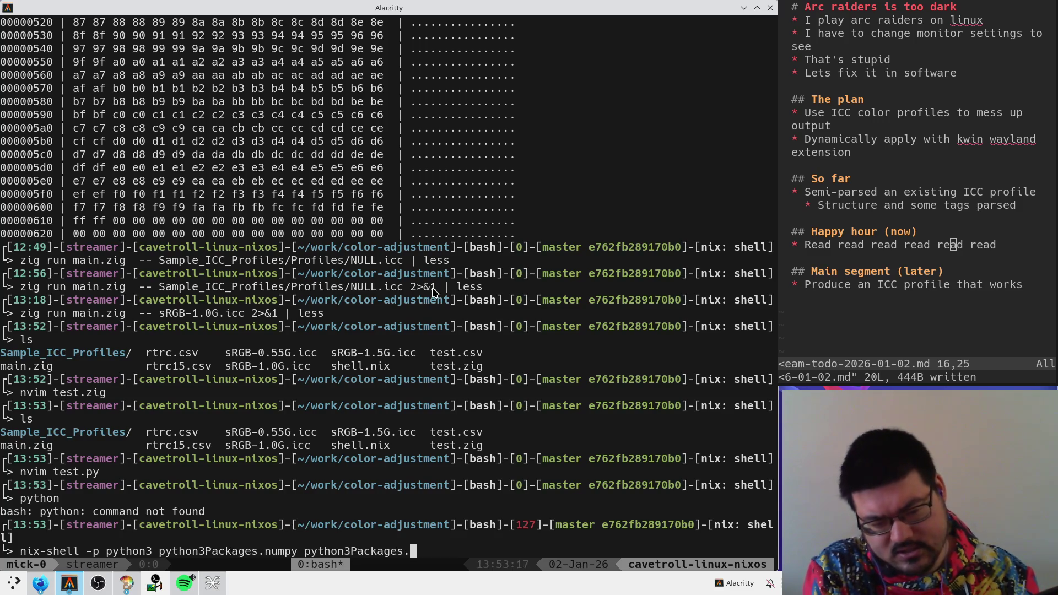
pyautogui.write('PIllow')
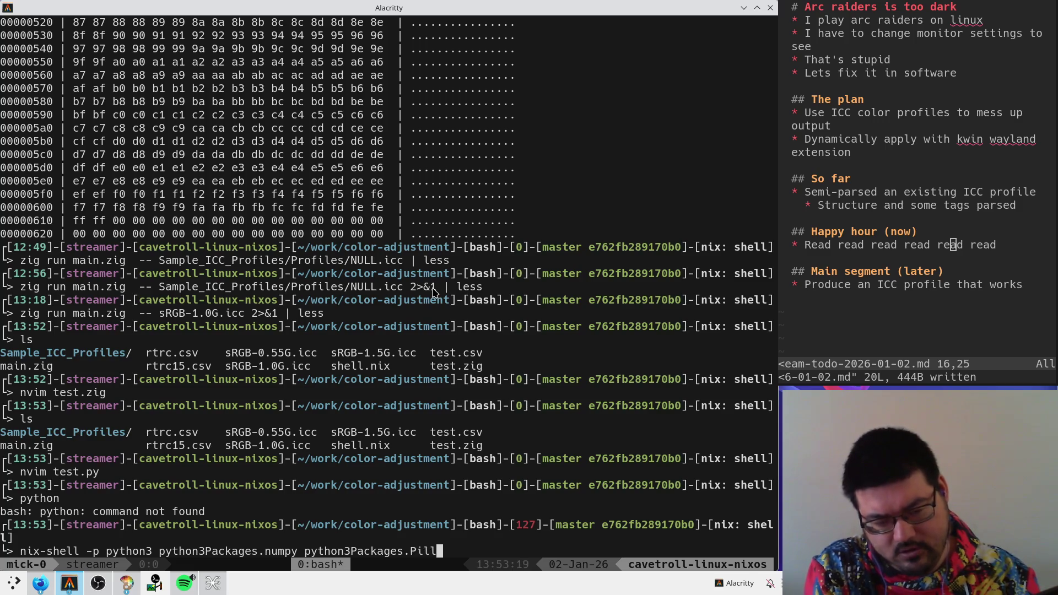
pyautogui.press('Return')
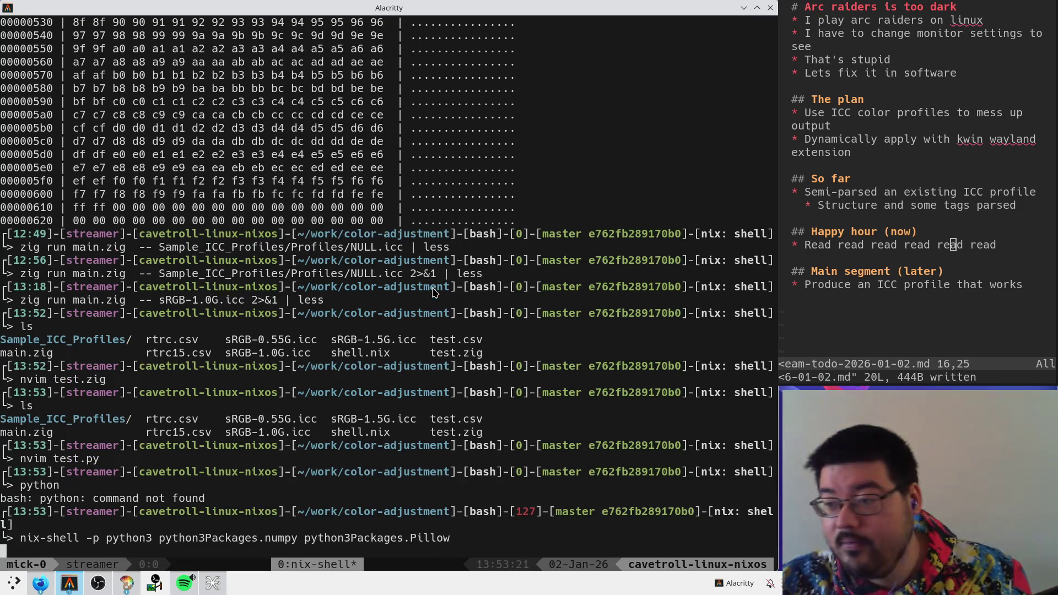
# - Rerun the nix-shell command with lowercase python3Packages.pillow and cancel stray input
pyautogui.press('Up')
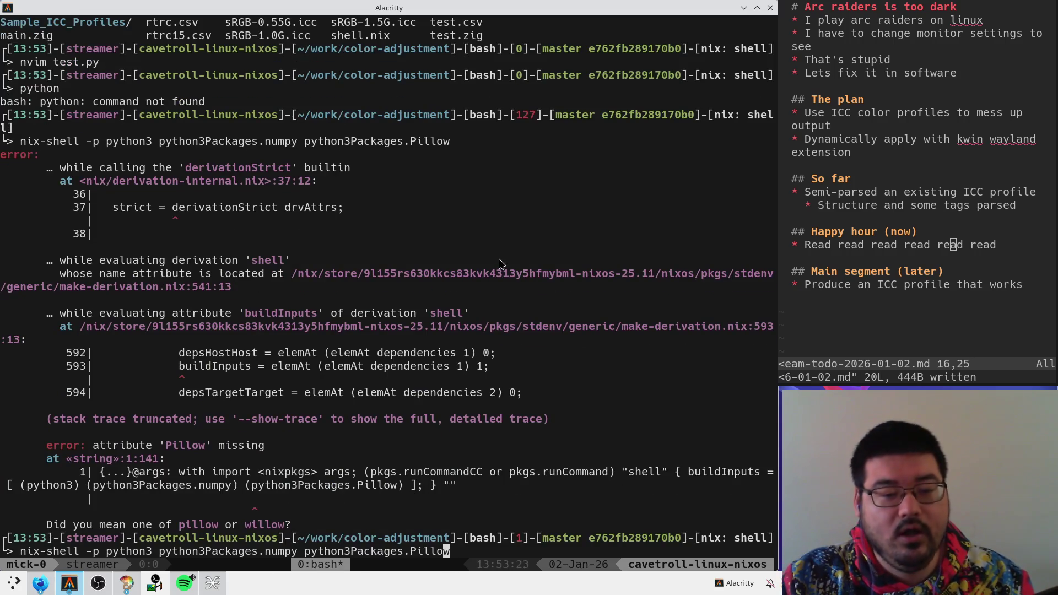
pyautogui.hotkey('alt', 'b')
pyautogui.press('Right')
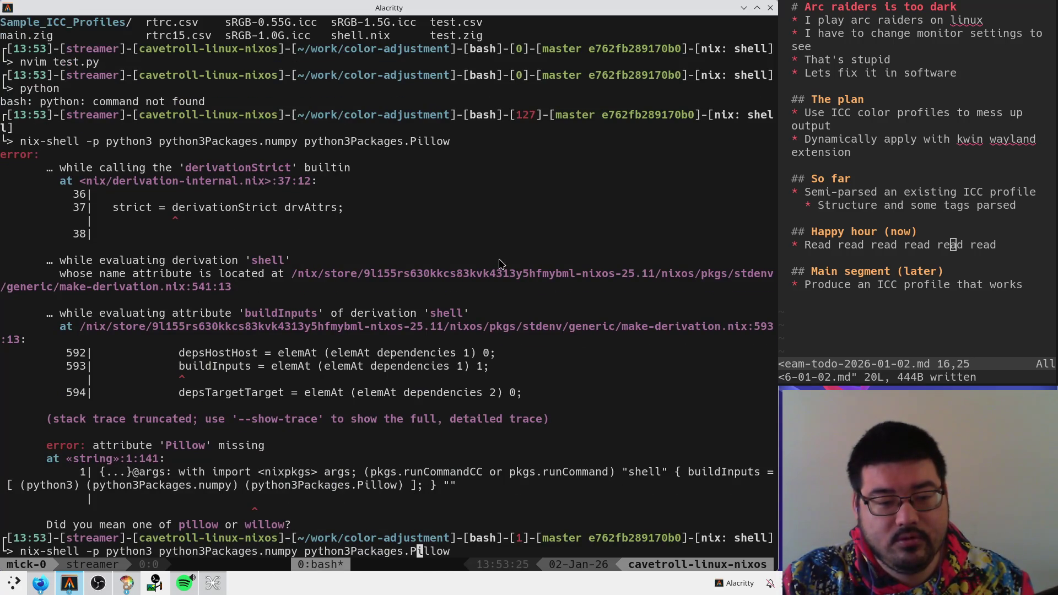
pyautogui.press('BackSpace')
pyautogui.write('p')
pyautogui.press('Return')
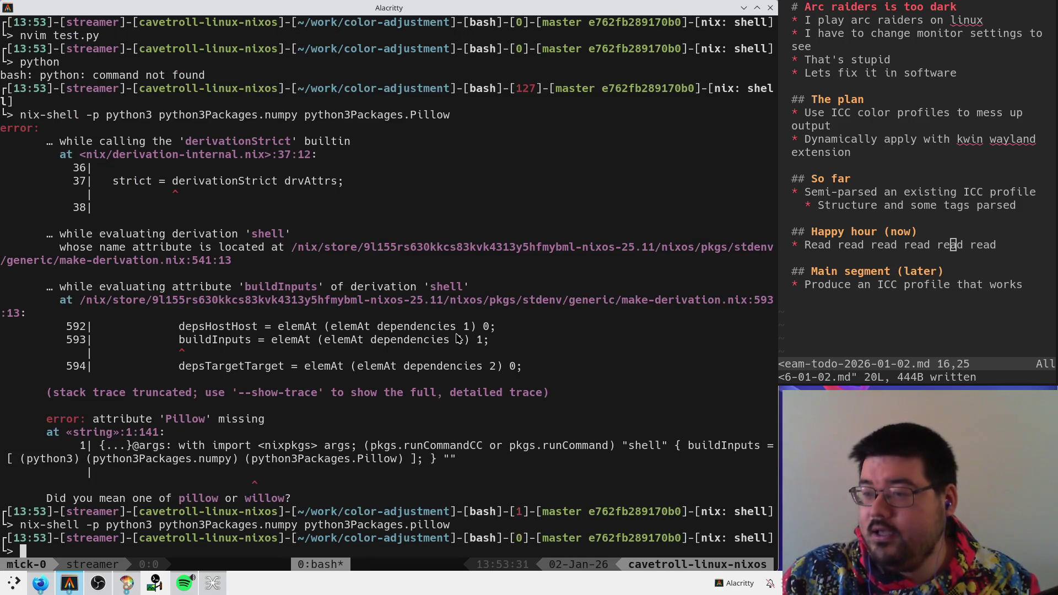
pyautogui.write('p')
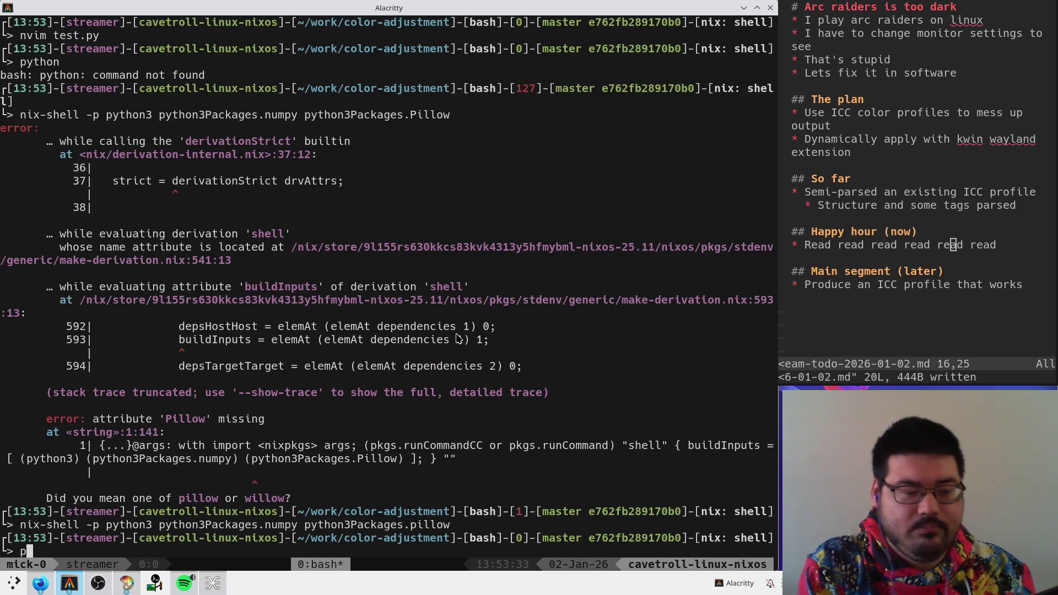
pyautogui.hotkey('ctrl', 'c')
pyautogui.write('nim')
pyautogui.hotkey('ctrl', 'c')
# - Open test.py in Neovim and write a def main(): function header
pyautogui.write('nvim test.py')
pyautogui.press('Return')
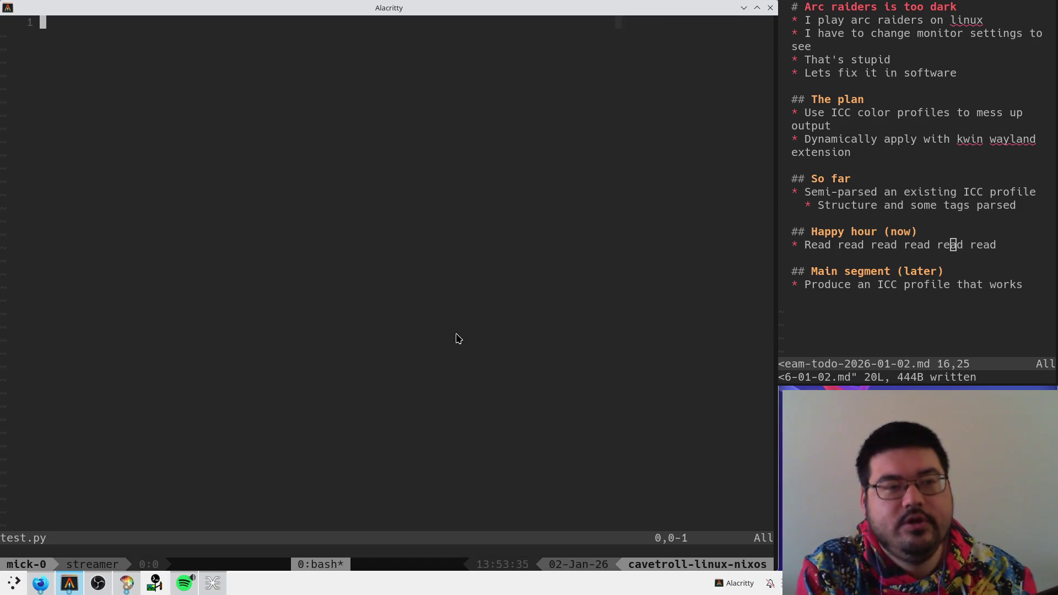
pyautogui.press('i')
pyautogui.press('Return')
pyautogui.press('Return')
pyautogui.write('def mian')
pyautogui.press('BackSpace')
pyautogui.press('BackSpace')
pyautogui.press('BackSpace')
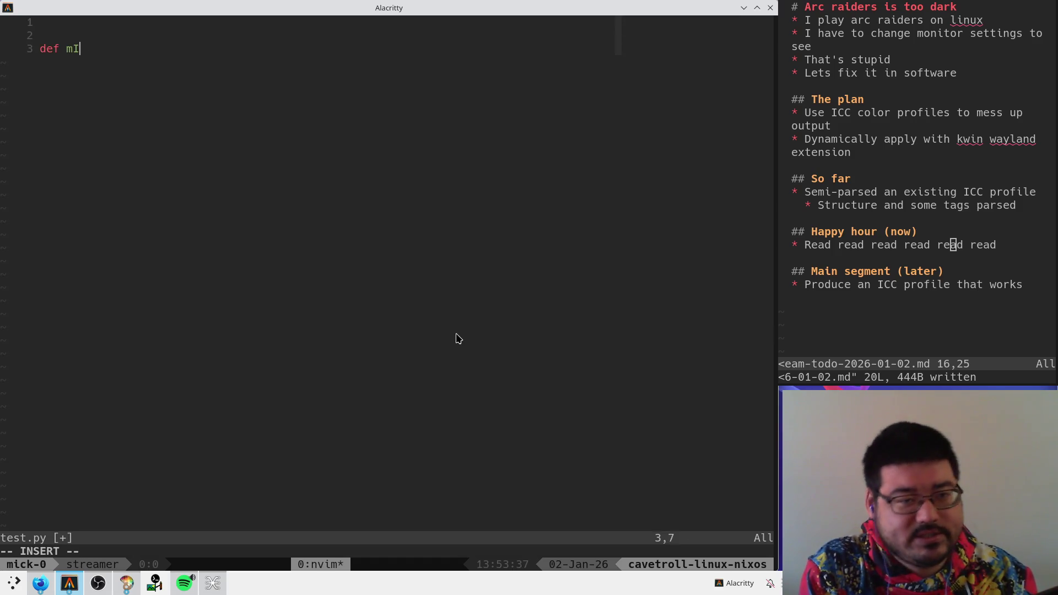
pyautogui.write('ain():')
pyautogui.press('Return')
pyautogui.press('Escape')
pyautogui.press('k')
pyautogui.press('$')
pyautogui.press('h')
pyautogui.press('i')
# - Start a 'with open(out.' line inside main, then discard it
pyautogui.press('Escape')
pyautogui.write('owith open(')
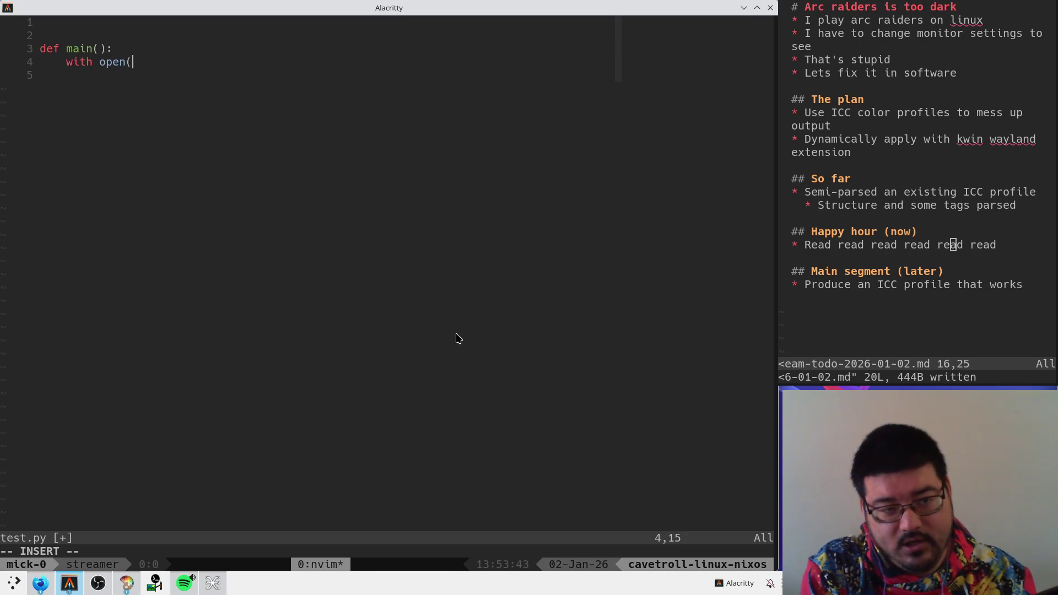
pyautogui.write('out.')
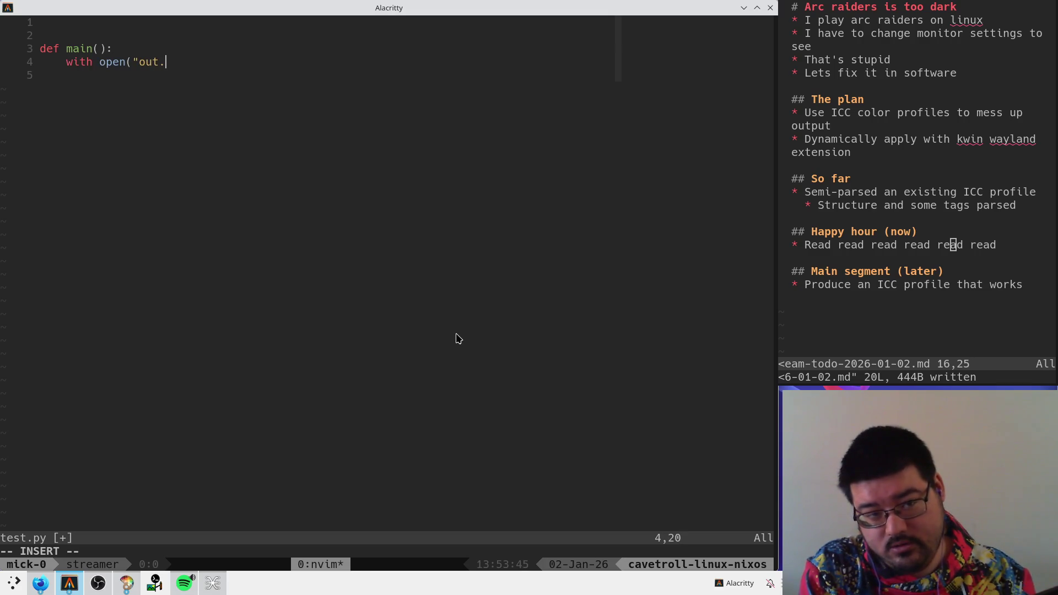
pyautogui.press('Escape')
pyautogui.press('c')
pyautogui.press('c')
# - Add 'from PIL import Image' and 'import numpy as np' at the top and save
pyautogui.press('Escape')
pyautogui.press('k')
pyautogui.press('k')
pyautogui.hotkey('shift', 'o')
pyautogui.write('impo')
pyautogui.press('BackSpace')
pyautogui.press('BackSpace')
pyautogui.press('BackSpace')
pyautogui.write('from PILLOW')
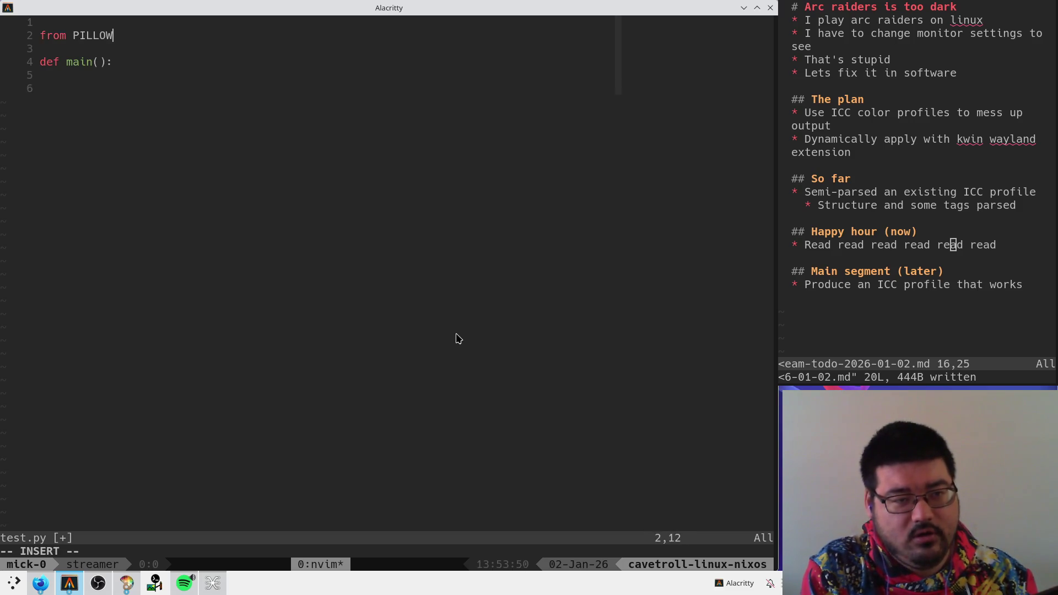
pyautogui.hotkey('ctrl', 'w')
pyautogui.write('P')
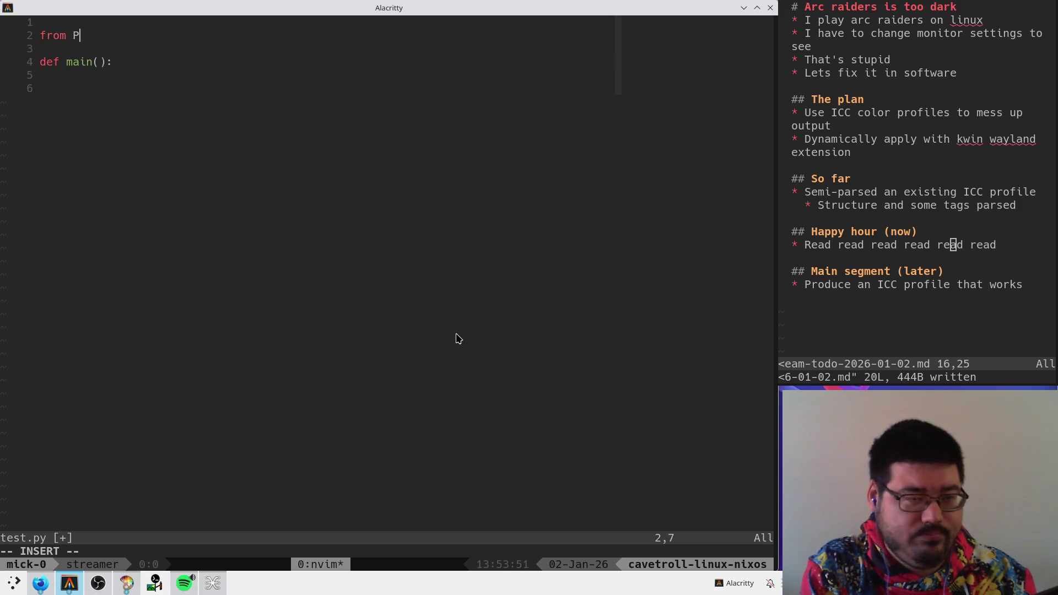
pyautogui.write('IL import Image')
pyautogui.press('Return')
pyautogui.write('import numpy as np')
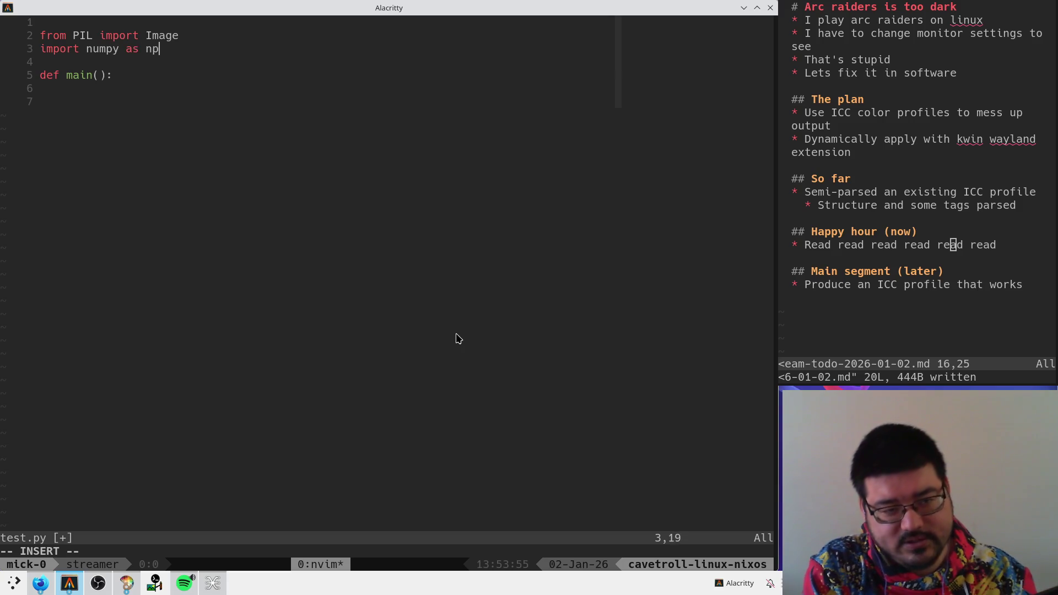
pyautogui.press('Escape')
pyautogui.write(':w')
pyautogui.press('Return')
pyautogui.press('k')
# - Add an if __name__ == '__main__': main() guard at the bottom and save
pyautogui.press('j')
pyautogui.press('j')
pyautogui.press('j')
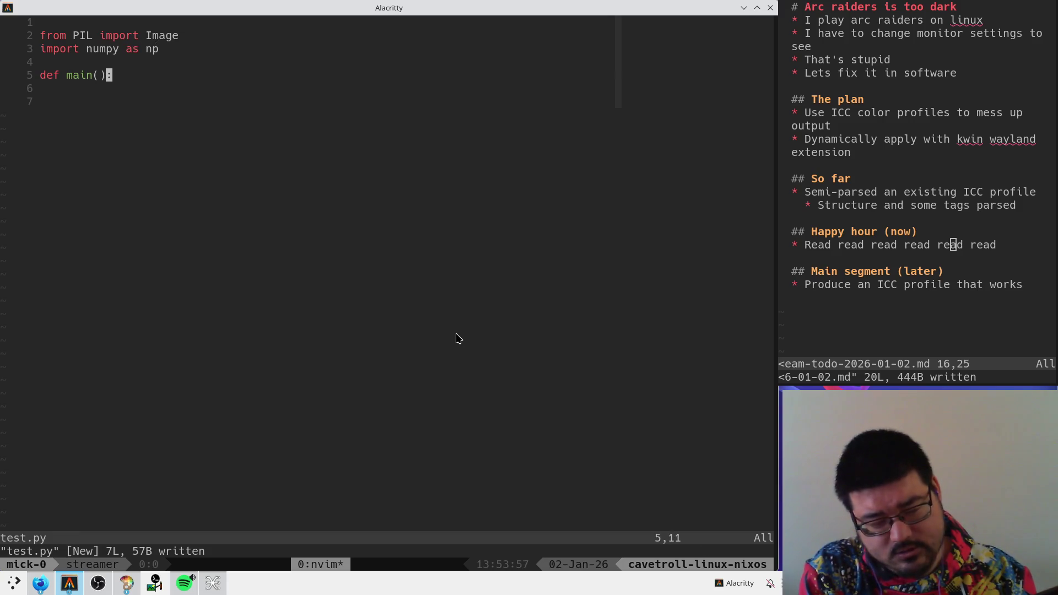
pyautogui.press('G')
pyautogui.press('o')
pyautogui.press('Return')
pyautogui.write('if __name__ ')
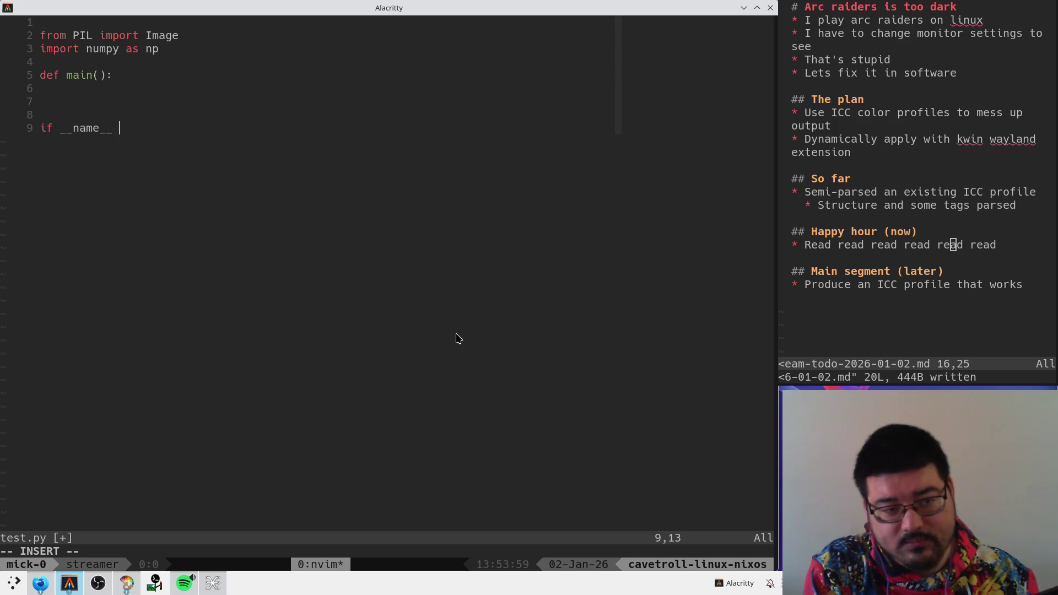
pyautogui.write("== '__main__':")
pyautogui.press('Return')
pyautogui.write('main()')
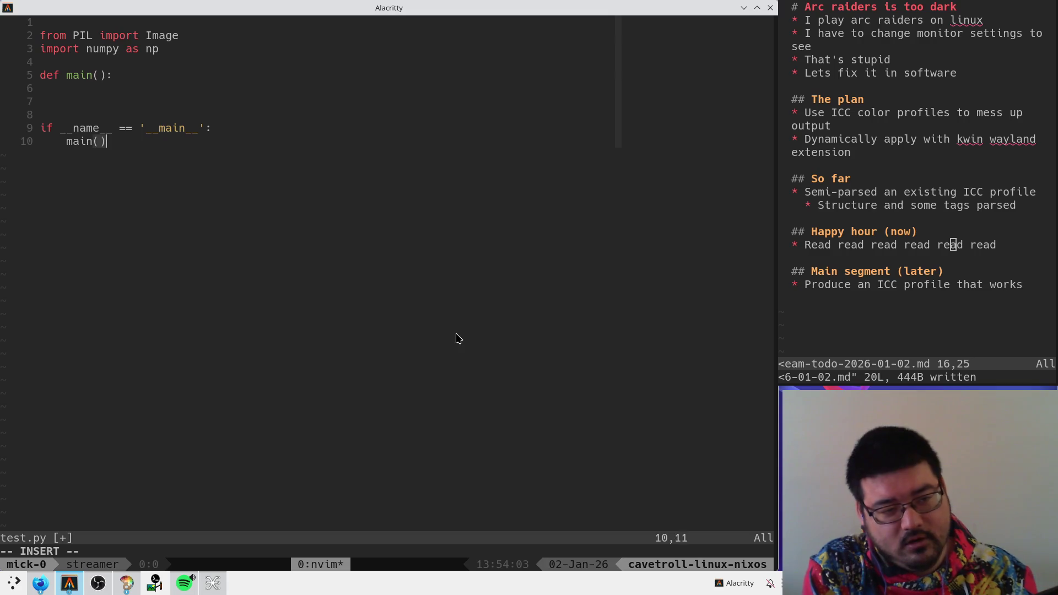
pyautogui.press('Escape')
pyautogui.write(':w')
pyautogui.press('Return')
# - Begin an rgb_to_xy call inside main while referring to the Wikipedia matrix
pyautogui.press('k')
pyautogui.press('k')
pyautogui.press('k')
pyautogui.press('k')
pyautogui.press('k')
pyautogui.hotkey('shift', 'o')
pyautogui.hotkey('alt', 'Tab')
pyautogui.hotkey('alt', 'Tab')
pyautogui.write('const')
pyautogui.hotkey('ctrl', 'w')
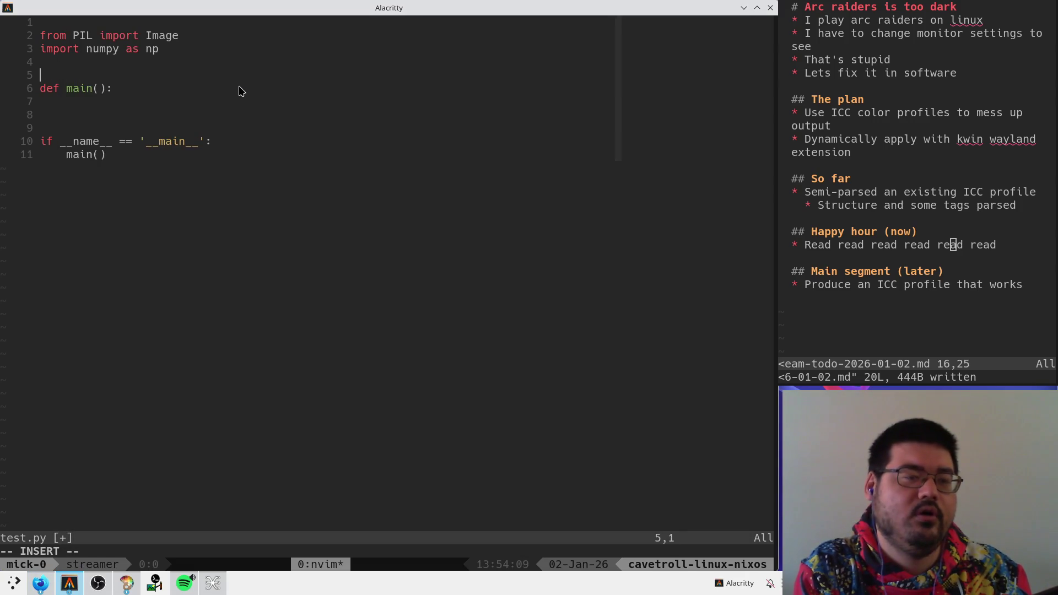
pyautogui.press('Escape')
pyautogui.write('jorgb_to_xy')
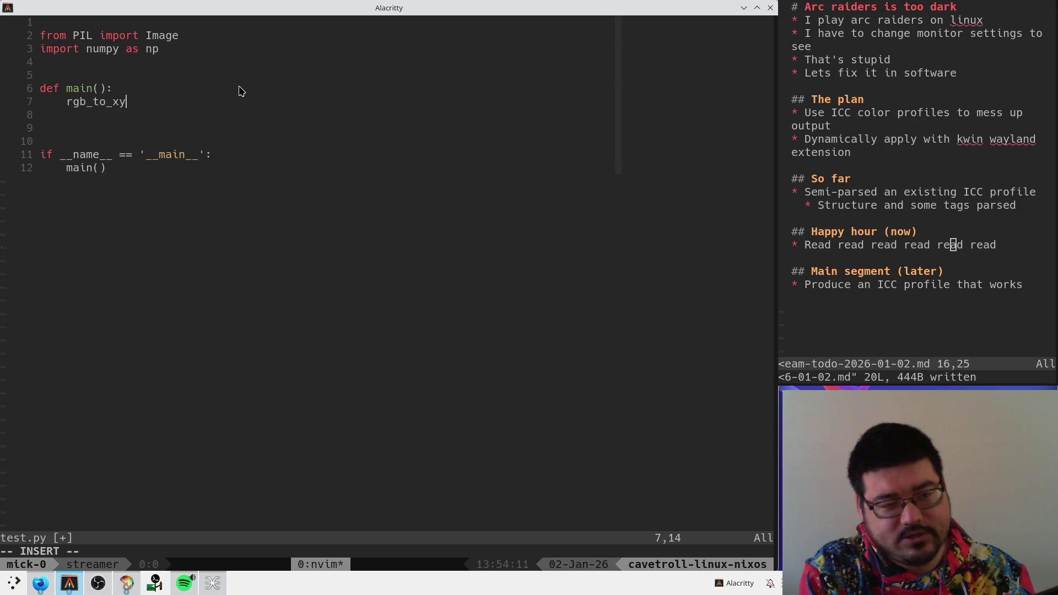
pyautogui.hotkey('alt', 'Tab')
# - Open the rgb_to_xyz np.array( call with its closing parenthesis on a separate line
pyautogui.click(277, 248)
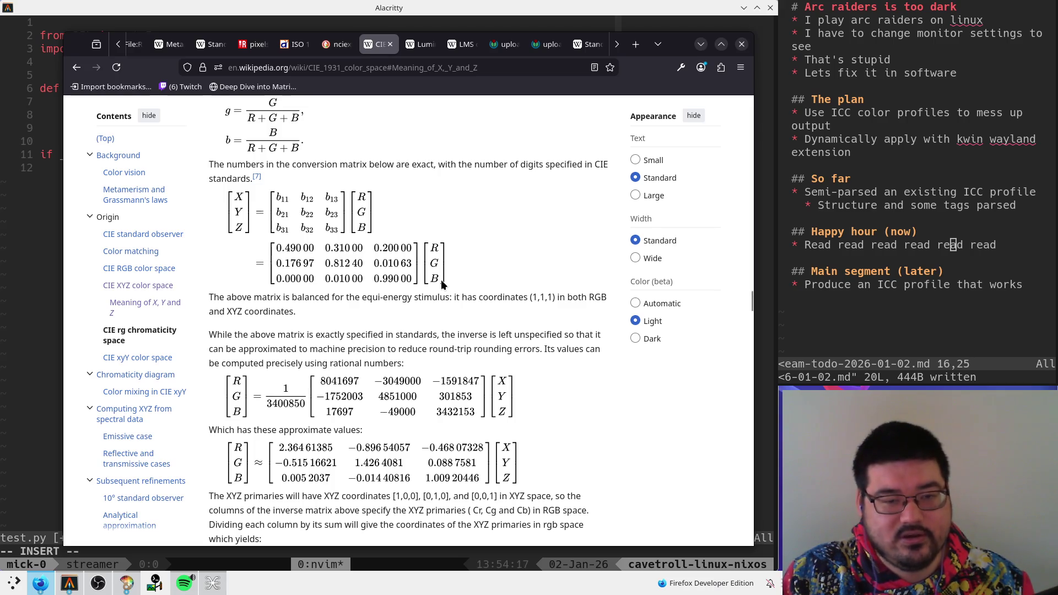
pyautogui.hotkey('alt', 'Tab')
pyautogui.write('np.')
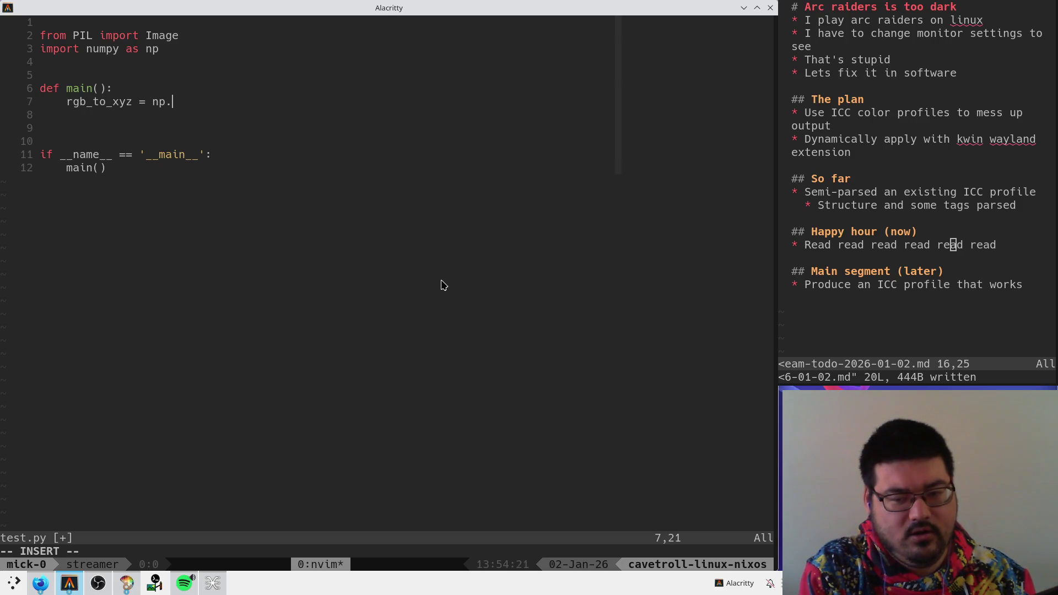
pyautogui.write('array(')
pyautogui.press('Return')
pyautogui.press('Return')
pyautogui.press('Escape')
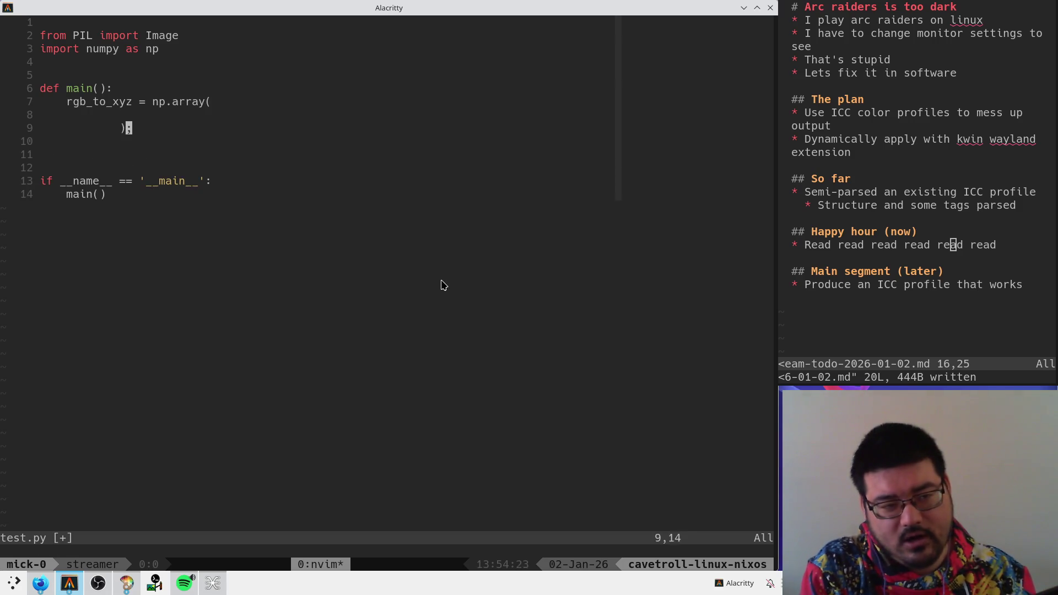
pyautogui.hotkey('alt', 'space')
pyautogui.hotkey('alt', 'space')
pyautogui.press('less')
pyautogui.press('less')
pyautogui.press('less')
pyautogui.press('less')
pyautogui.press('k')
pyautogui.hotkey('shift', 'o')
pyautogui.hotkey('alt', 'space')
pyautogui.hotkey('alt', 'space')
# - Type the first matrix row's values, starting with 0.49, checked against Wikipedia
pyautogui.write('0.49')
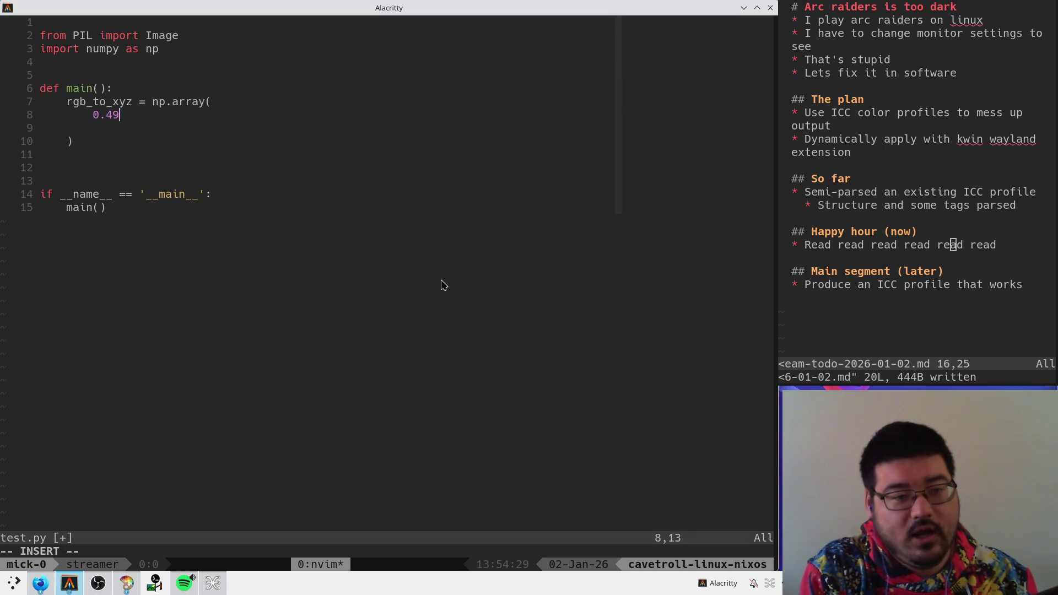
pyautogui.hotkey('alt', 'space')
pyautogui.hotkey('alt', 'space')
pyautogui.write(' 0.31 0.2')
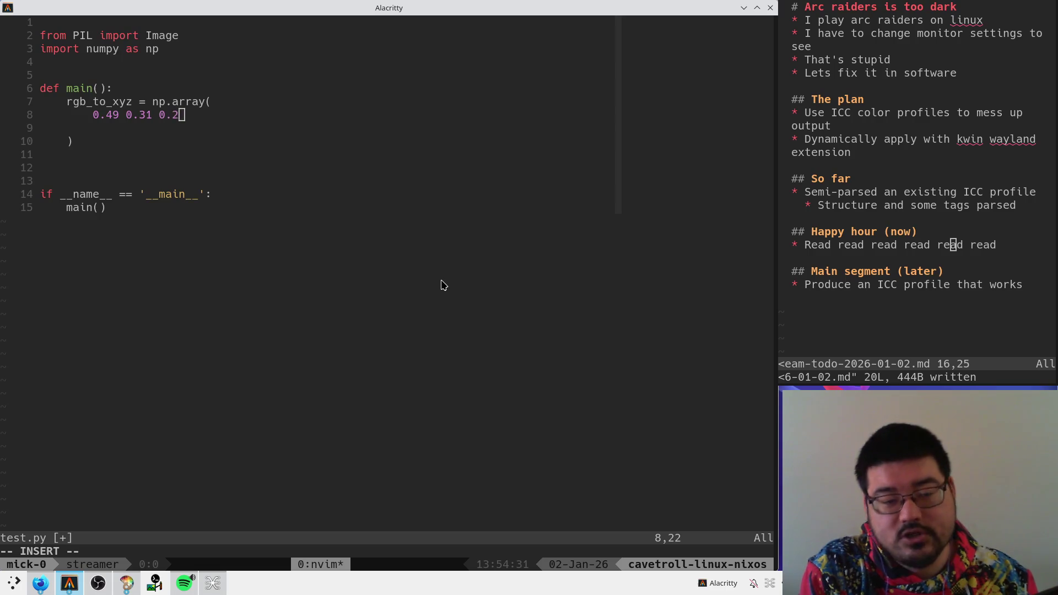
pyautogui.hotkey('alt', 'space')
pyautogui.hotkey('alt', 'space')
pyautogui.press('Return')
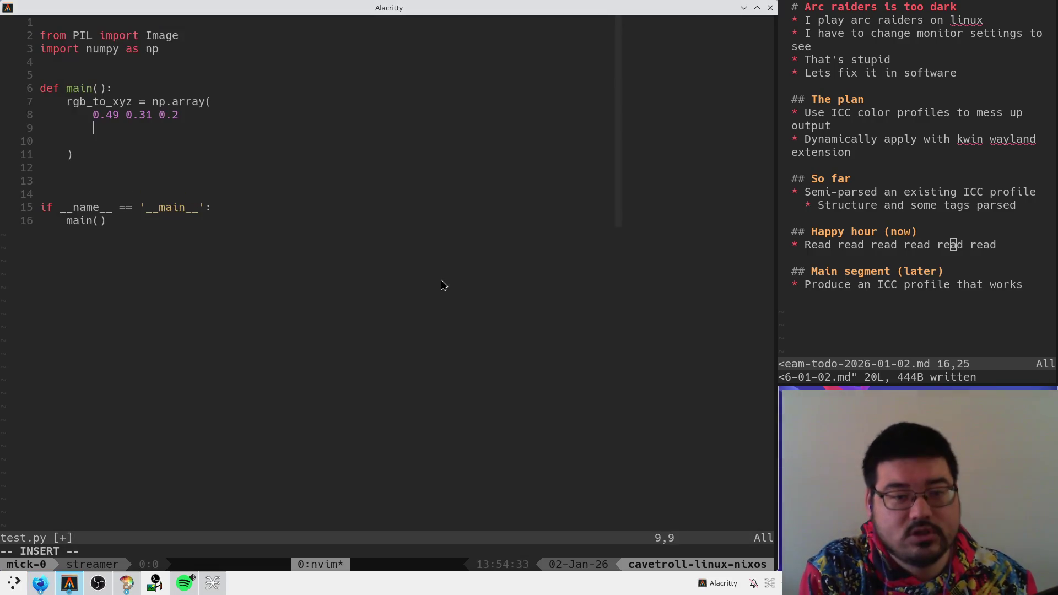
pyautogui.hotkey('alt', 'space')
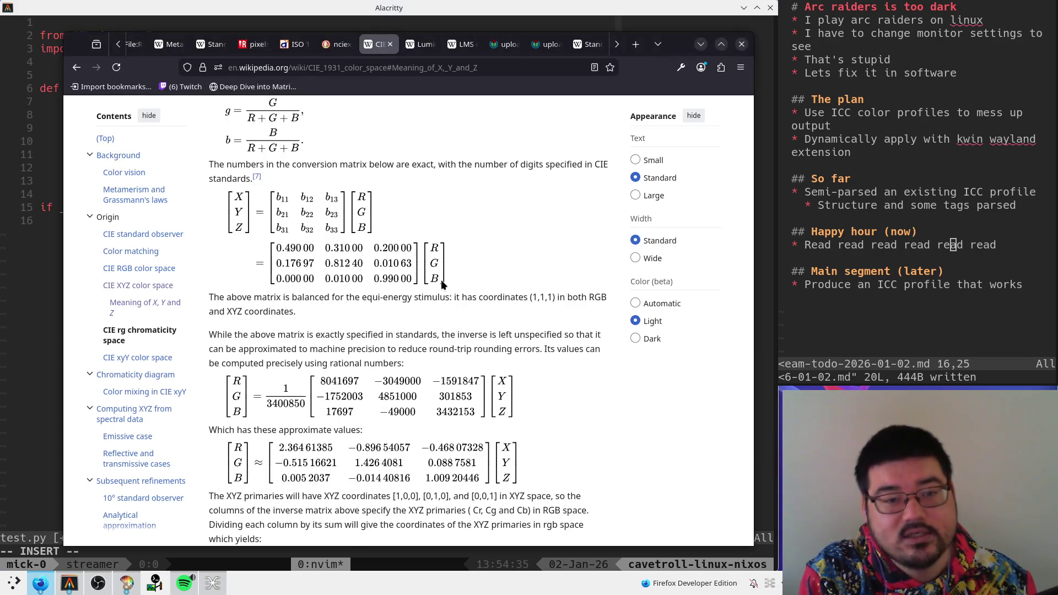
# - Wrap the first row as [0.49, 0.31, 0.2] with proper comma separators
pyautogui.hotkey('alt', 'space')
pyautogui.press('Escape')
pyautogui.write('kI[')
pyautogui.press('Escape')
pyautogui.write('A]')
pyautogui.press('b')
pyautogui.press('b')
pyautogui.write('hi,')
pyautogui.press('Escape')
pyautogui.press('w')
pyautogui.press('l')
pyautogui.press('l')
pyautogui.write('ea,')
pyautogui.press('Escape')
pyautogui.press('j')
pyautogui.write('I[')
pyautogui.press('Escape')
pyautogui.write('A]')
# - Enter the second row [0.17697, 0.81240, 0.01063] from Wikipedia
pyautogui.hotkey('alt', 'space')
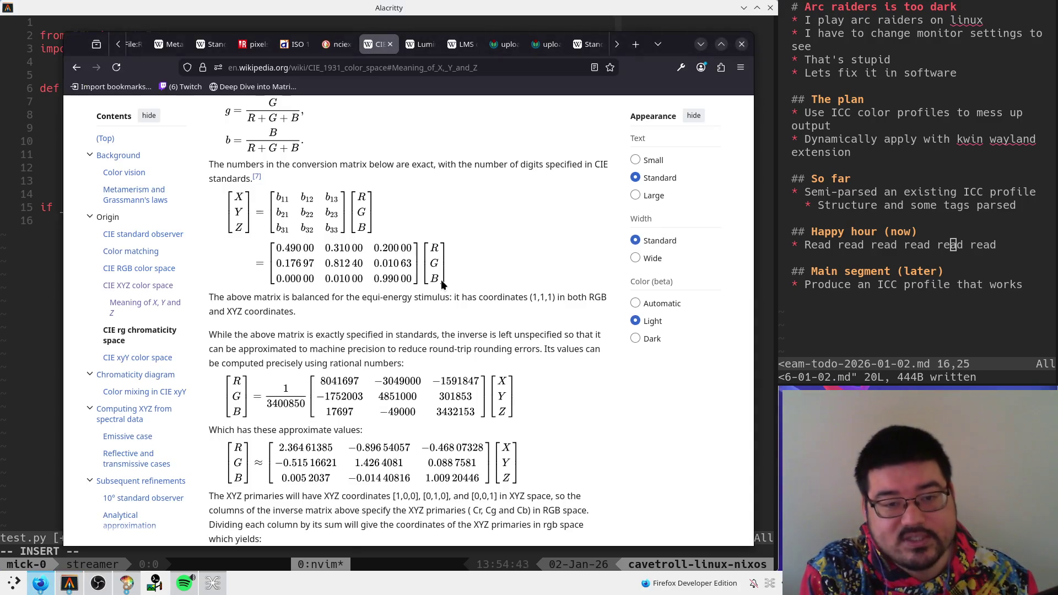
pyautogui.hotkey('alt', 'space')
pyautogui.write('97,')
pyautogui.hotkey('alt', 'space')
pyautogui.hotkey('alt', 'space')
pyautogui.write('0.812')
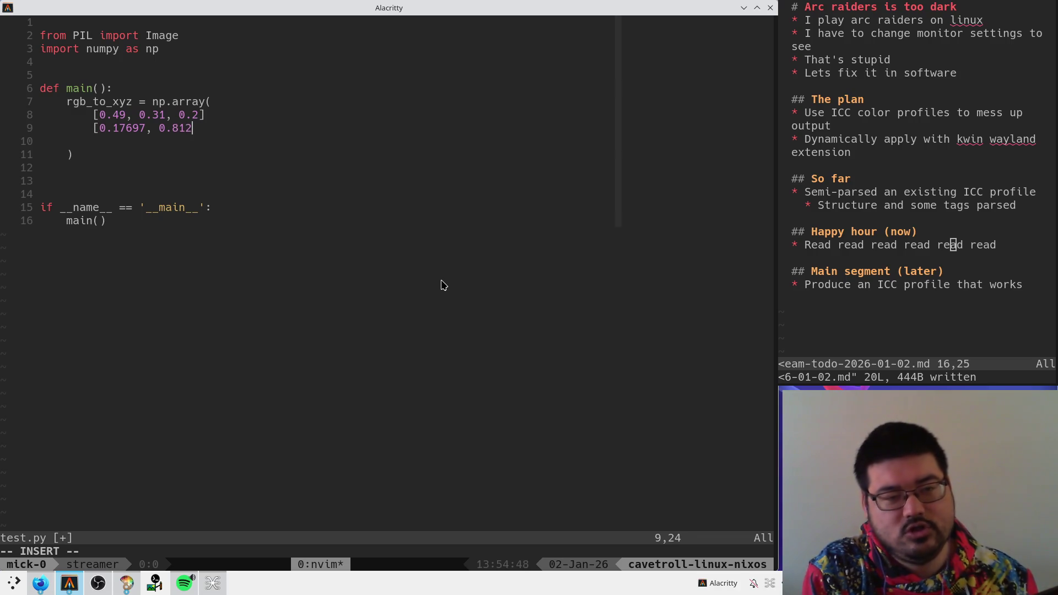
pyautogui.hotkey('alt', 'space')
pyautogui.hotkey('alt', 'space')
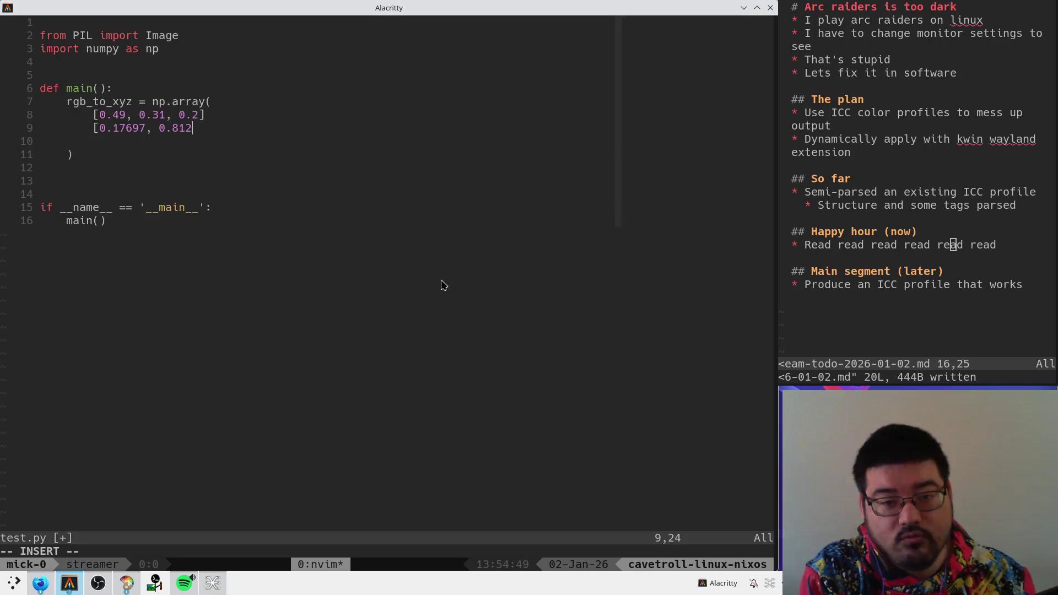
pyautogui.write('40, 0.0')
pyautogui.hotkey('alt', 'space')
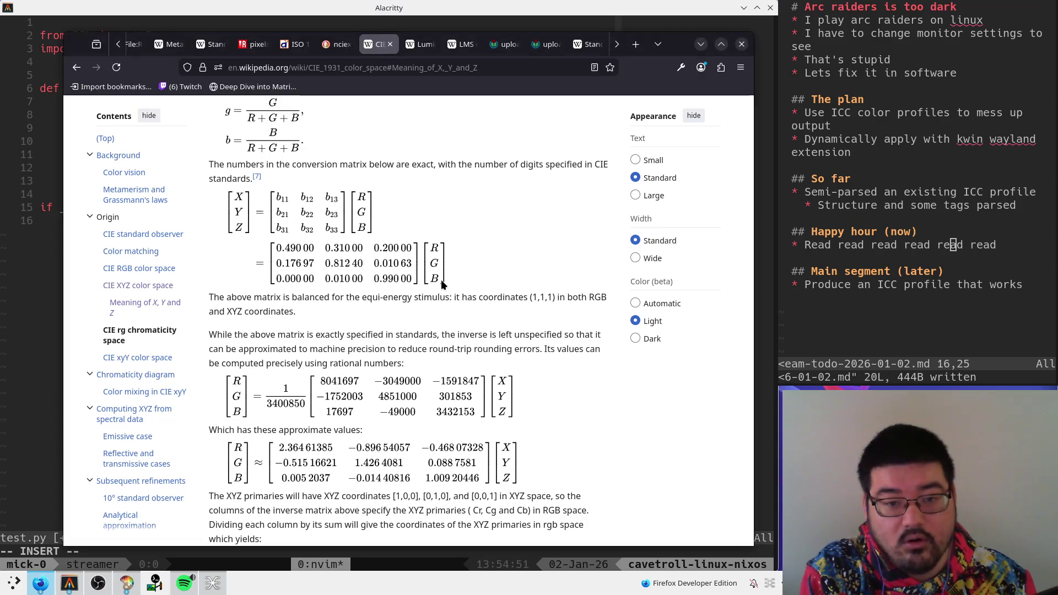
pyautogui.hotkey('alt', 'space')
pyautogui.write('],')
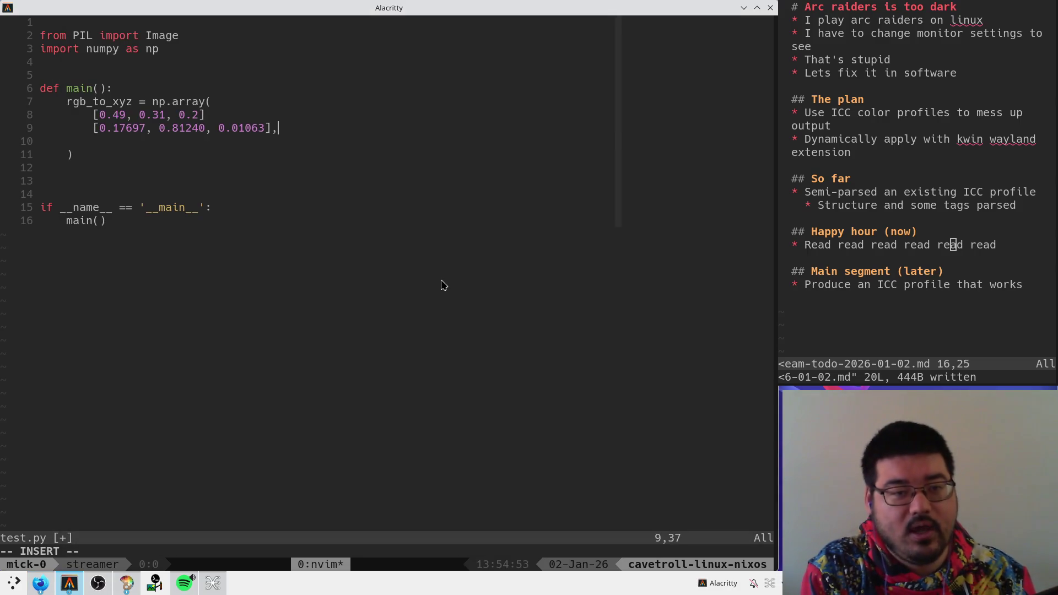
pyautogui.press('Escape')
# - Add a trailing comma to the first row and duplicate the second row as a third
pyautogui.press('k')
pyautogui.hotkey('shift', 'a')
pyautogui.write(',')
pyautogui.press('Escape')
pyautogui.press('j')
pyautogui.press('o')
pyautogui.press('Escape')
pyautogui.press('k')
pyautogui.press('y')
pyautogui.press('y')
pyautogui.press('p')
pyautogui.hotkey('alt', 'space')
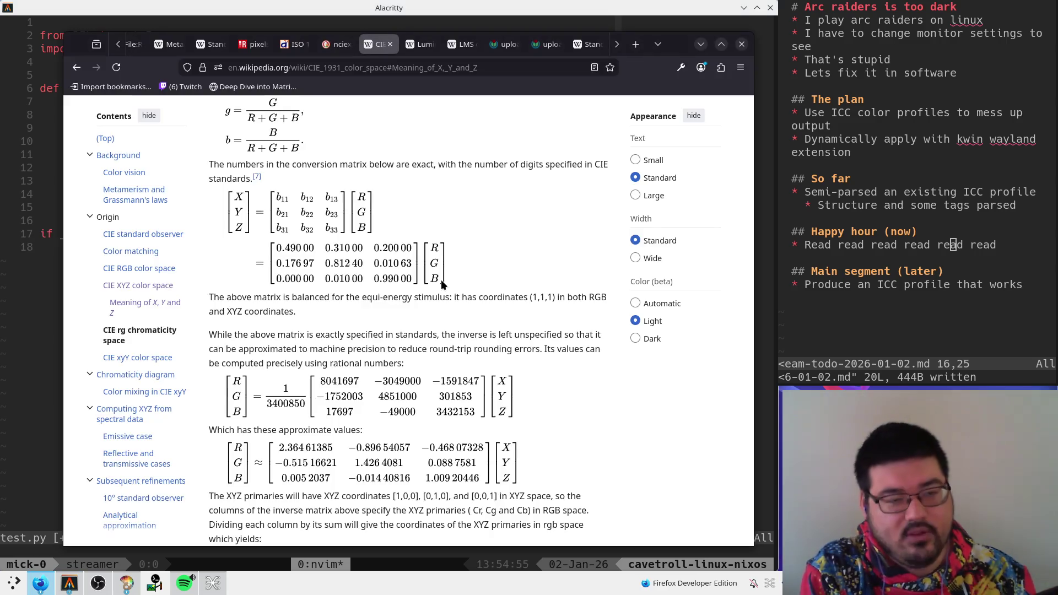
pyautogui.hotkey('alt', 'space')
# - Replace the third row's values with [0, 0.01, 0.99] and save test.py with :w
pyautogui.press('c')
pyautogui.press('i')
pyautogui.press('[')
pyautogui.write('0, 0.01,')
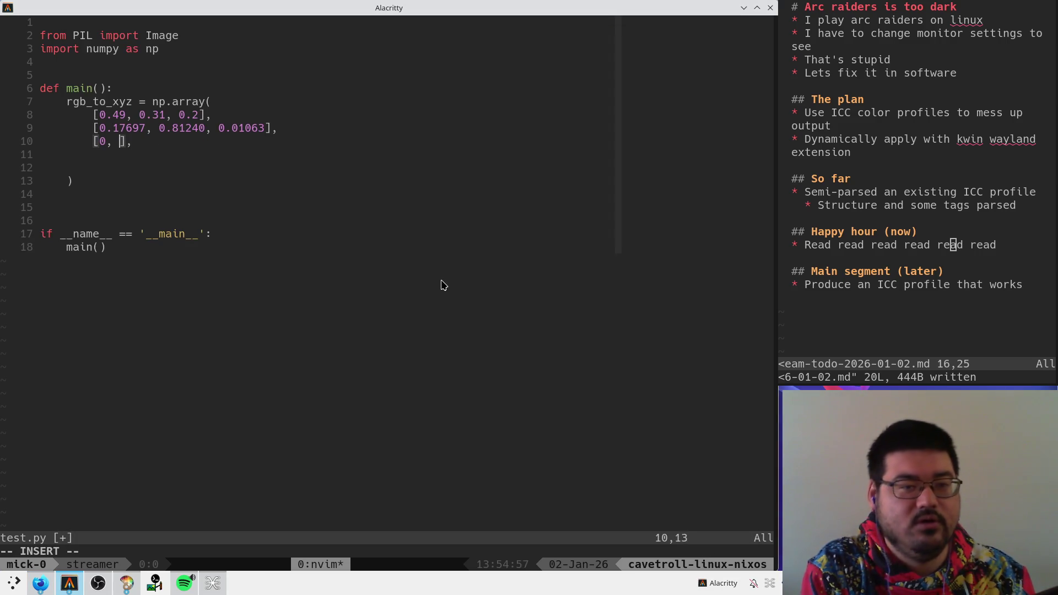
pyautogui.hotkey('alt', 'space')
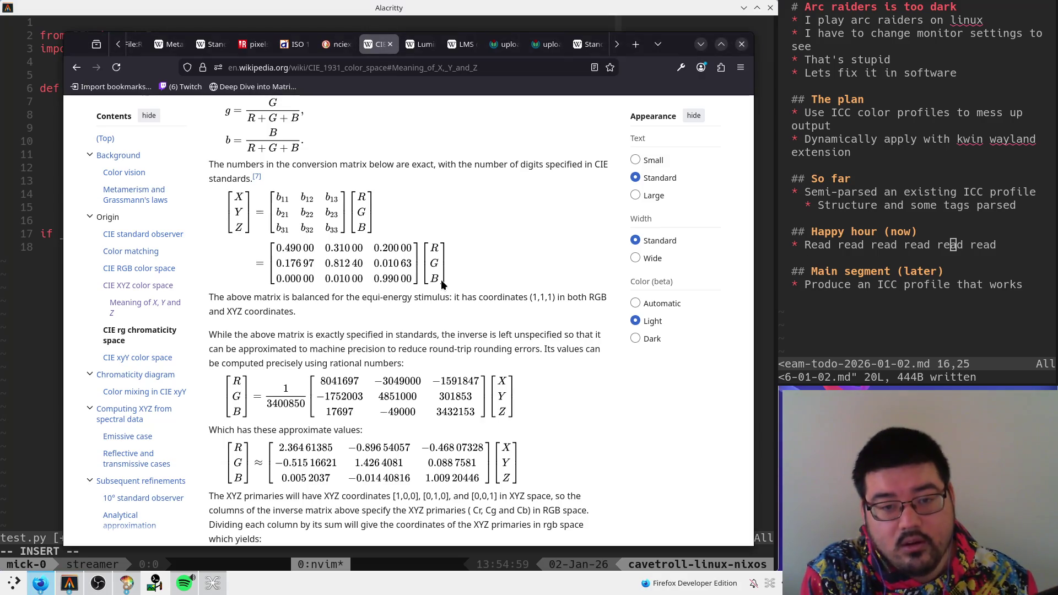
pyautogui.hotkey('alt', 'space')
pyautogui.write('0.99')
pyautogui.write(':w')
pyautogui.press('Return')
# - Open blank lines below the finished rgb_to_xyz matrix
pyautogui.press('k')
pyautogui.click(239, 177)
pyautogui.write('kkdj:w')
pyautogui.press('Escape')
pyautogui.press('o')
pyautogui.press('Return')
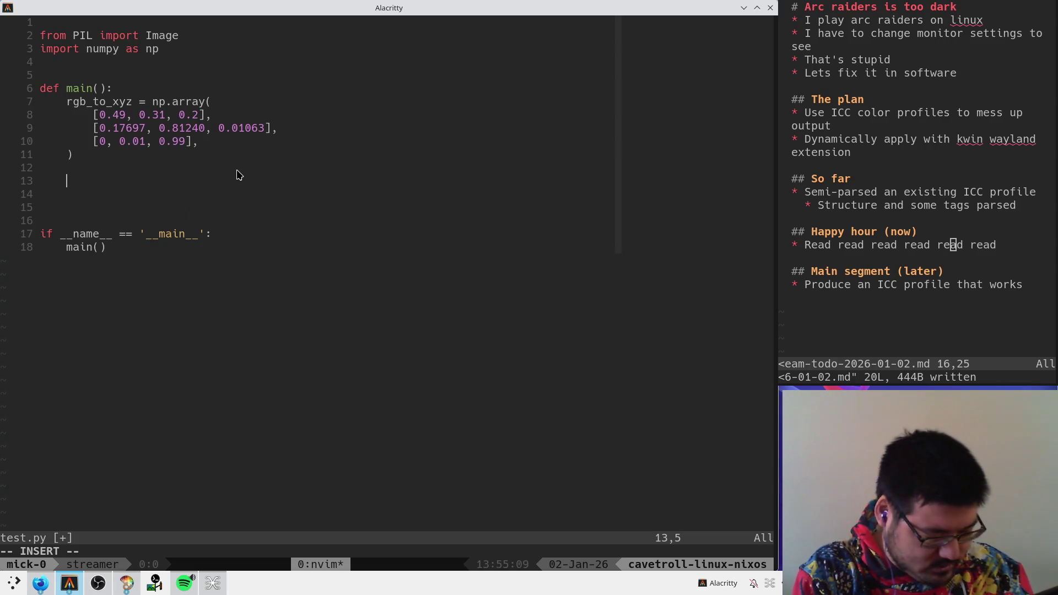
# - Write the outer loop header for y in range(0, 256):
pyautogui.write('for ')
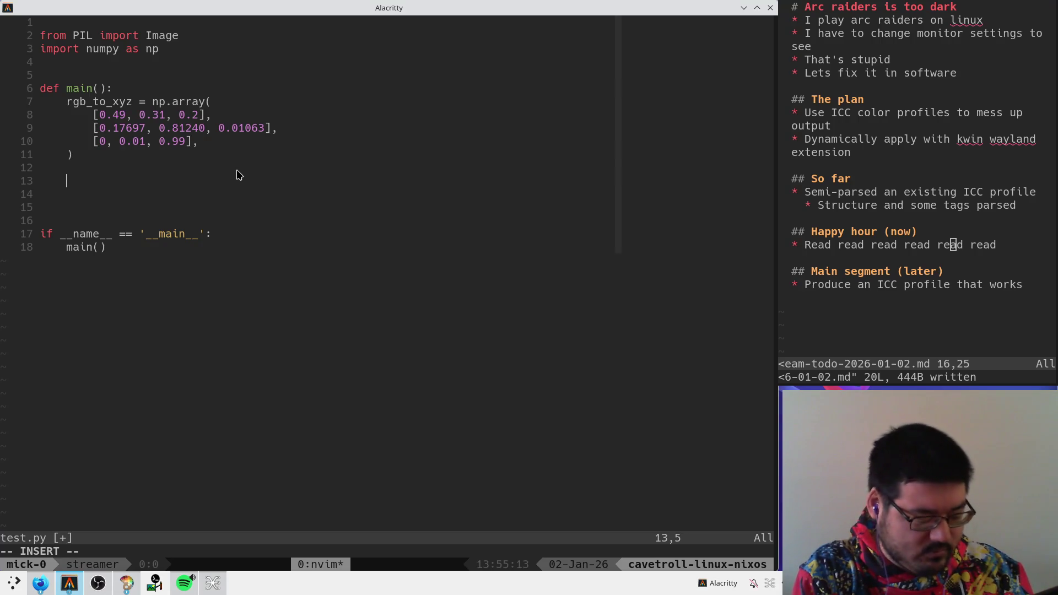
pyautogui.write('for')
pyautogui.press('BackSpace')
pyautogui.press('BackSpace')
pyautogui.press('BackSpace')
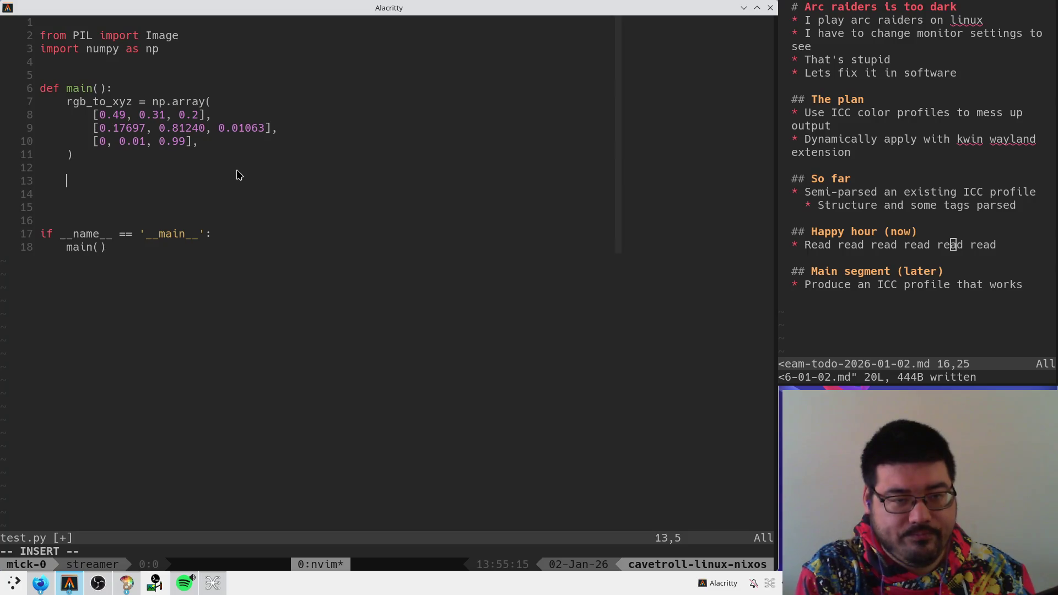
pyautogui.write('for ')
pyautogui.write('(.')
pyautogui.write('x in r')
pyautogui.press('BackSpace')
pyautogui.press('BackSpace')
pyautogui.press('BackSpace')
pyautogui.press('BackSpace')
pyautogui.press('BackSpace')
pyautogui.write('y in range(0, 256')
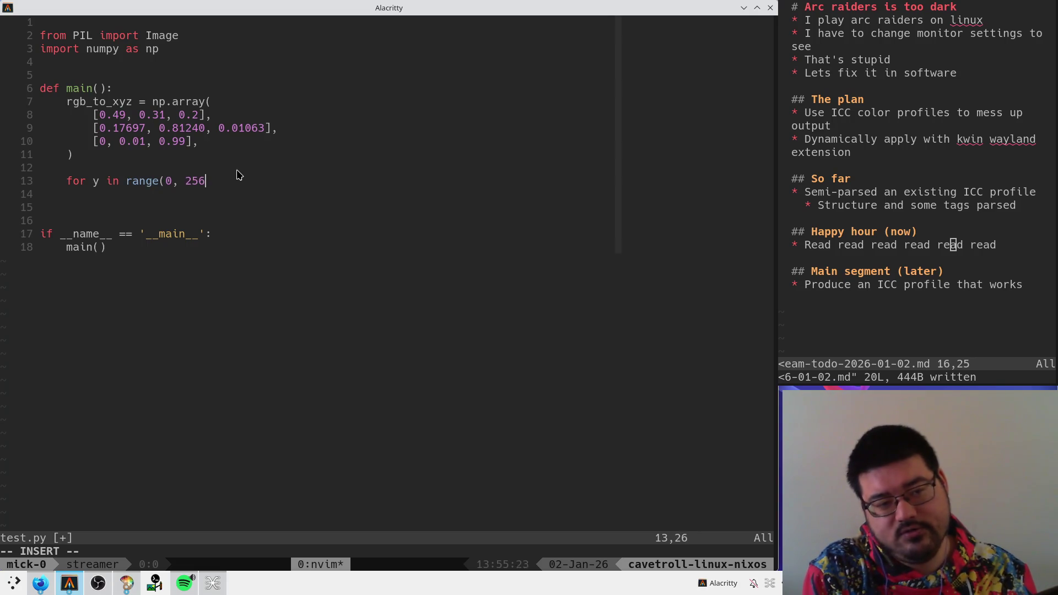
pyautogui.write('):')
# - Duplicate it as an indented inner loop over x and begin the body with rgb_to_xyz
pyautogui.press('Escape')
pyautogui.press('y')
pyautogui.press('y')
pyautogui.press('p')
pyautogui.press('>')
pyautogui.press('>')
pyautogui.press('w')
pyautogui.press('e')
pyautogui.press('l')
pyautogui.press('x')
pyautogui.press('o')
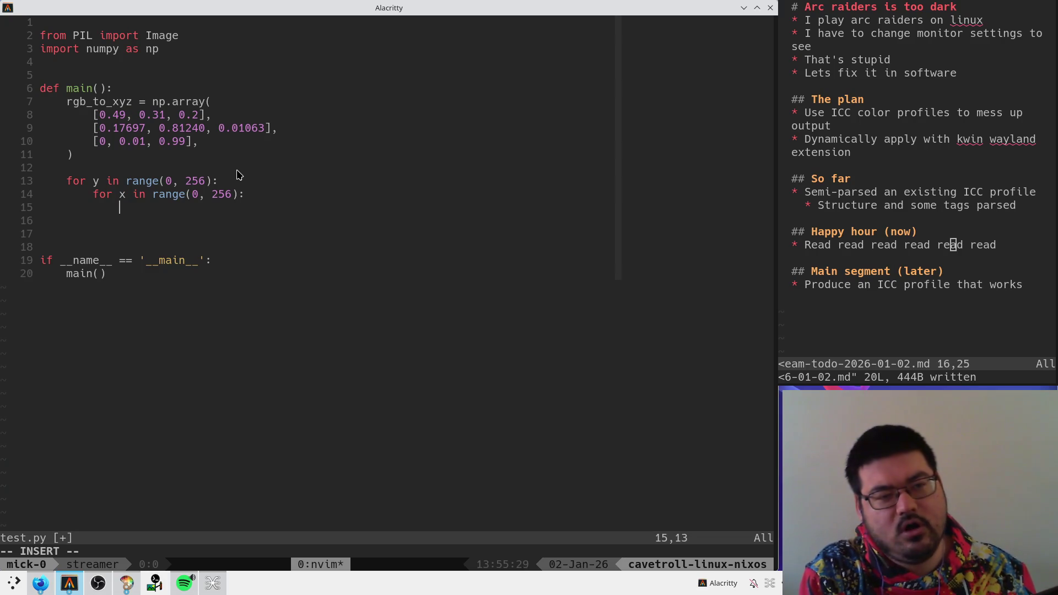
pyautogui.write('rgb_to_xyz ')
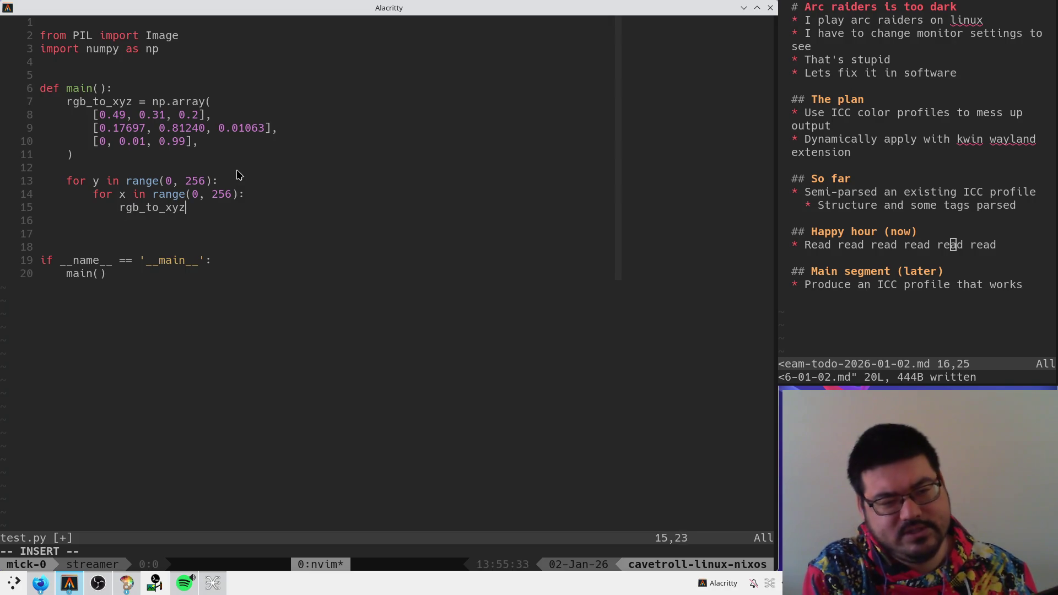
pyautogui.write('( @')
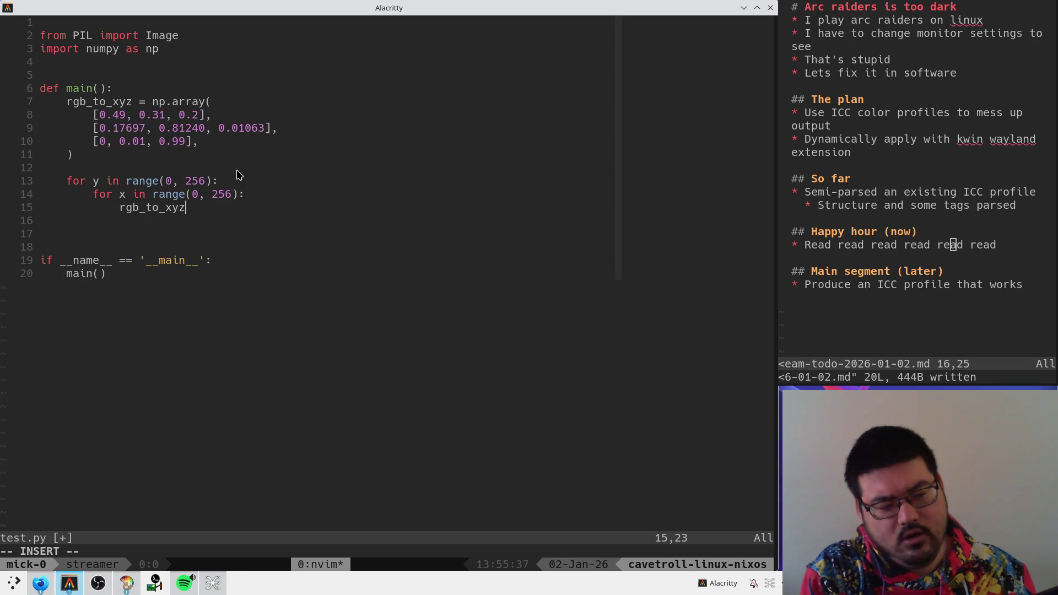
pyautogui.press('Escape')
pyautogui.hotkey('alt', 'Tab')
# - Comment out every line of the rgb_to_xyz matrix with # using a block insert
pyautogui.scroll(-3, 395, 236)
pyautogui.scroll(3, 395, 236)
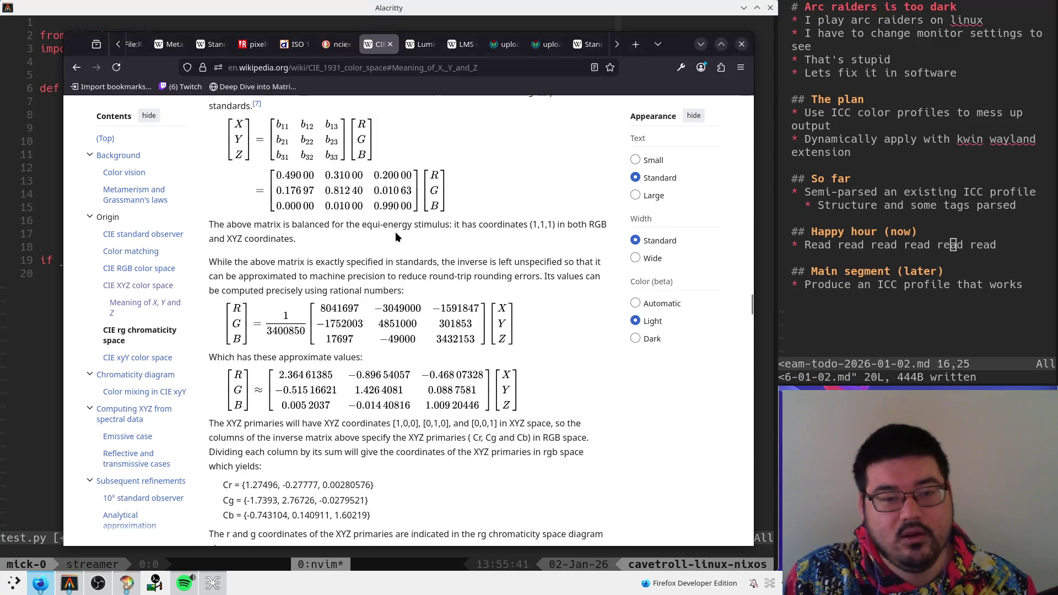
pyautogui.hotkey('alt', 'Tab')
pyautogui.click(135, 114)
pyautogui.press('k')
pyautogui.press('0')
pyautogui.press('w')
pyautogui.hotkey('ctrl', 'v')
pyautogui.press('j')
pyautogui.press('j')
pyautogui.press('j')
pyautogui.write('I#')
pyautogui.press('Escape')
# - Duplicate the commented matrix below, uncomment the copy and rename it xyz_to_rgb
pyautogui.hotkey('shift', 'v')
pyautogui.press('j')
pyautogui.press('j')
pyautogui.press('j')
pyautogui.press('y')
pyautogui.press('}')
pyautogui.press('p')
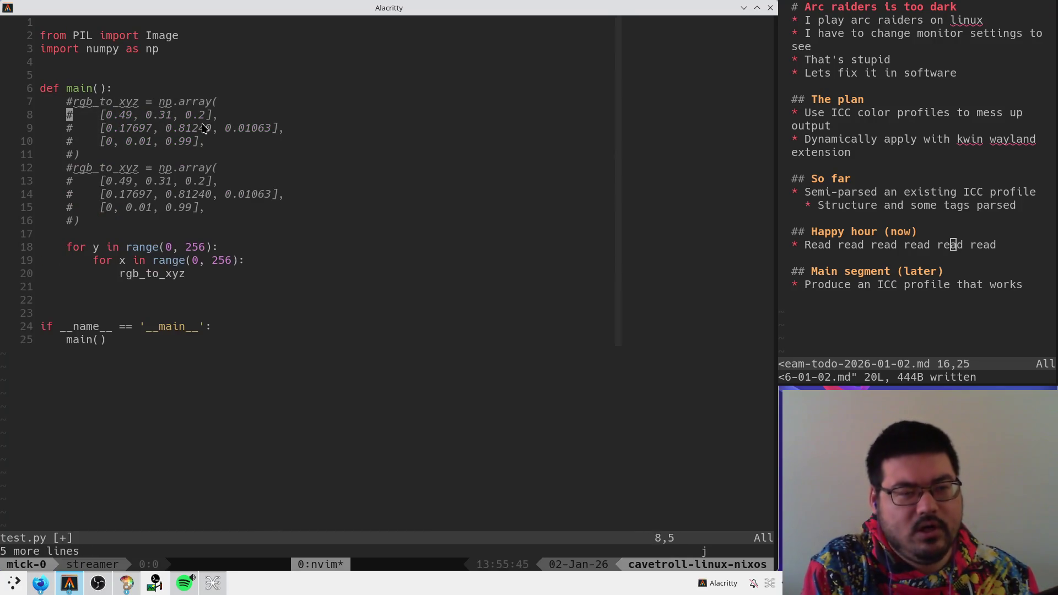
pyautogui.hotkey('ctrl', 'v')
pyautogui.press('j')
pyautogui.press('j')
pyautogui.press('j')
pyautogui.press('j')
pyautogui.write('ld')
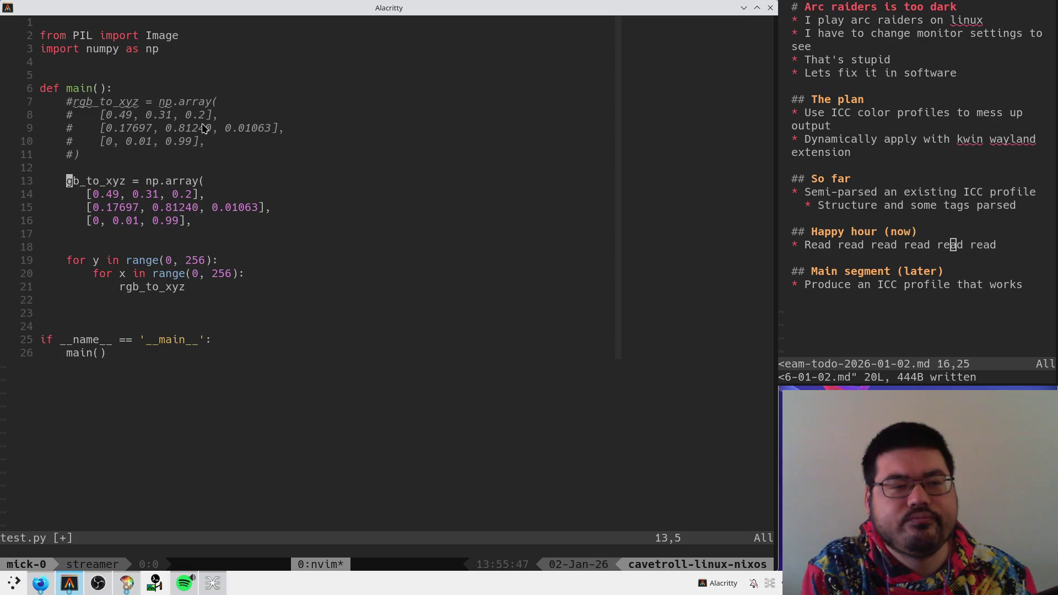
pyautogui.write('cwxyz_to_rgb')
pyautogui.press('Escape')
# - Clear the copied numbers from all three xyz_to_rgb rows
pyautogui.press('j')
pyautogui.press('d')
pyautogui.press('i')
pyautogui.press('[')
pyautogui.press('j')
pyautogui.press('.')
pyautogui.press('j')
pyautogui.press('.')
pyautogui.hotkey('alt', 'Tab')
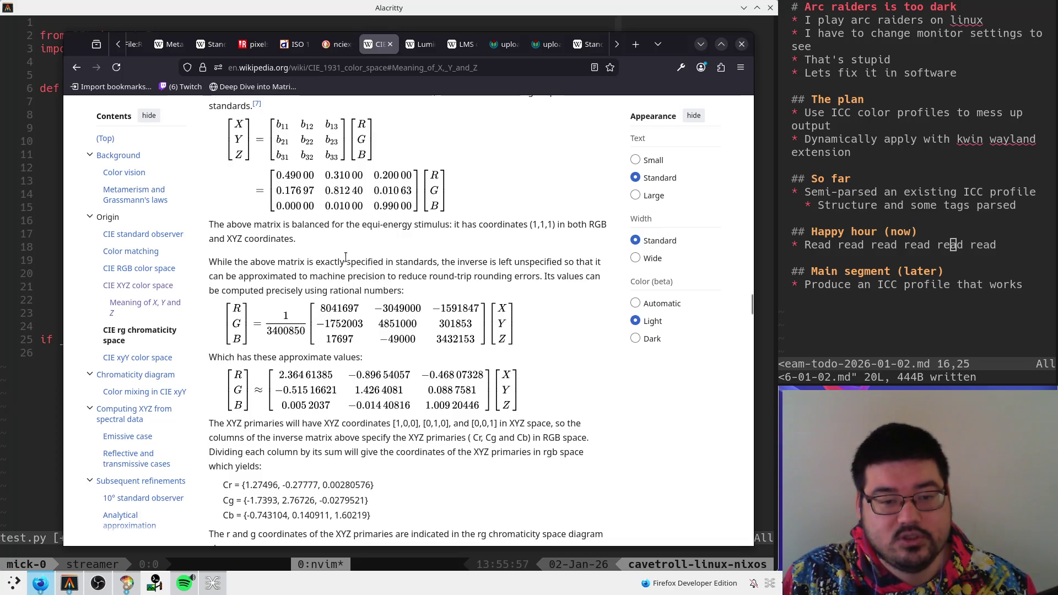
# - Enter the first inverse-matrix value 2.364 from Wikipedia into the xyz_to_rgb array
pyautogui.hotkey('alt', 'Tab')
pyautogui.write('i2.36')
pyautogui.hotkey('alt', 'Tab')
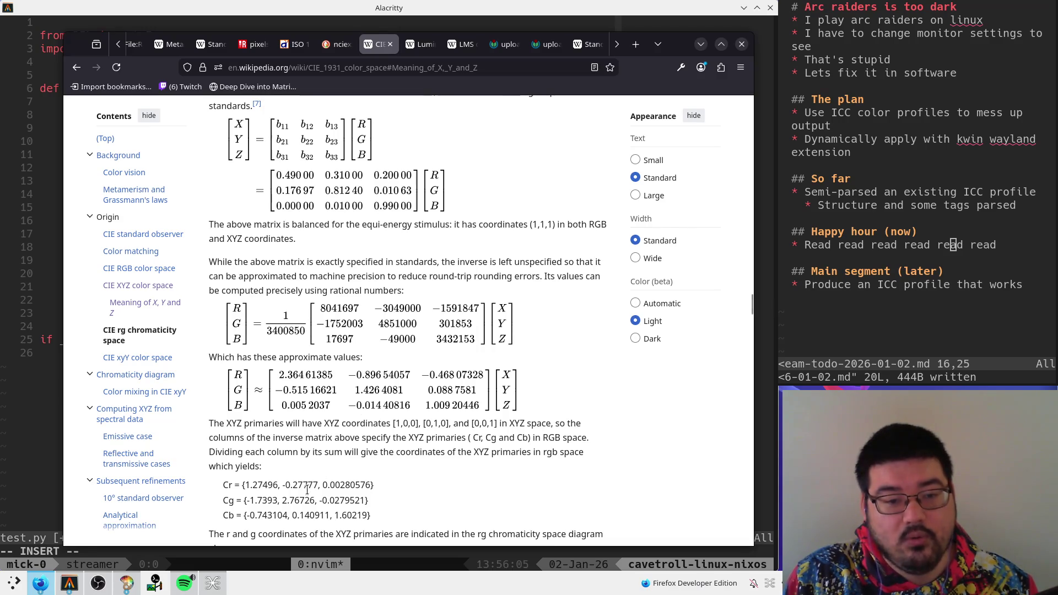
pyautogui.scroll(-3, 299, 500)
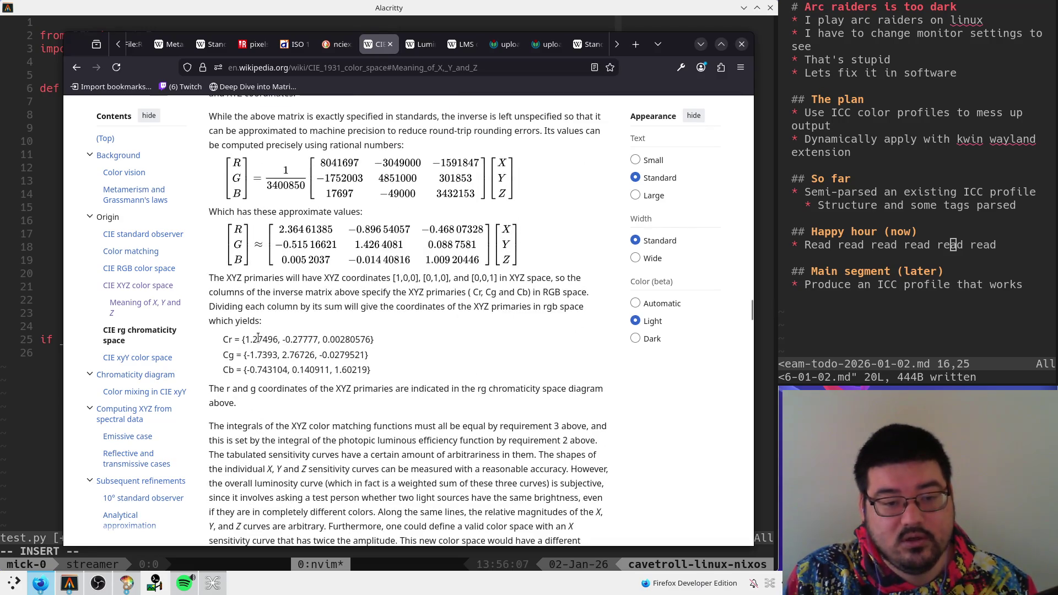
pyautogui.scroll(2, 253, 375)
pyautogui.hotkey('alt', 'Tab')
pyautogui.write('6')
pyautogui.press('BackSpace')
pyautogui.write('4,')
pyautogui.hotkey('alt', 'Tab')
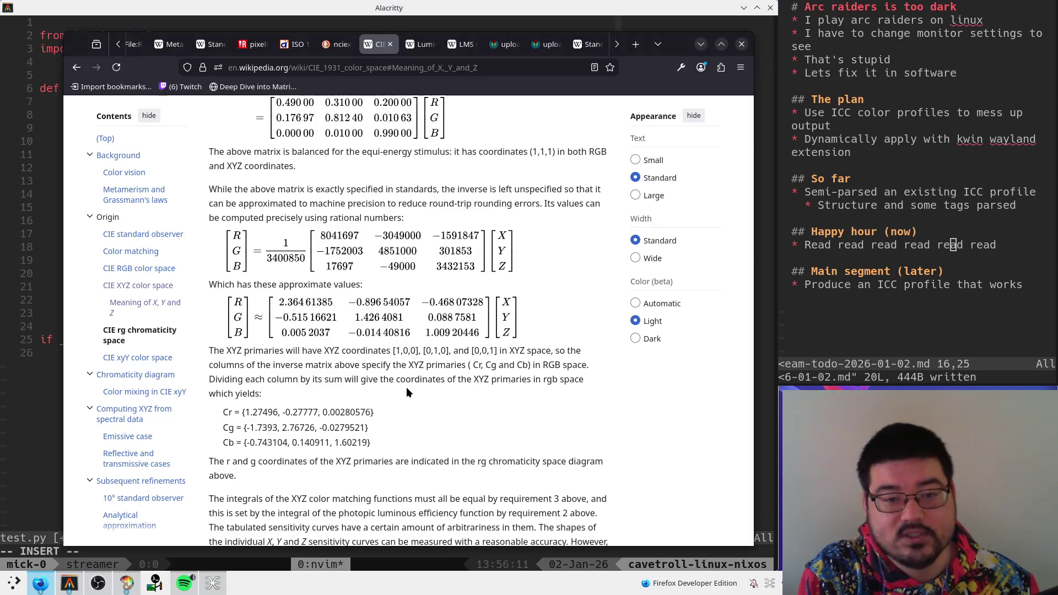
pyautogui.hotkey('alt', 'Tab')
# - Finish the first xyz_to_rgb row with -0.897 and -0.467 from Wikipedia's inverse matrix
pyautogui.write('-0.896')
pyautogui.hotkey('alt', 'Tab')
pyautogui.hotkey('alt', 'Tab')
pyautogui.press('BackSpace')
pyautogui.write('7,')
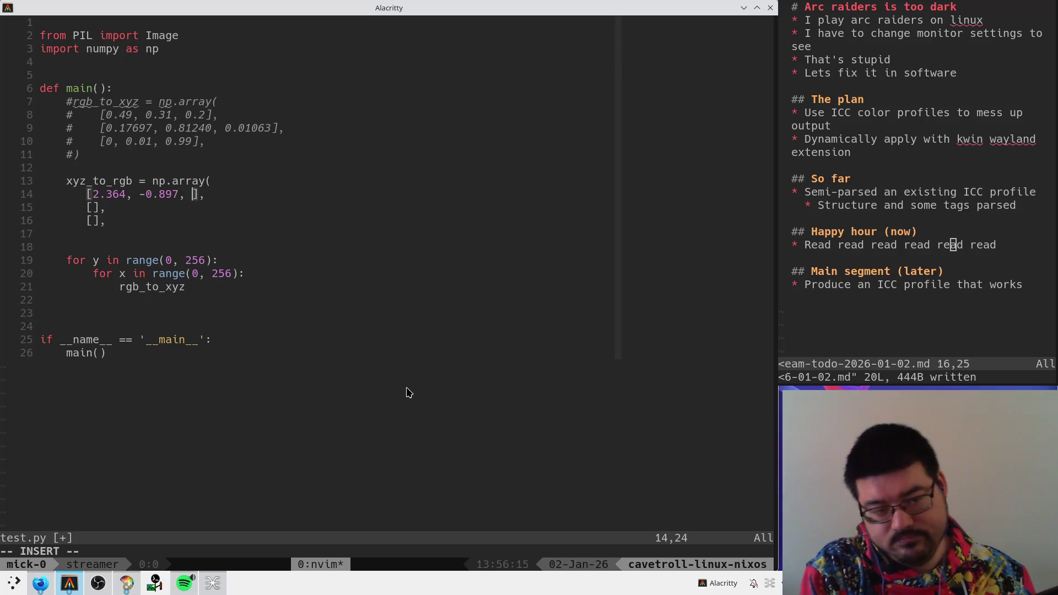
pyautogui.hotkey('alt', 'Tab')
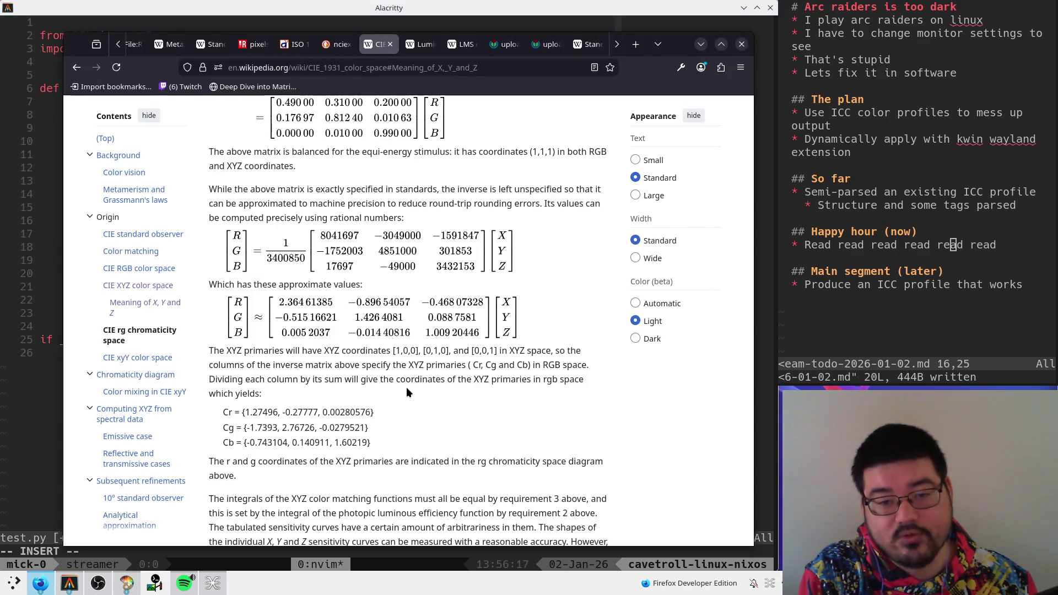
pyautogui.hotkey('alt', 'Tab')
pyautogui.write('-0.467')
pyautogui.press('Escape')
pyautogui.press('j')
pyautogui.hotkey('alt', 'Tab')
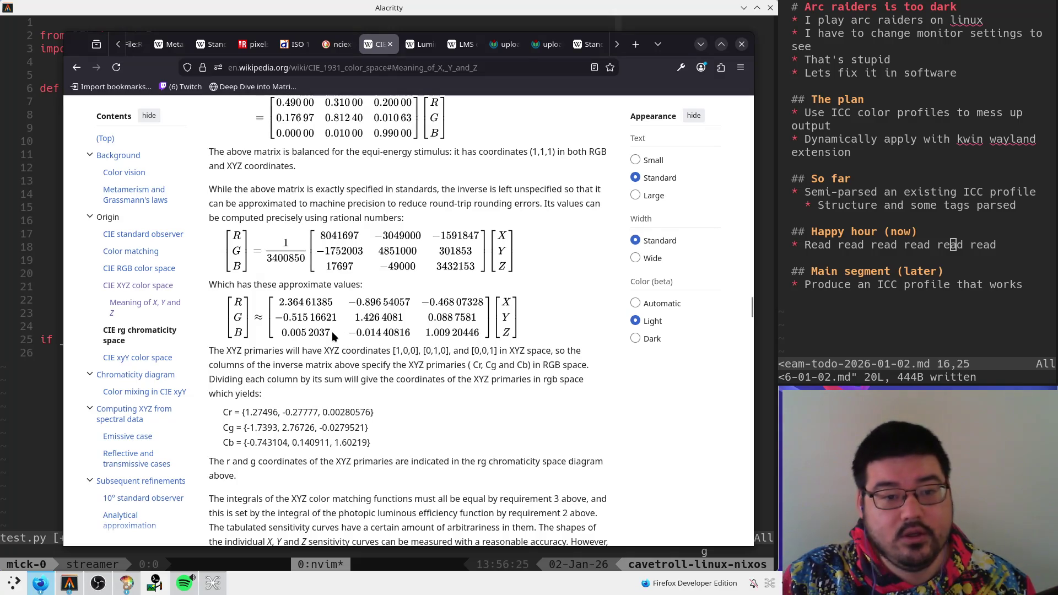
pyautogui.hotkey('alt', 'Tab')
pyautogui.press('A')
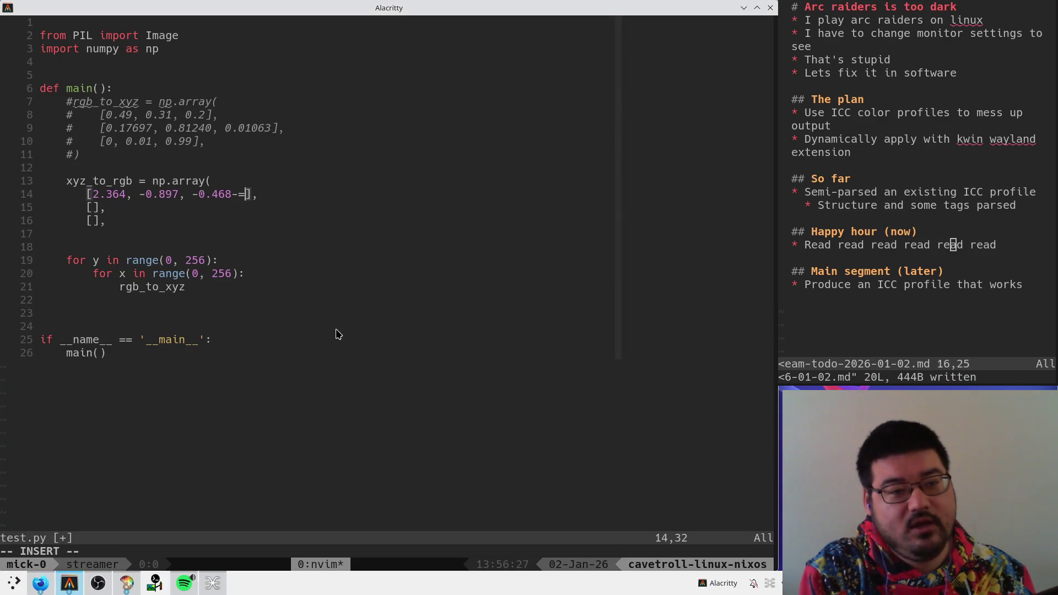
pyautogui.press('Escape')
pyautogui.press('u')
pyautogui.press('i')
# - Fill the second row with -0.515, 1.426 and 0.089
pyautogui.press('Left')
pyautogui.write('-0.51,5')
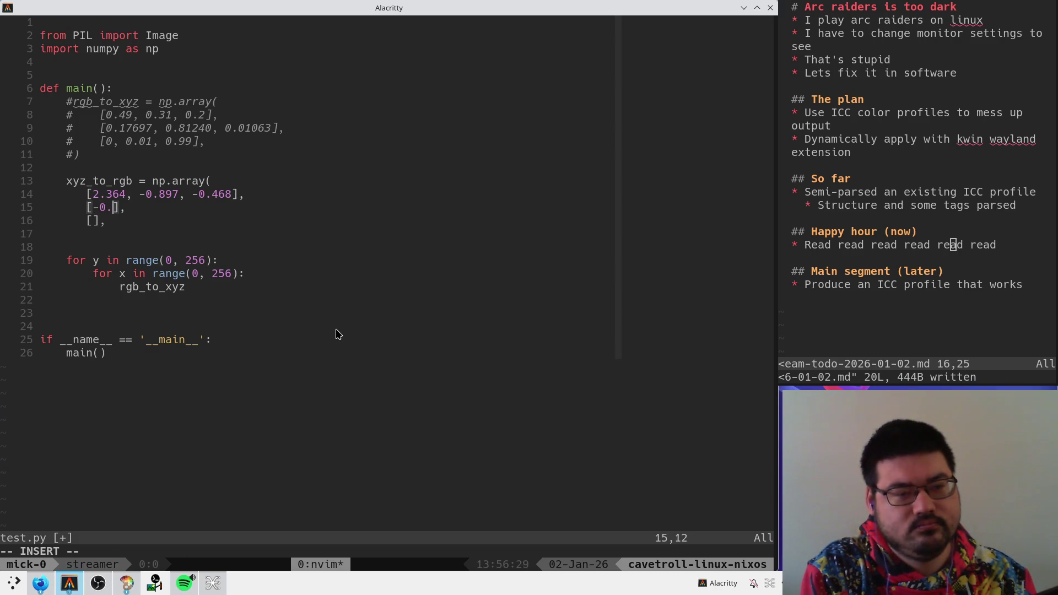
pyautogui.press('BackSpace')
pyautogui.press('BackSpace')
pyautogui.hotkey('alt', 'Tab')
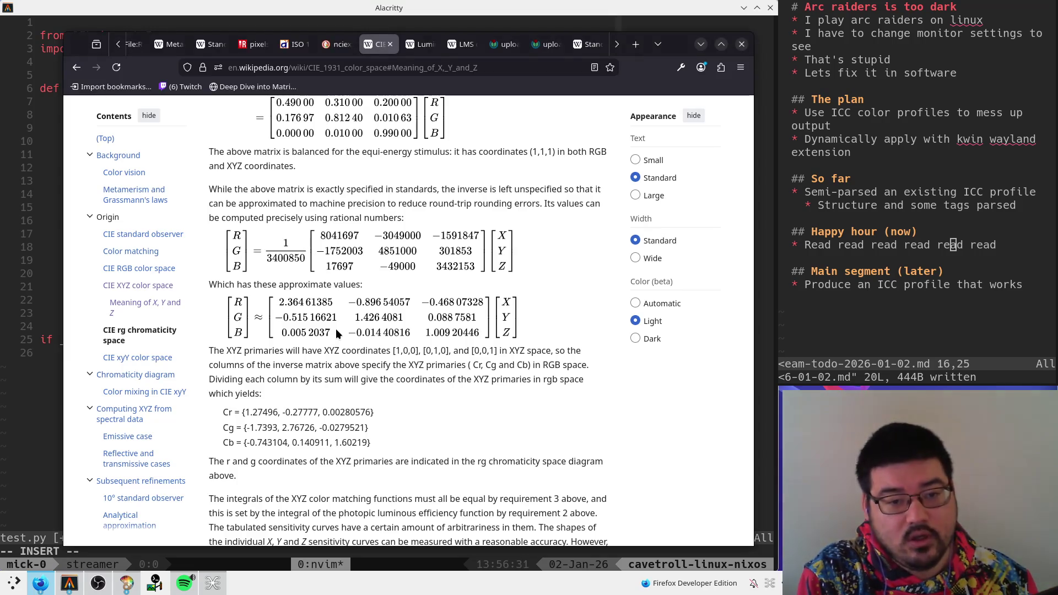
pyautogui.hotkey('alt', 'Tab')
pyautogui.write('5, 1.426')
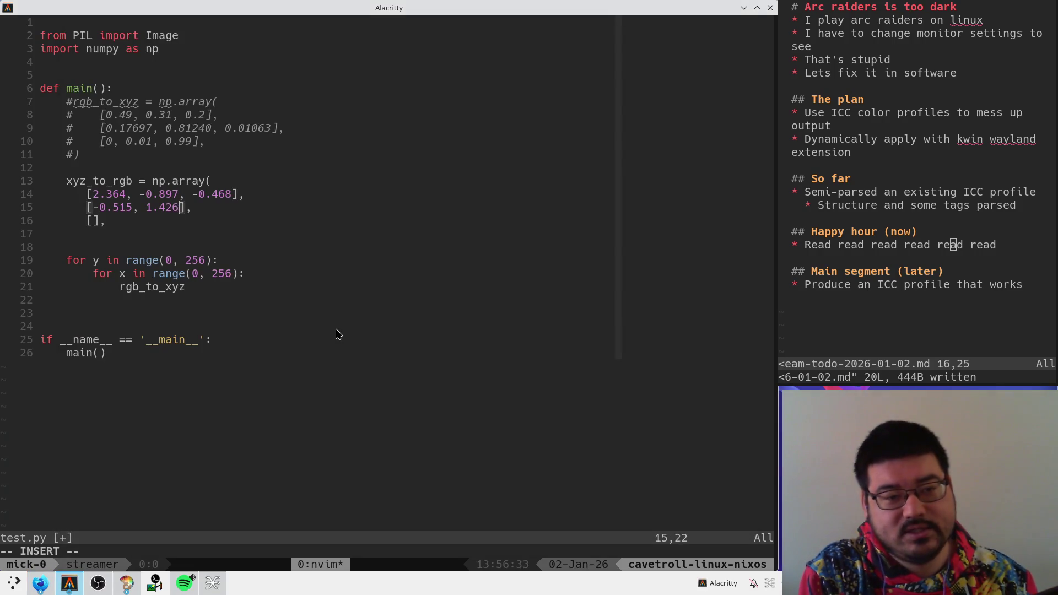
pyautogui.hotkey('alt', 'Tab')
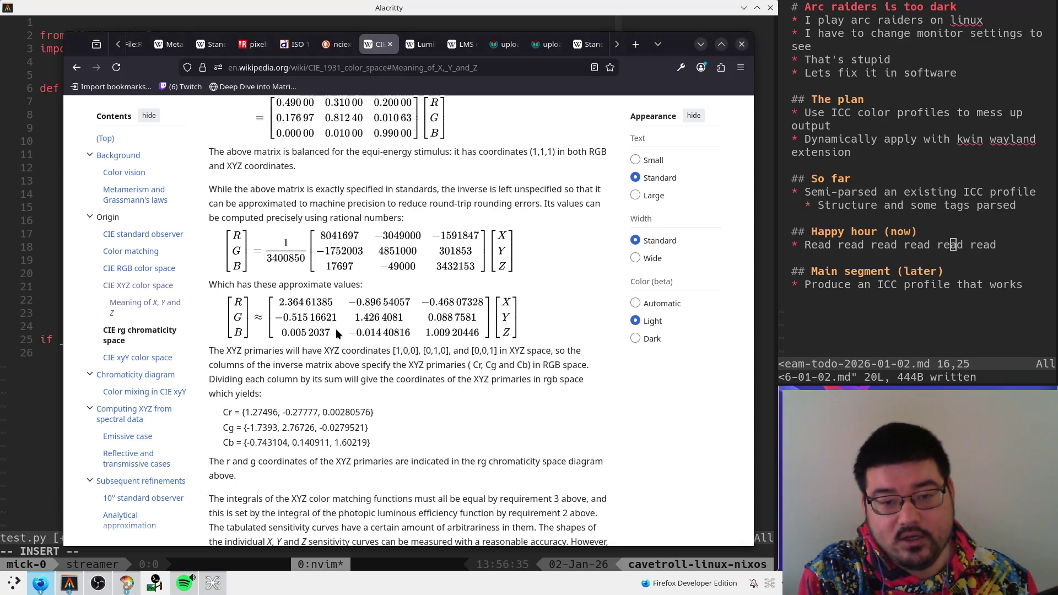
pyautogui.hotkey('alt', 'Tab')
pyautogui.write(', 0.089')
pyautogui.press('Escape')
# - Fill the third row with 0.005, -0.014 and 1.009
pyautogui.hotkey('alt', 'Tab')
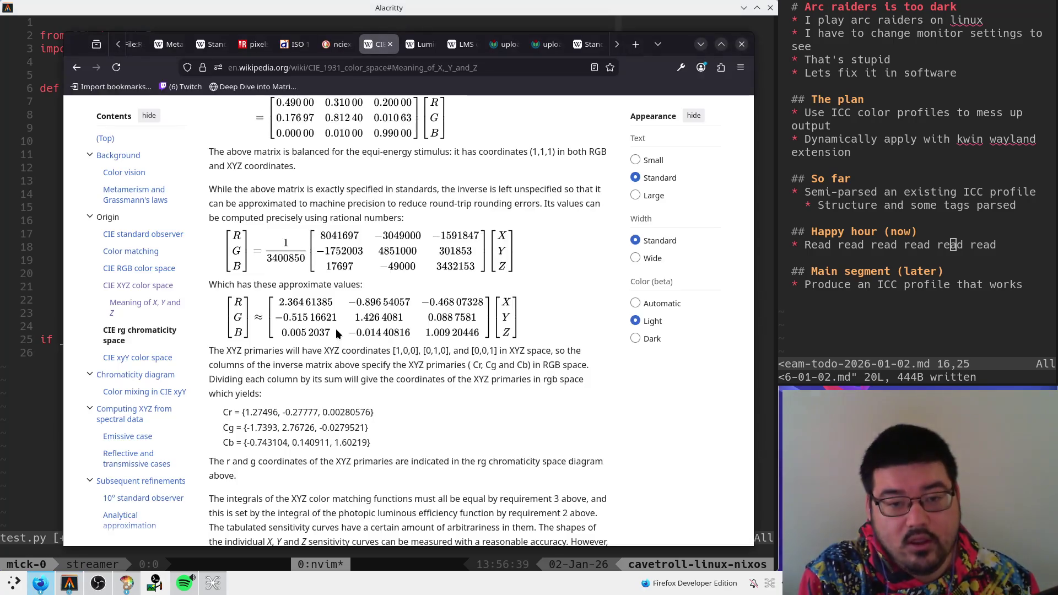
pyautogui.hotkey('alt', 'Tab')
pyautogui.write('jhi0.005,')
pyautogui.hotkey('alt', 'Tab')
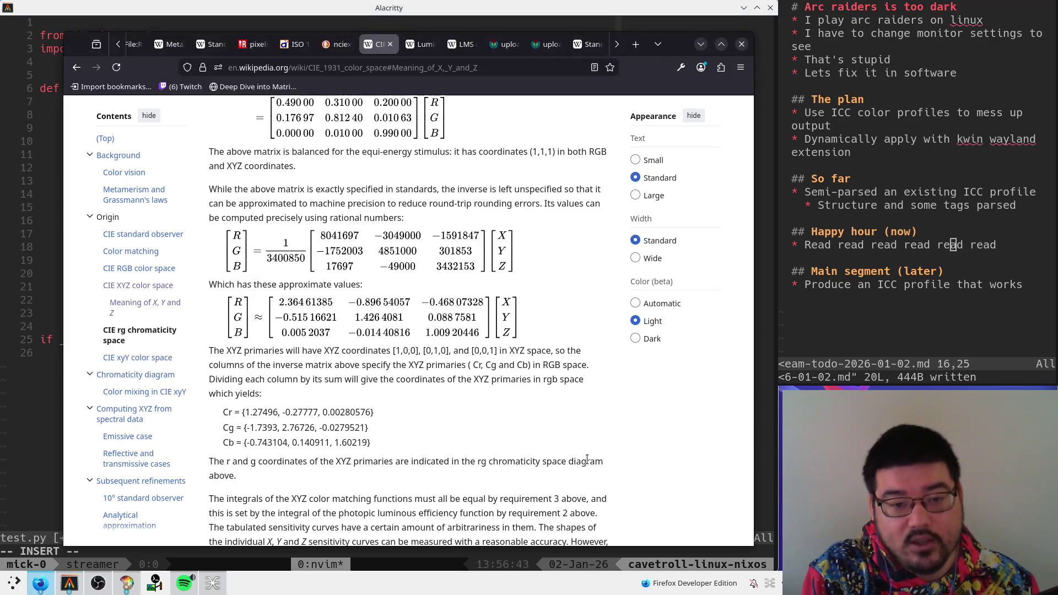
pyautogui.hotkey('alt', 'Tab')
pyautogui.write('-0.014')
pyautogui.hotkey('alt', 'Tab')
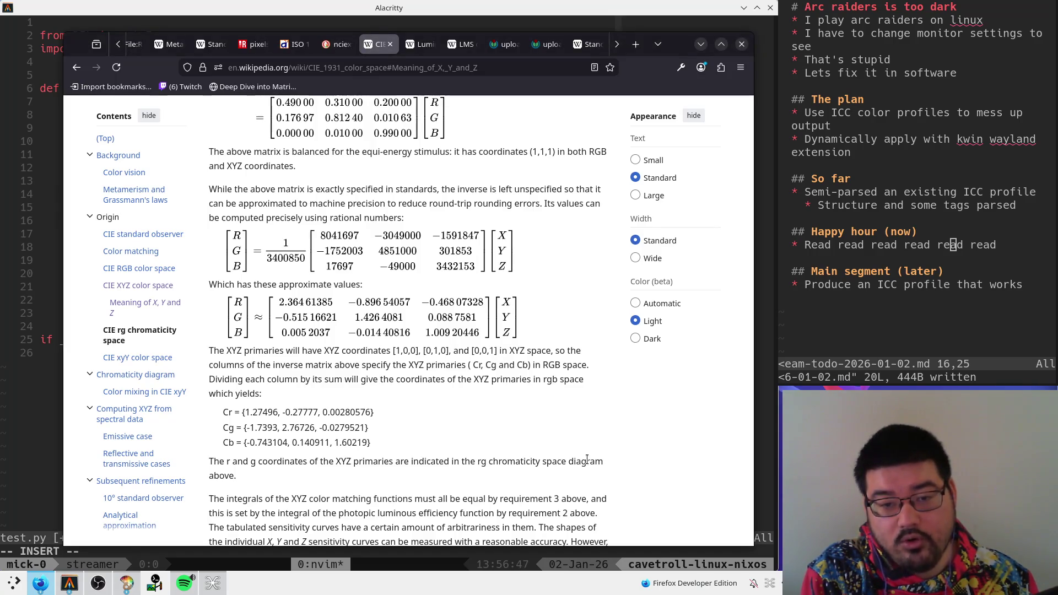
pyautogui.hotkey('alt', 'Tab')
pyautogui.write('1.009],')
# - Close the array with a dedented ')' line and save test.py
pyautogui.press('Escape')
pyautogui.write('j:w')
pyautogui.press('Return')
pyautogui.write('O)')
pyautogui.press('Escape')
pyautogui.press('j')
pyautogui.press('k')
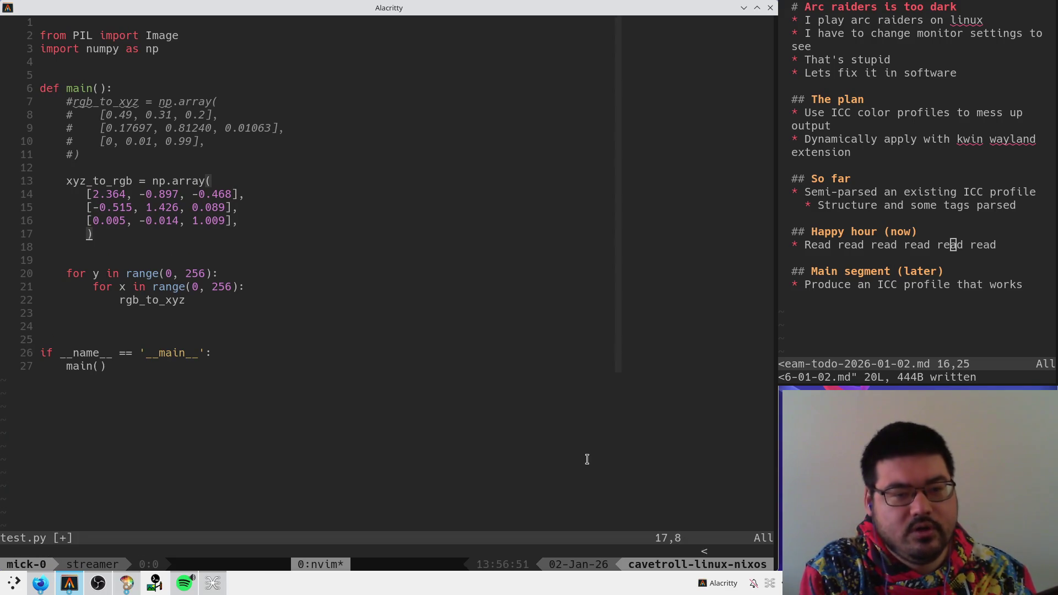
pyautogui.press('<')
pyautogui.press('<')
pyautogui.write(':w')
pyautogui.press('Return')
pyautogui.press('j')
pyautogui.press('j')
pyautogui.press('j')
pyautogui.write('wcw')
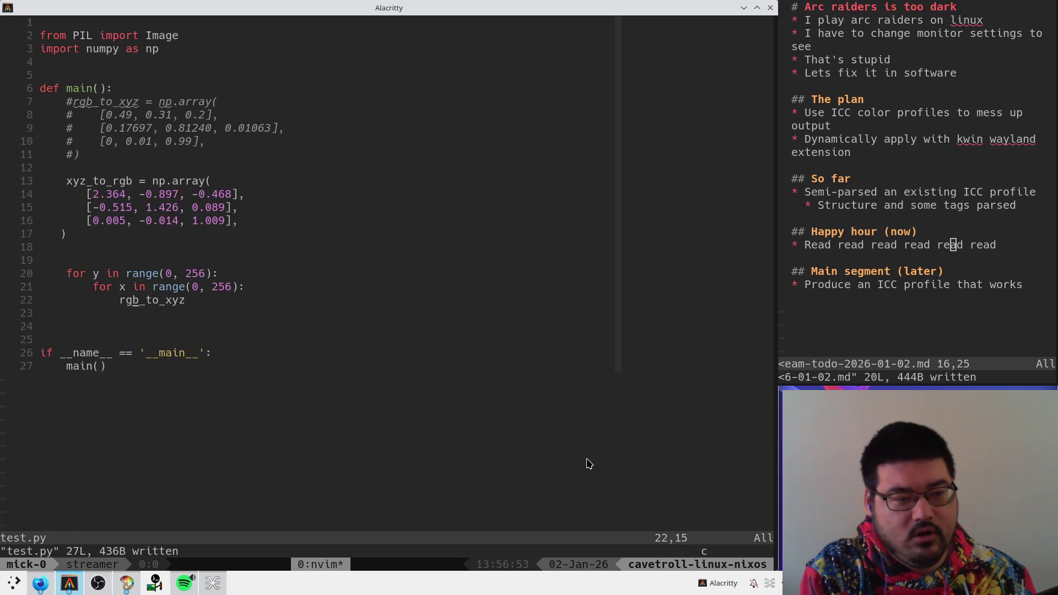
pyautogui.write('xyz_to_rgb')
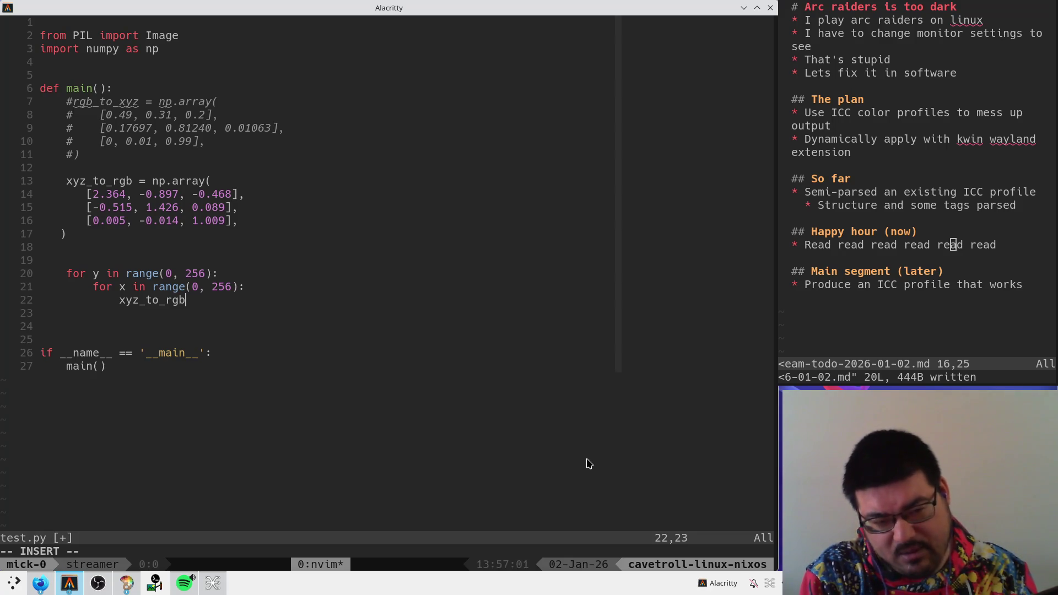
# - Write the loop expression xyz_to_rgb @ [x, 0.8, y] on line 22
pyautogui.write('@ np')
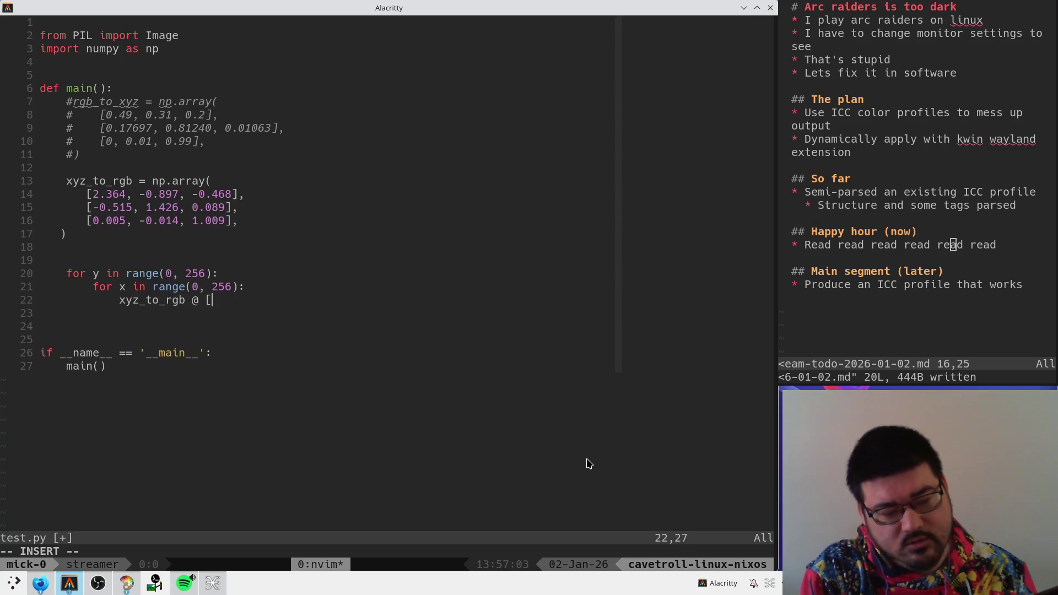
pyautogui.press('BackSpace')
pyautogui.press('BackSpace')
pyautogui.write('(')
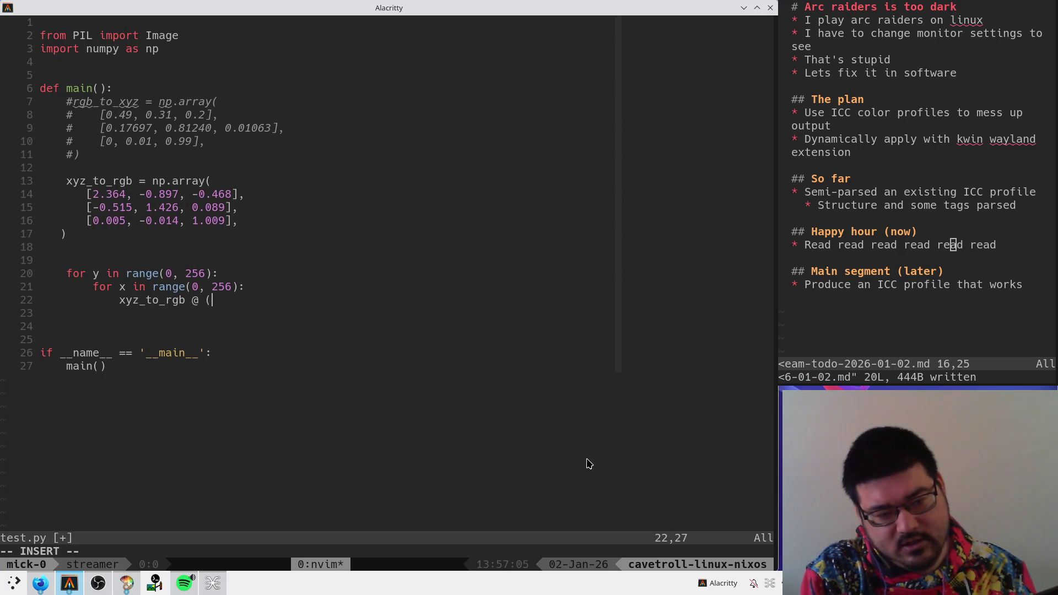
pyautogui.press('BackSpace')
pyautogui.write('[')
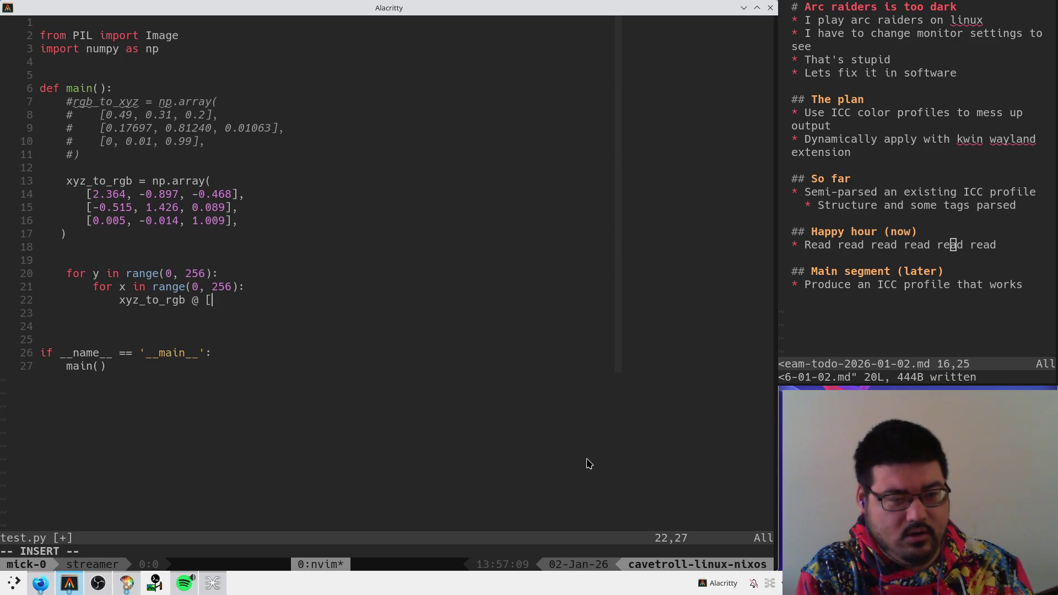
pyautogui.write('x,')
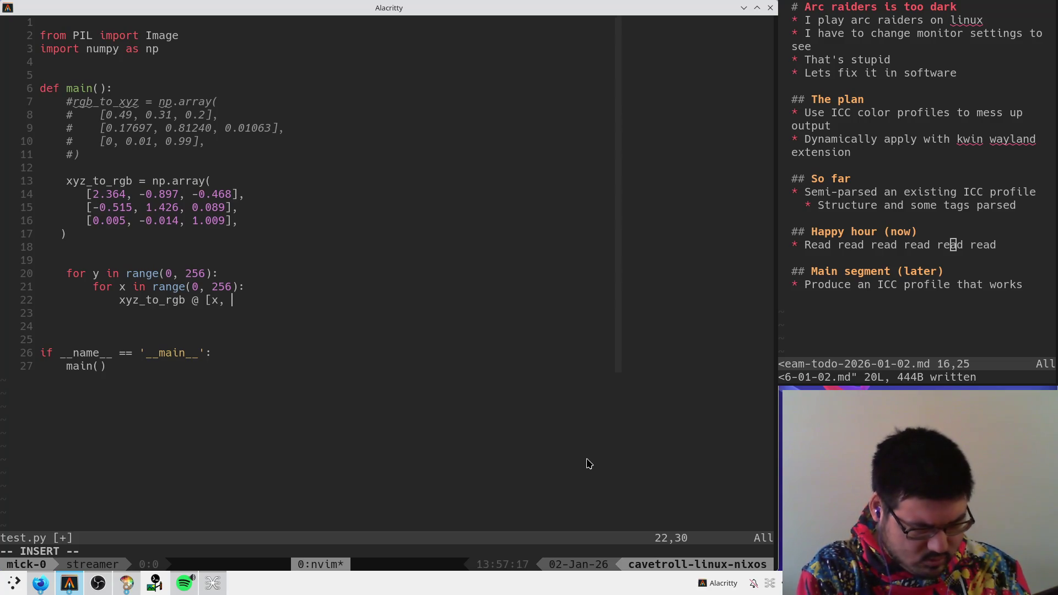
pyautogui.write('0.8, ')
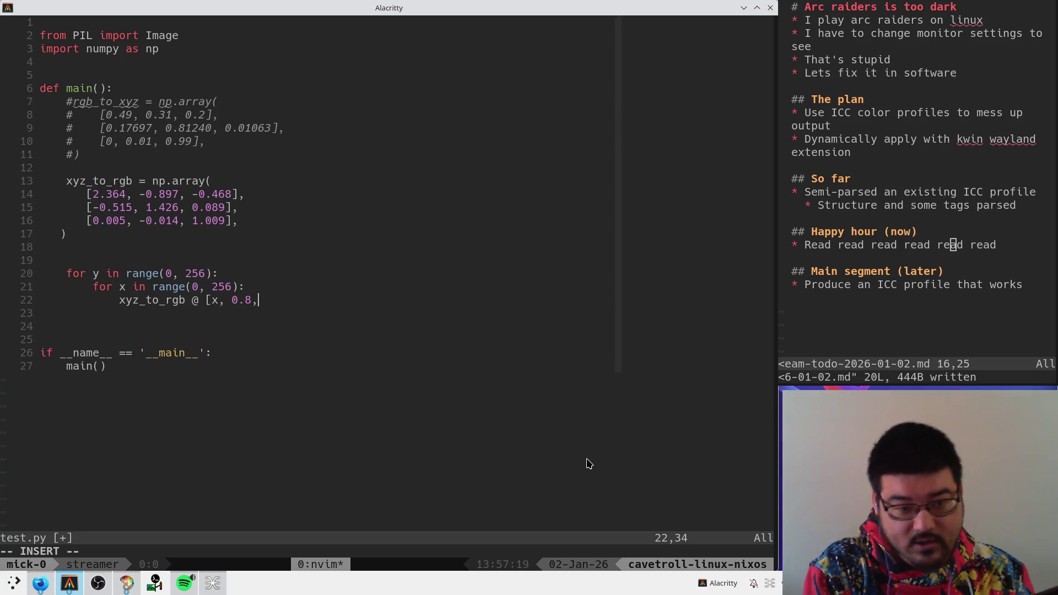
pyautogui.write('y')
pyautogui.press('Escape')
pyautogui.press('0')
pyautogui.press('w')
pyautogui.press('f[')
pyautogui.write('A]')
pyautogui.press('Escape')
# - Prefix the expression with 'rgb = ' and save test.py
pyautogui.press('b')
pyautogui.press('b')
pyautogui.press('b')
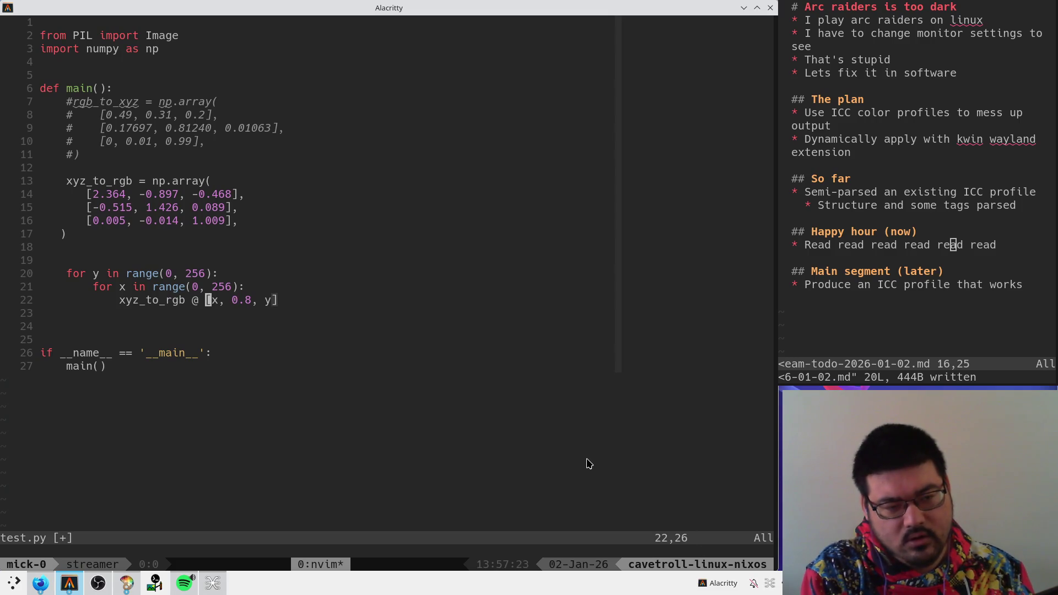
pyautogui.press('^')
pyautogui.write('i')
pyautogui.write('rgb =')
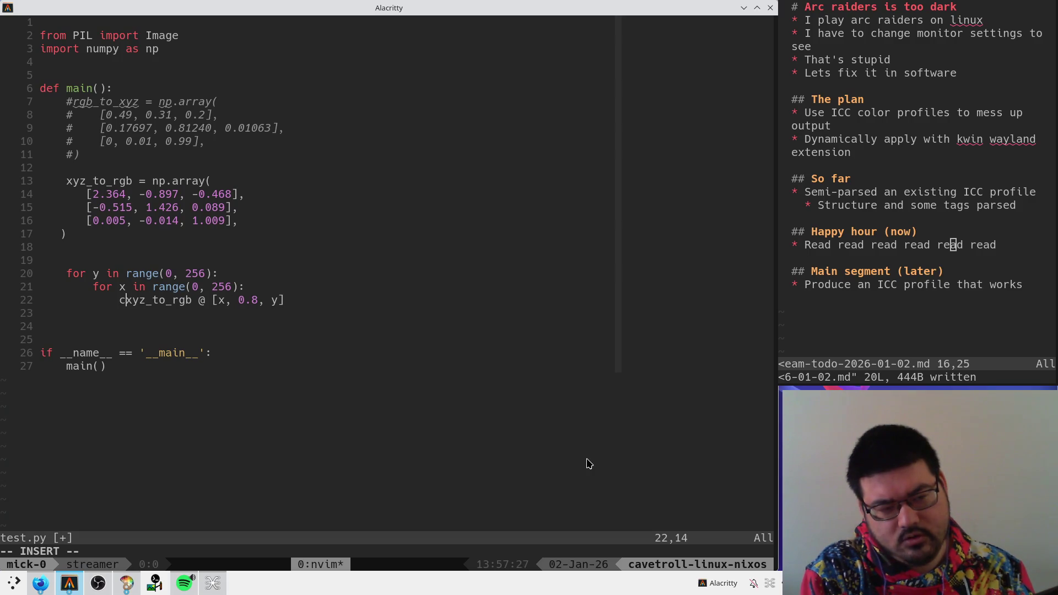
pyautogui.press('Escape')
pyautogui.write(':w')
pyautogui.press('Return')
# - Wrap [x, 0.8, y] in np.array(...) and save the file
pyautogui.press('t')
pyautogui.press('[')
pyautogui.write('anp.arr')
pyautogui.write('ay(')
pyautogui.press('Escape')
pyautogui.write('A)')
pyautogui.press('Escape')
pyautogui.write(':w')
pyautogui.press('Return')
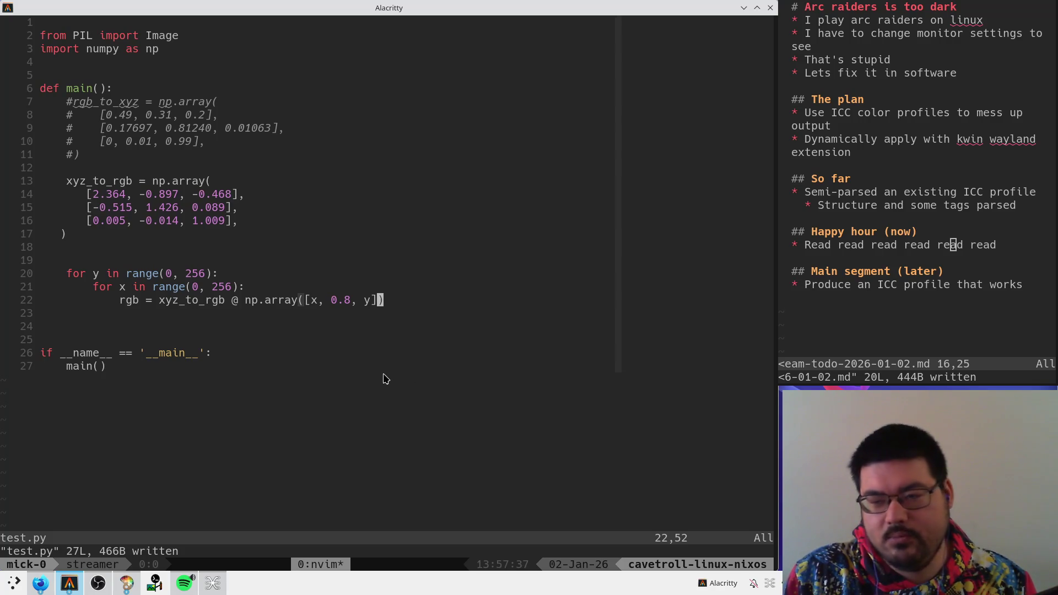
pyautogui.hotkey('alt', 'Tab')
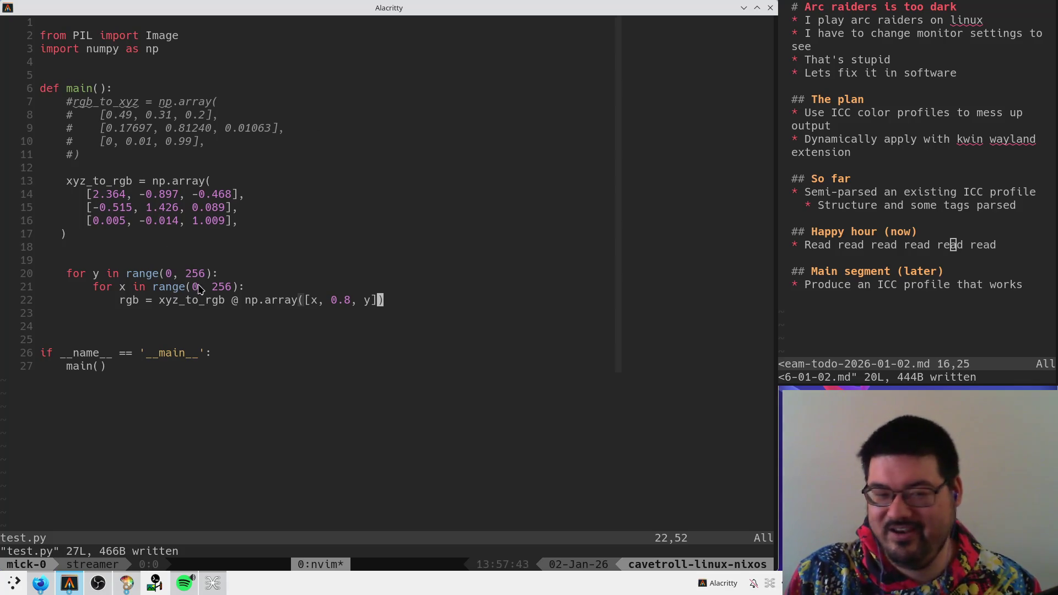
# - Add an 'out = np.zeroes(256, 256)' line above the nested loops
pyautogui.hotkey('alt', 'Tab')
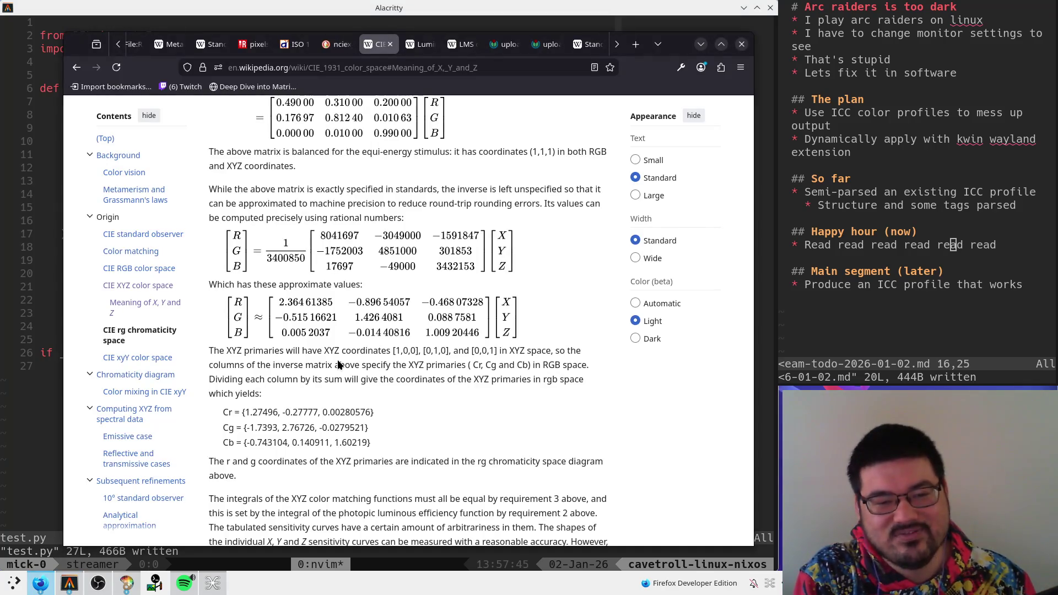
pyautogui.hotkey('alt', 'Tab')
pyautogui.press('o')
pyautogui.press('Escape')
pyautogui.press('k')
pyautogui.press('o')
pyautogui.press('Escape')
pyautogui.press('k')
pyautogui.press('k')
pyautogui.press('k')
pyautogui.write('oconst')
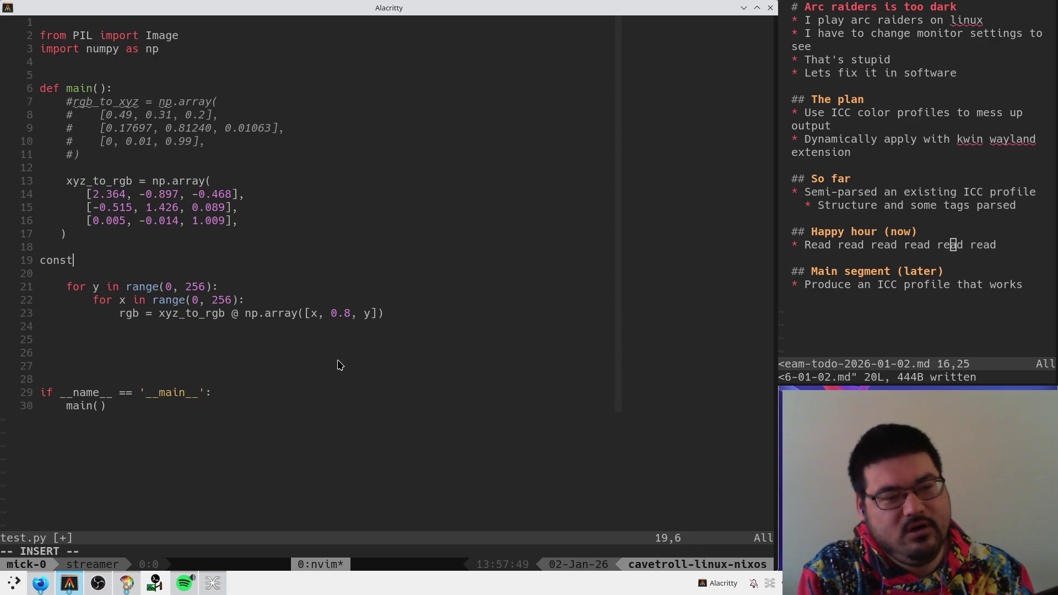
pyautogui.press('Tab')
pyautogui.hotkey('ctrl', 'w')
pyautogui.write('out = np.array')
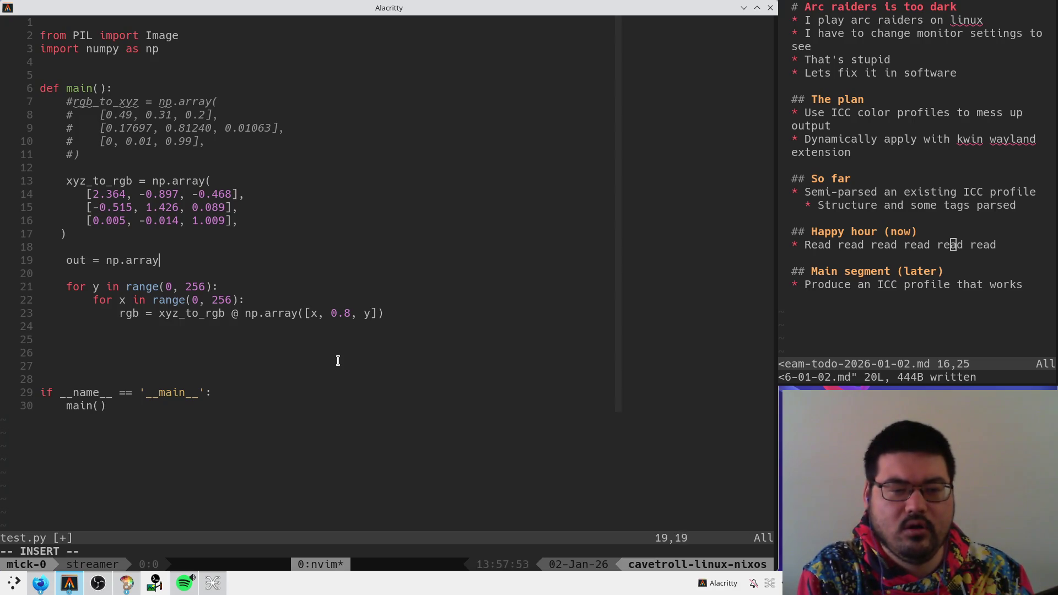
pyautogui.write('(')
pyautogui.press('BackSpace')
pyautogui.press('BackSpace')
pyautogui.press('BackSpace')
pyautogui.write('zeroes')
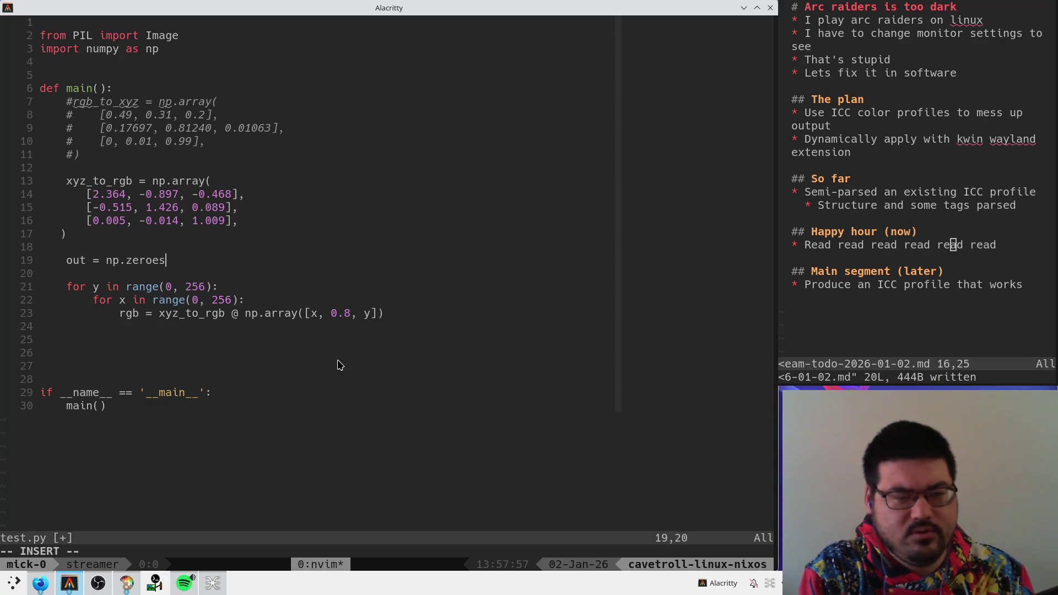
pyautogui.write('(256, 26')
pyautogui.press('BackSpace')
pyautogui.write('56)')
# - Change it to np.zeros(dims=[256, 256]), fixing the spelling, and save
pyautogui.press('Escape')
pyautogui.press('b')
pyautogui.press('b')
pyautogui.press('b')
pyautogui.write('idims=[')
pyautogui.press('Right')
pyautogui.press('Right')
pyautogui.press('Right')
pyautogui.write(']')
pyautogui.press('Escape')
pyautogui.write('k:w')
pyautogui.press('Return')
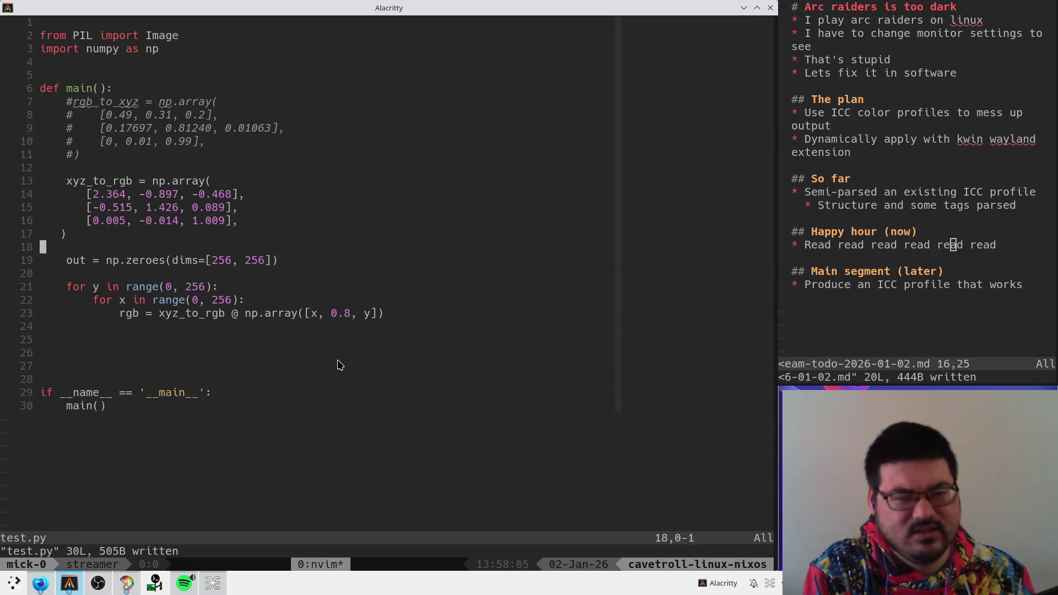
pyautogui.press('j')
pyautogui.press('b')
pyautogui.press('b')
pyautogui.press('b')
pyautogui.write('X:w')
pyautogui.press('Return')
# - Add 'out = np.clamp(rgb, 0, 255)' after the rgb line
pyautogui.press('j')
pyautogui.press('j')
pyautogui.press('j')
pyautogui.press('b')
pyautogui.press('b')
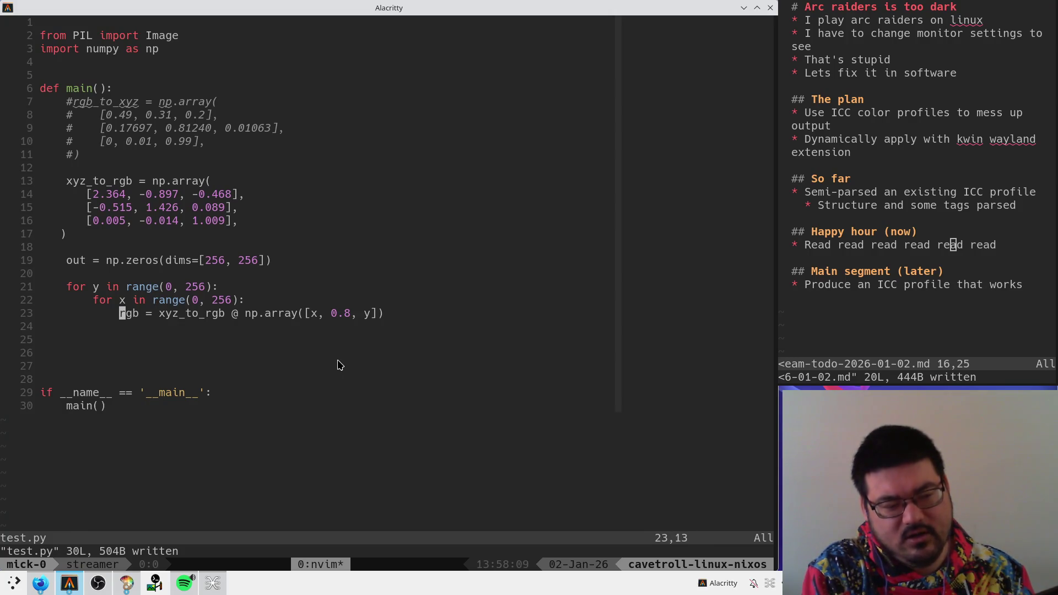
pyautogui.write('oour')
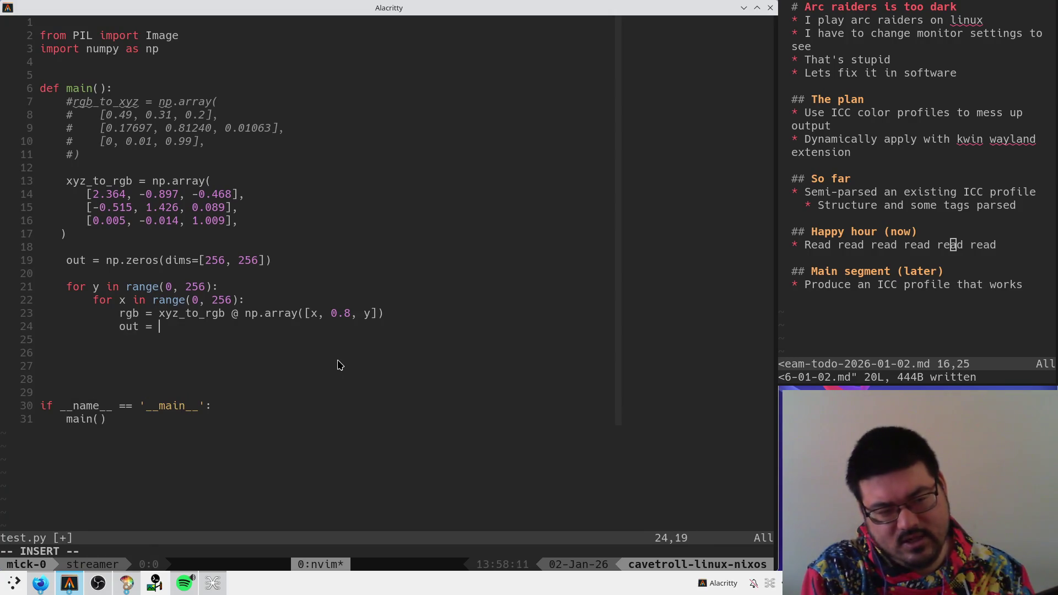
pyautogui.write('rgip(')
pyautogui.press('BackSpace')
pyautogui.press('BackSpace')
pyautogui.press('BackSpace')
pyautogui.write('p.')
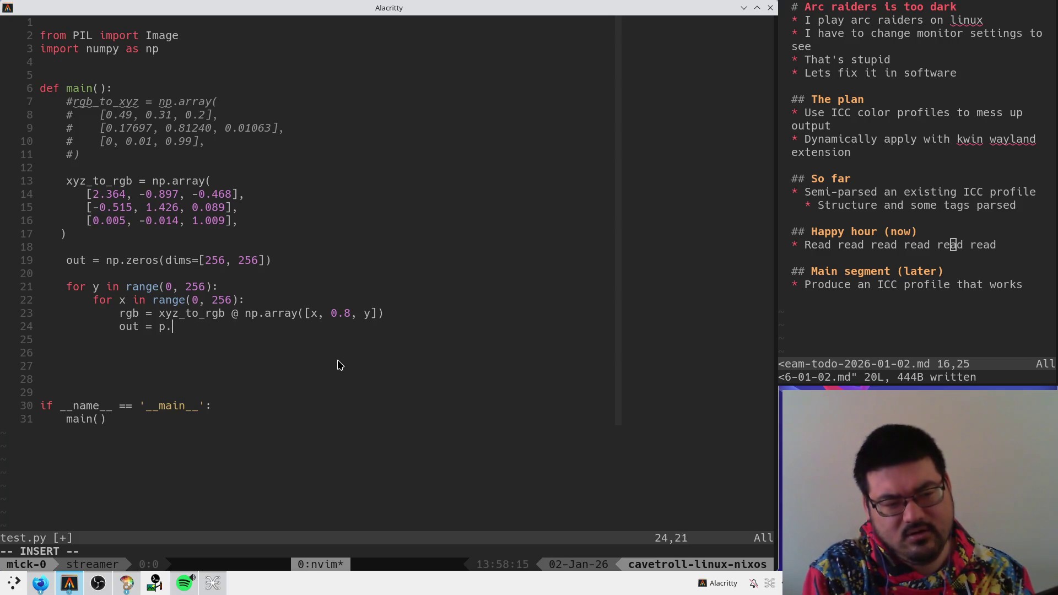
pyautogui.press('BackSpace')
pyautogui.press('BackSpace')
pyautogui.write('np.clamp(rg')
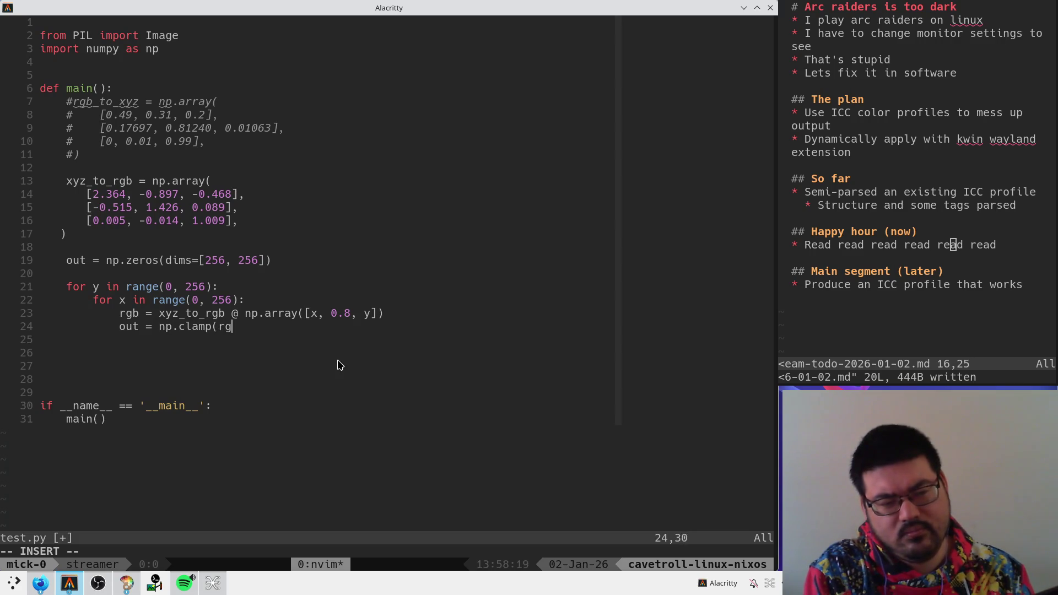
pyautogui.write('b, 0, 255)')
pyautogui.press('Escape')
pyautogui.press('b')
pyautogui.press('b')
pyautogui.press('b')
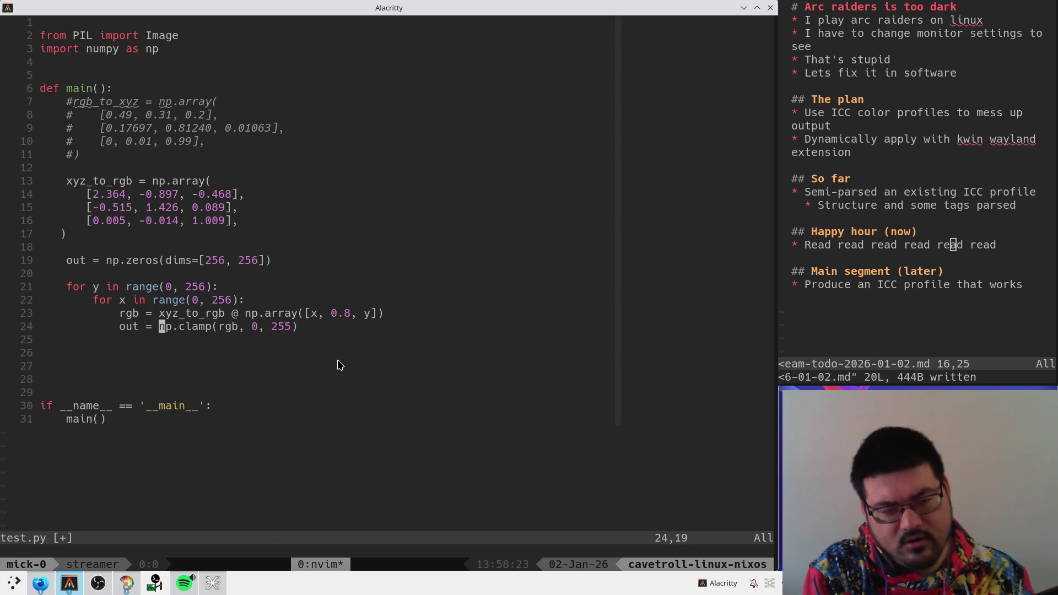
# - Wrap the rgb expression in parentheses with '* 255' and save test.py
pyautogui.write('ki(')
pyautogui.press('End')
pyautogui.write(') * 255')
pyautogui.press('Escape')
pyautogui.write(':w')
pyautogui.press('Return')
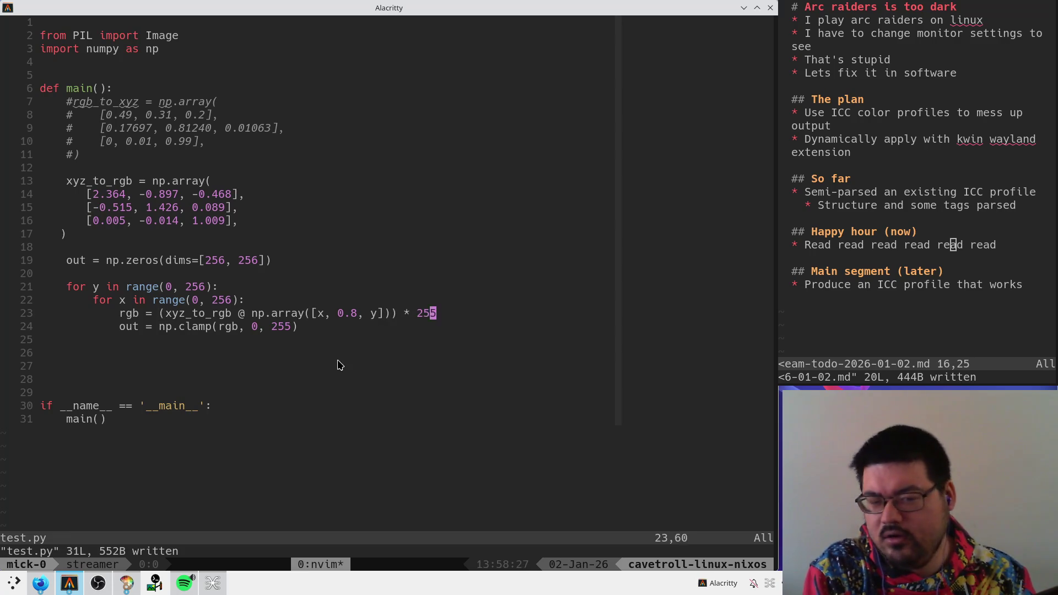
pyautogui.press('j')
pyautogui.press('j')
pyautogui.press('O')
pyautogui.press('Escape')
# - Add dtype=uint8 to the zeros call on line 19
pyautogui.press('k')
pyautogui.press('k')
pyautogui.press('k')
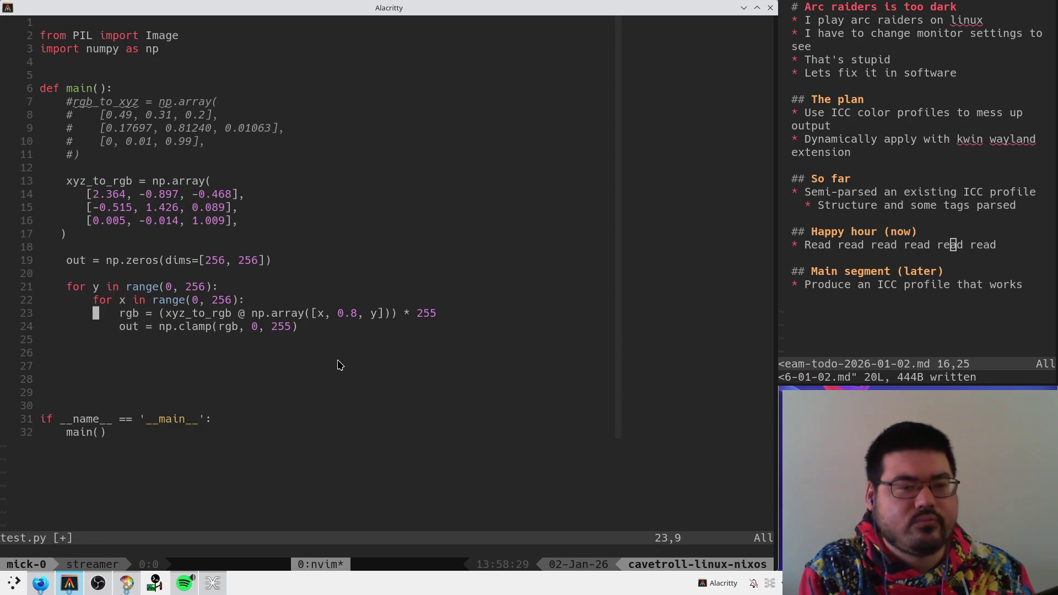
pyautogui.press('k')
pyautogui.press('w')
pyautogui.press('w')
pyautogui.press('w')
pyautogui.write('idtyp=d')
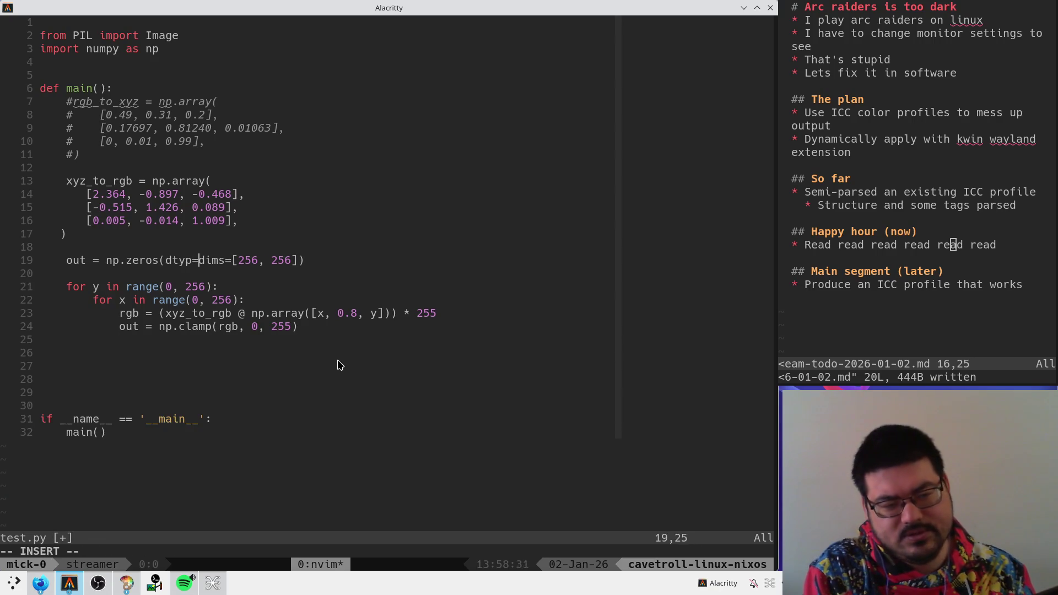
pyautogui.press('BackSpace')
pyautogui.write('e=uin6')
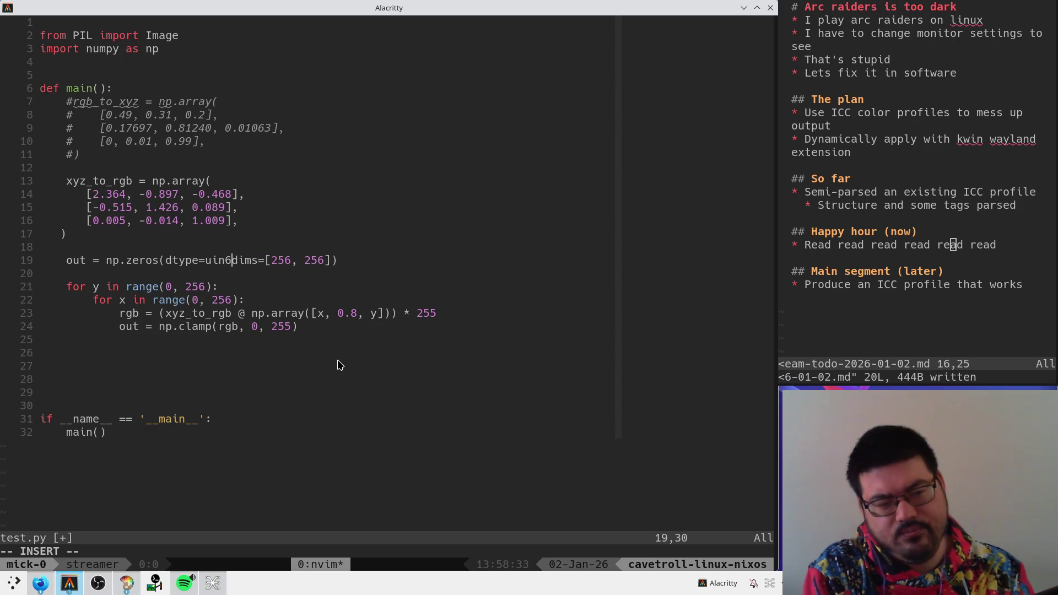
pyautogui.write('t8,')
pyautogui.press('Escape')
# - Add a third dimension of 3 to the zeros dims list
pyautogui.press('G')
pyautogui.press('k')
pyautogui.press('Return')
pyautogui.press('k')
pyautogui.press('k')
pyautogui.press('k')
pyautogui.press('k')
pyautogui.press('k')
pyautogui.press('j')
pyautogui.press('$')
pyautogui.press('h')
pyautogui.press('a')
pyautogui.press('Escape')
pyautogui.write('i, 3')
pyautogui.press('Escape')
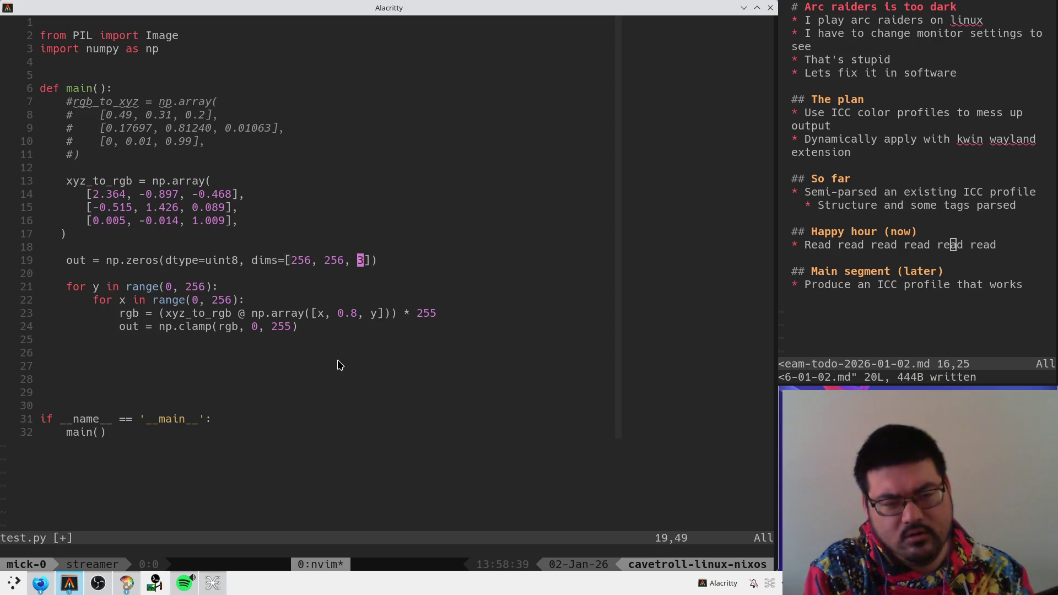
# - Store the clamped value in out[y, x] and save test.py
pyautogui.press('j')
pyautogui.press('j')
pyautogui.press('j')
pyautogui.press('o')
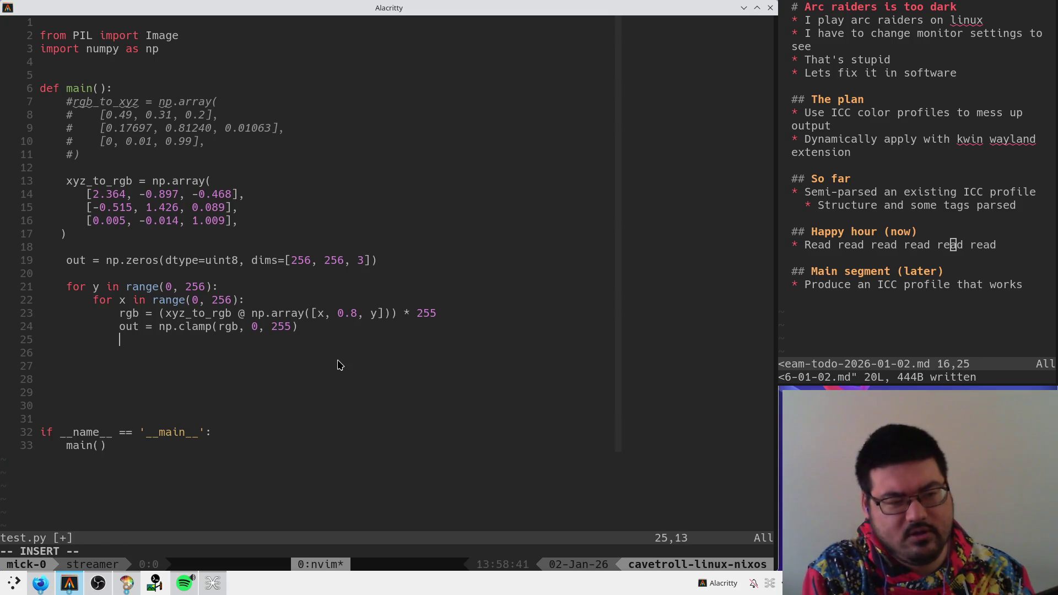
pyautogui.press('Escape')
pyautogui.write('kwhi[')
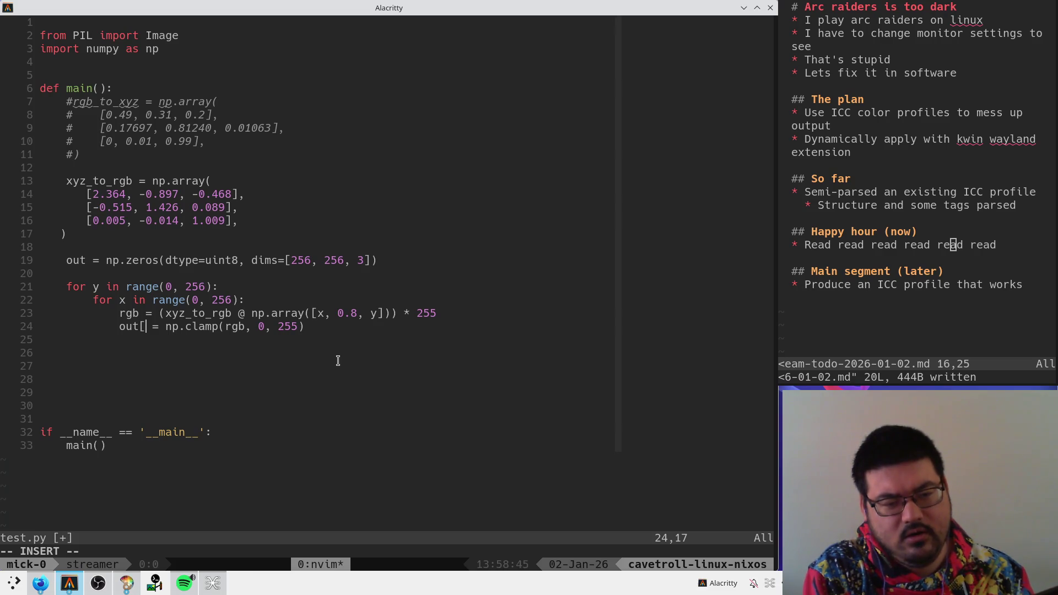
pyautogui.write(':, :')
pyautogui.press('BackSpace')
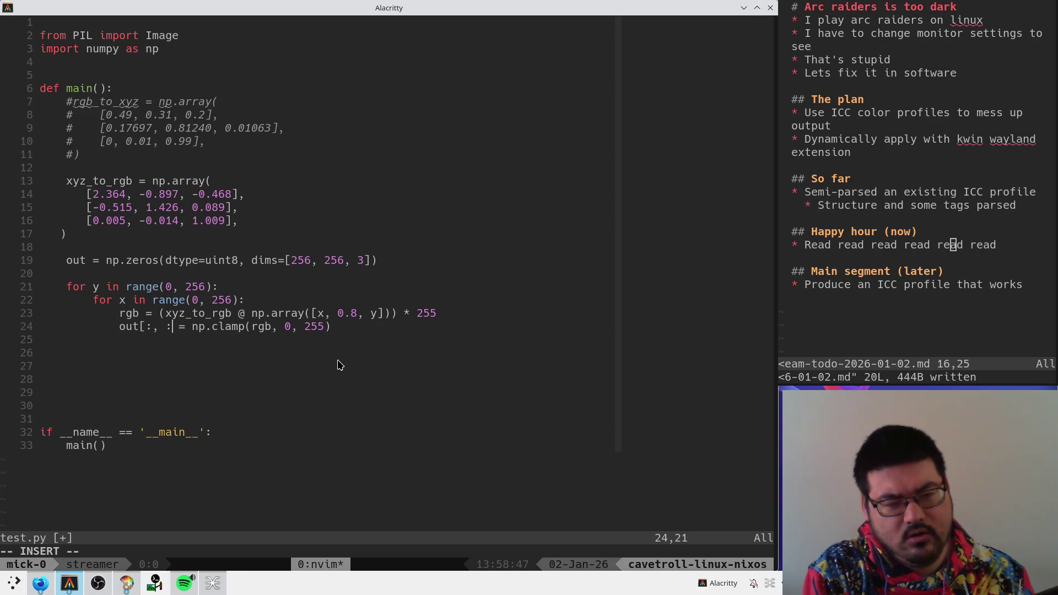
pyautogui.press('BackSpace')
pyautogui.press('BackSpace')
pyautogui.press('BackSpace')
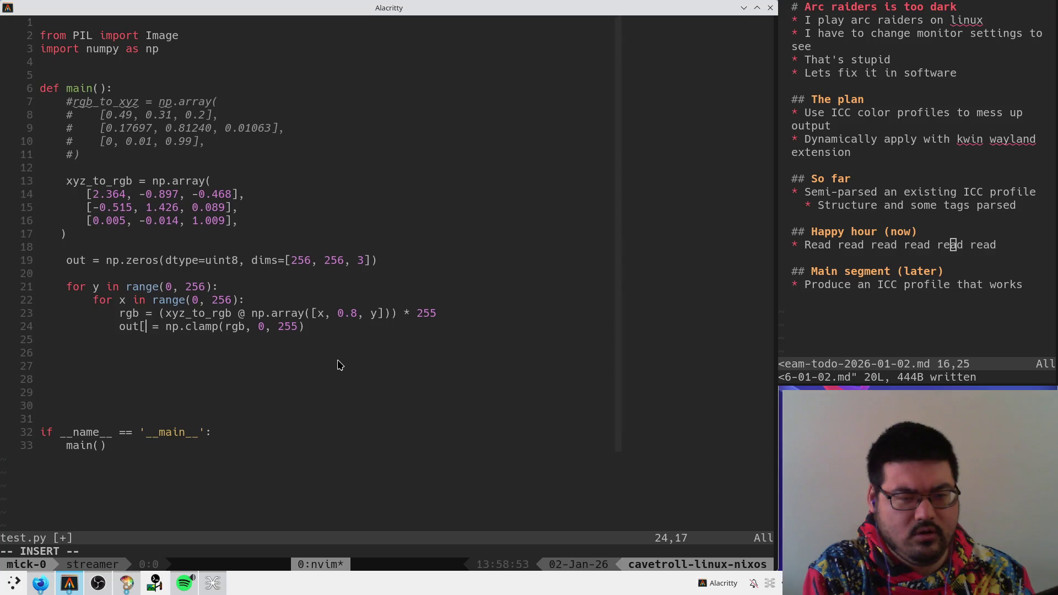
pyautogui.write('y, x]')
pyautogui.press('Escape')
pyautogui.write(':w')
pyautogui.press('Return')
pyautogui.write(':w')
pyautogui.press('Return')
# - Add print(out) below the loops, save, and suspend Neovim to the shell
pyautogui.press('j')
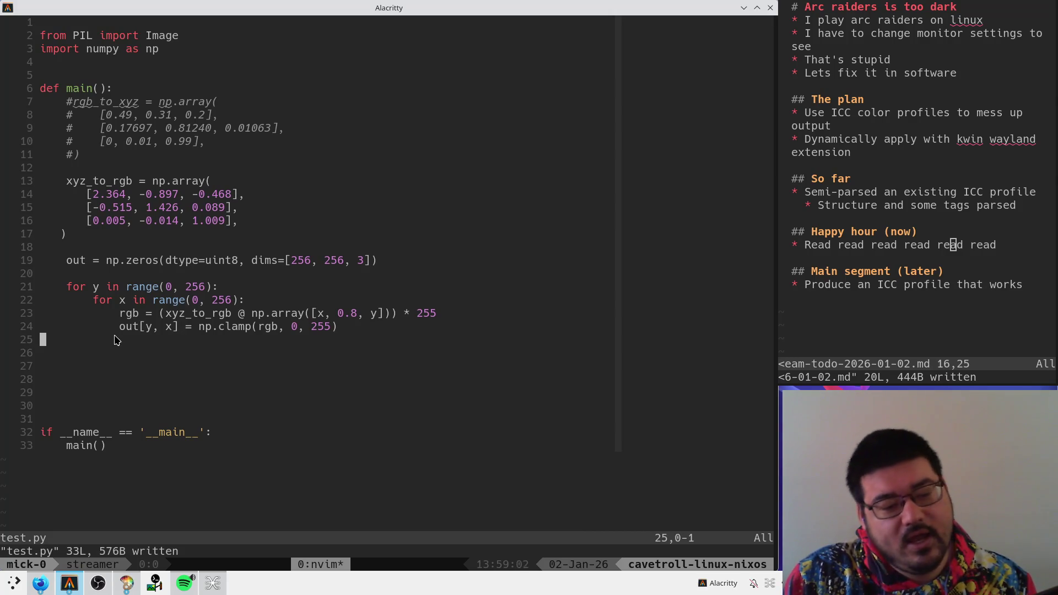
pyautogui.press('o')
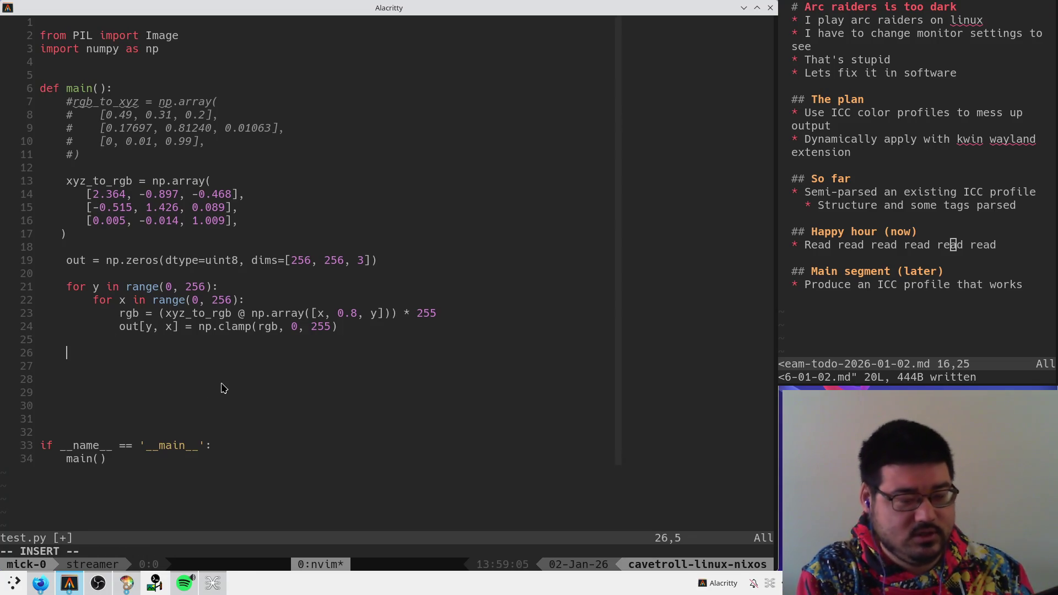
pyautogui.write('print(out)')
pyautogui.press('Escape')
pyautogui.write(':w')
pyautogui.press('Return')
pyautogui.hotkey('ctrl', 'z')
# - Run python3 test.py from the shell and resume Neovim with fg
pyautogui.hotkey('ctrl', 'r')
pyautogui.write('py')
pyautogui.hotkey('ctrl', 'c')
pyautogui.write('python3 test.py')
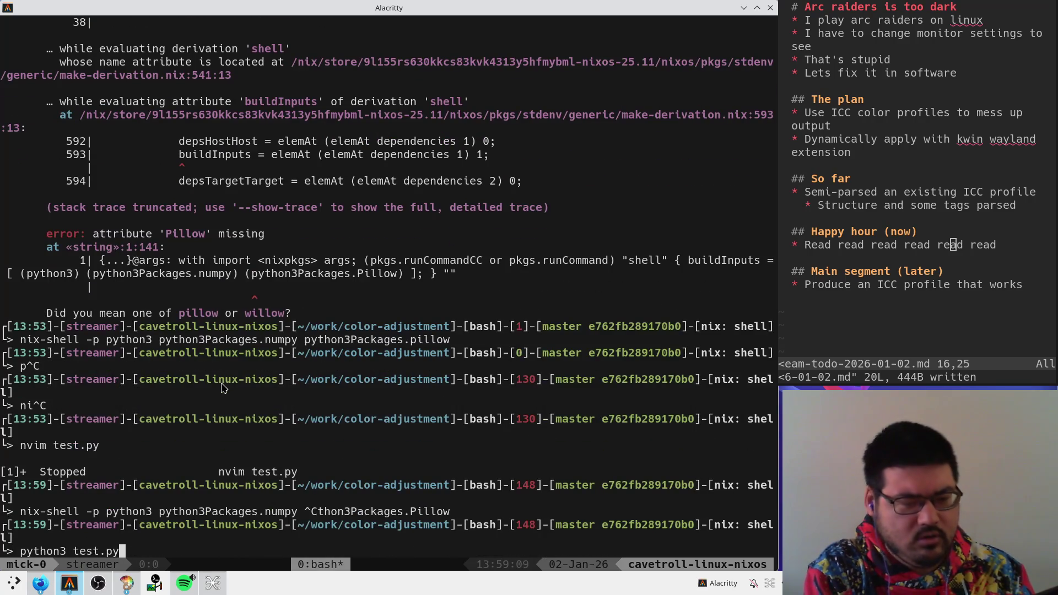
pyautogui.press('Return')
pyautogui.write('fg')
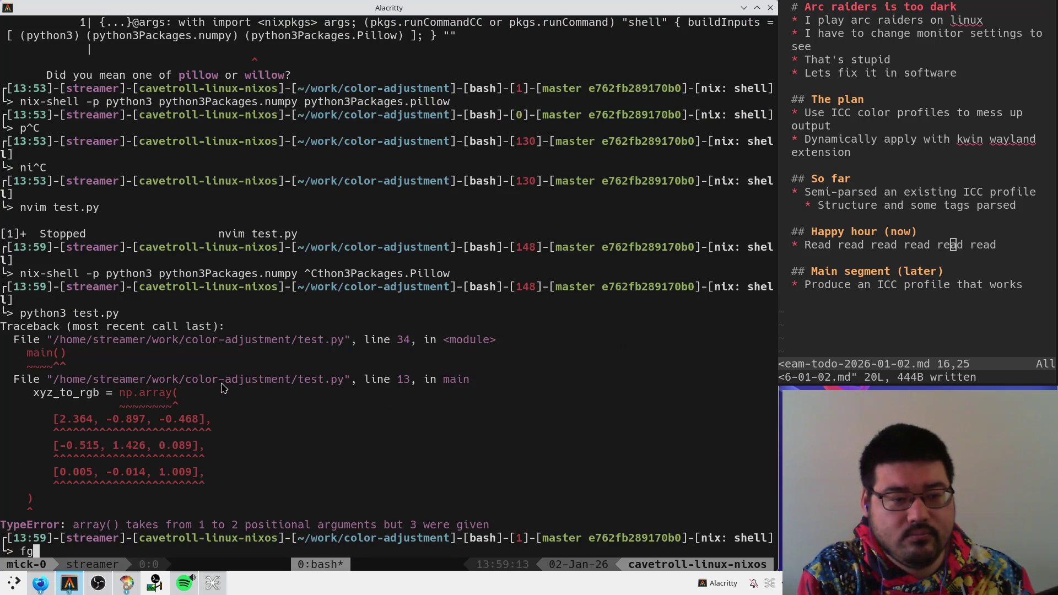
pyautogui.press('Return')
# - Wrap the matrix rows in outer brackets, indent them, and save test.py
pyautogui.hotkey('ctrl', 'z')
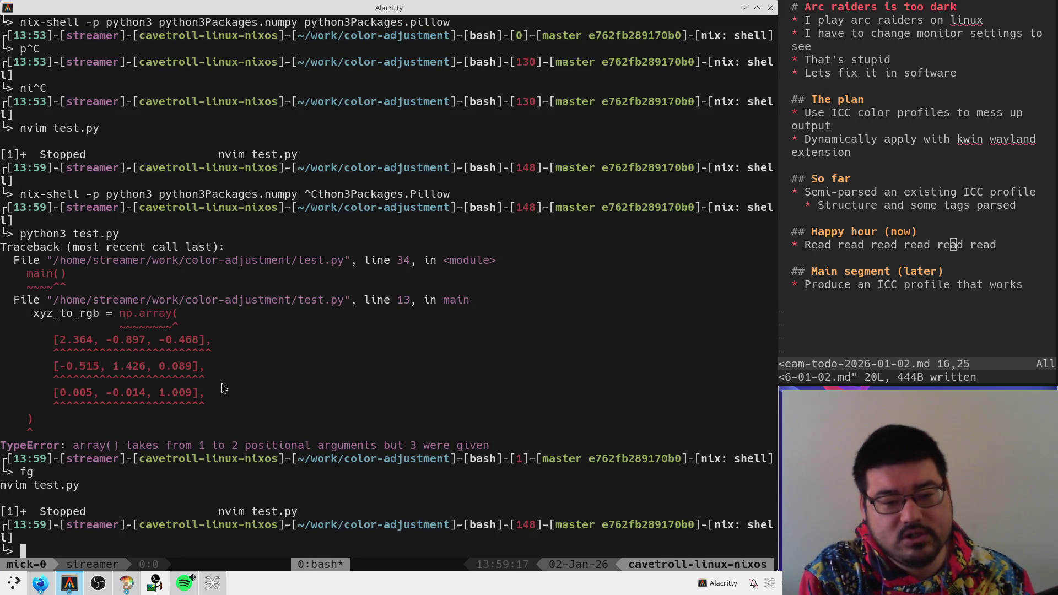
pyautogui.write('fg')
pyautogui.press('Return')
pyautogui.press('k')
pyautogui.press('k')
pyautogui.press('k')
pyautogui.write('jwkA[')
pyautogui.press('Escape')
pyautogui.press('j')
pyautogui.press('j')
pyautogui.press('j')
pyautogui.write('o]')
pyautogui.press('Escape')
pyautogui.press('k')
pyautogui.press('V')
pyautogui.press('k')
pyautogui.press('Escape')
pyautogui.write(':w')
pyautogui.press('Return')
# - Rerun test.py with the bracketed matrix and return to Neovim
pyautogui.hotkey('ctrl', 'z')
pyautogui.hotkey('ctrl', 'r')
pyautogui.hotkey('ctrl', 'c')
pyautogui.hotkey('ctrl', 'r')
pyautogui.write('py')
pyautogui.press('Return')
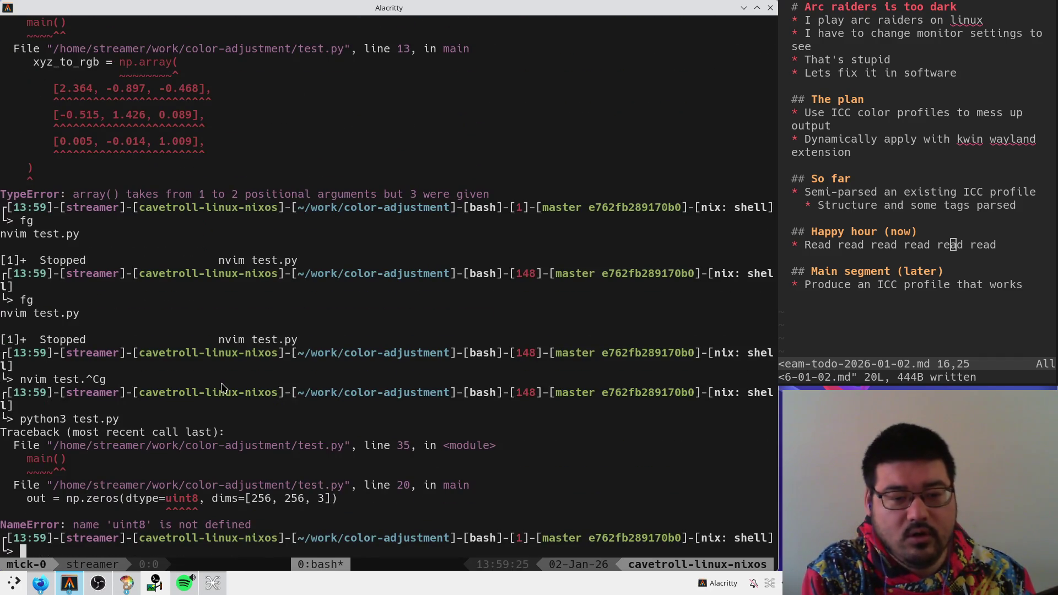
pyautogui.write('fg')
pyautogui.press('Return')
# - Change the dtype on line 20 to np.uint8 and save
pyautogui.press('j')
pyautogui.press('j')
pyautogui.press('j')
pyautogui.press('w')
pyautogui.press('w')
pyautogui.press('w')
pyautogui.write('inp')
pyautogui.press('Escape')
pyautogui.write(':')
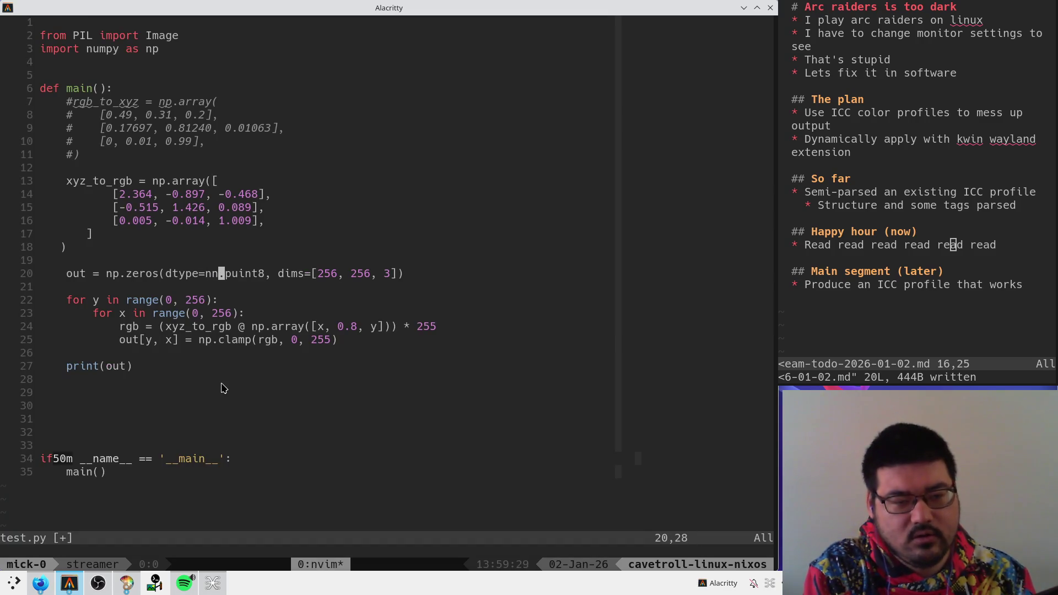
pyautogui.write('hrp')
pyautogui.press('l')
pyautogui.press('l')
pyautogui.write('x:w')
pyautogui.press('Return')
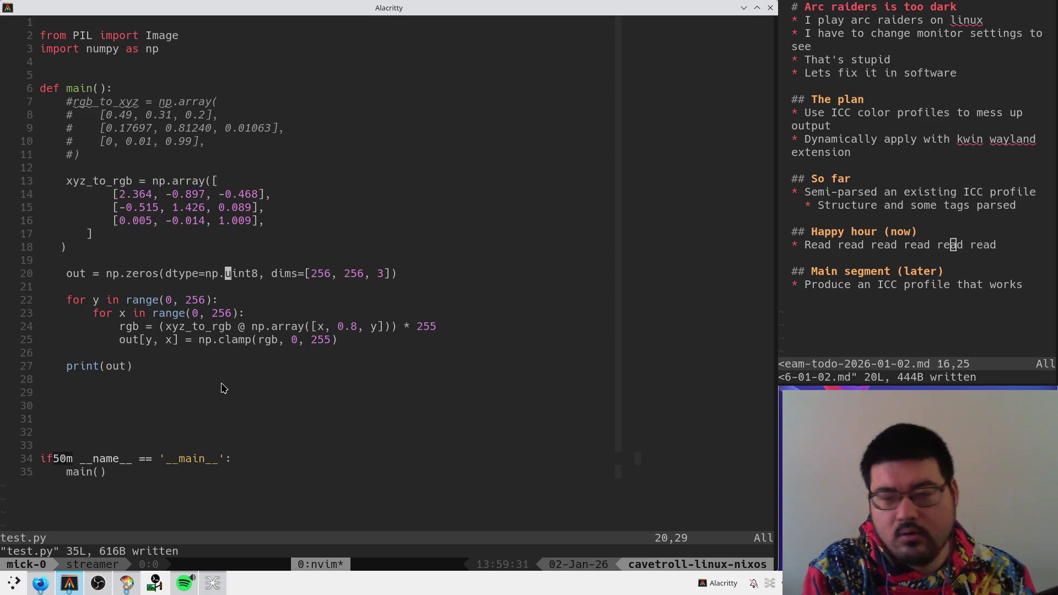
# - Rerun test.py, which now fails with a TypeError about zeros()'s dims keyword
pyautogui.hotkey('ctrl', 'z')
pyautogui.hotkey('ctrl', 'r')
pyautogui.write('py')
pyautogui.press('Return')
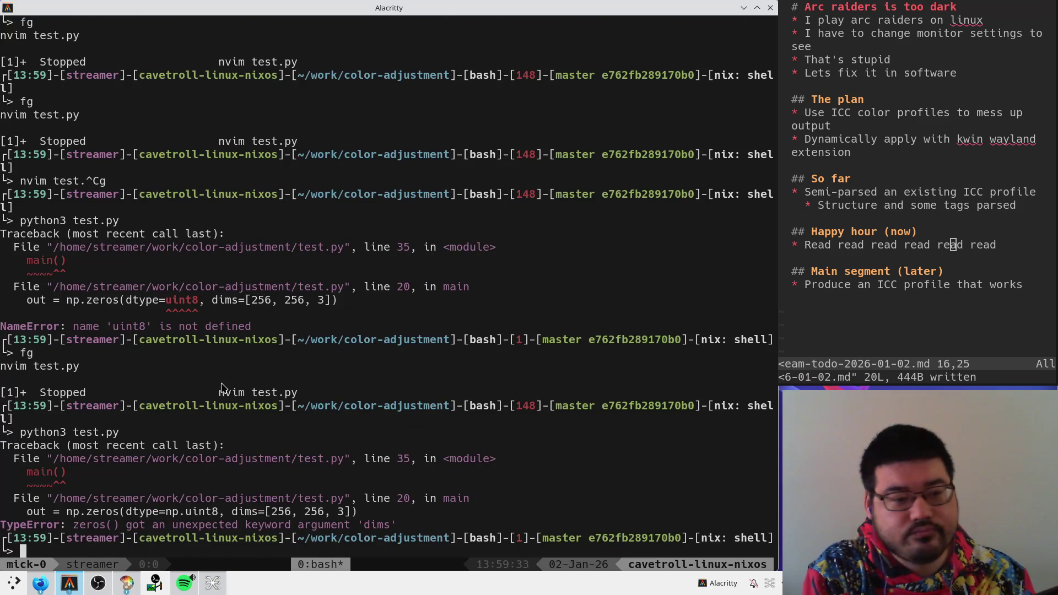
pyautogui.write('fg')
pyautogui.press('Return')
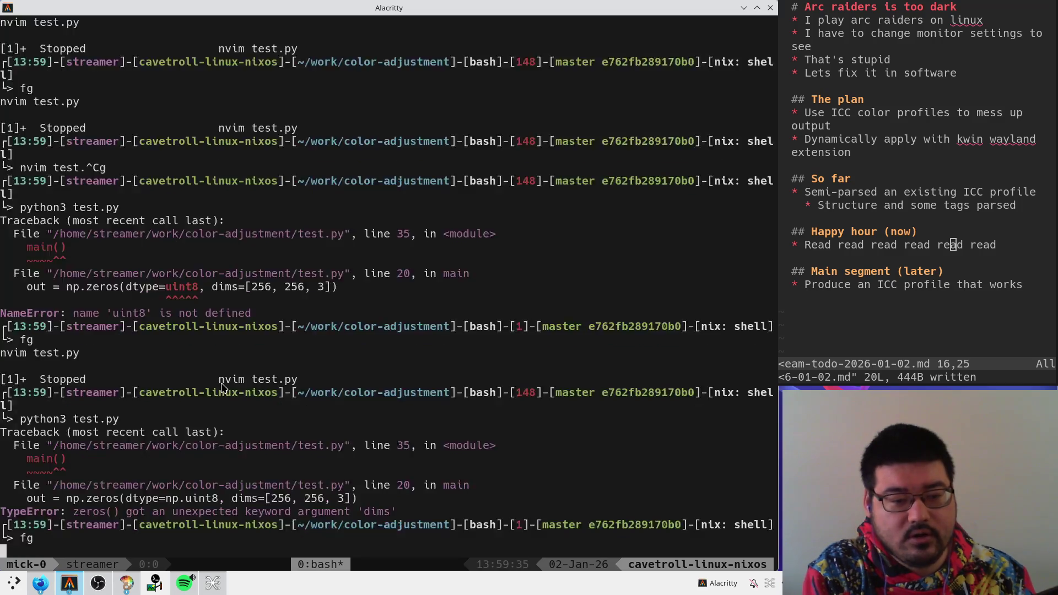
pyautogui.press('b')
pyautogui.press('b')
pyautogui.press('w')
pyautogui.press('w')
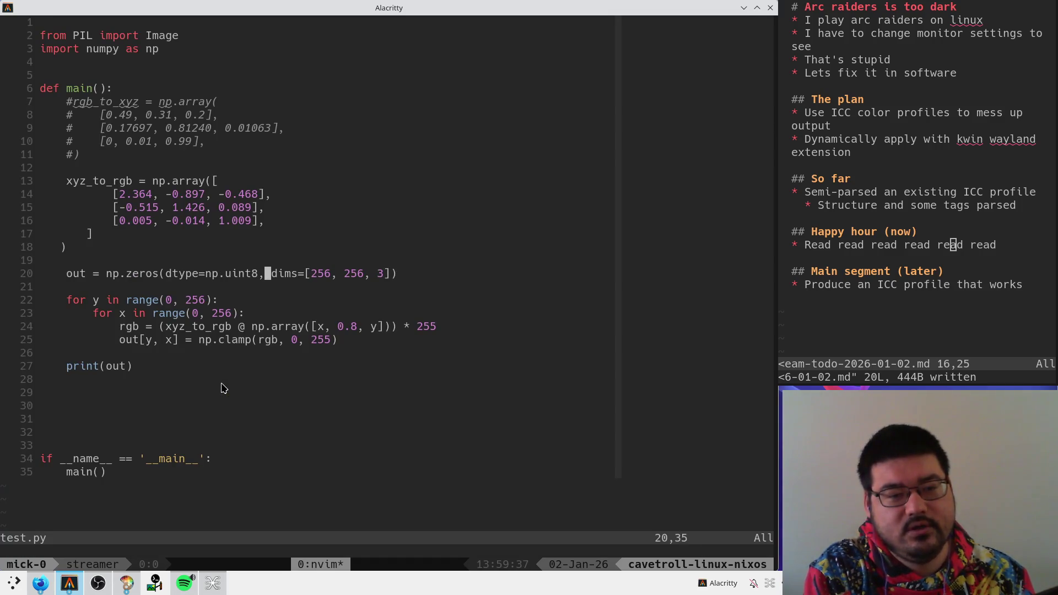
pyautogui.hotkey('alt', 'Tab')
pyautogui.hotkey('ctrl', 'l')
# - Search 'numpy zeros' and open the numpy.zeros documentation
pyautogui.write('numpy zeros')
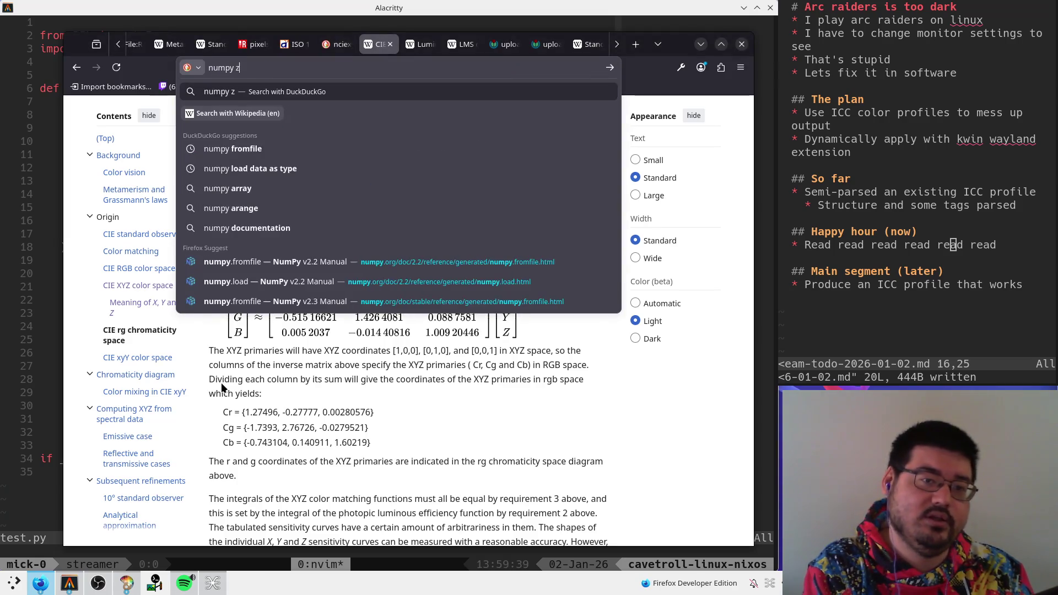
pyautogui.hotkey('alt', 'Return')
pyautogui.click(243, 356)
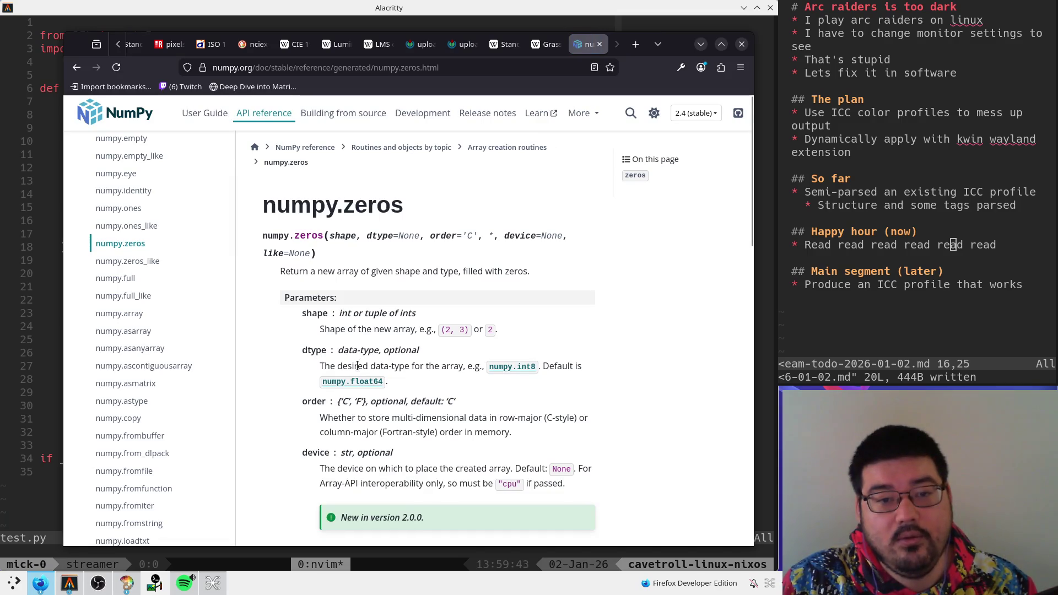
# - Rewrite line 20 as np.zeros([256, 256, 3], dtype=np.uint8) and save
pyautogui.hotkey('alt', 'Tab')
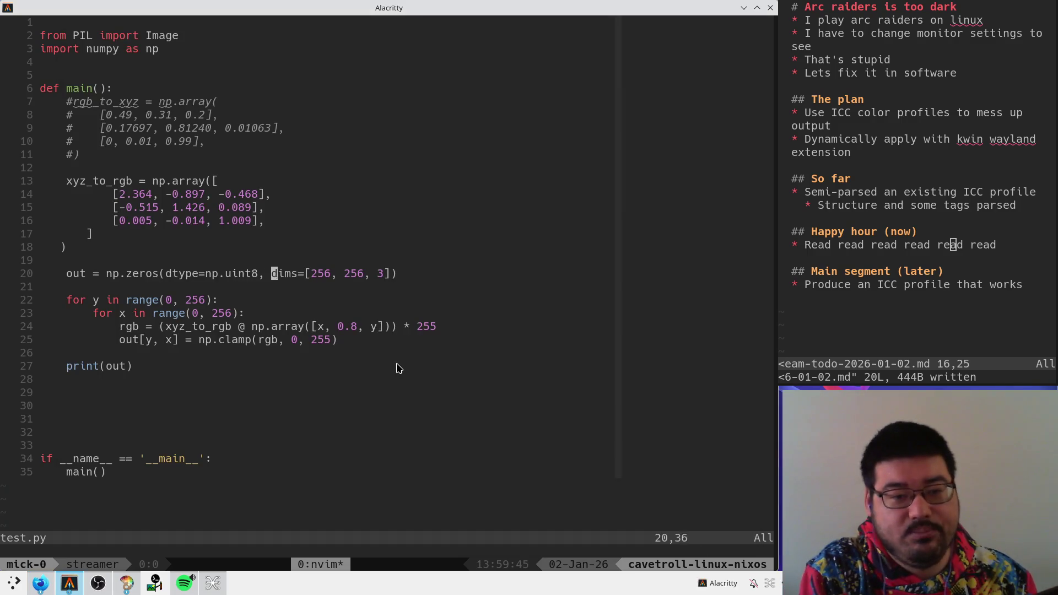
pyautogui.write('dt)')
pyautogui.press('b')
pyautogui.press('b')
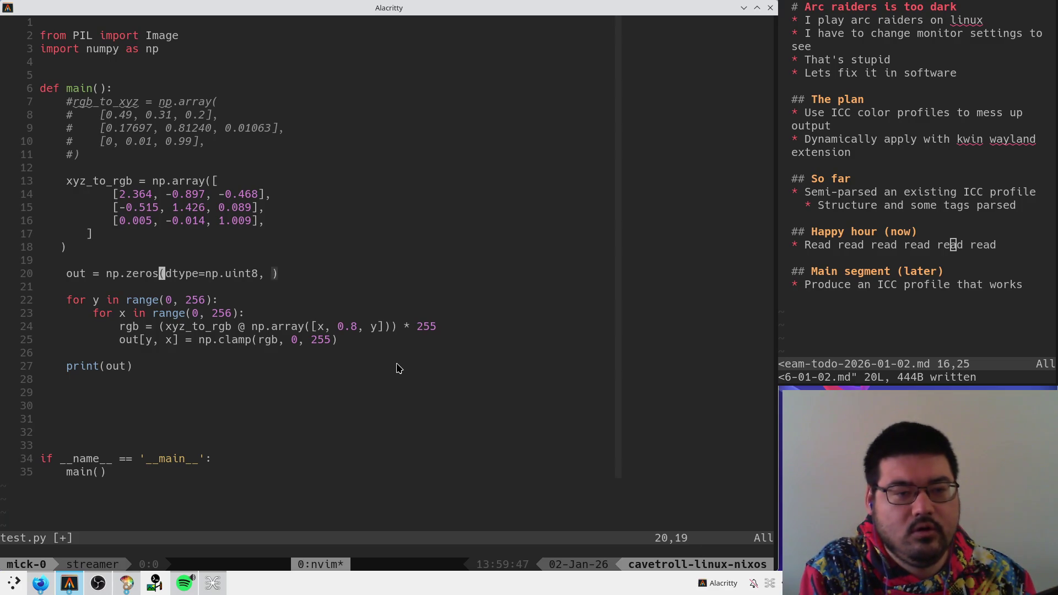
pyautogui.press('p')
pyautogui.press('b')
pyautogui.press('b')
pyautogui.press('b')
pyautogui.press('b')
pyautogui.press('b')
pyautogui.write('dt[')
pyautogui.press('w')
pyautogui.press('w')
pyautogui.press('w')
pyautogui.write('ay([x,')
pyautogui.press('Escape')
pyautogui.press('w')
pyautogui.press('f')
pyautogui.press(',')
pyautogui.write('dw:w')
pyautogui.press('Return')
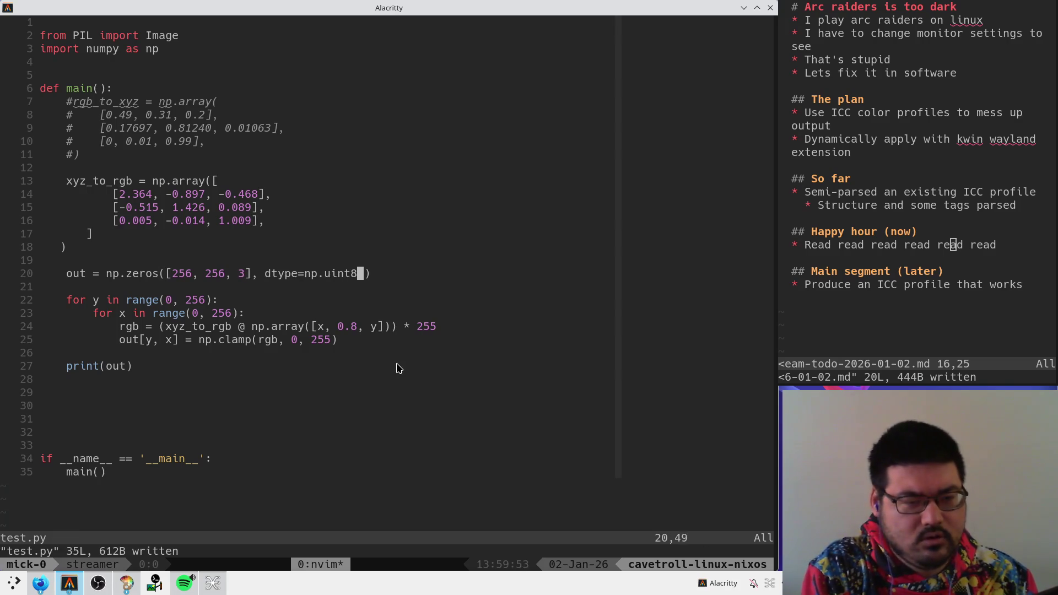
# - Rerun test.py and return to Neovim
pyautogui.hotkey('ctrl', 'z')
pyautogui.press('Up')
pyautogui.press('Up')
pyautogui.press('Return')
pyautogui.write('fg')
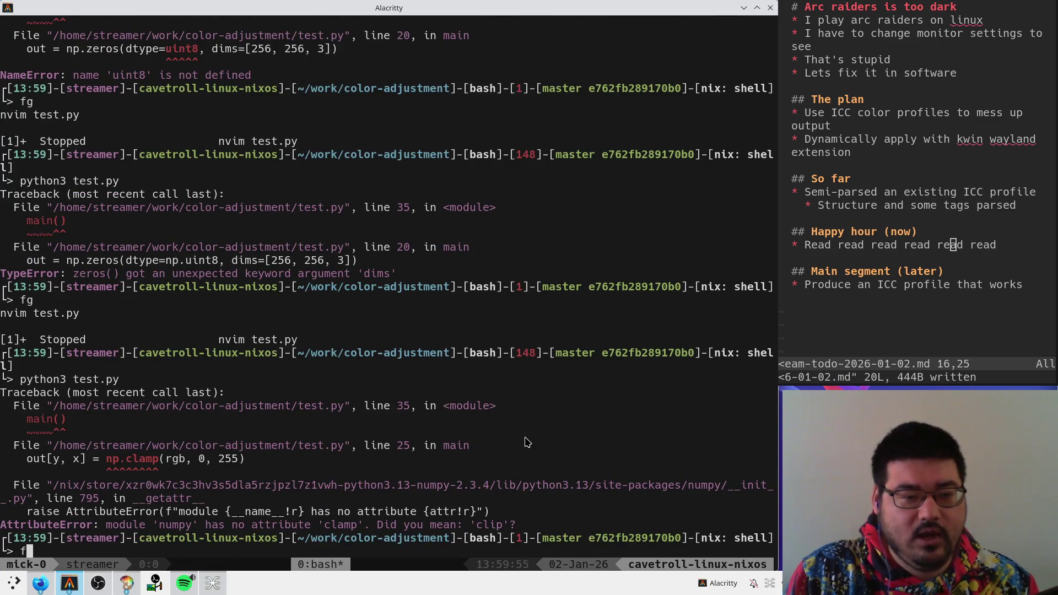
pyautogui.press('Return')
# - Search 'numpy clamp' and read the numpy.clip documentation
pyautogui.hotkey('alt', 'Tab')
pyautogui.hotkey('ctrl', 'l')
pyautogui.write('numpy clamp')
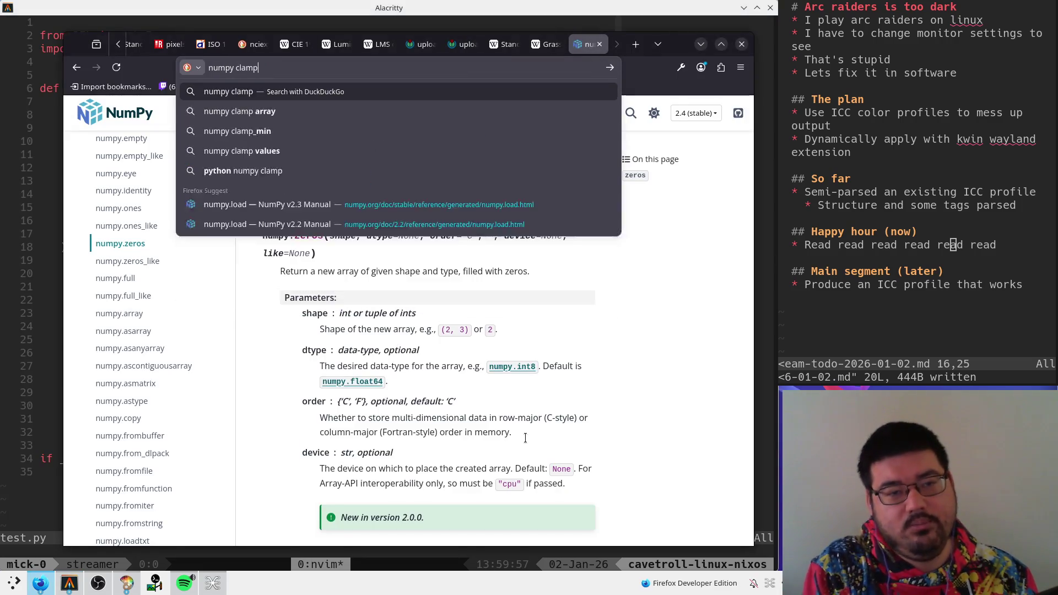
pyautogui.press('Return')
pyautogui.click(347, 363)
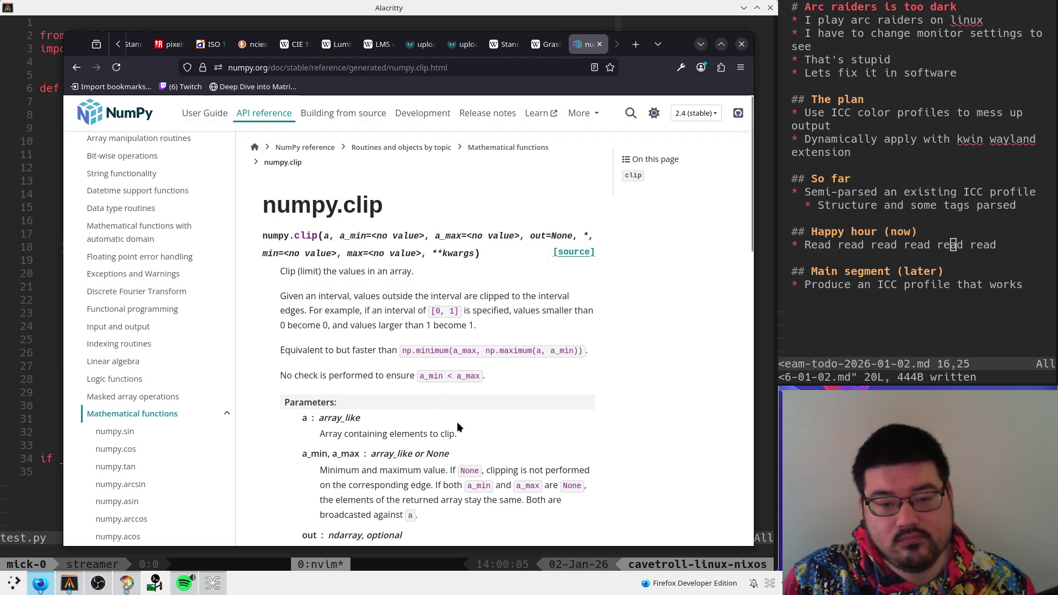
pyautogui.scroll(-3, 457, 425)
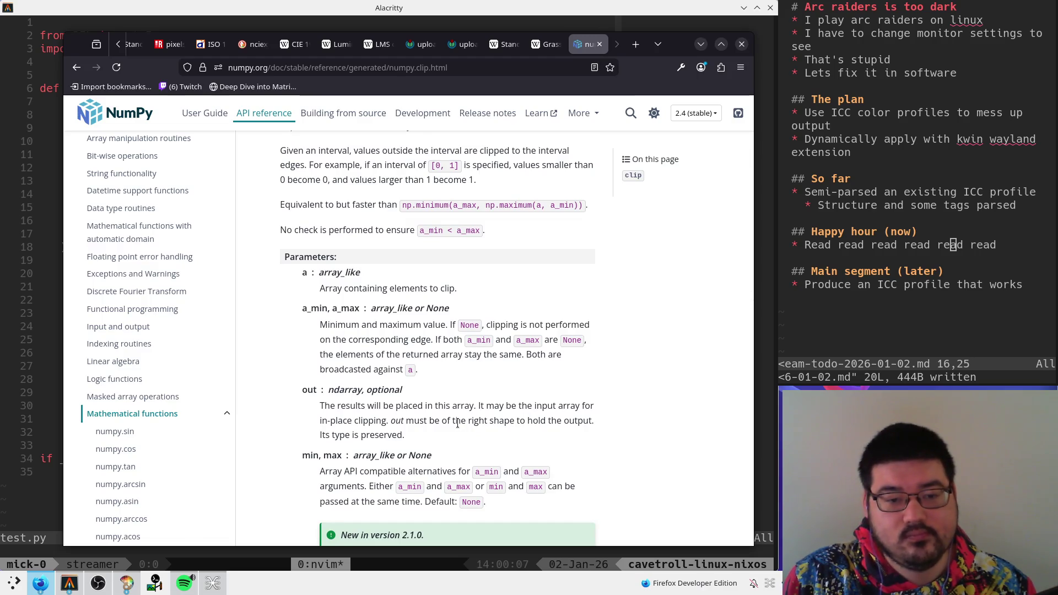
pyautogui.scroll(3, 457, 423)
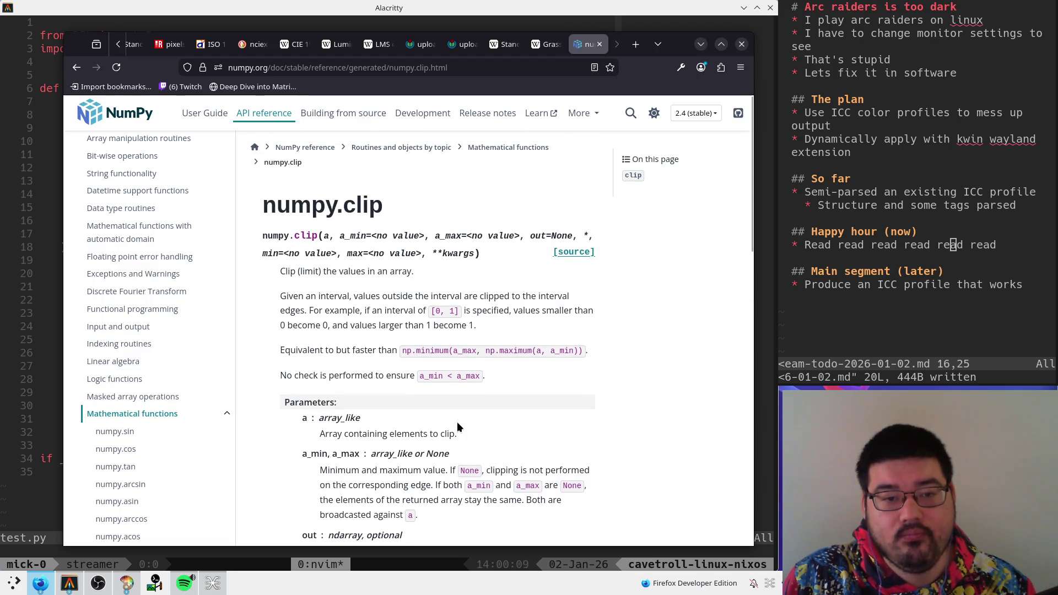
# - Replace clamp with clip(rgb, min=0, max=255) and save test.py
pyautogui.hotkey('alt', 'Tab')
pyautogui.press('j')
pyautogui.press('j')
pyautogui.press('j')
pyautogui.press('w')
pyautogui.press('w')
pyautogui.press('w')
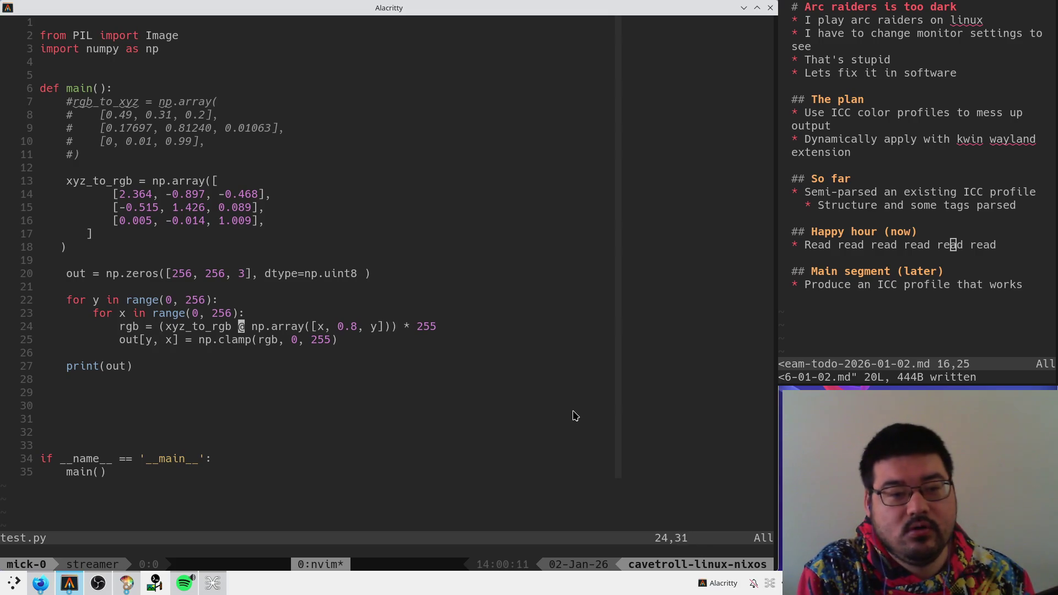
pyautogui.write('ciwclip')
pyautogui.press('Escape')
pyautogui.press('f')
pyautogui.press('space')
pyautogui.write('amin=')
pyautogui.press('Right')
pyautogui.press('Right')
pyautogui.press('Escape')
pyautogui.write('wimax=')
pyautogui.press('Escape')
pyautogui.write(':w')
pyautogui.press('Return')
# - Rerun test.py, scroll through the printed pixel array, and resume Neovim
pyautogui.hotkey('ctrl', 'z')
pyautogui.press('Up')
pyautogui.press('Up')
pyautogui.press('Return')
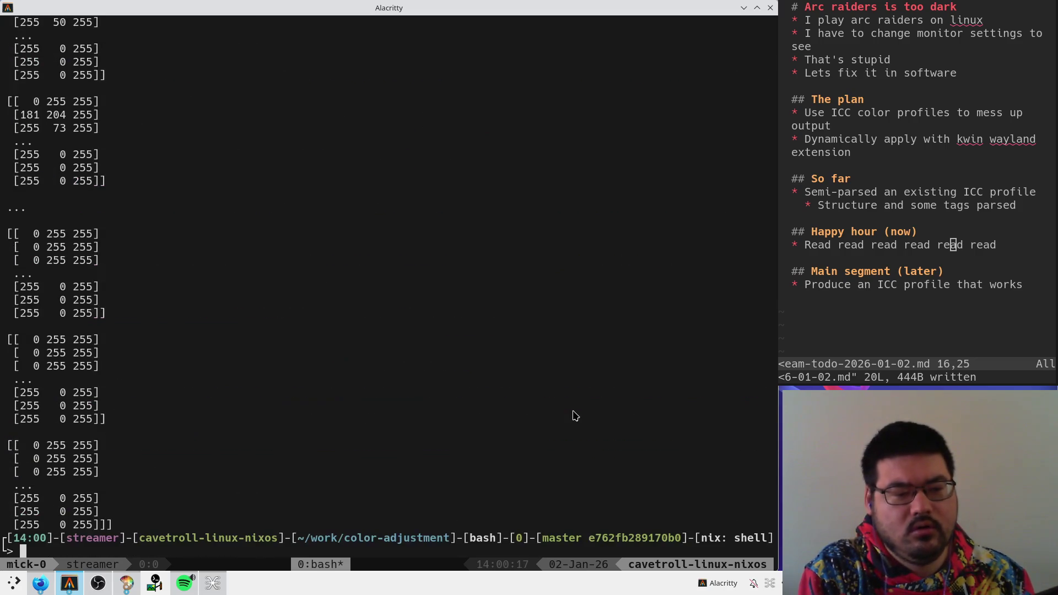
pyautogui.scroll(12, 308, 357)
pyautogui.scroll(-8, 308, 356)
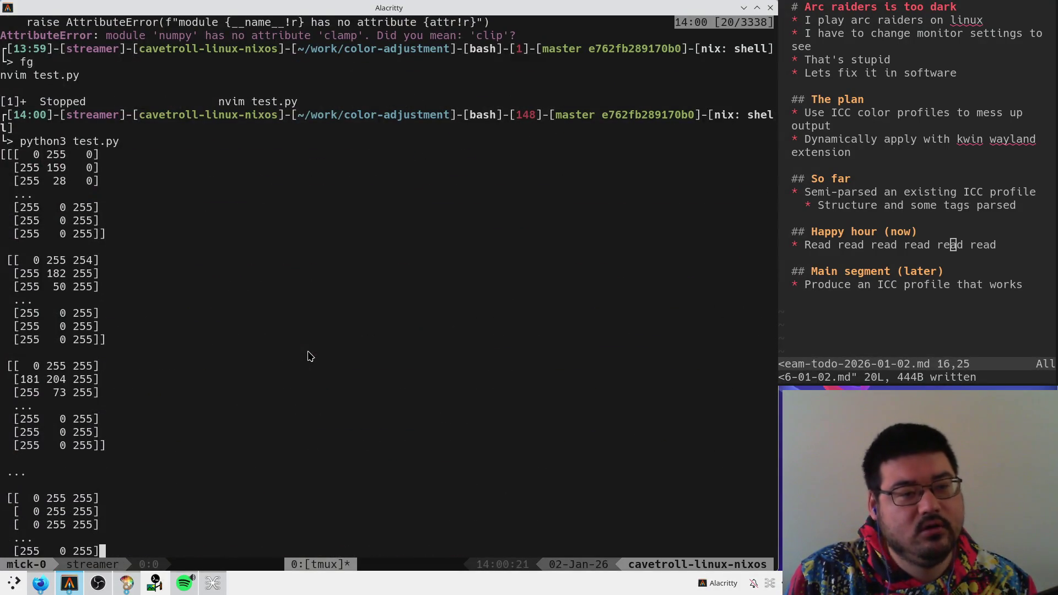
pyautogui.scroll(-4, 307, 352)
pyautogui.hotkey('alt', 'Tab')
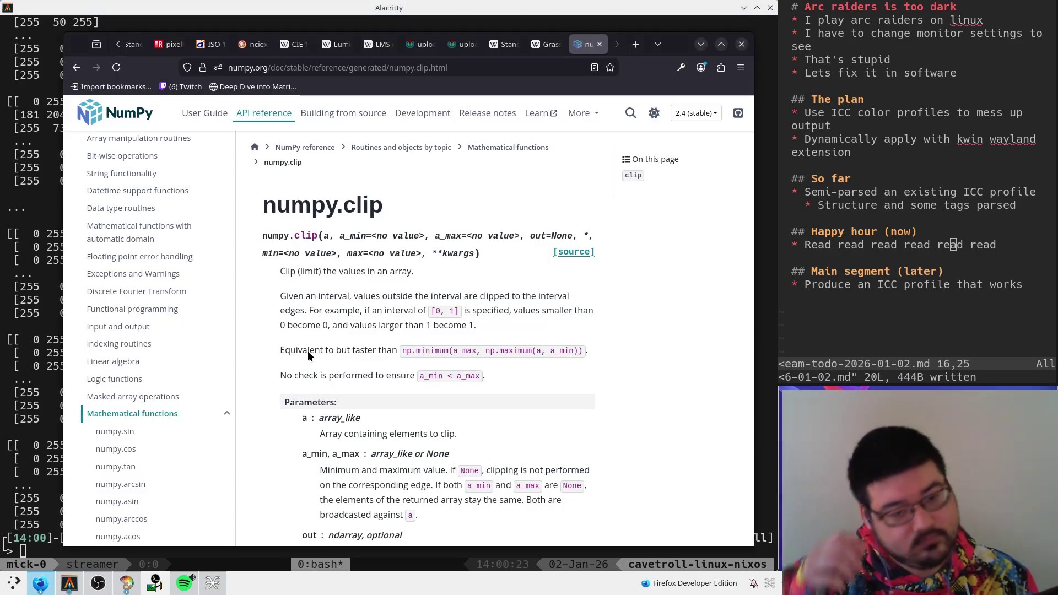
pyautogui.hotkey('alt', 'Tab')
pyautogui.write('fg')
pyautogui.press('Return')
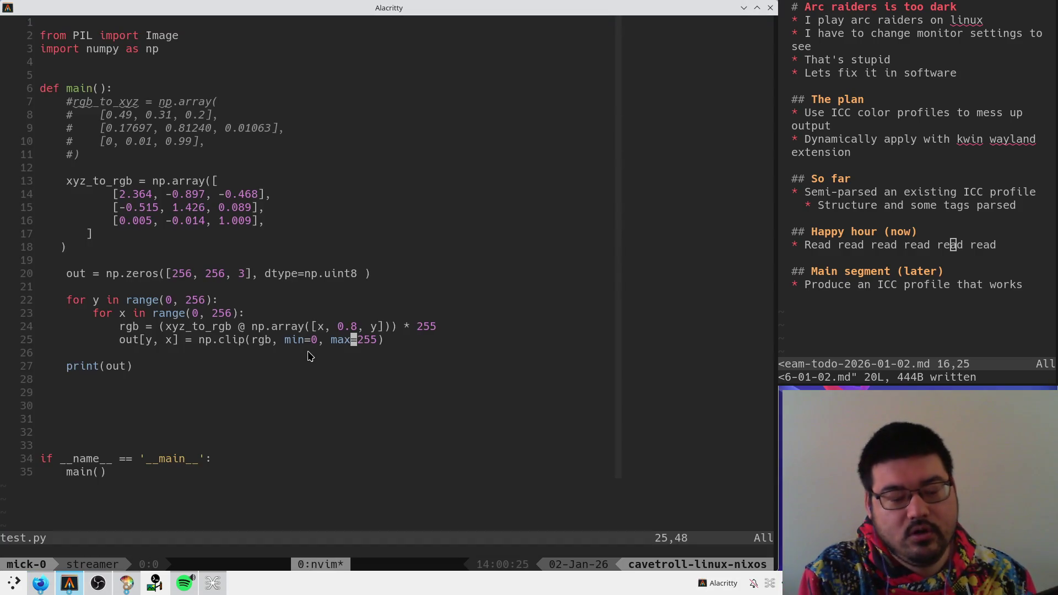
# - Add an Image.fromarray(out).save("test.png") line after the clipping loop
pyautogui.press('j')
pyautogui.press('o')
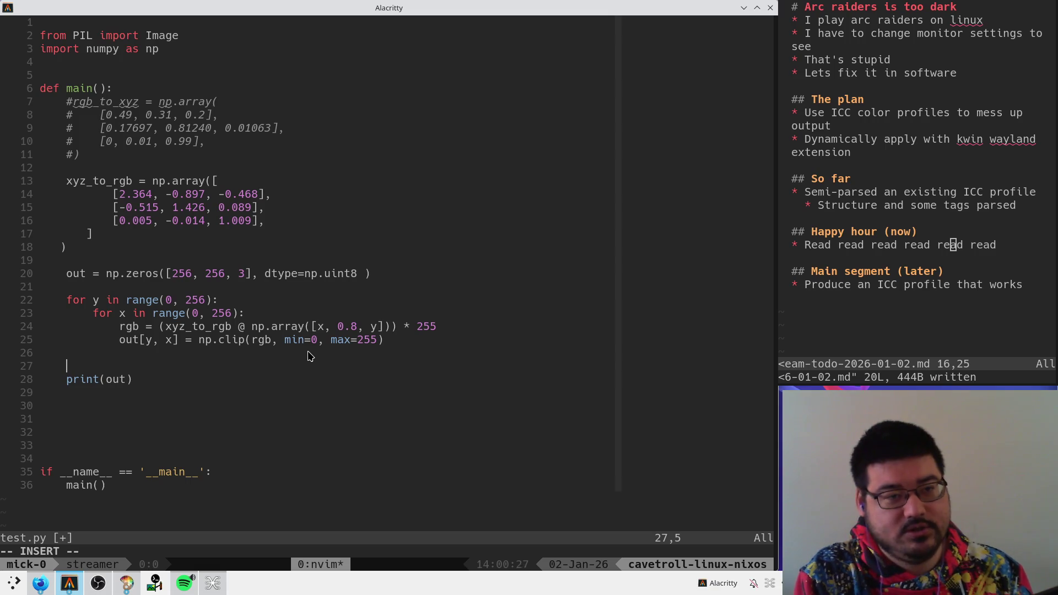
pyautogui.write('with op')
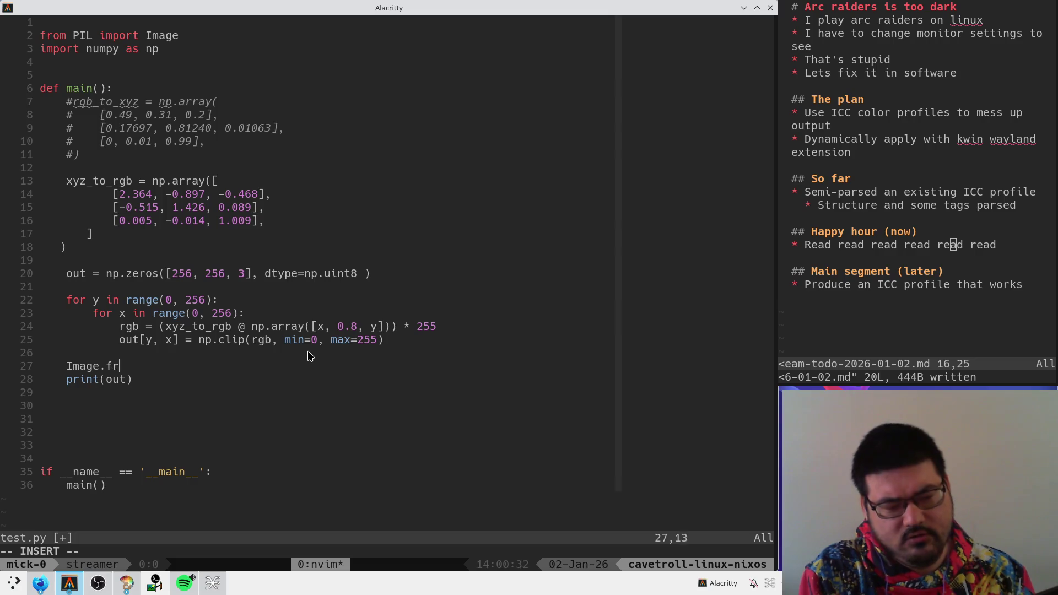
pyautogui.write('ay(out)')
pyautogui.press('Escape')
pyautogui.hotkey('shift', 'i')
pyautogui.write('c')
pyautogui.press('BackSpace')
pyautogui.press('End')
pyautogui.write('.save("test.png");')
pyautogui.press('Escape')
# - Delete the print(out) line and save test.py
pyautogui.press('j')
pyautogui.press('d')
pyautogui.press('d')
pyautogui.press(':')
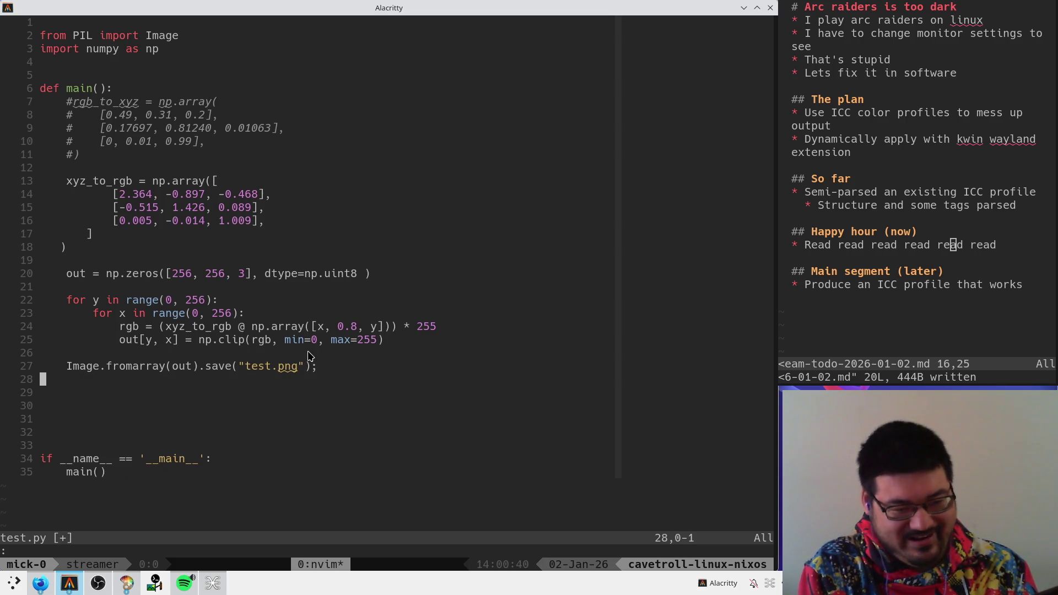
pyautogui.write('w')
pyautogui.press('Return')
# - Rerun python3 test.py from the shell and open test.png with xdg-open
pyautogui.hotkey('ctrl', 'z')
pyautogui.hotkey('ctrl', 'r')
pyautogui.write('py')
pyautogui.press('Return')
pyautogui.write('xdg-open test.png')
pyautogui.press('Return')
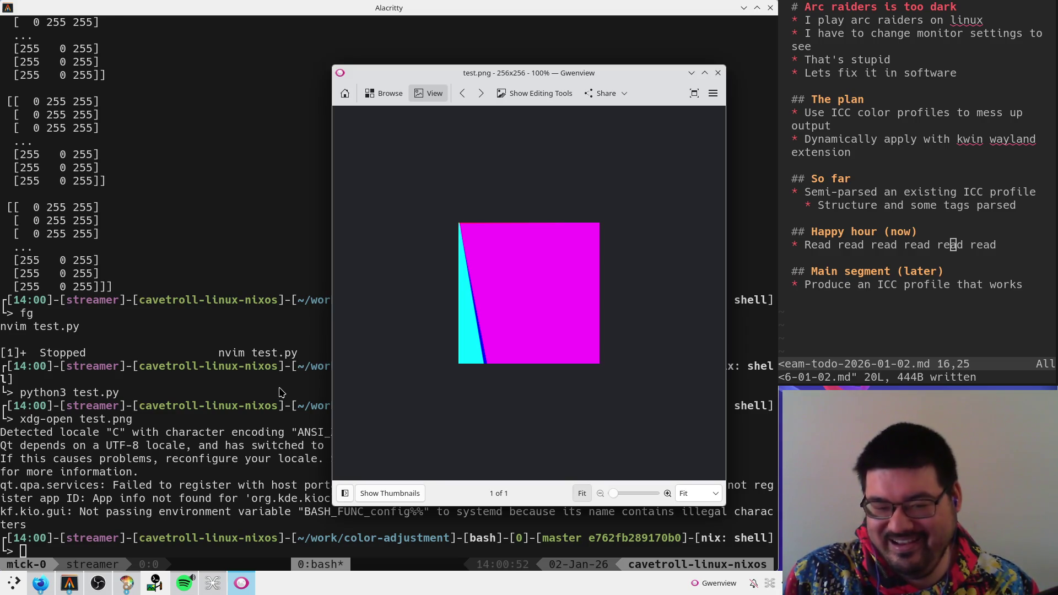
# - Close the test.png viewer and resume test.py in Neovim with fg
pyautogui.hotkey('ctrl', 'q')
pyautogui.write('fg')
pyautogui.press('Return')
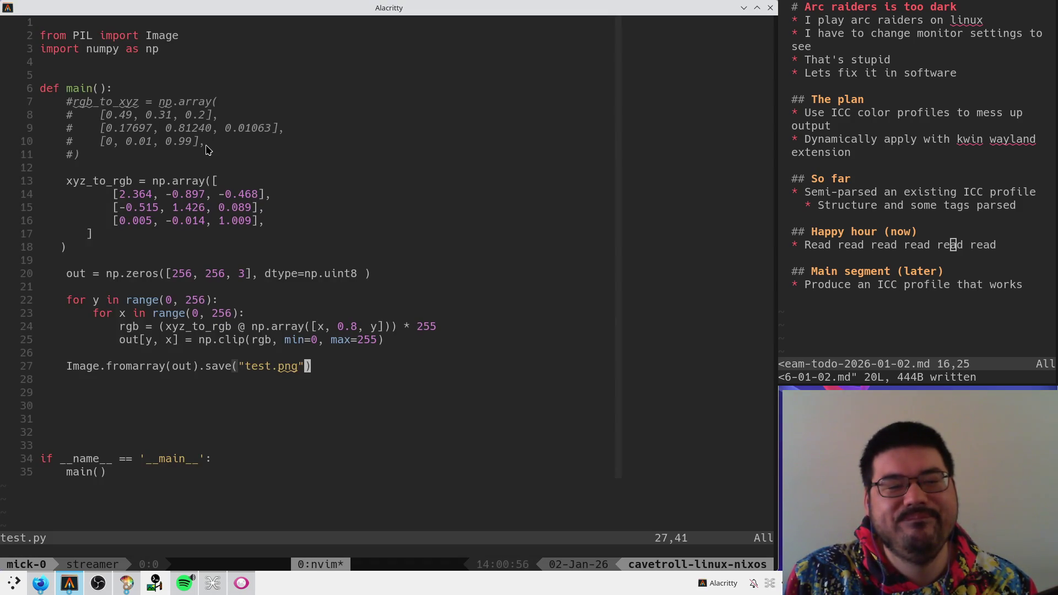
pyautogui.click(242, 315)
# - Start a print() line below the np.zeros array, then undo it
pyautogui.press('Escape')
pyautogui.press('k')
pyautogui.press('k')
pyautogui.write('oprint(')
pyautogui.press('Escape')
pyautogui.press('a')
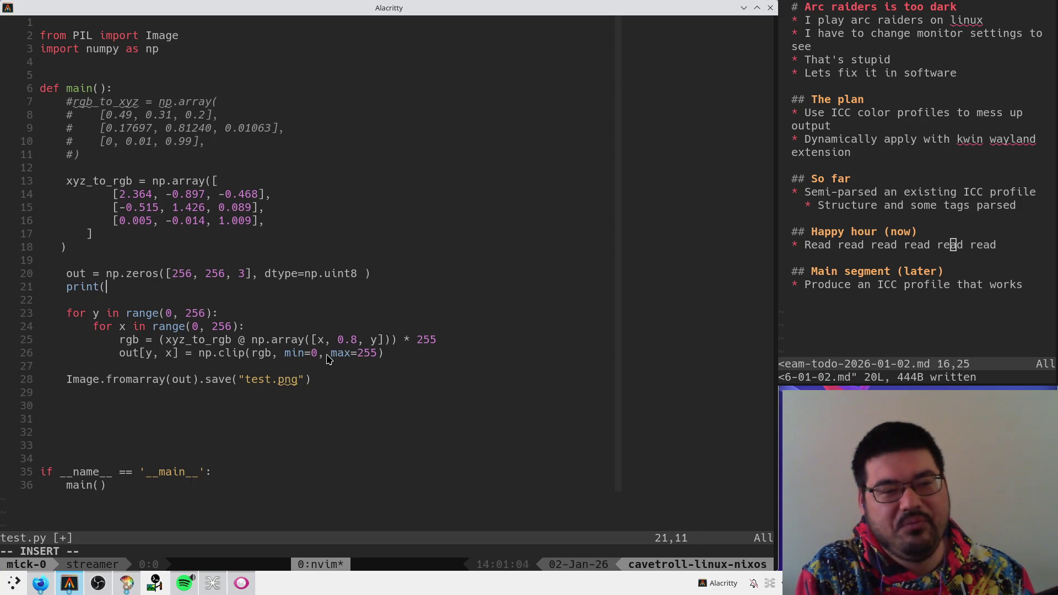
pyautogui.press('Escape')
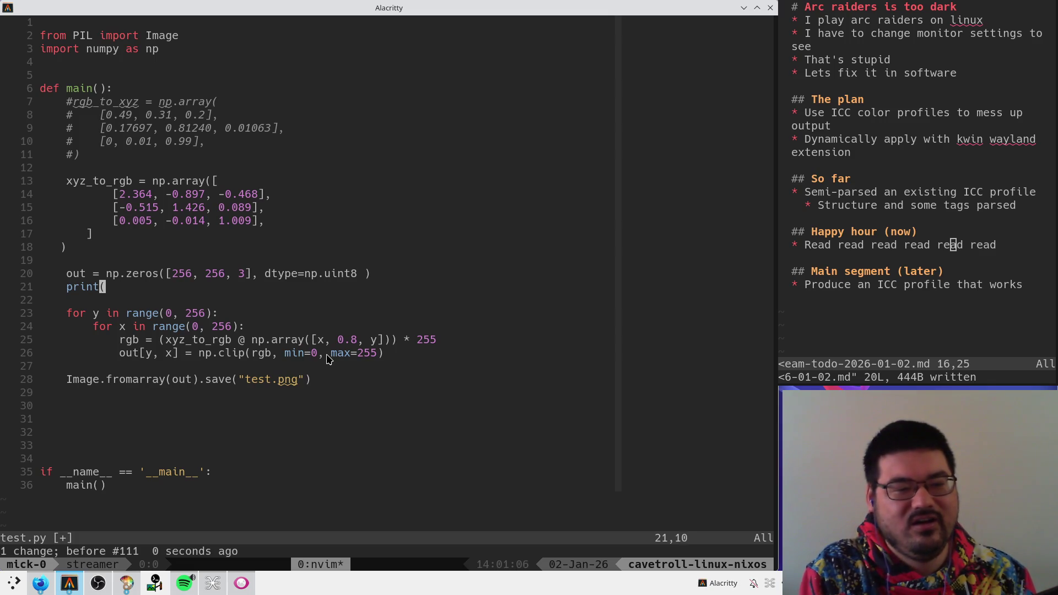
pyautogui.press('u')
# - Rerun test.py to regenerate test.png, close the preview, and resume Neovim
pyautogui.press('j')
pyautogui.press('j')
pyautogui.press('j')
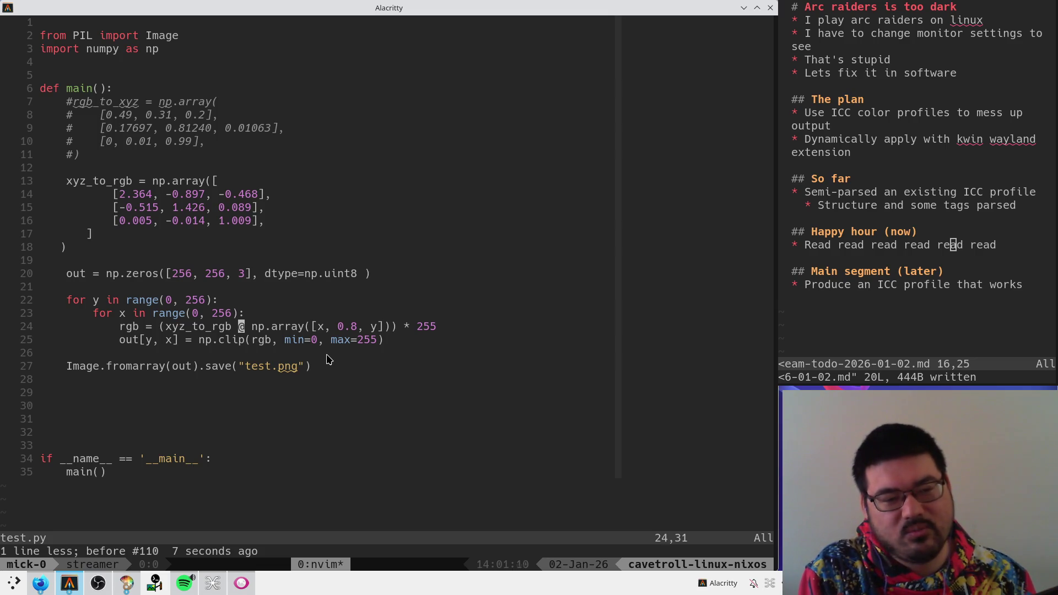
pyautogui.press('w')
pyautogui.press('w')
pyautogui.press('w')
pyautogui.press('h')
pyautogui.hotkey('ctrl', 'z')
pyautogui.hotkey('ctrl', 'r')
pyautogui.write('py')
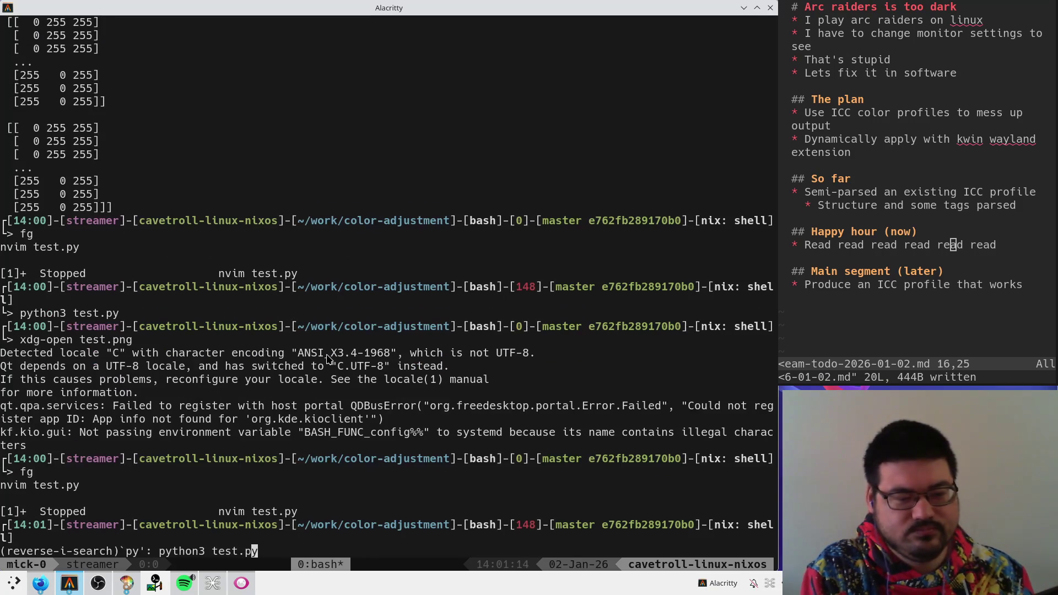
pyautogui.press('Return')
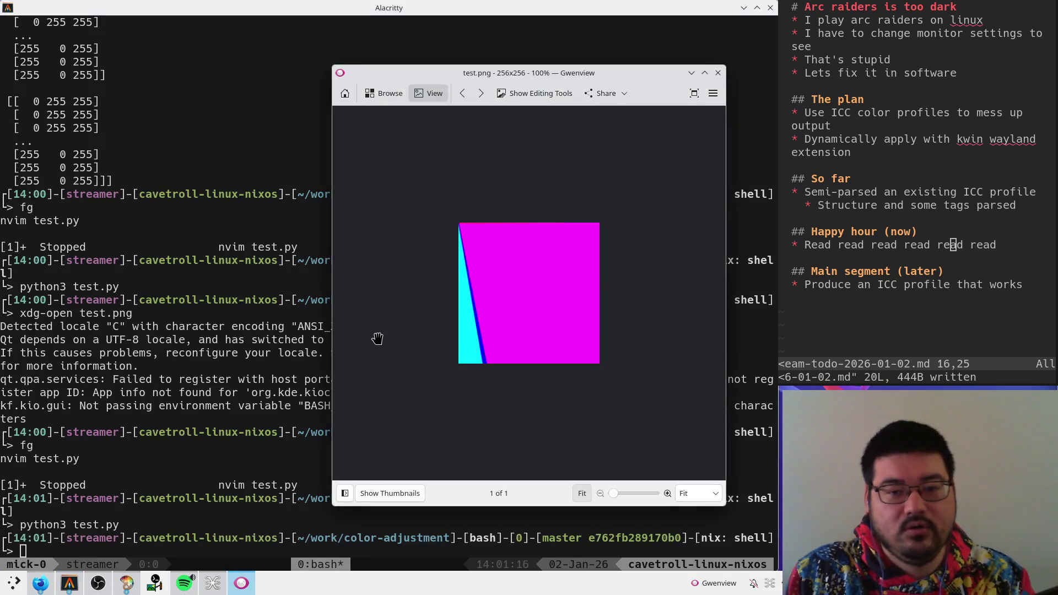
pyautogui.hotkey('ctrl', 'q')
pyautogui.write('f')
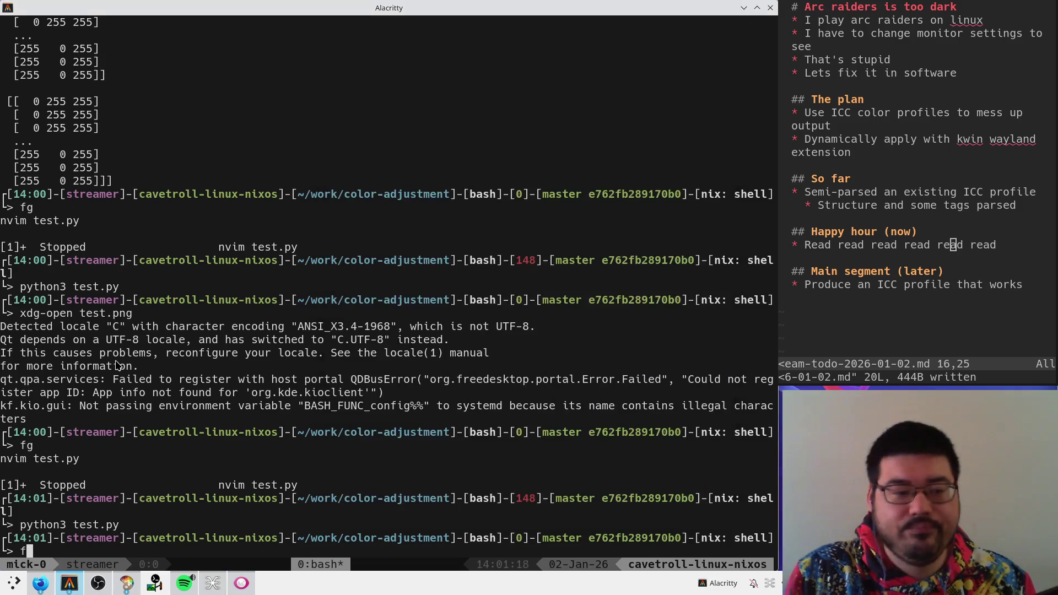
pyautogui.write('g')
pyautogui.press('Return')
# - Highlight loop lines 22–23 and the lines before the image save to point at them
pyautogui.moveTo(153, 308); pyautogui.dragTo(179, 315)
pyautogui.click(181, 315)
pyautogui.moveTo(52, 300); pyautogui.dragTo(186, 318)
pyautogui.click(246, 366)
pyautogui.click(319, 393)
pyautogui.moveTo(336, 380); pyautogui.dragTo(354, 374)
pyautogui.click(256, 338)
pyautogui.click(369, 385)
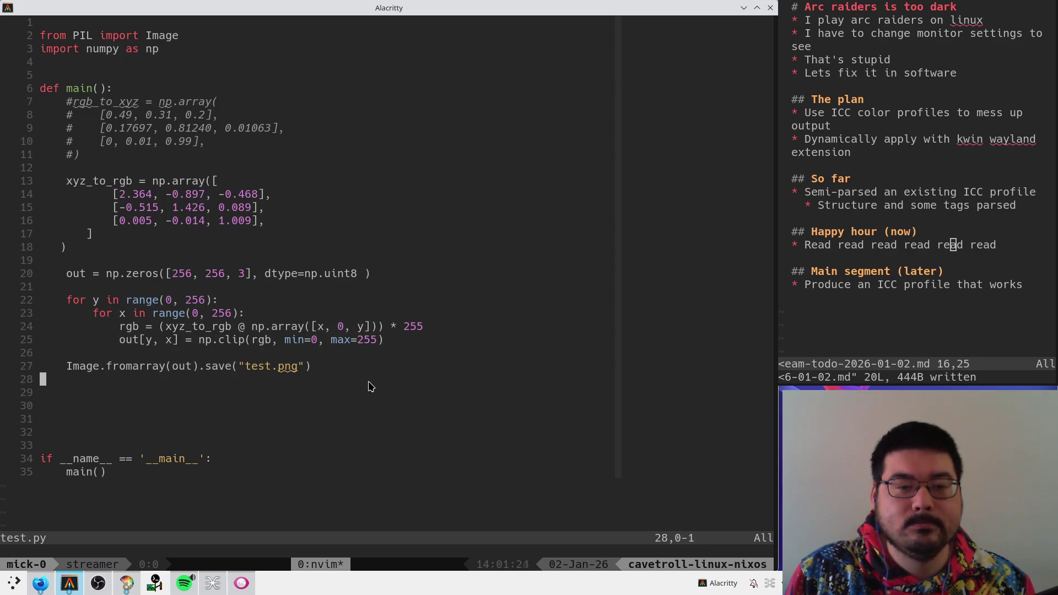
# - Suspend Neovim and scroll back over the printed rgb values, highlighting one row
pyautogui.click(339, 340)
pyautogui.hotkey('ctrl', 'z')
pyautogui.scroll(10, 296, 349)
pyautogui.scroll(-10, 295, 349)
pyautogui.scroll(5, 296, 287)
pyautogui.scroll(8, 296, 286)
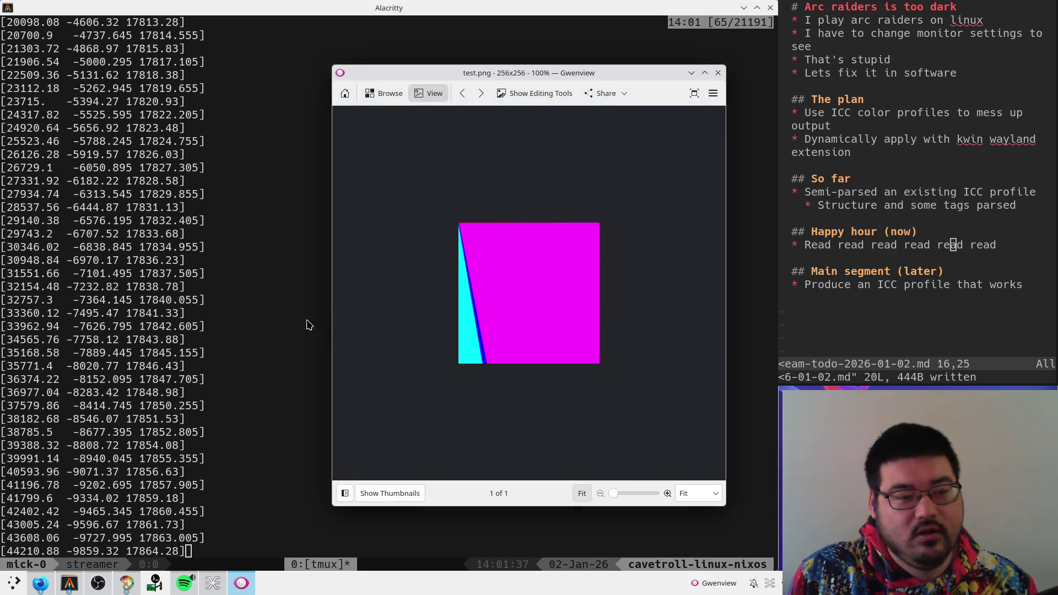
pyautogui.tripleClick(226, 367)
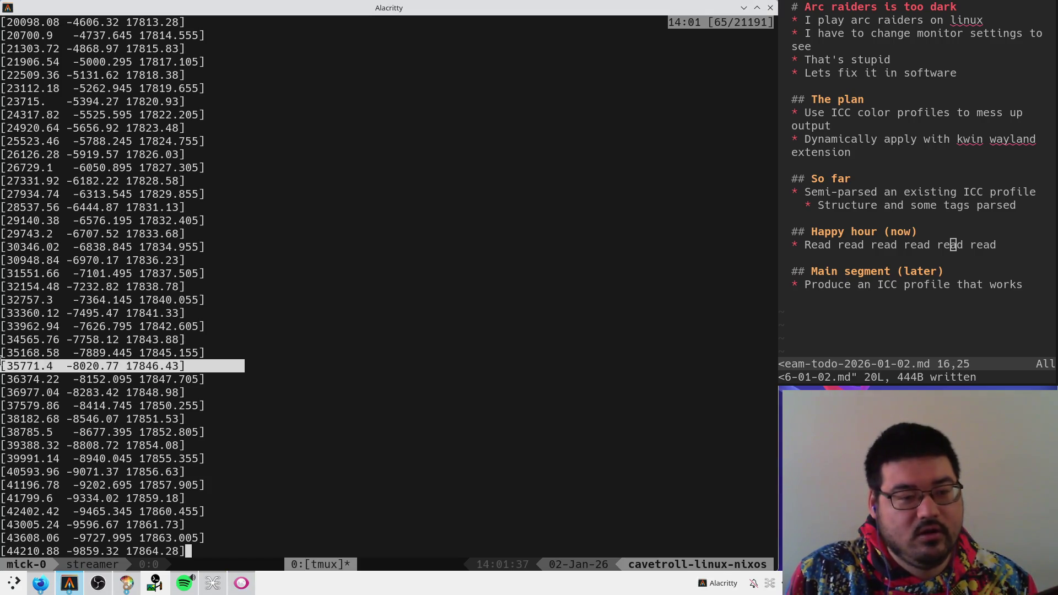
pyautogui.write('fdg')
pyautogui.press('Return')
# - Check the numpy.clip docs in Firefox, then resume test.py with fg
pyautogui.hotkey('alt', 'Tab')
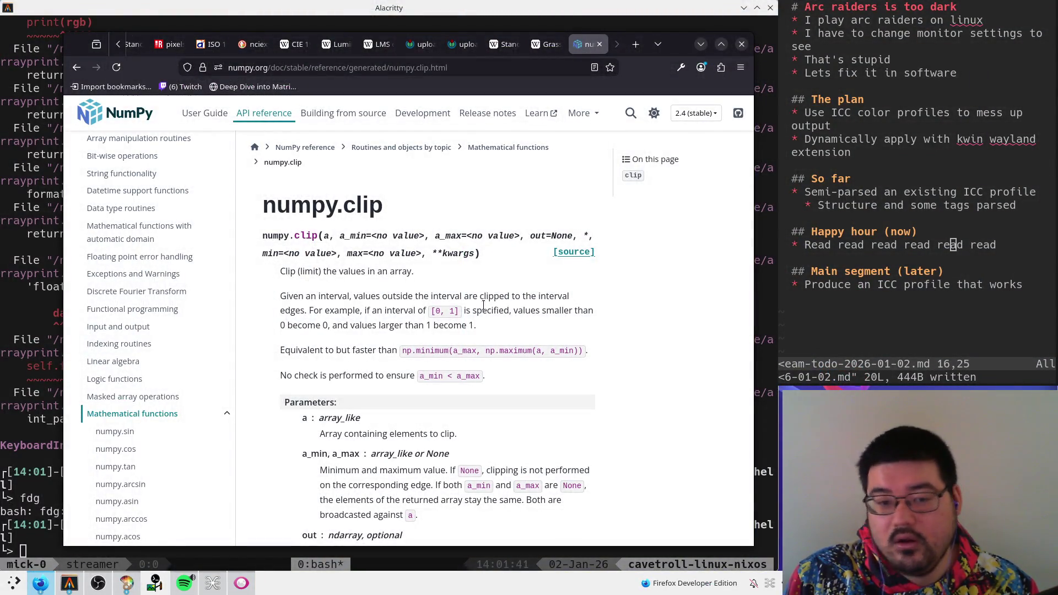
pyautogui.hotkey('alt', 'Tab')
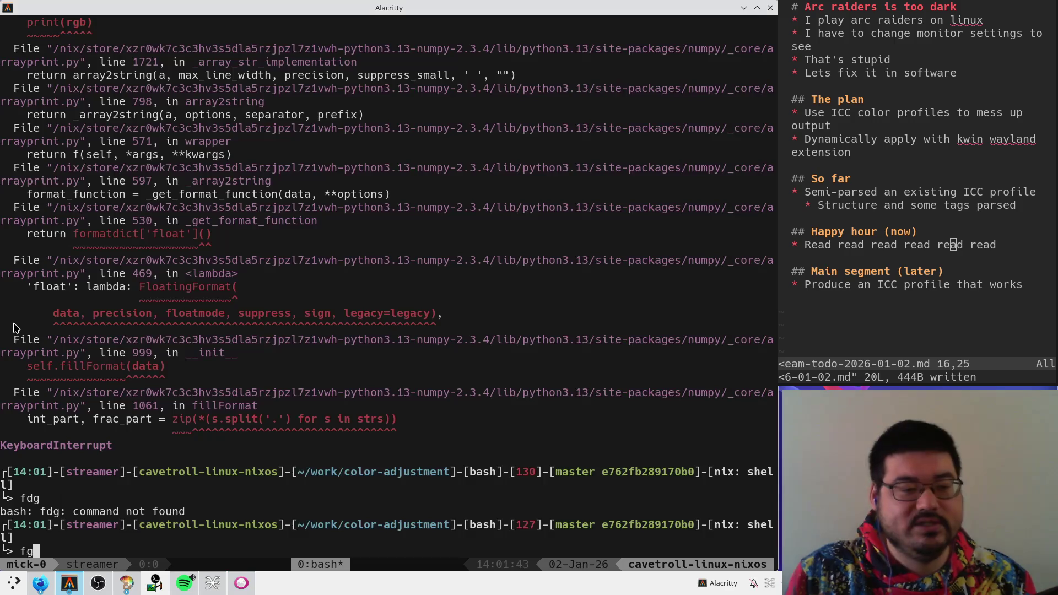
pyautogui.write('fg')
pyautogui.press('Return')
pyautogui.click(314, 353)
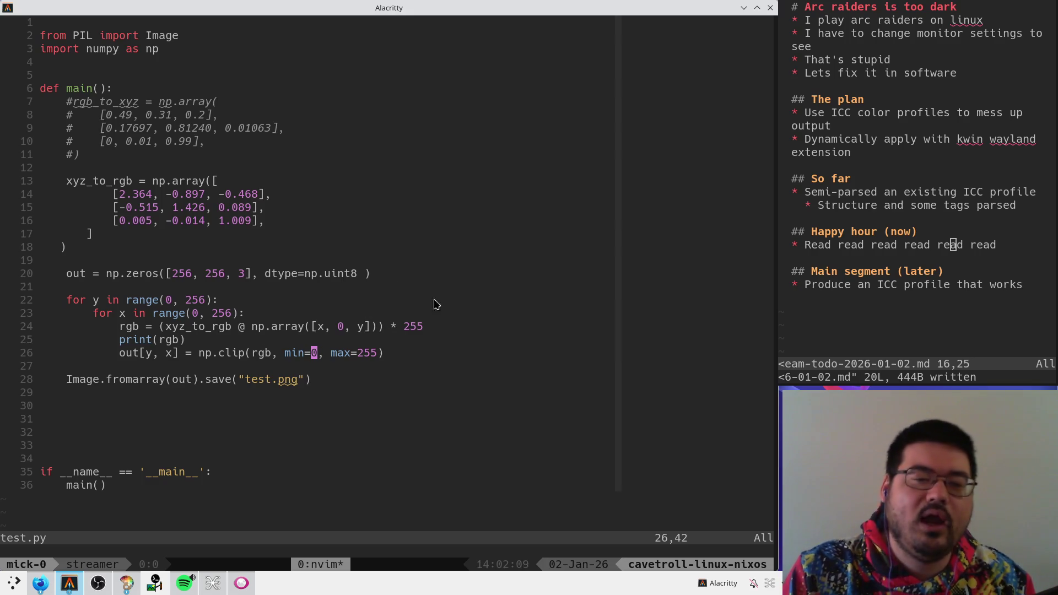
# - Change the middle input component to 0.5 and save test.py
pyautogui.click(345, 341)
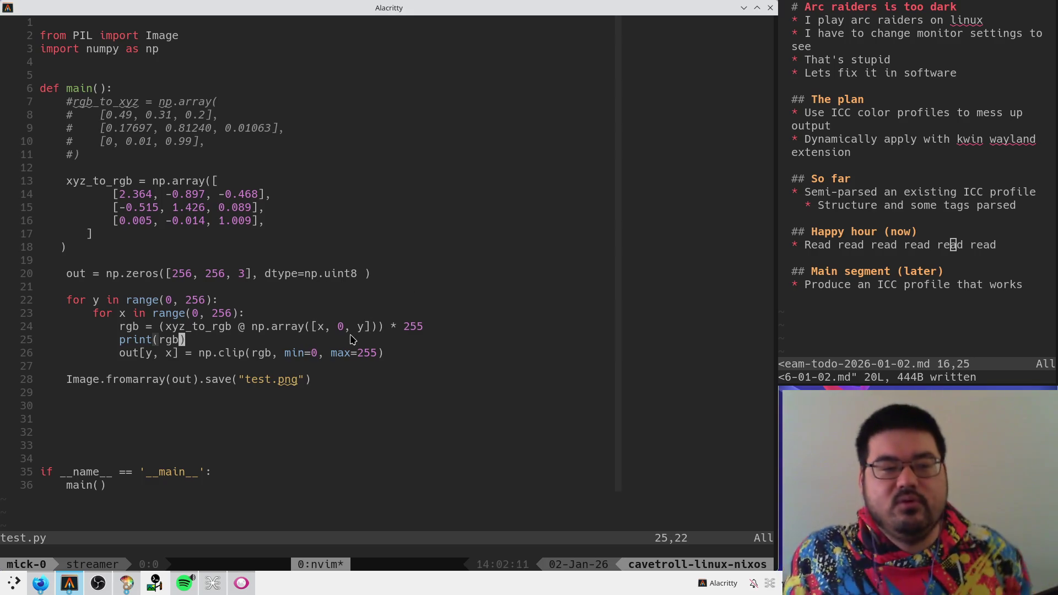
pyautogui.click(386, 317)
pyautogui.write('jf0')
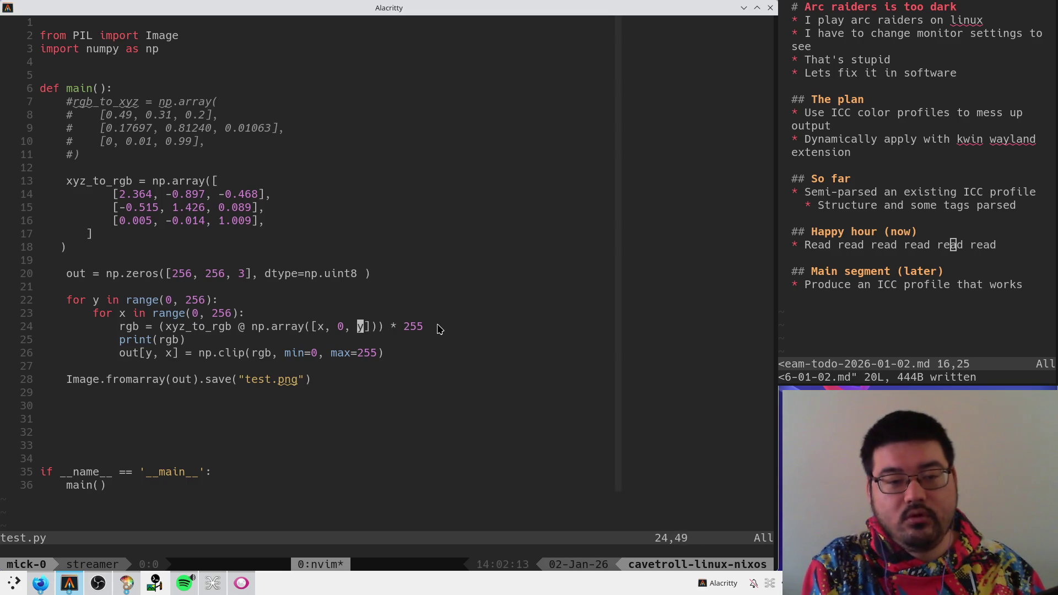
pyautogui.write('s0.5')
pyautogui.press('Escape')
pyautogui.write(':w')
pyautogui.press('Return')
# - Try removing the * 255 scaling and saving, then restore it
pyautogui.press('f')
pyautogui.press('*')
pyautogui.write('D:w')
pyautogui.press('Return')
pyautogui.hotkey('alt', 'Tab')
pyautogui.hotkey('alt', 'Tab')
pyautogui.press('Tab')
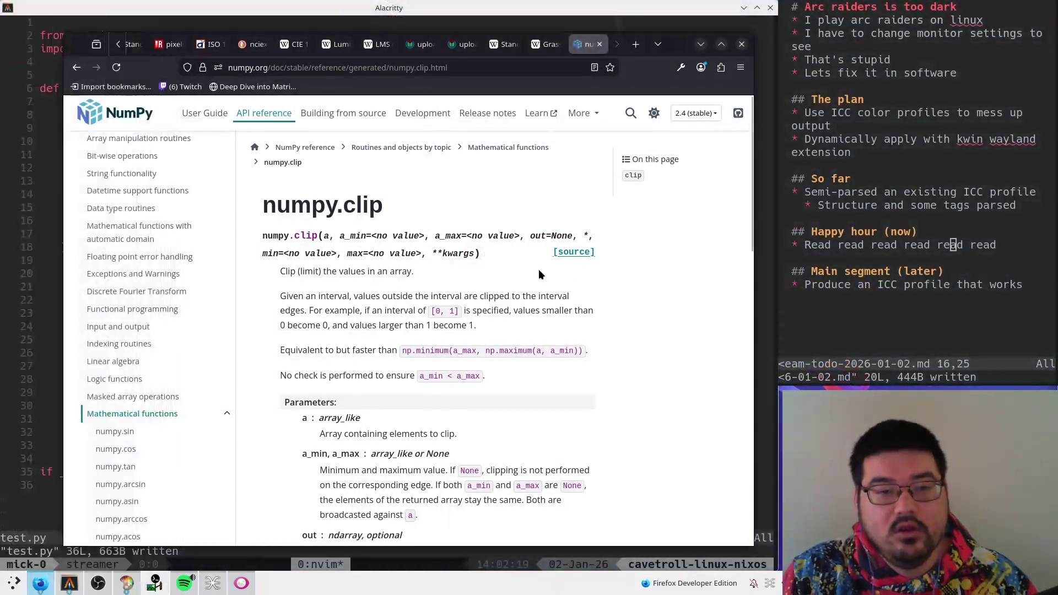
pyautogui.hotkey('alt', 'Tab')
pyautogui.hotkey('alt', 'Tab')
pyautogui.press('Tab')
pyautogui.press('u')
pyautogui.press('u')
pyautogui.hotkey('ctrl', 'r')
# - Rewrite the x component of the line-24 input array as x / 255.0
pyautogui.press('b')
pyautogui.press('b')
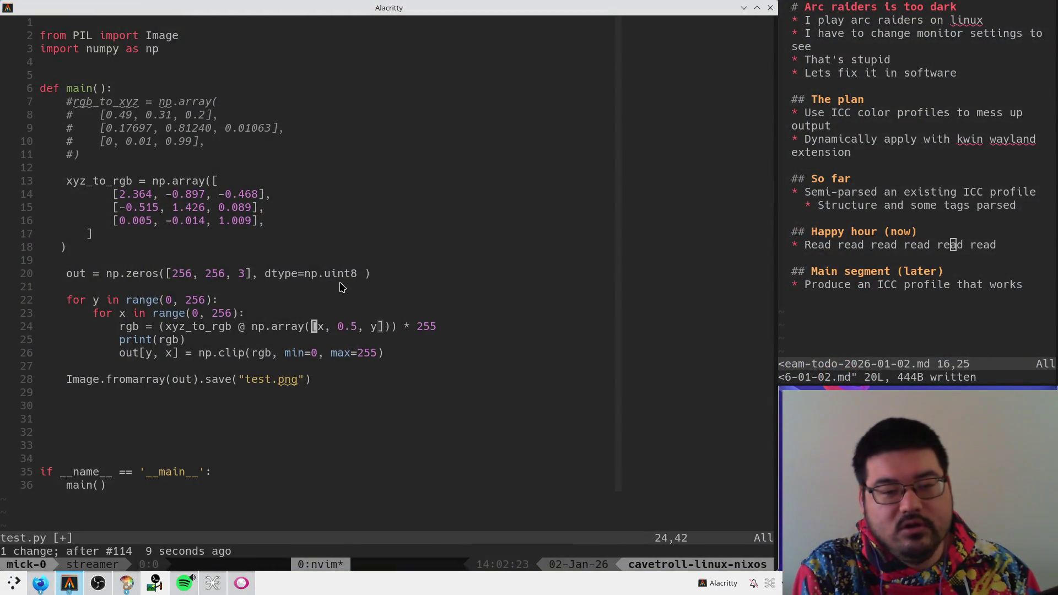
pyautogui.write('ay([x / 256')
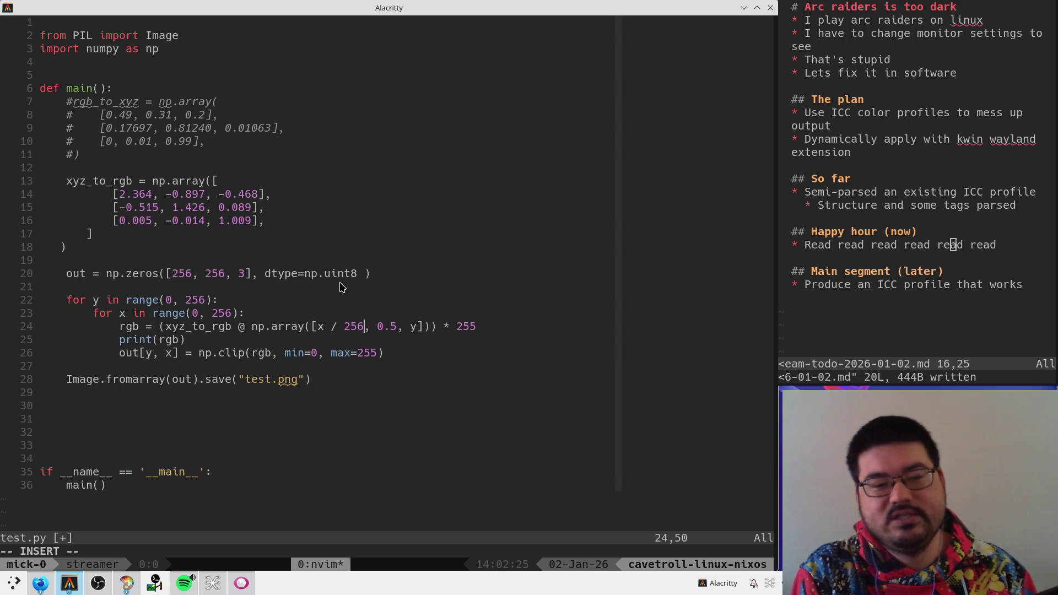
pyautogui.press('Escape')
pyautogui.press('w')
pyautogui.press('w')
pyautogui.press('p')
pyautogui.press('u')
pyautogui.press('h')
pyautogui.press('h')
pyautogui.press('h')
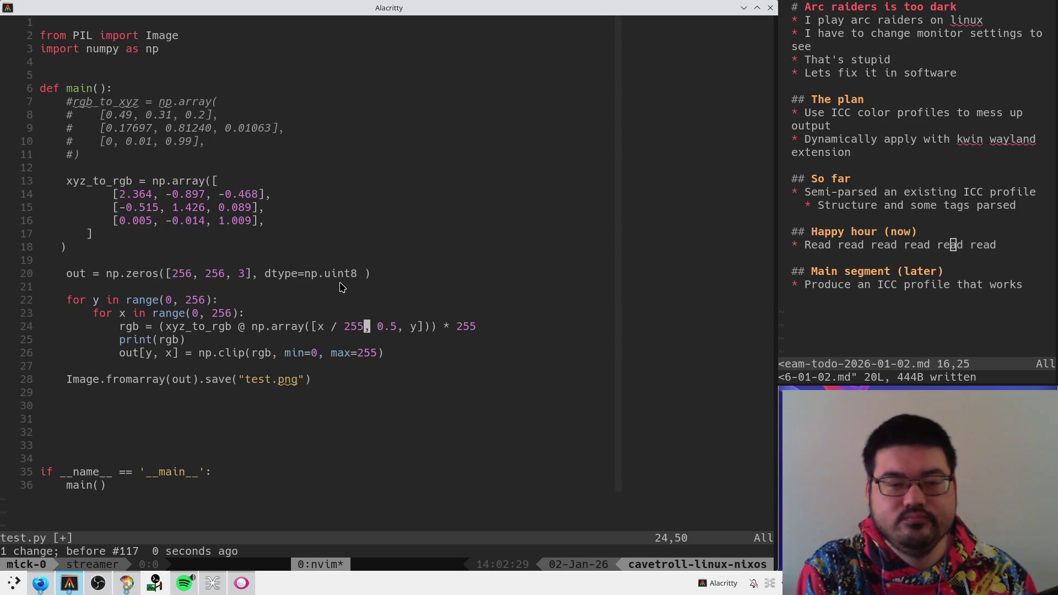
pyautogui.write('i.0')
pyautogui.press('Escape')
# - Divide the y component by 255.0 and save test.py
pyautogui.press('$')
pyautogui.press('h')
pyautogui.press('h')
pyautogui.press('h')
pyautogui.write('i / 255.0')
pyautogui.press('Escape')
pyautogui.write(':w')
pyautogui.press('Return')
# - Run python3 test.py, stop the flood of printed values, and resume the editor
pyautogui.hotkey('ctrl', 'z')
pyautogui.write('python3 test.py')
pyautogui.press('Return')
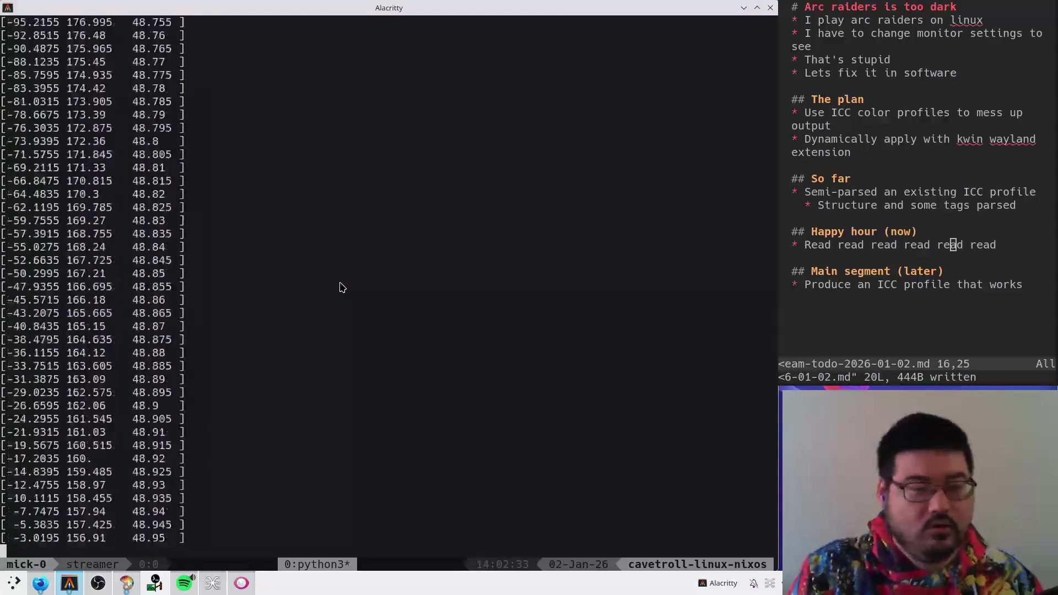
pyautogui.hotkey('ctrl', 'c')
pyautogui.write('fg')
pyautogui.press('Return')
# - Comment out print(rgb) with #, save, and rerun test.py
pyautogui.write('jI#')
pyautogui.press('Escape')
pyautogui.write(':w')
pyautogui.press('Return')
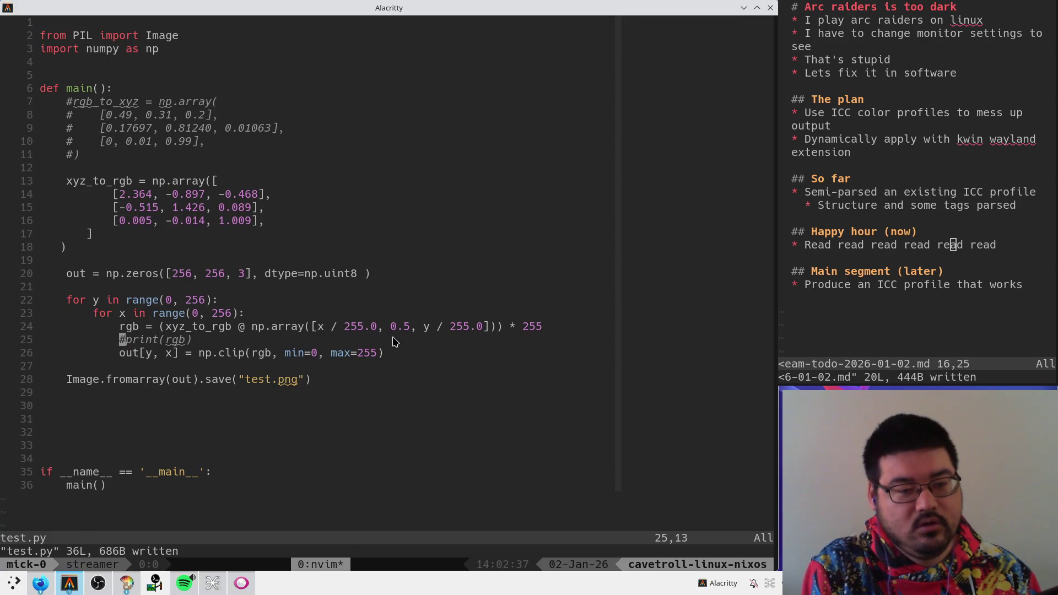
pyautogui.hotkey('ctrl', 'z')
pyautogui.write('fgy')
pyautogui.press('Return')
pyautogui.hotkey('ctrl', 'r')
pyautogui.write('py')
pyautogui.press('Return')
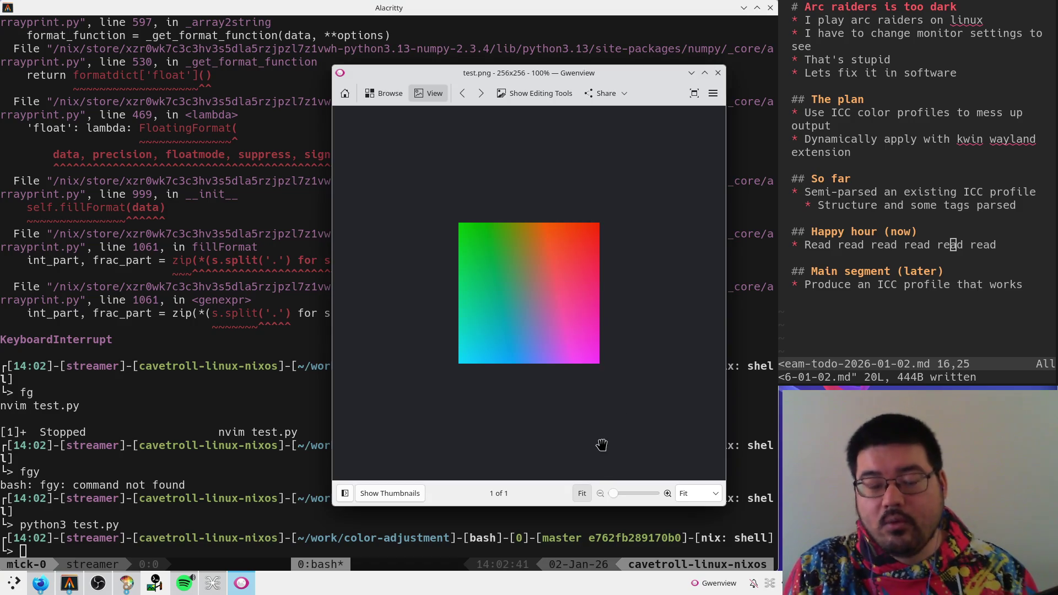
# - Zoom the gradient test.png in and out, then return to the terminal and resume test.py
pyautogui.scroll(2, 576, 366)
pyautogui.scroll(-1, 598, 371)
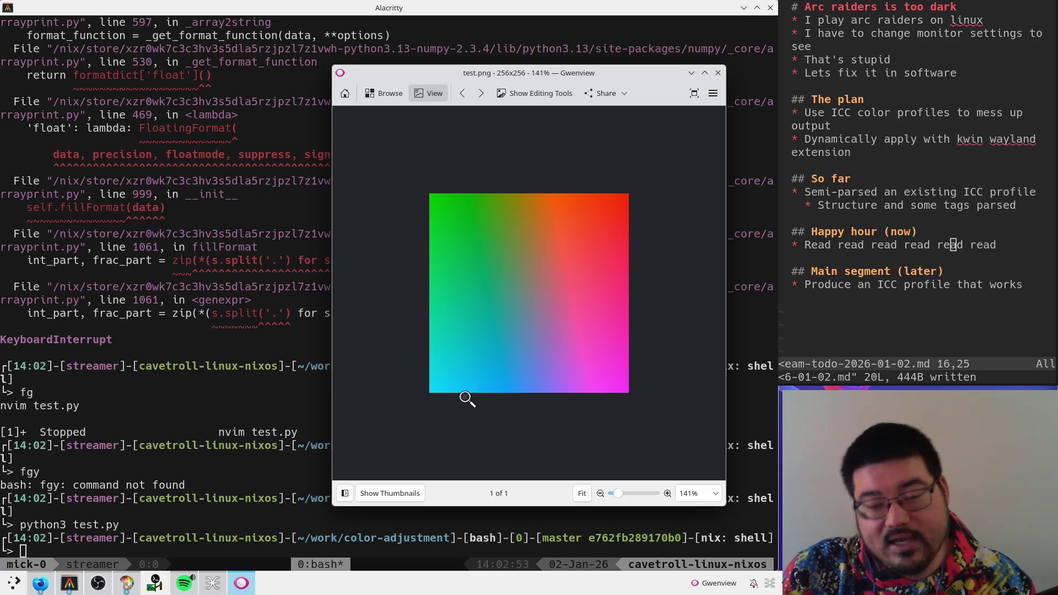
pyautogui.click(163, 375)
pyautogui.write('fg')
pyautogui.press('Return')
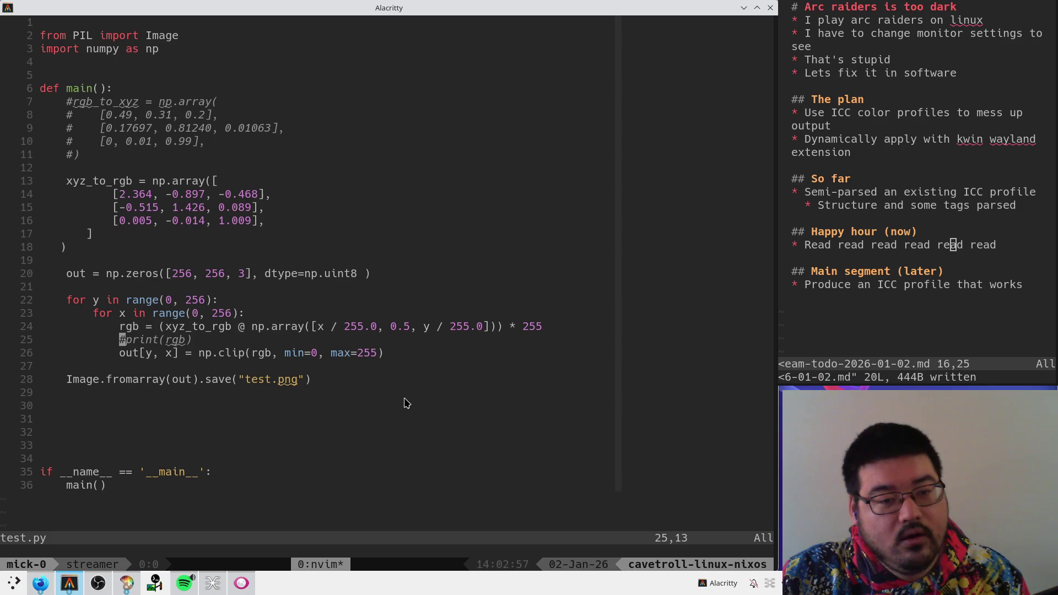
# - Replace x / 255.0 in the first component on line 24 with 0 and save test.py
pyautogui.moveTo(121, 339); pyautogui.dragTo(143, 354)
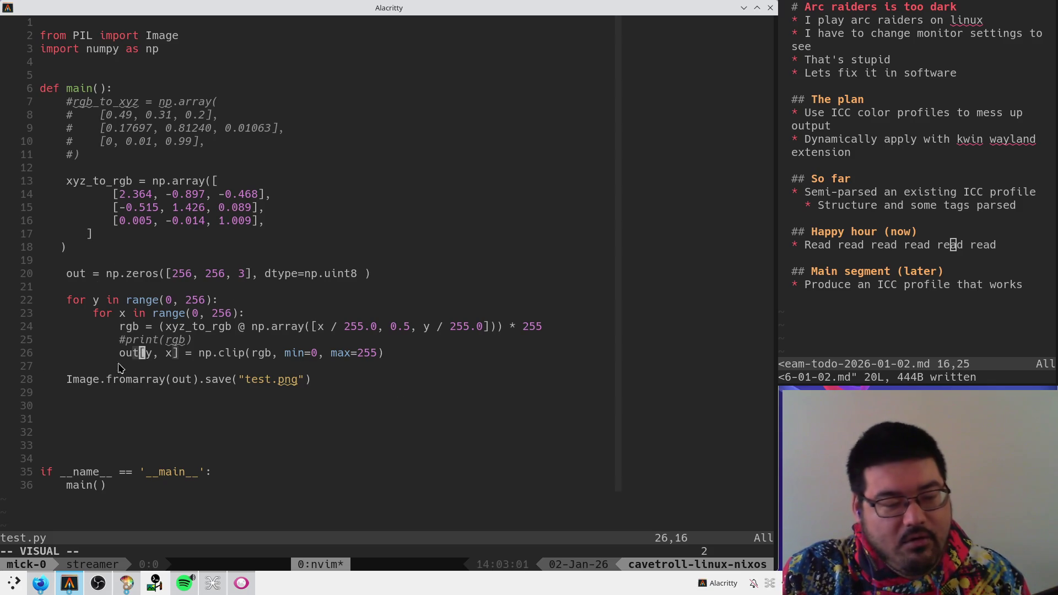
pyautogui.moveTo(177, 358); pyautogui.dragTo(141, 361)
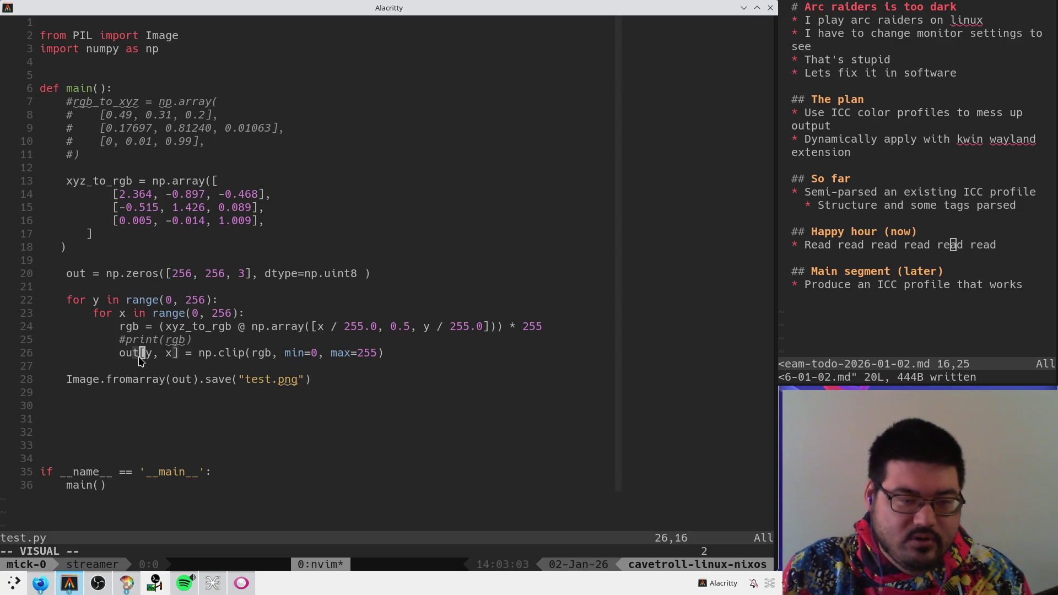
pyautogui.press('Escape')
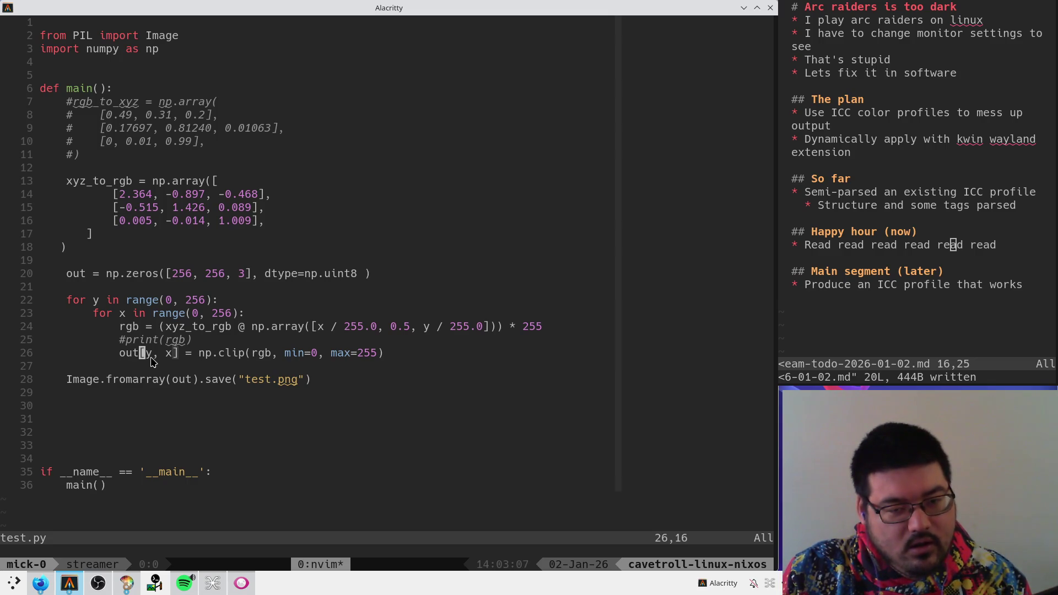
pyautogui.press('k')
pyautogui.press('k')
pyautogui.press('l')
pyautogui.press('l')
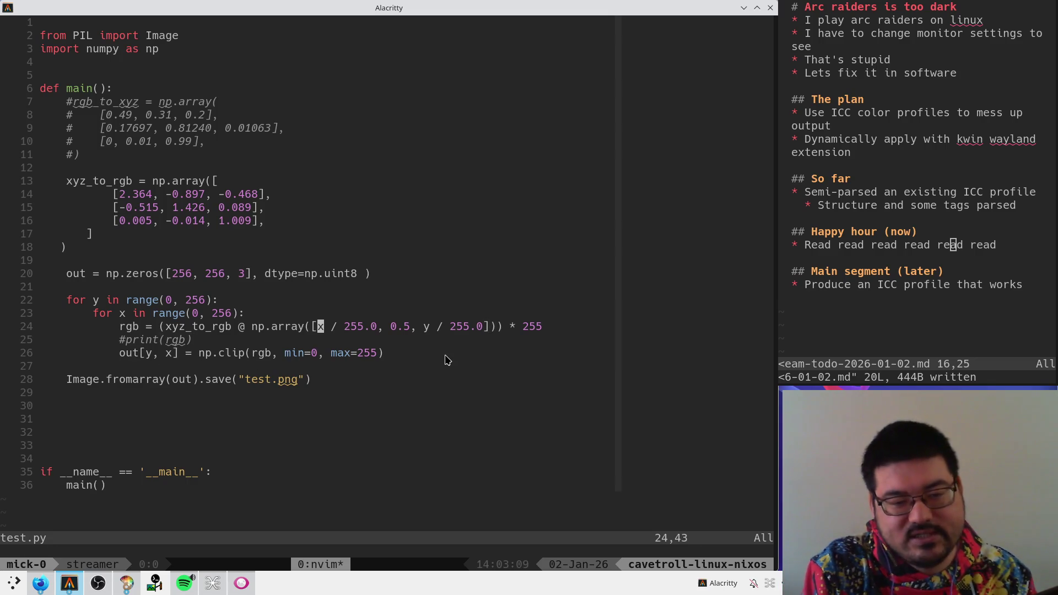
pyautogui.press('c')
pyautogui.press('t')
pyautogui.press(',')
pyautogui.write('0')
pyautogui.press('Escape')
pyautogui.write(':w')
pyautogui.press('Return')
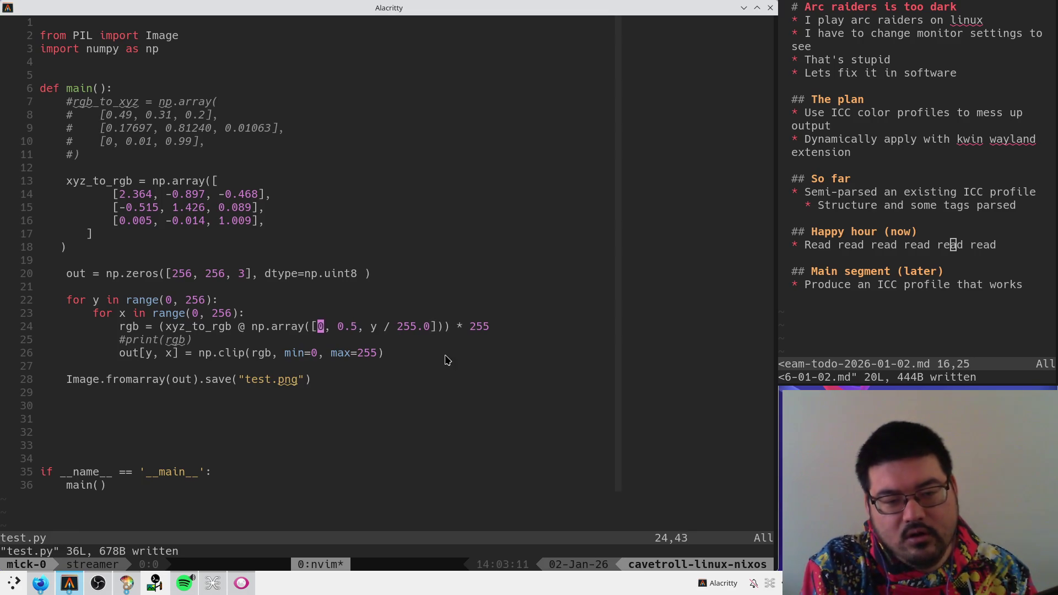
# - Rerun python3 test.py and view the green-to-cyan test.png
pyautogui.hotkey('ctrl', 'z')
pyautogui.press('Up')
pyautogui.press('Up')
pyautogui.press('Return')
pyautogui.hotkey('alt', 'Tab')
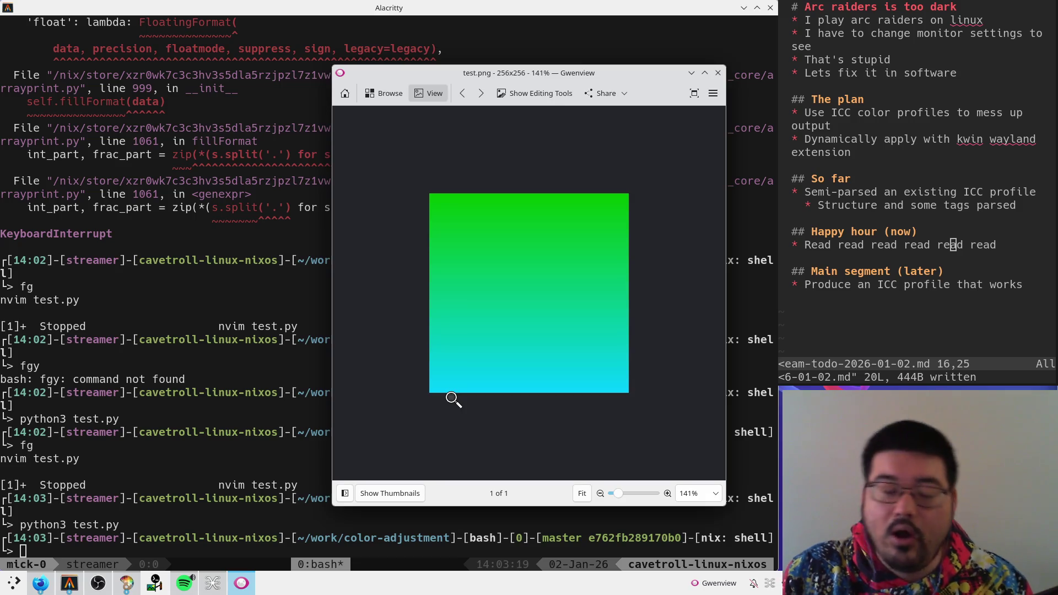
# - Undo back to x / 255.0, save, rerun test.py and view the full gradient
pyautogui.hotkey('alt', 'Tab')
pyautogui.write('fg')
pyautogui.press('Return')
pyautogui.write('u:w')
pyautogui.press('Return')
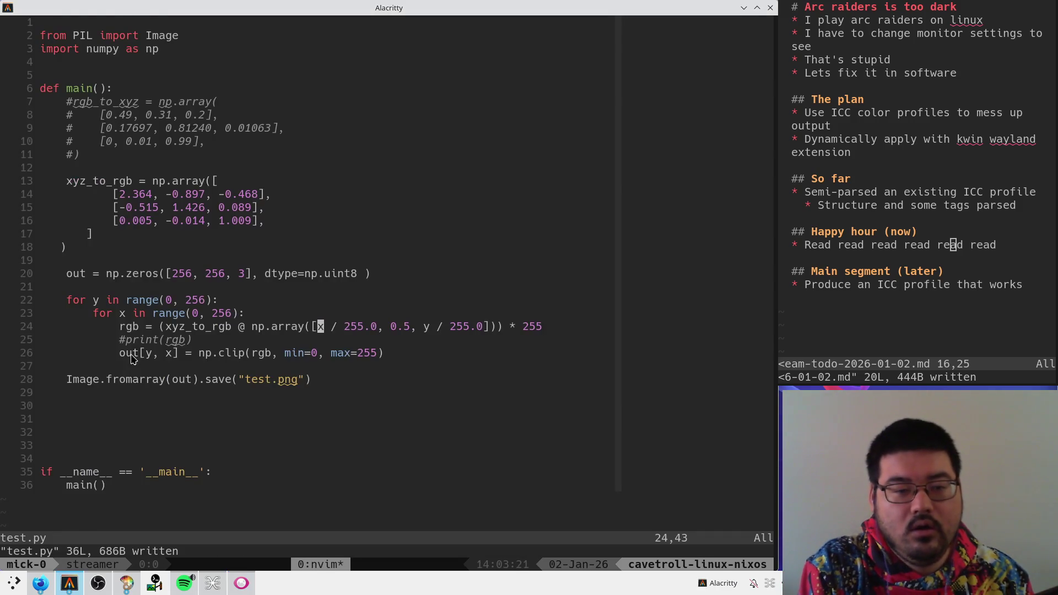
pyautogui.hotkey('ctrl', 'z')
pyautogui.press('Up')
pyautogui.press('Up')
pyautogui.press('Return')
pyautogui.hotkey('alt', 'Tab')
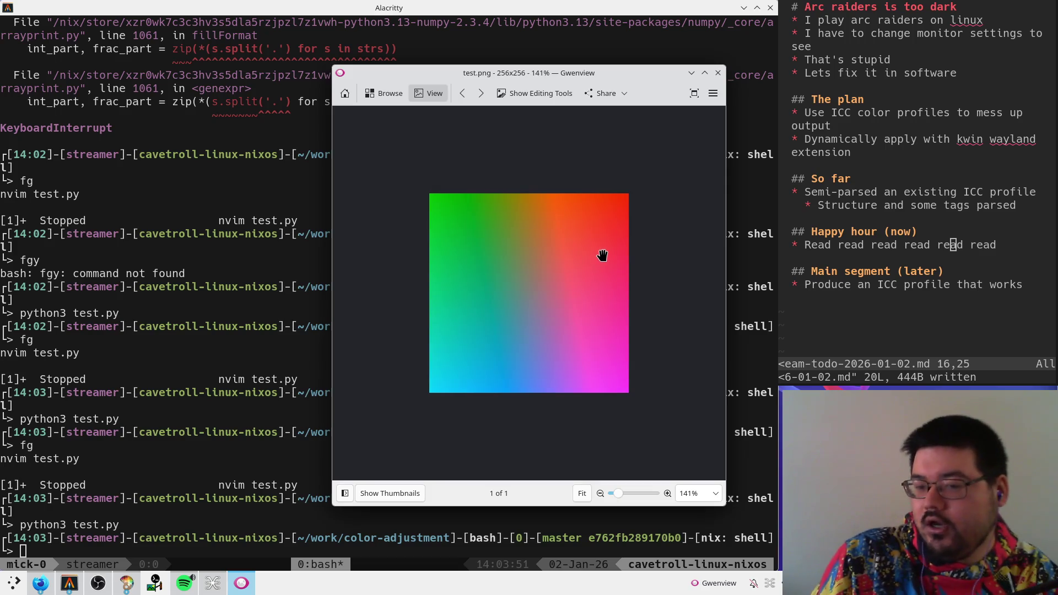
pyautogui.scroll(2, 543, 231)
pyautogui.scroll(-1, 581, 251)
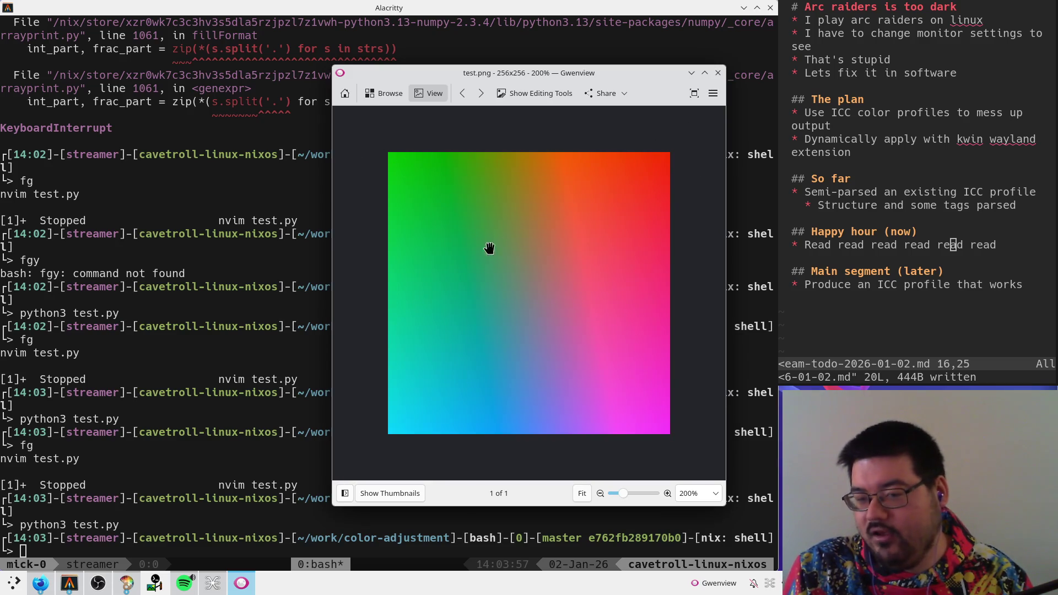
pyautogui.hotkey('ctrl', 'q')
pyautogui.hotkey('ctrl', 'c')
pyautogui.hotkey('ctrl', 'x')
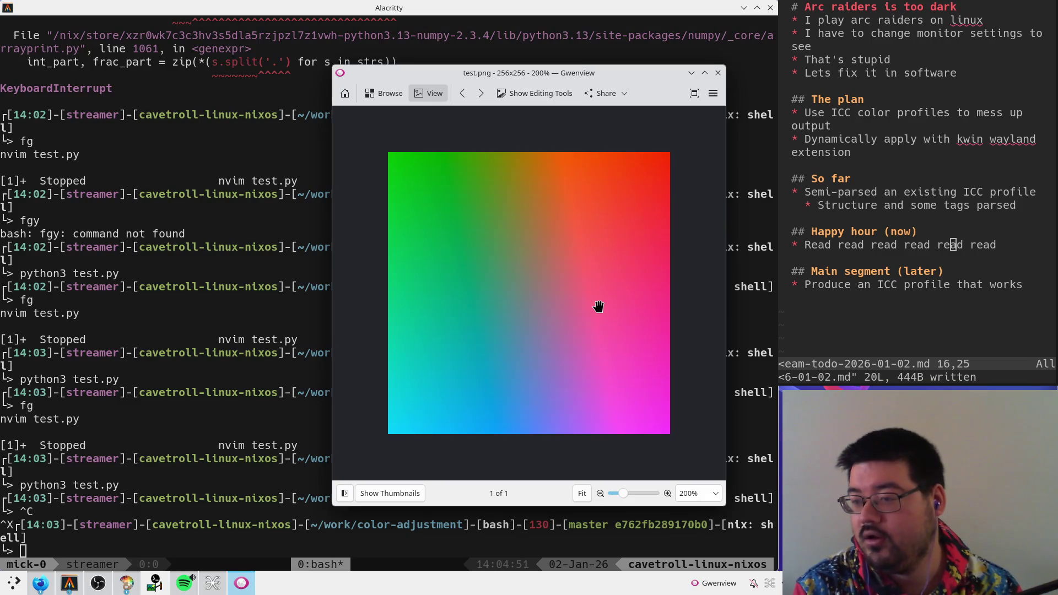
# - Resume the test.py editor in the terminal and look over line 24
pyautogui.click(188, 266)
pyautogui.write('p')
pyautogui.press('Return')
pyautogui.write('fg')
pyautogui.press('Return')
pyautogui.press('j')
pyautogui.press('w')
pyautogui.press('w')
pyautogui.press('w')
pyautogui.press('$')
pyautogui.press('b')
# - Change the 0.5 middle component on line 24 to 0.0 and save test.py
pyautogui.press('j')
pyautogui.press('k')
pyautogui.press('k')
pyautogui.press('k')
pyautogui.press('k')
pyautogui.press('j')
pyautogui.press('}')
pyautogui.press('k')
pyautogui.press('k')
pyautogui.press('w')
pyautogui.press('k')
pyautogui.press('w')
pyautogui.press('w')
pyautogui.press('w')
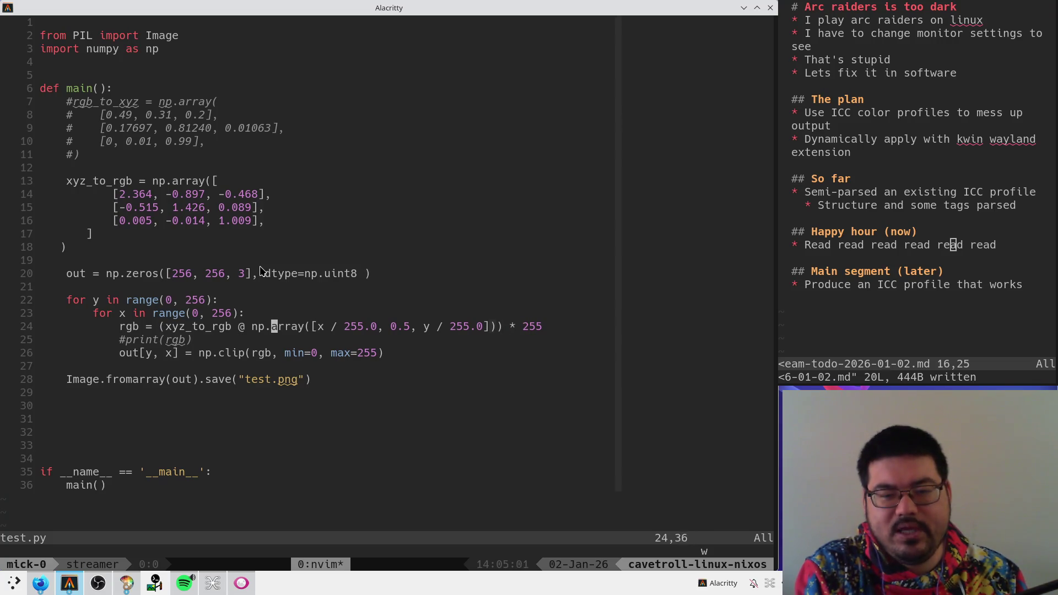
pyautogui.write('r0:w')
pyautogui.press('Return')
# - Rerun test.py from shell history to regenerate test.png
pyautogui.hotkey('ctrl', 'z')
pyautogui.hotkey('ctrl', 'r')
pyautogui.write('py')
pyautogui.press('Return')
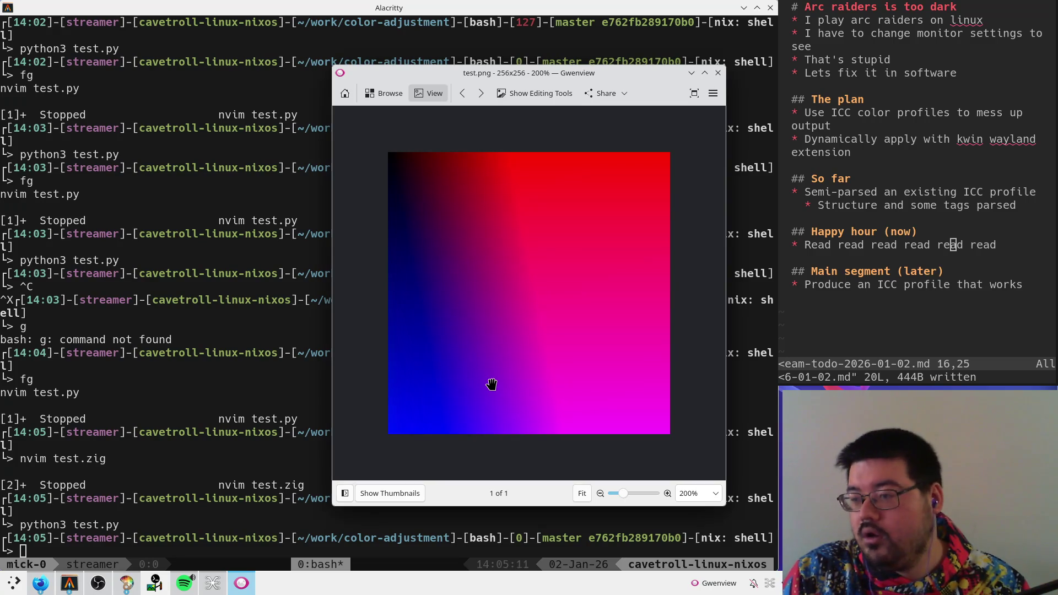
# - Close the image preview and return to the test.py editor job with fg 1
pyautogui.hotkey('ctrl', 'q')
pyautogui.write('fg')
pyautogui.press('Return')
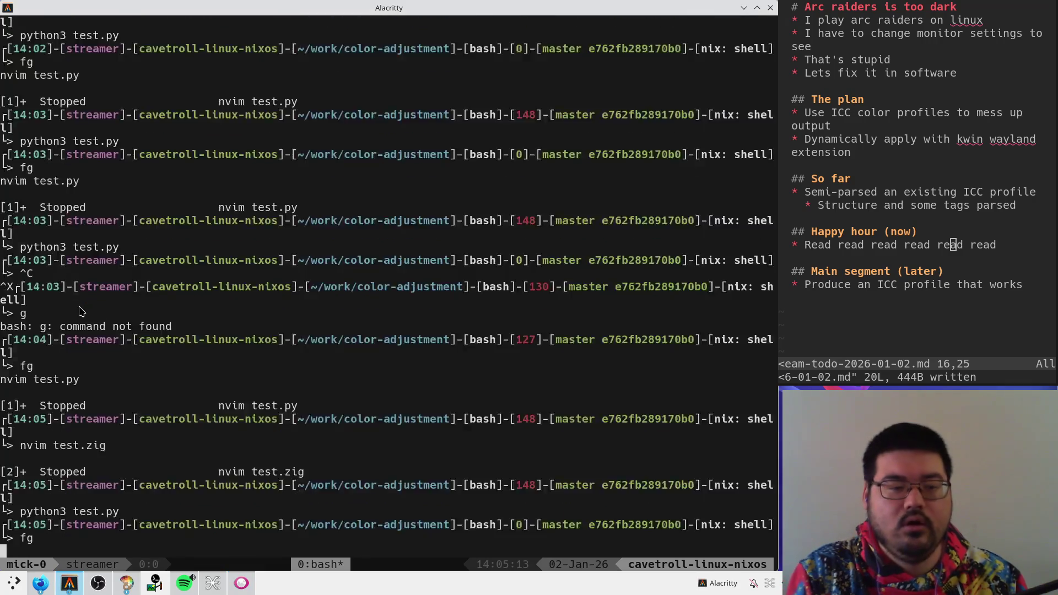
pyautogui.press('j')
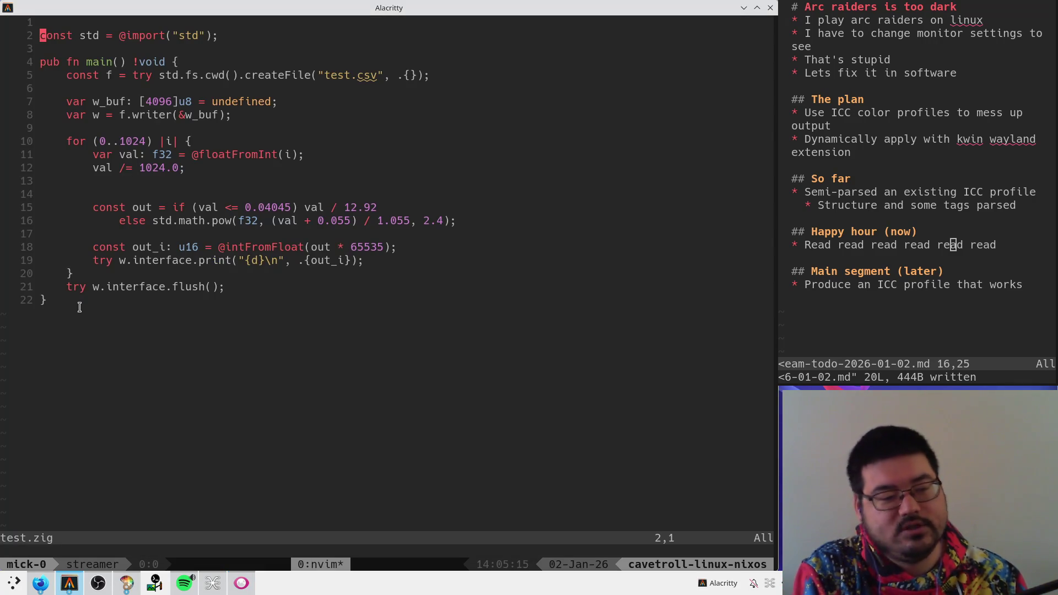
pyautogui.hotkey('ctrl', 'z')
pyautogui.write('fg 1')
pyautogui.press('Return')
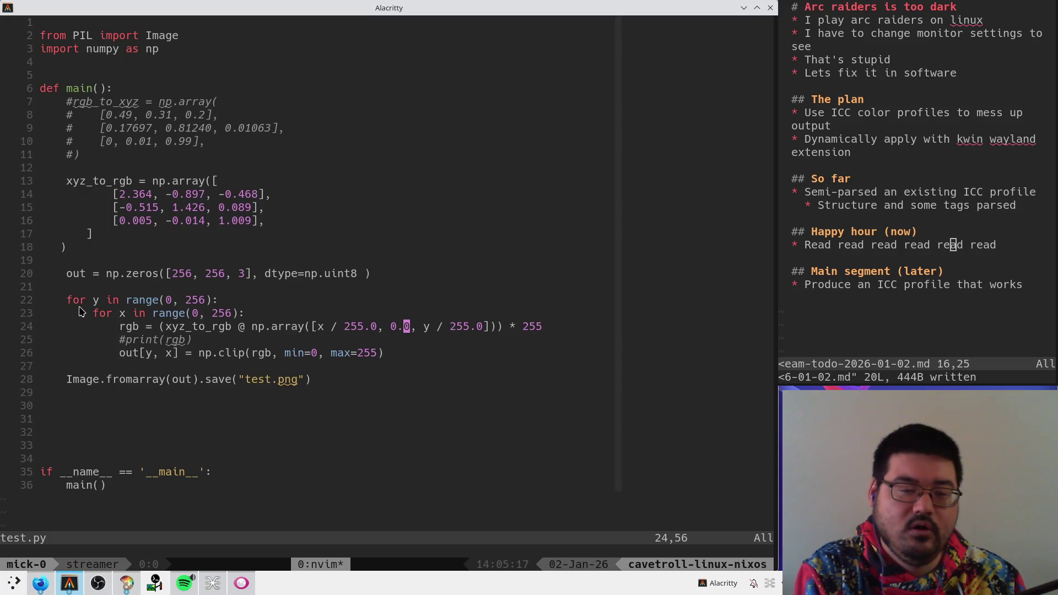
# - Save test.py and run python3 test.py to produce the green–yellow–cyan–white gradient
pyautogui.write(':w')
pyautogui.press('Return')
pyautogui.hotkey('ctrl', 'z')
pyautogui.hotkey('ctrl', 'r')
pyautogui.press('Return')
pyautogui.hotkey('ctrl', 'r')
pyautogui.write('z')
pyautogui.hotkey('ctrl', 'c')
pyautogui.write('python3 test.py')
pyautogui.press('Return')
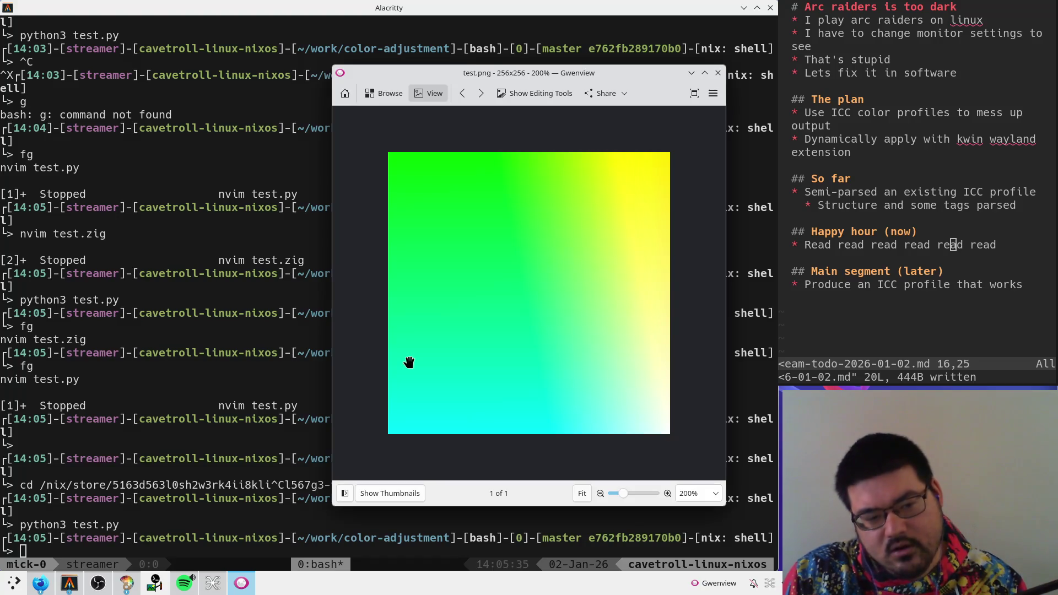
pyautogui.hotkey('alt', 'Tab')
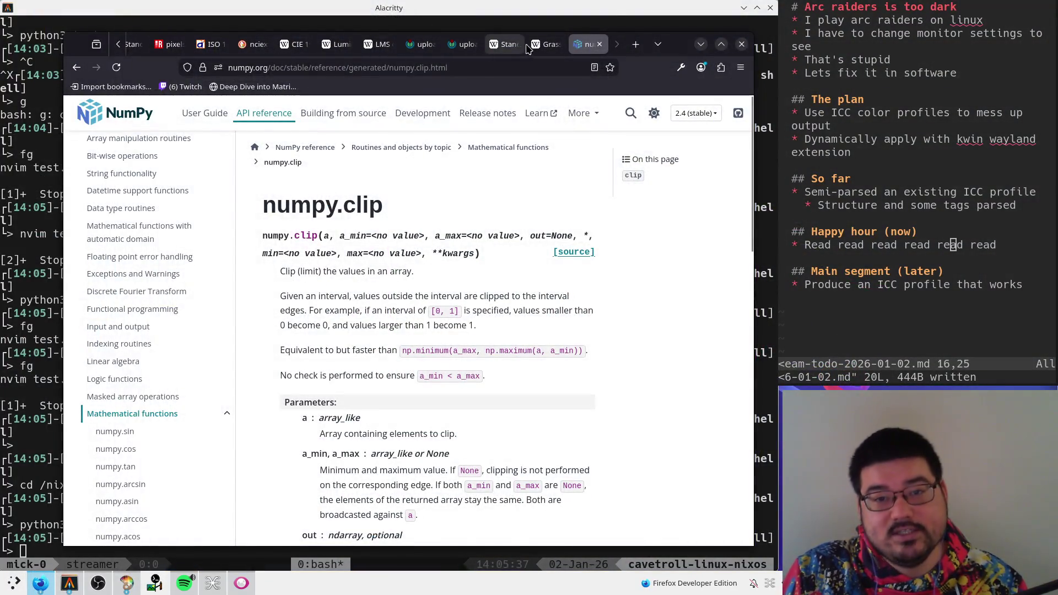
# - Switch to the CIE 1931 color space article and scroll through its matrices
pyautogui.click(499, 45)
pyautogui.click(422, 44)
pyautogui.click(296, 45)
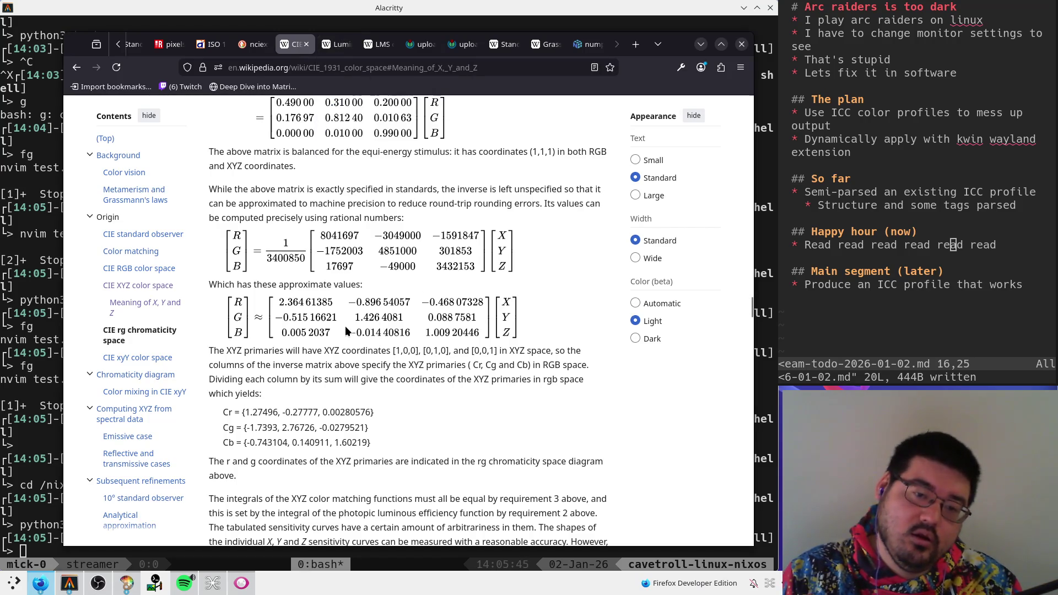
pyautogui.scroll(5, 345, 328)
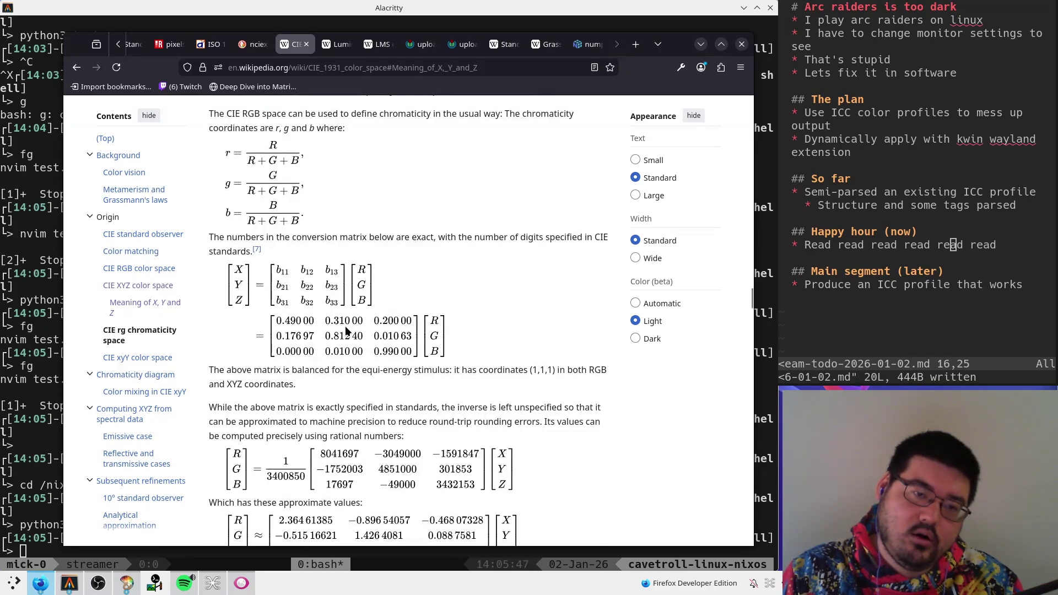
pyautogui.scroll(-10, 346, 329)
pyautogui.scroll(7, 345, 329)
pyautogui.scroll(12, 346, 329)
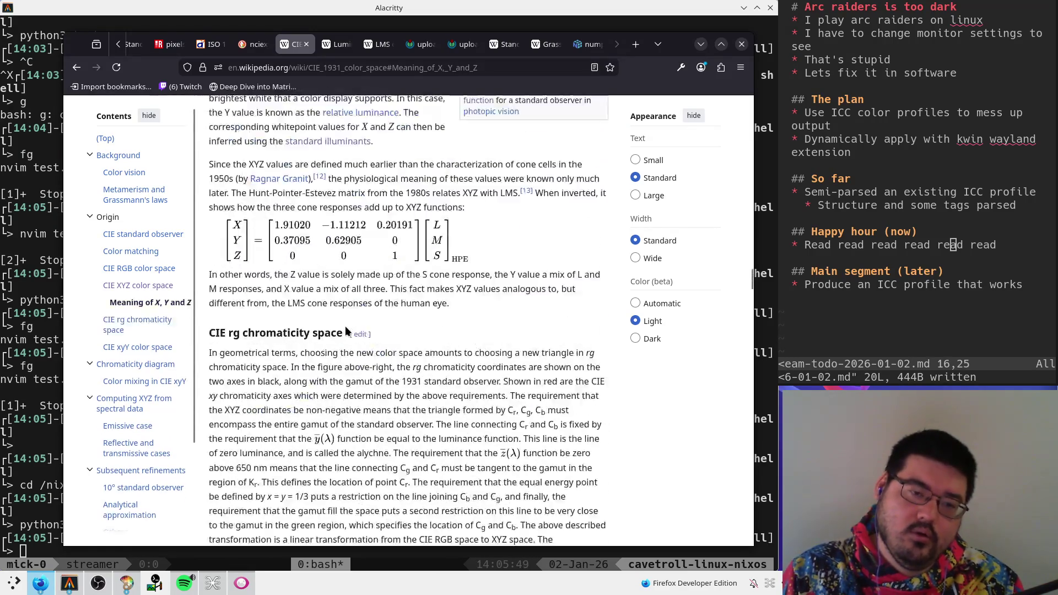
pyautogui.scroll(-8, 346, 329)
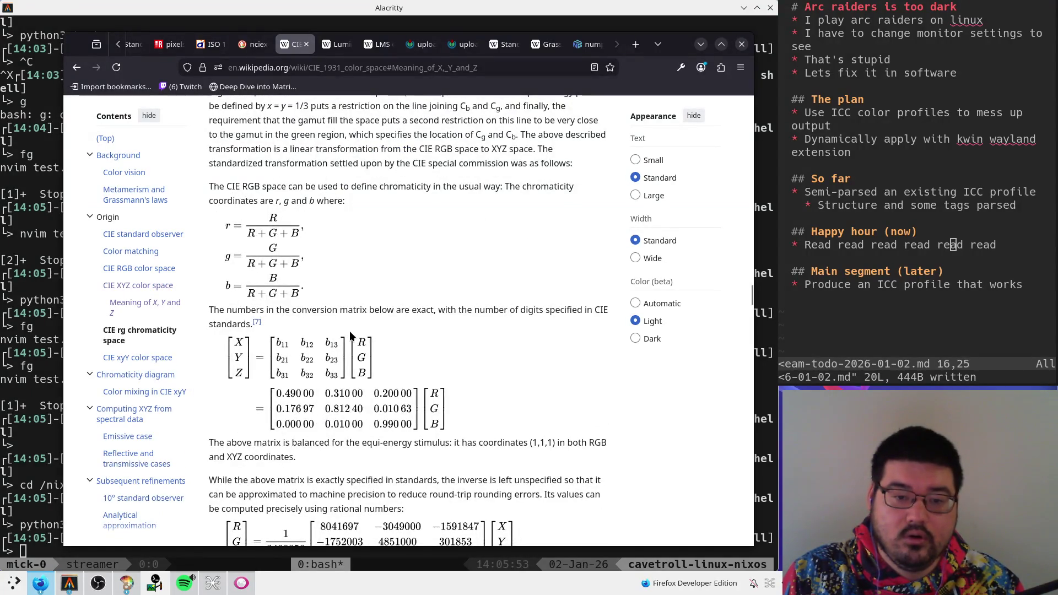
pyautogui.scroll(-8, 350, 333)
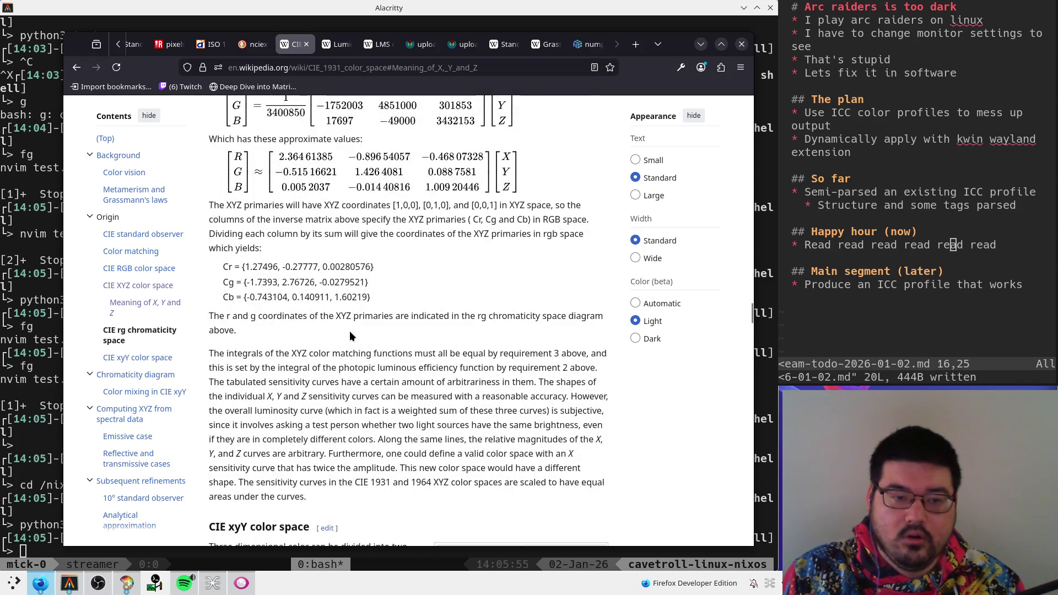
pyautogui.scroll(-3, 349, 331)
pyautogui.scroll(15, 364, 353)
pyautogui.scroll(10, 364, 352)
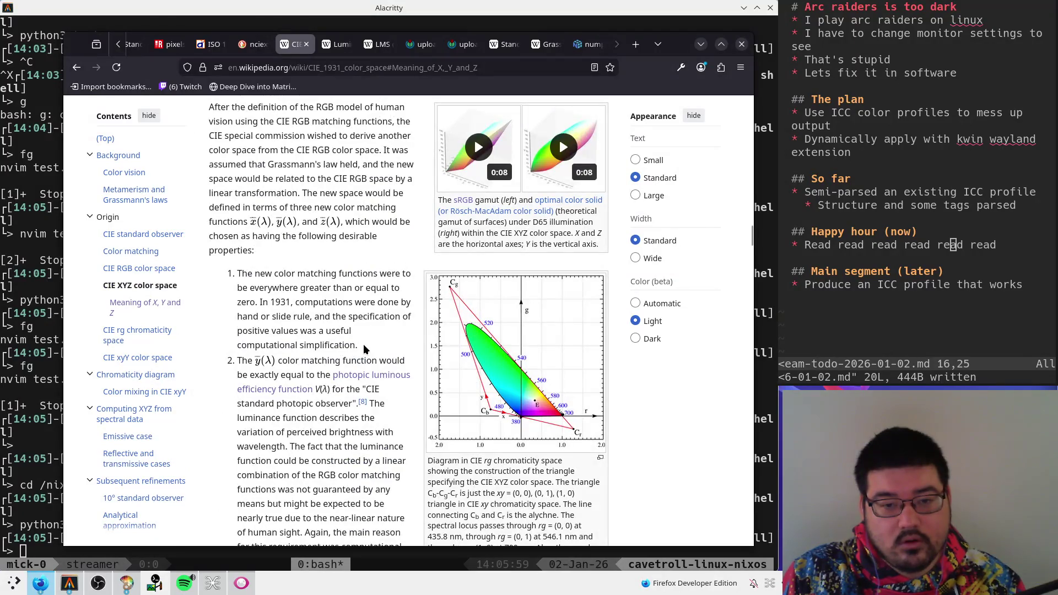
pyautogui.scroll(-2, 364, 349)
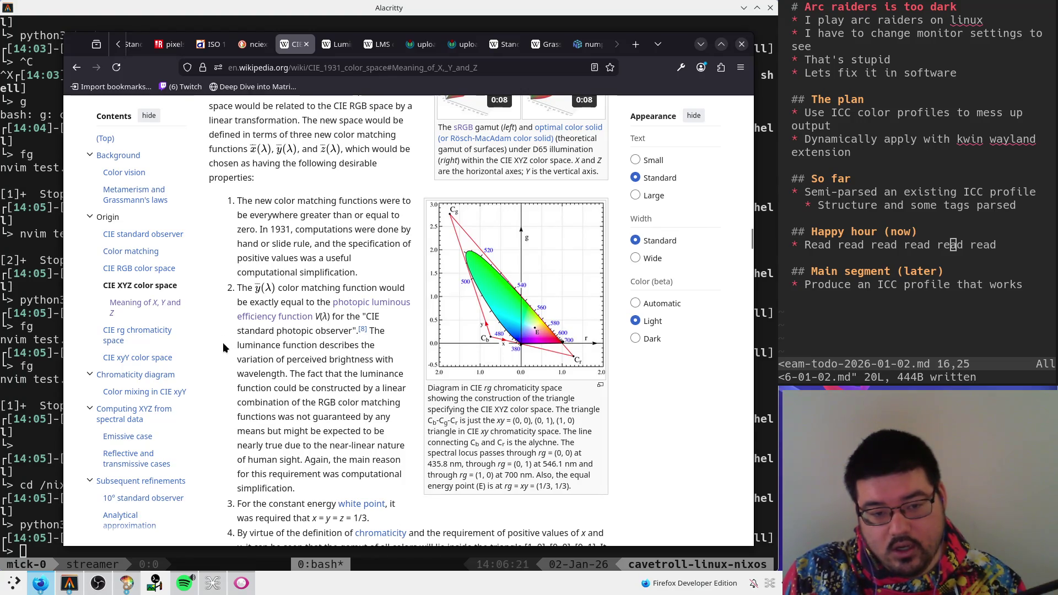
# - Check test.png in Gwenview, then return to the CIE 1931 article
pyautogui.hotkey('alt', 'Tab')
pyautogui.hotkey('alt', 'Tab')
pyautogui.hotkey('alt', 'Tab')
pyautogui.hotkey('alt', 'Tab')
pyautogui.hotkey('alt', 'Tab')
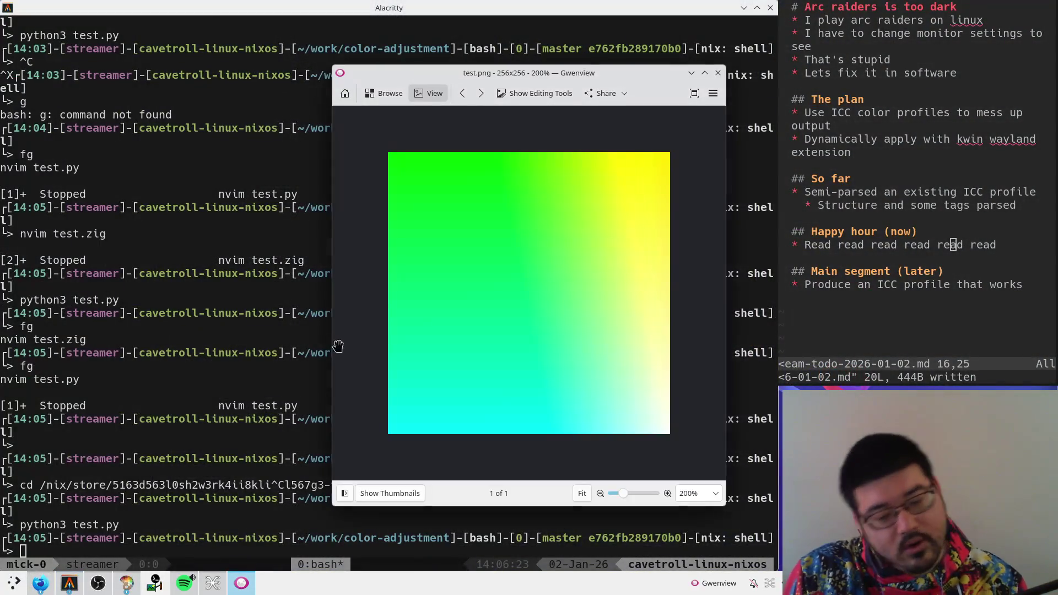
pyautogui.hotkey('alt', 'Tab')
pyautogui.hotkey('alt', 'Tab')
pyautogui.hotkey('alt', 'Tab')
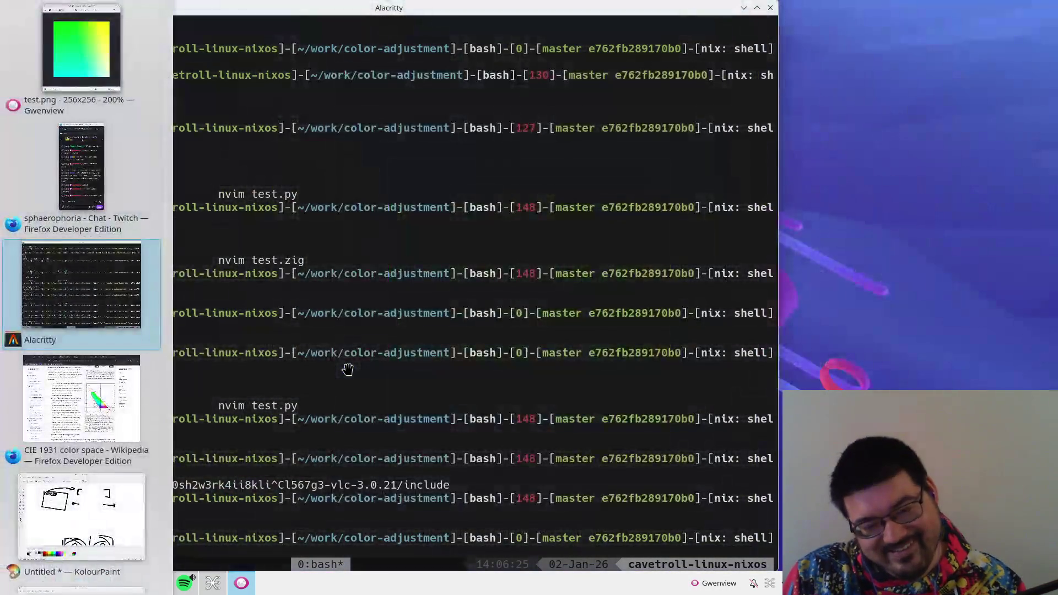
pyautogui.hotkey('alt', 'shift', 'Tab')
pyautogui.scroll(-3, 383, 376)
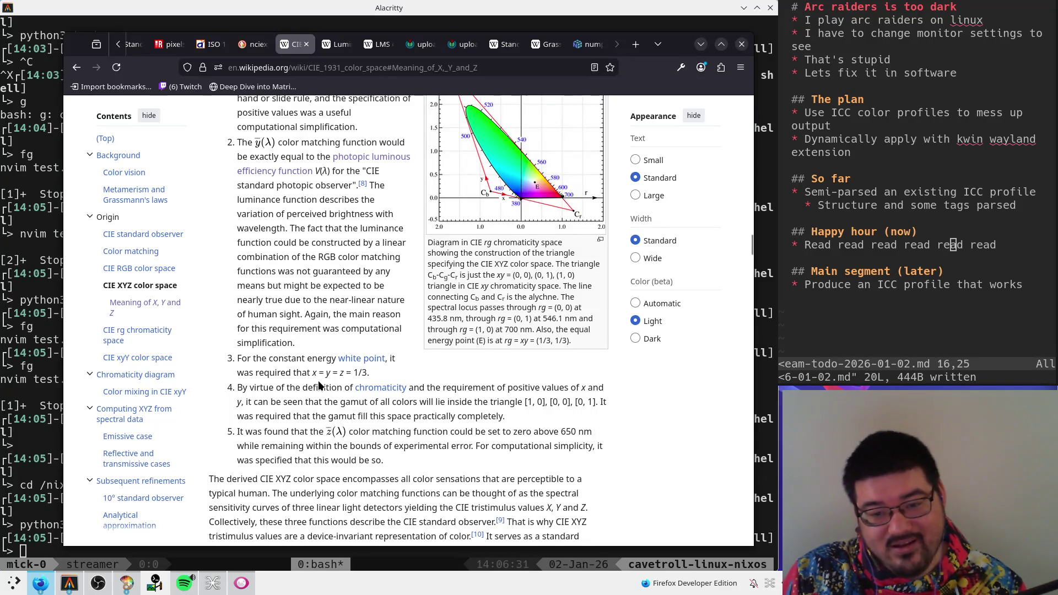
# - Highlight the caption's CIE xy chromaticity text and requirement 4 about the gamut triangle
pyautogui.moveTo(486, 276); pyautogui.dragTo(536, 275)
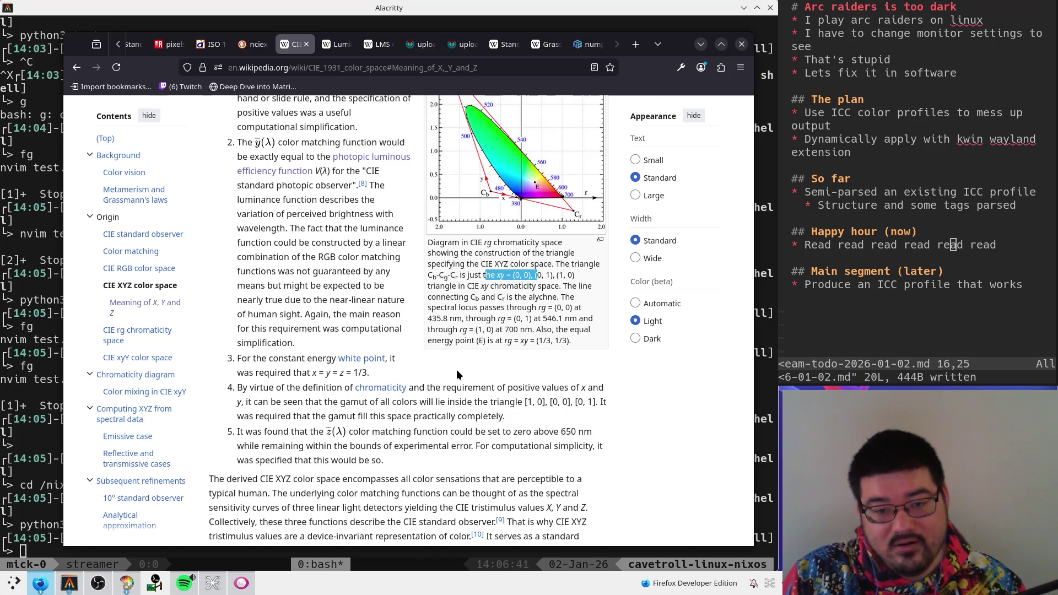
pyautogui.moveTo(467, 285)
pyautogui.mouseDown()
pyautogui.moveTo(482, 275)
pyautogui.moveTo(542, 275)
pyautogui.moveTo(485, 286)
pyautogui.moveTo(550, 282)
pyautogui.mouseUp()
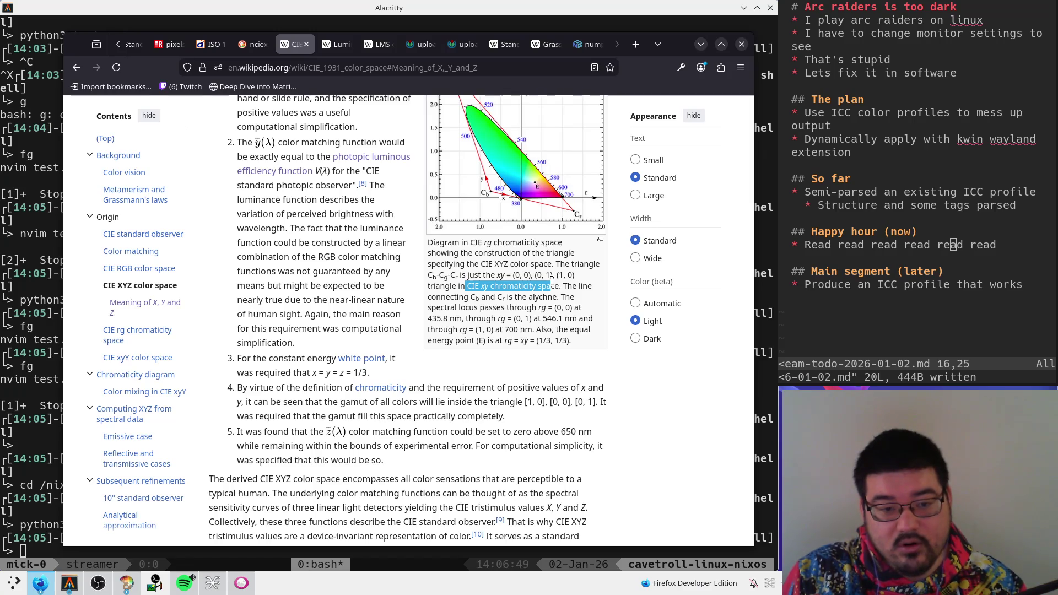
pyautogui.moveTo(506, 417)
pyautogui.mouseDown()
pyautogui.moveTo(243, 403)
pyautogui.moveTo(286, 390)
pyautogui.moveTo(247, 391)
pyautogui.mouseUp()
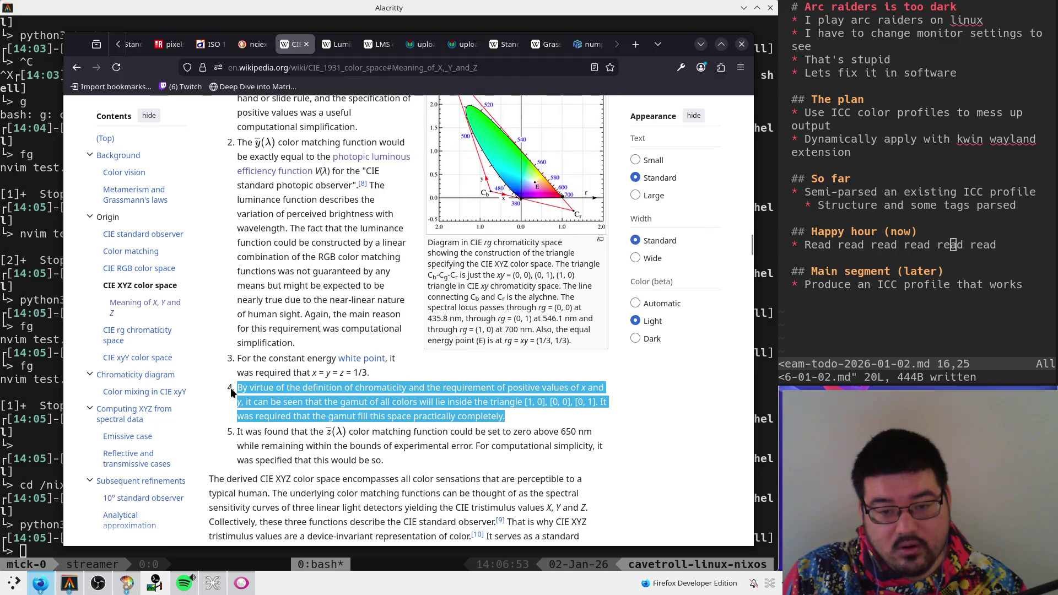
pyautogui.scroll(3, 231, 388)
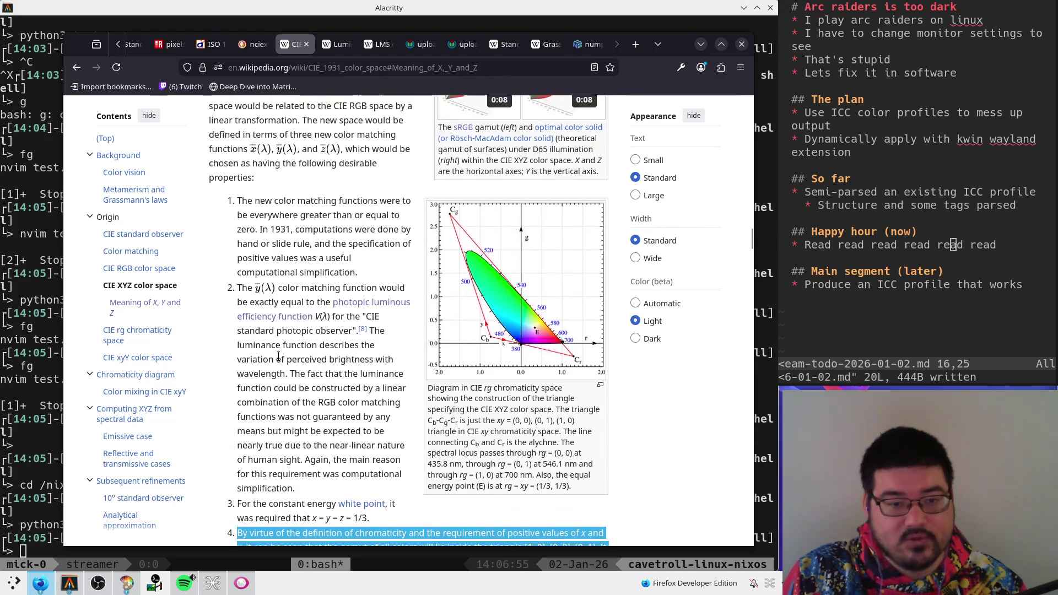
# - Highlight requirement 2's sentence about building luminance from a linear combination of RGB functions
pyautogui.moveTo(243, 288)
pyautogui.mouseDown()
pyautogui.moveTo(411, 287)
pyautogui.moveTo(258, 317)
pyautogui.moveTo(334, 300)
pyautogui.moveTo(330, 331)
pyautogui.moveTo(282, 330)
pyautogui.moveTo(359, 373)
pyautogui.moveTo(296, 374)
pyautogui.moveTo(323, 375)
pyautogui.moveTo(271, 388)
pyautogui.moveTo(355, 389)
pyautogui.moveTo(367, 403)
pyautogui.moveTo(401, 405)
pyautogui.mouseUp()
pyautogui.click(296, 375)
pyautogui.scroll(-1, 346, 377)
pyautogui.scroll(-2, 346, 377)
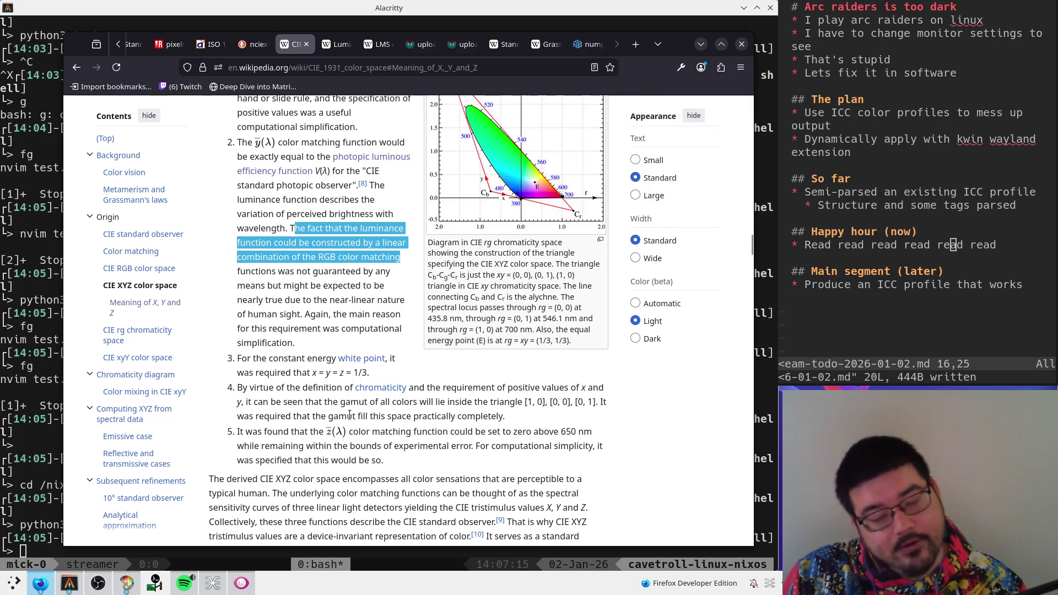
pyautogui.scroll(-5, 293, 361)
pyautogui.scroll(5, 274, 395)
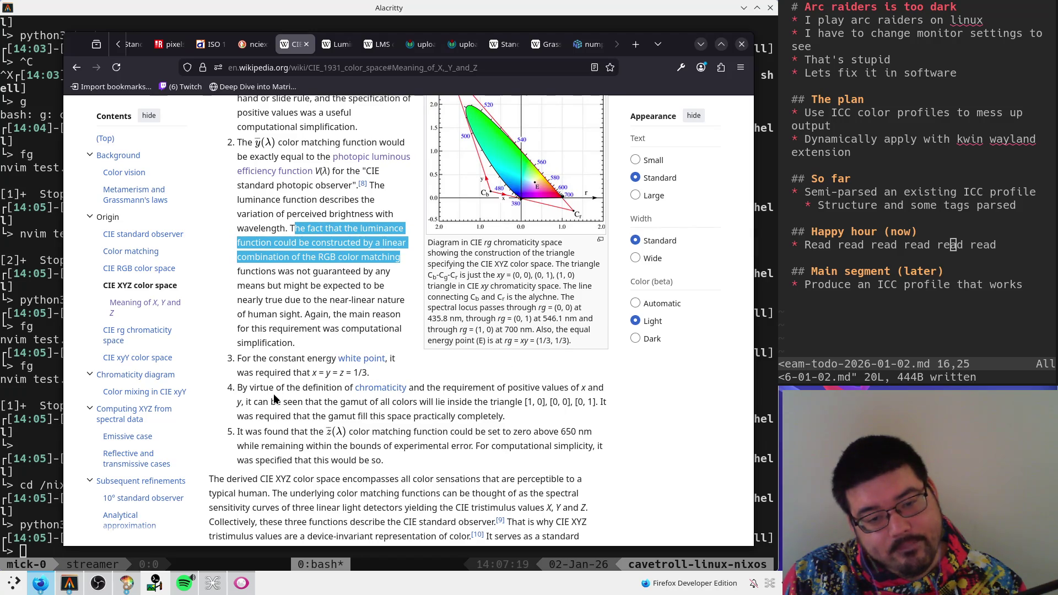
pyautogui.scroll(-8, 274, 394)
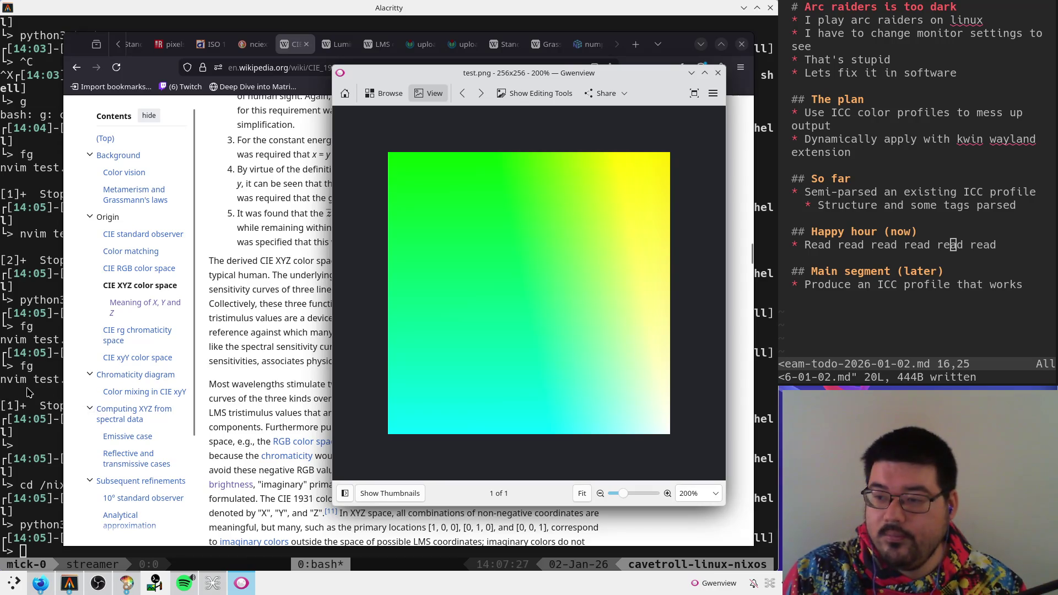
pyautogui.hotkey('alt', 'Tab')
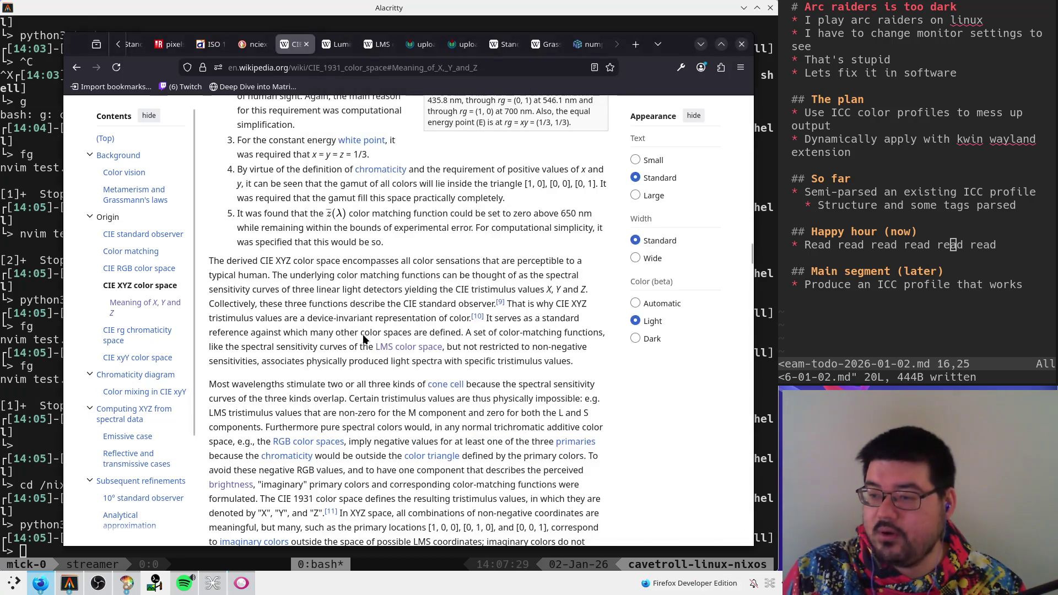
pyautogui.scroll(-10, 395, 285)
pyautogui.scroll(-10, 396, 286)
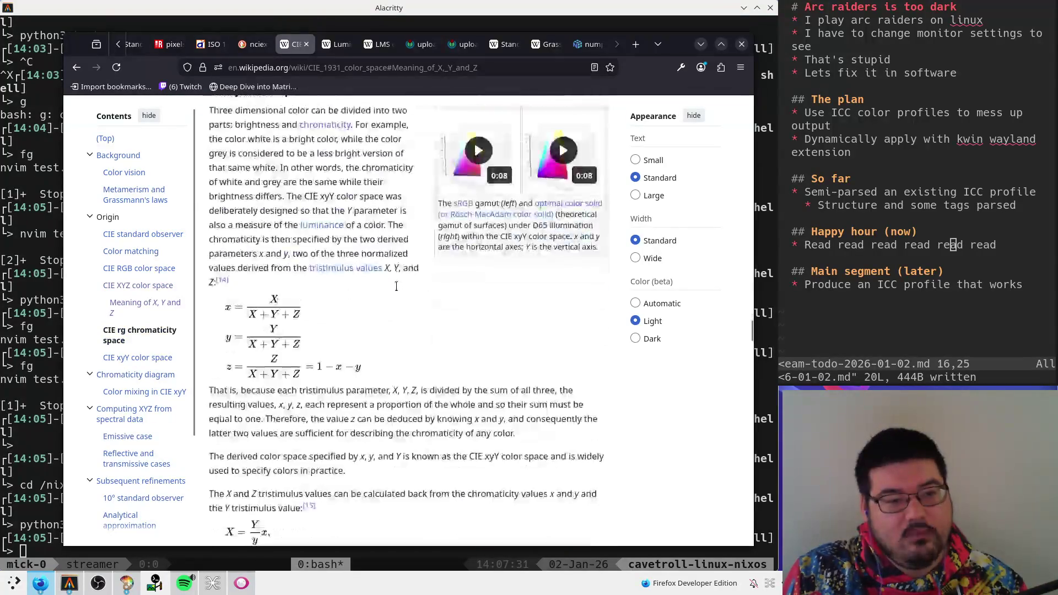
pyautogui.scroll(4, 373, 306)
pyautogui.scroll(5, 372, 306)
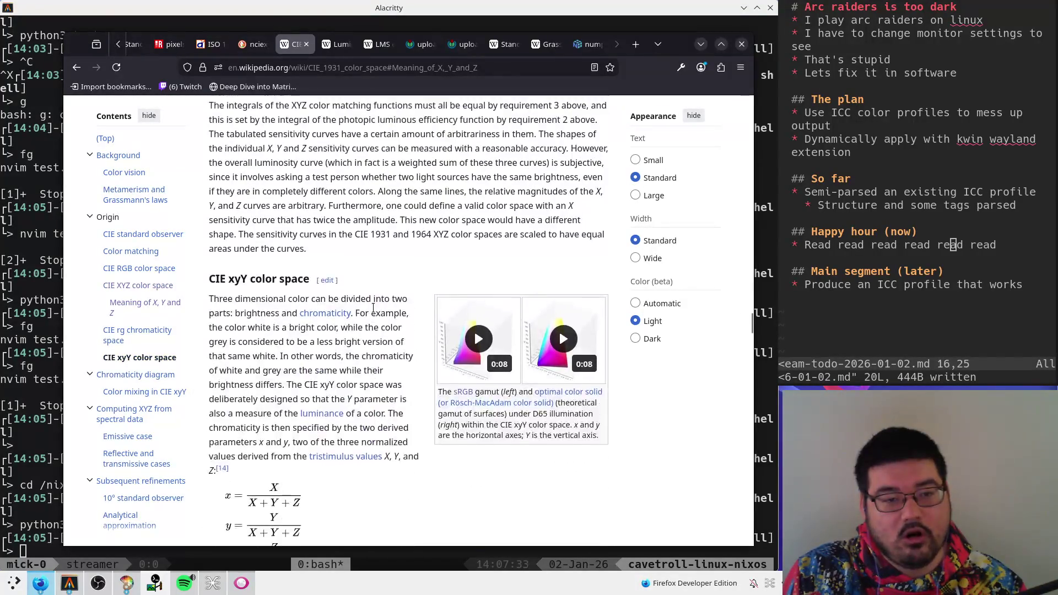
pyautogui.scroll(-4, 332, 323)
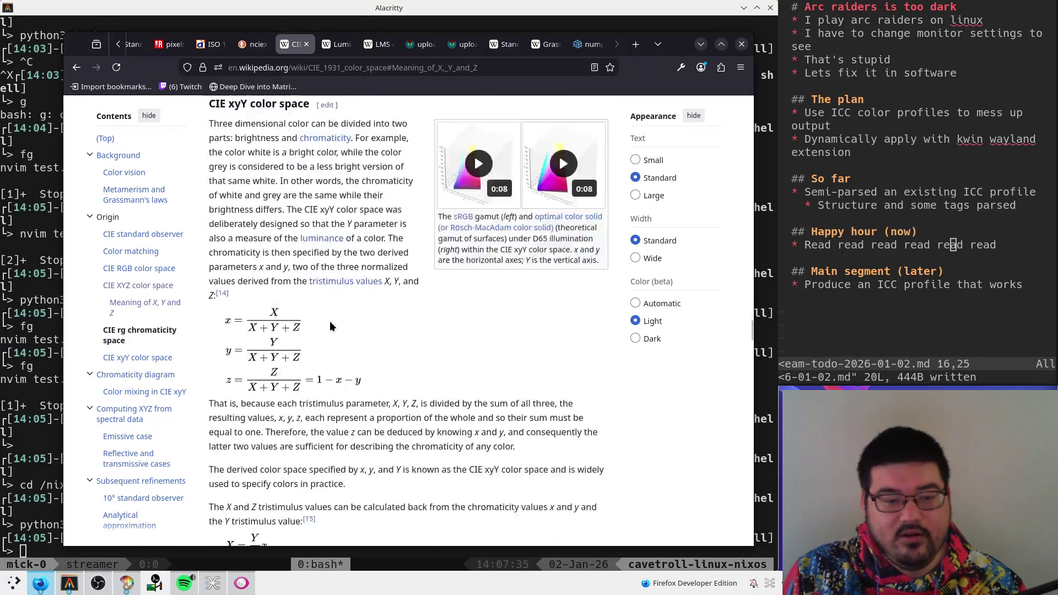
pyautogui.scroll(12, 330, 324)
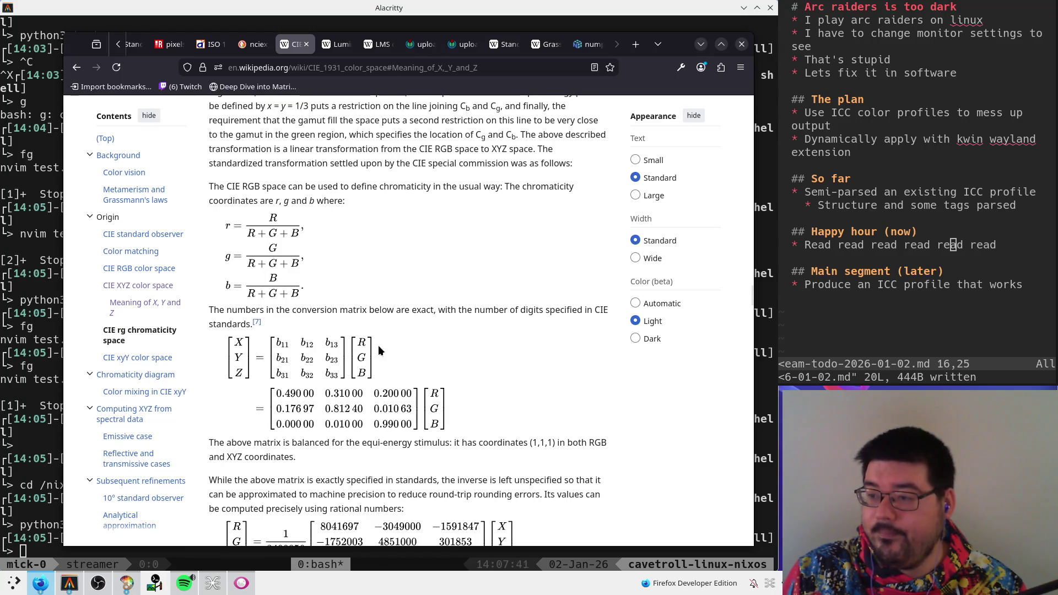
pyautogui.scroll(15, 378, 345)
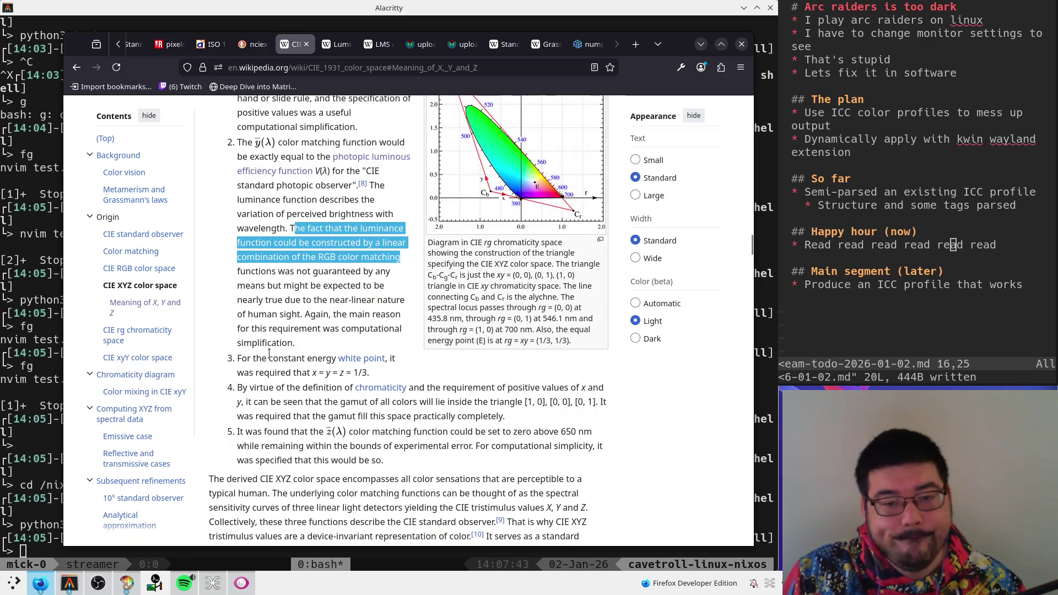
pyautogui.scroll(-10, 269, 353)
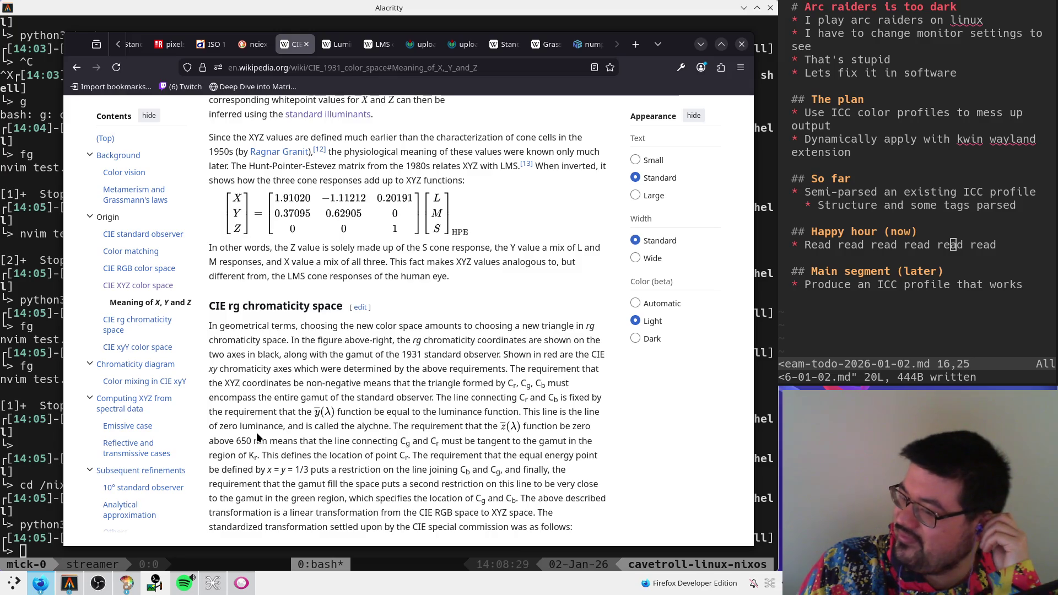
pyautogui.scroll(-10, 238, 446)
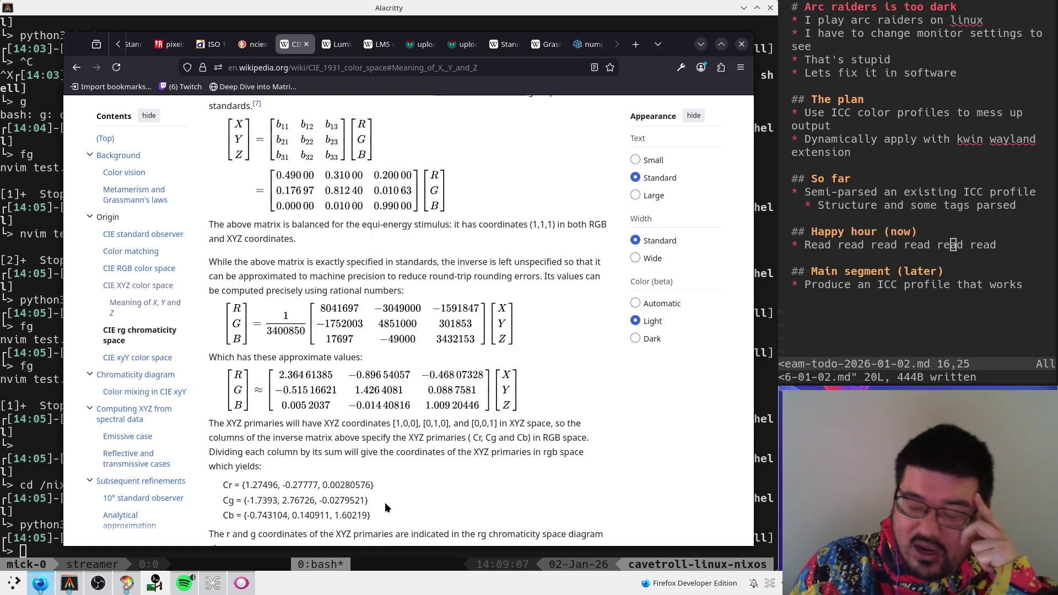
# - Scroll to the CIE RGB/XYZ conversion matrices, then go back to the terminal
pyautogui.scroll(5, 384, 501)
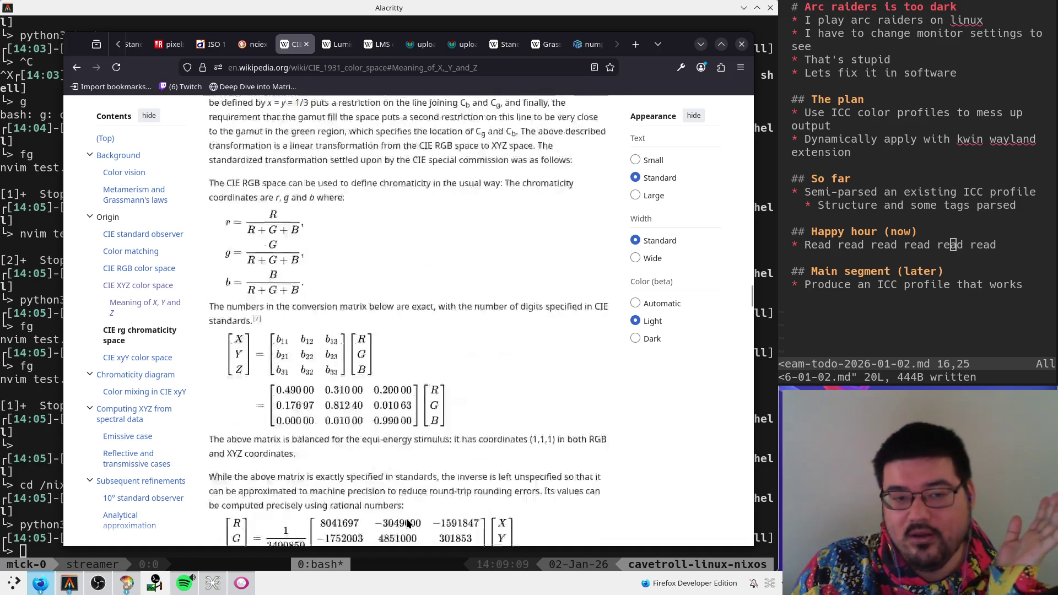
pyautogui.scroll(-5, 343, 503)
pyautogui.hotkey('alt', 'Tab')
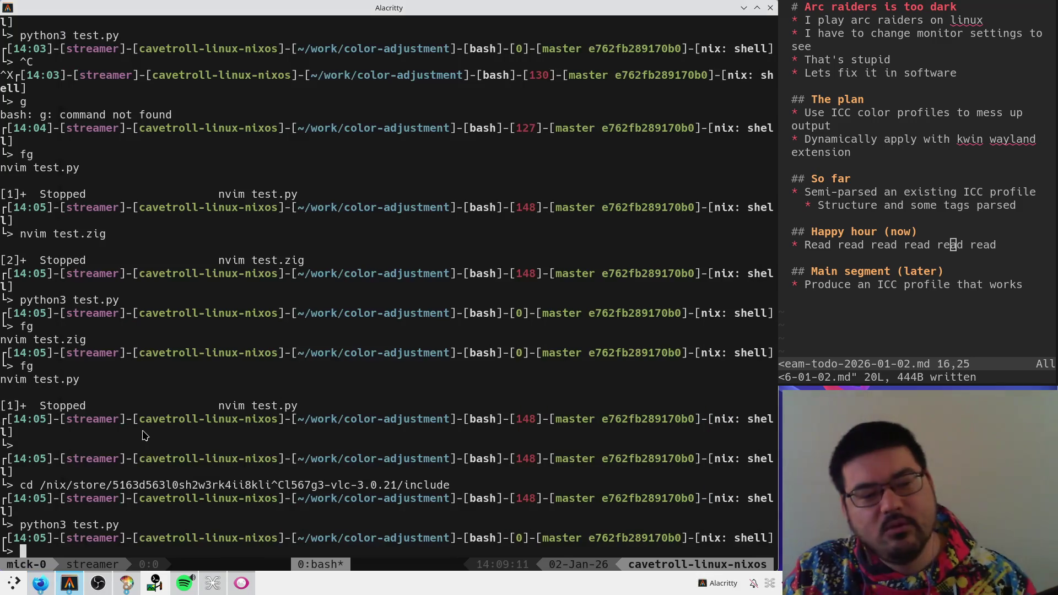
# - Set the middle input 1.0 to 0.0, save, rerun test.py and view test.png
pyautogui.write('fg')
pyautogui.press('Return')
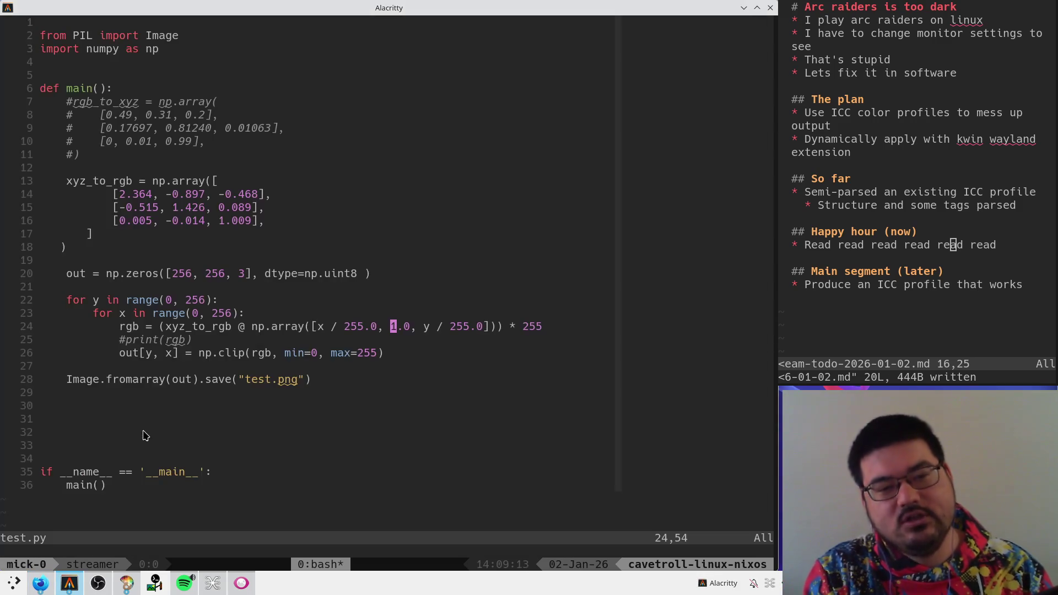
pyautogui.write('r0:w')
pyautogui.press('Return')
pyautogui.hotkey('ctrl', 'z')
pyautogui.hotkey('ctrl', 'r')
pyautogui.write('py')
pyautogui.press('Return')
pyautogui.hotkey('alt', 'Tab')
pyautogui.hotkey('alt', 'Tab')
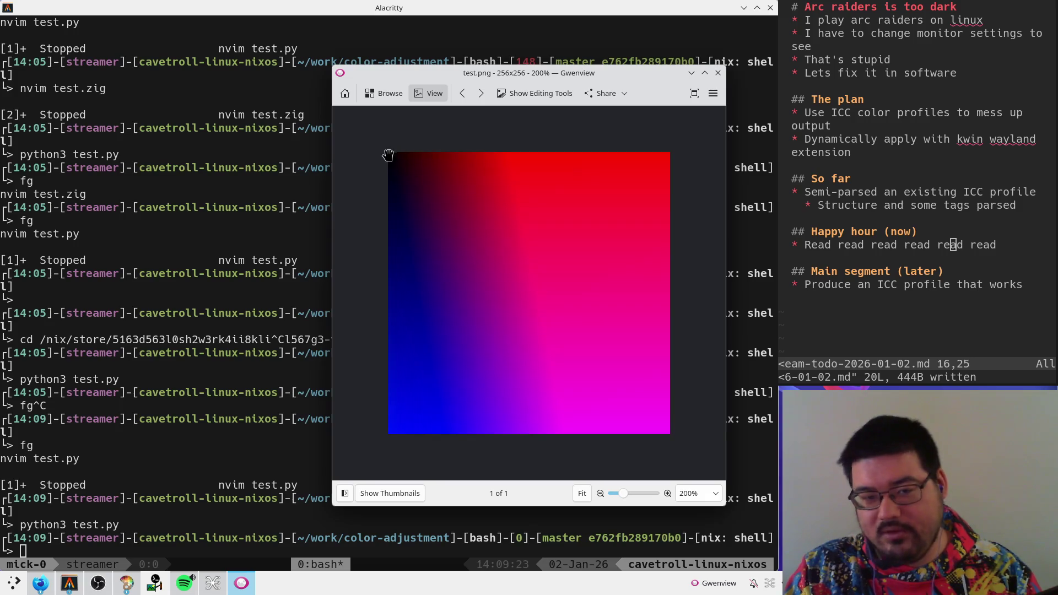
# - Revert the middle value to 1.0, rerun test.py and compare the new gradient
pyautogui.click(132, 317)
pyautogui.write('fg')
pyautogui.press('Return')
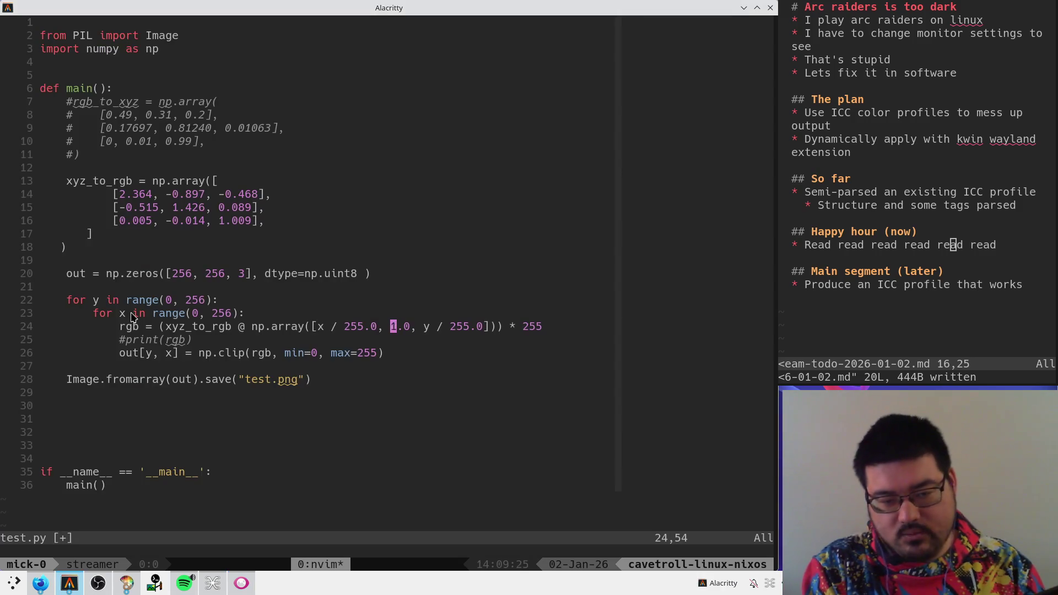
pyautogui.hotkey('ctrl', 'z')
pyautogui.hotkey('ctrl', 'r')
pyautogui.write('py')
pyautogui.press('Return')
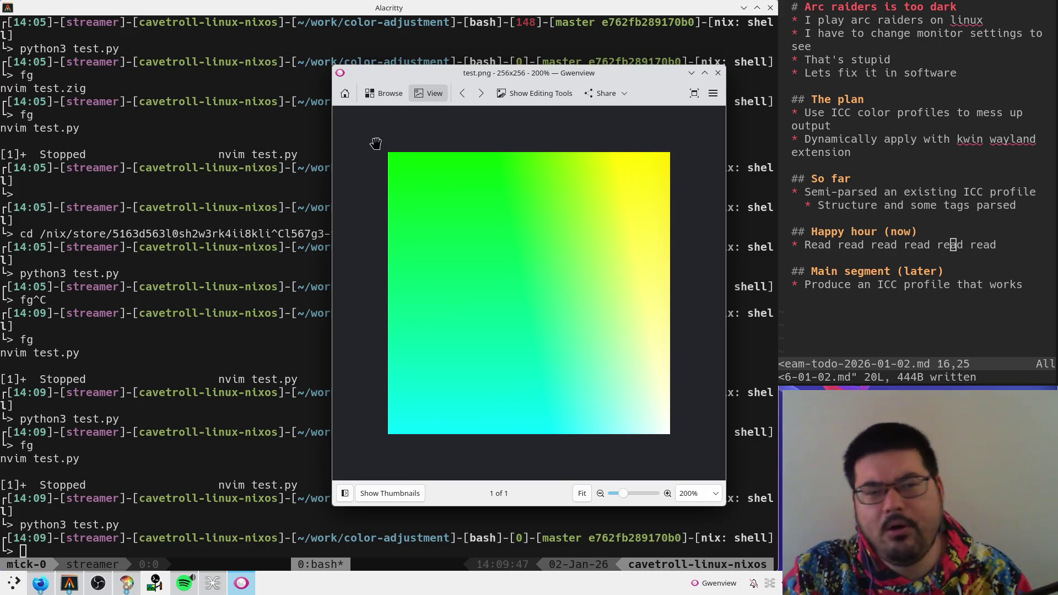
pyautogui.hotkey('alt', 'Tab')
pyautogui.press('Tab')
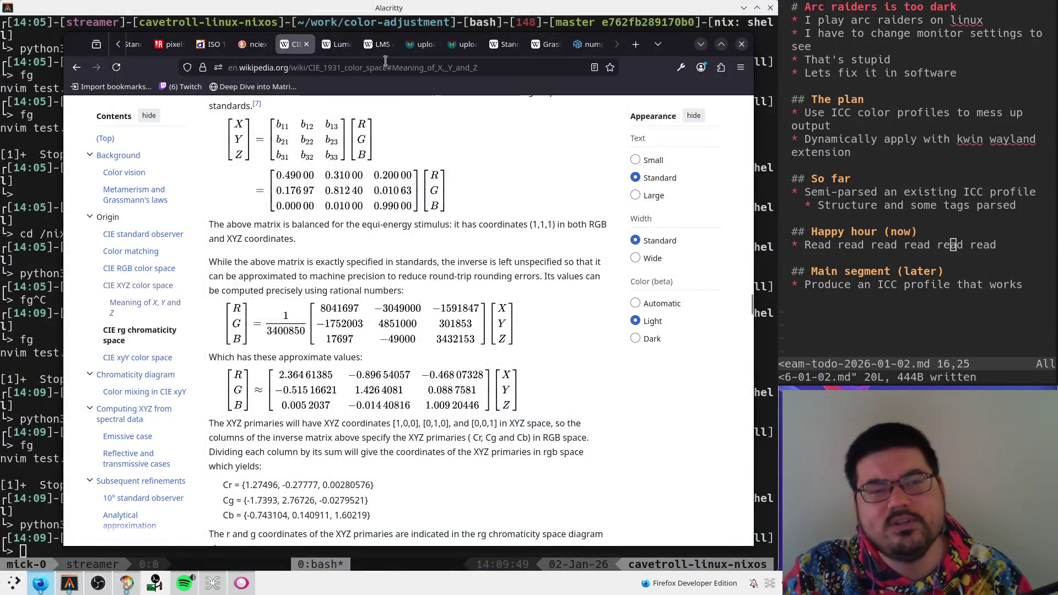
# - Bring up the ICC.1:2022 specification PDF tab
pyautogui.click(170, 44)
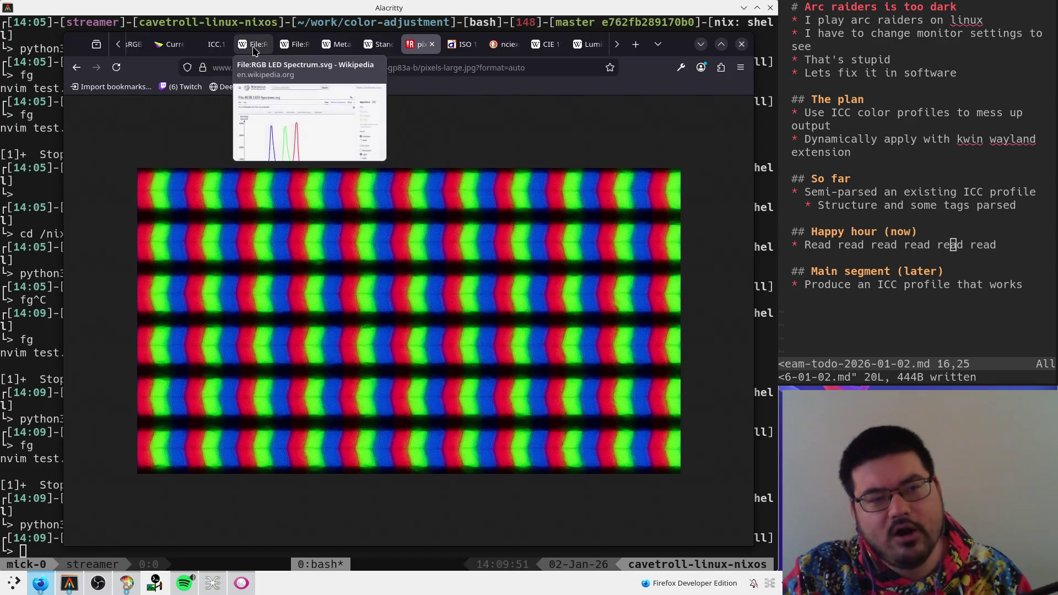
pyautogui.scroll(3, 207, 44)
pyautogui.click(206, 44)
pyautogui.click(169, 44)
pyautogui.click(207, 44)
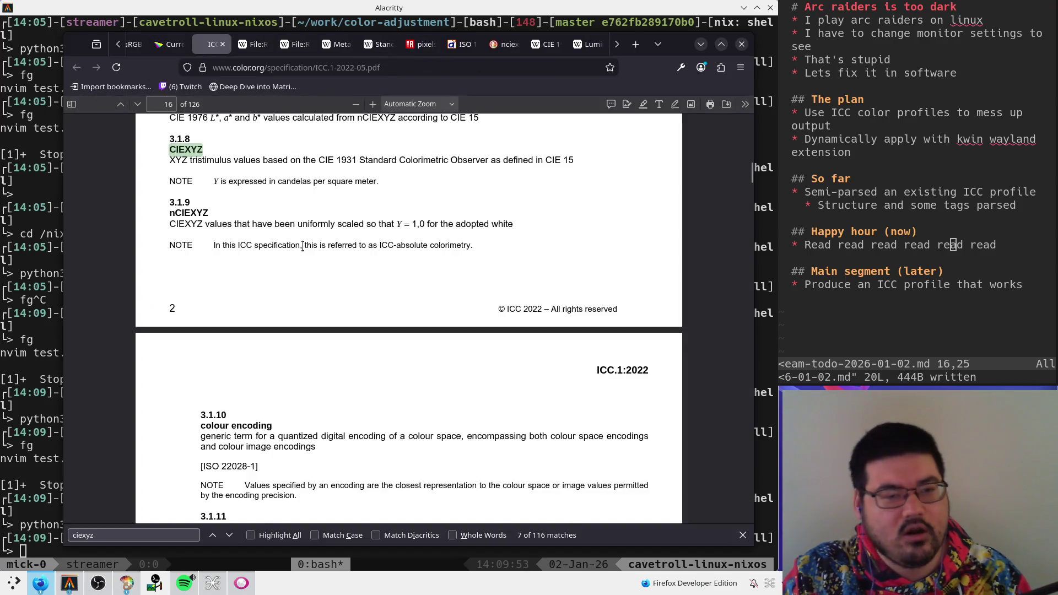
pyautogui.scroll(6, 300, 250)
pyautogui.scroll(-4, 301, 251)
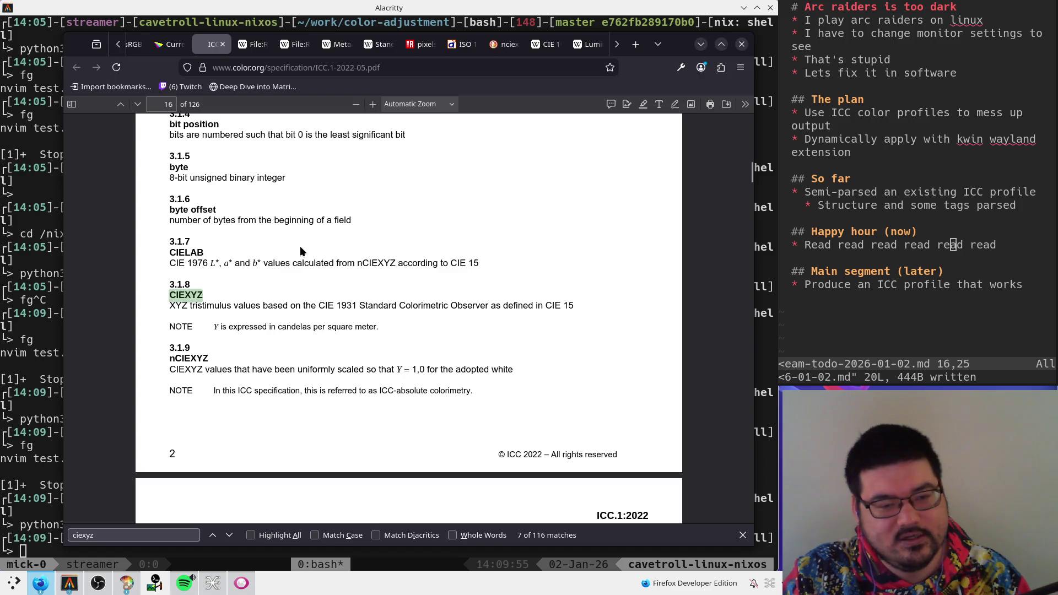
# - Search the PDF for 'redtrctag' to reach Table G.2 on page 117
pyautogui.hotkey('ctrl', 'f')
pyautogui.write('r')
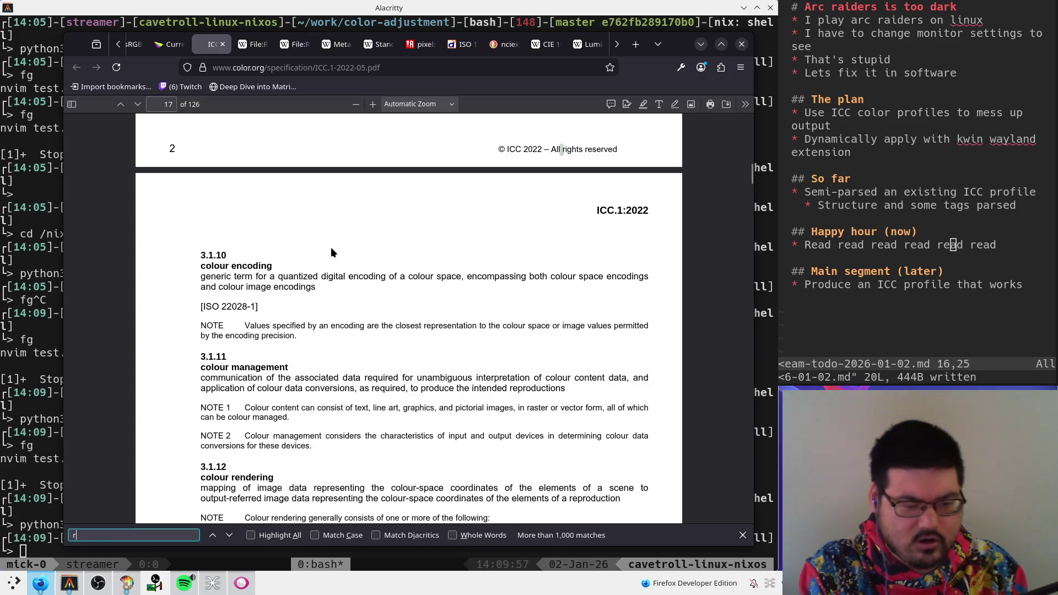
pyautogui.write('t')
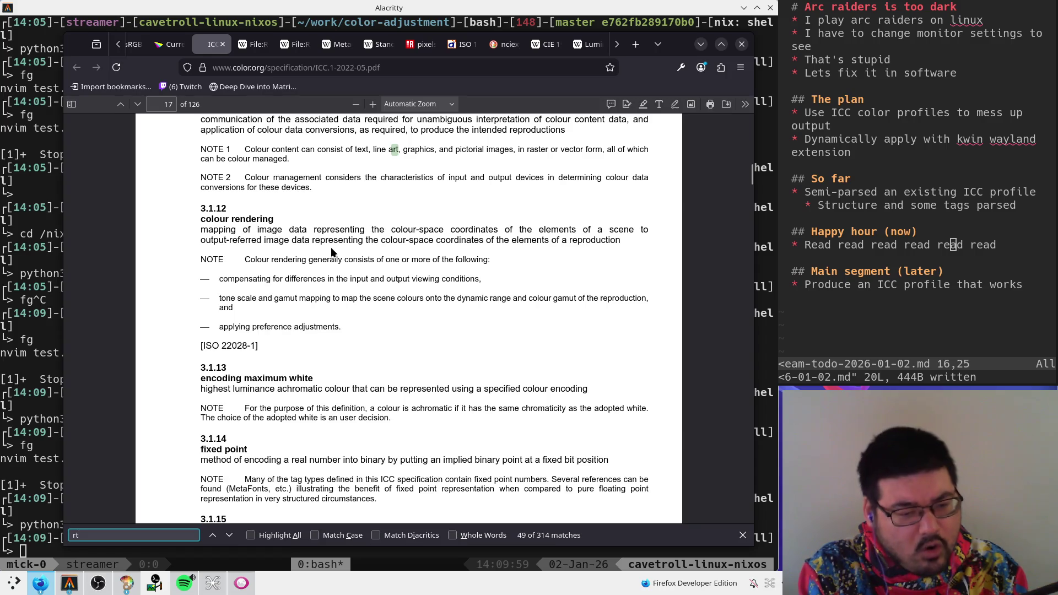
pyautogui.write('rc')
pyautogui.press('BackSpace')
pyautogui.press('BackSpace')
pyautogui.press('BackSpace')
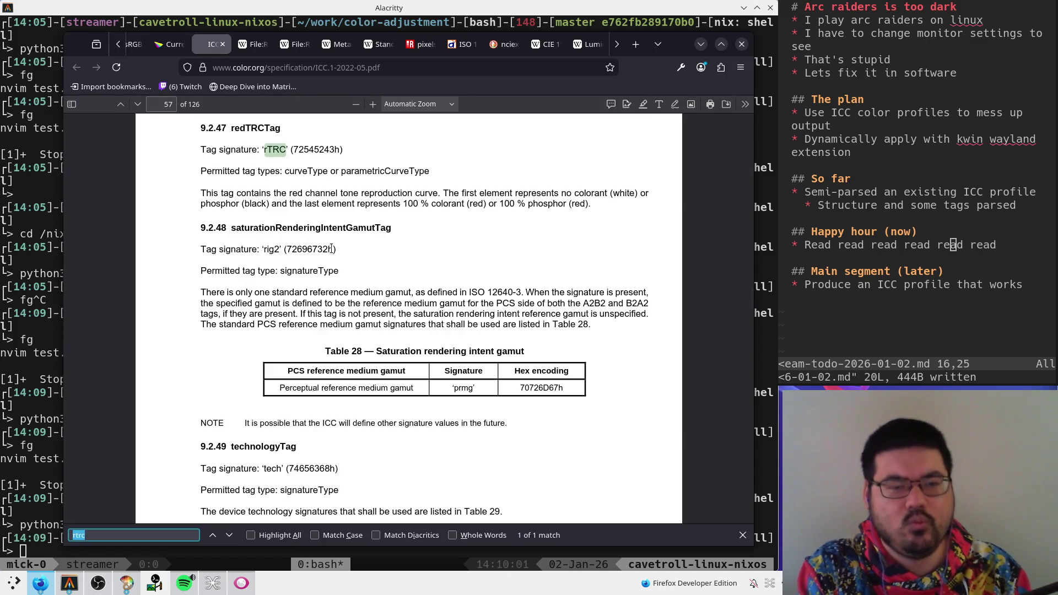
pyautogui.write('edtr')
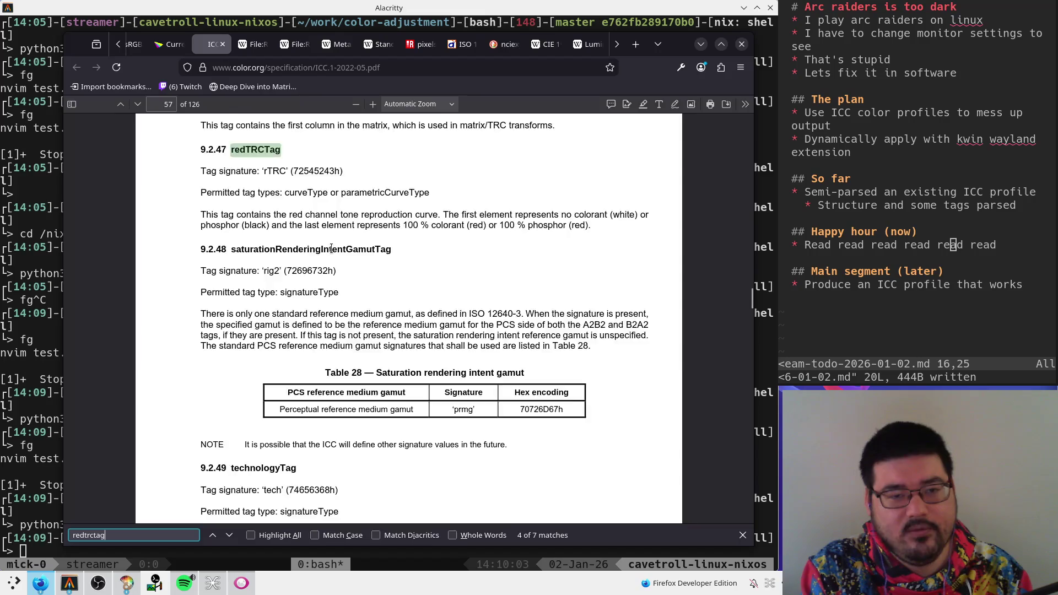
pyautogui.press('Return')
pyautogui.scroll(8, 419, 170)
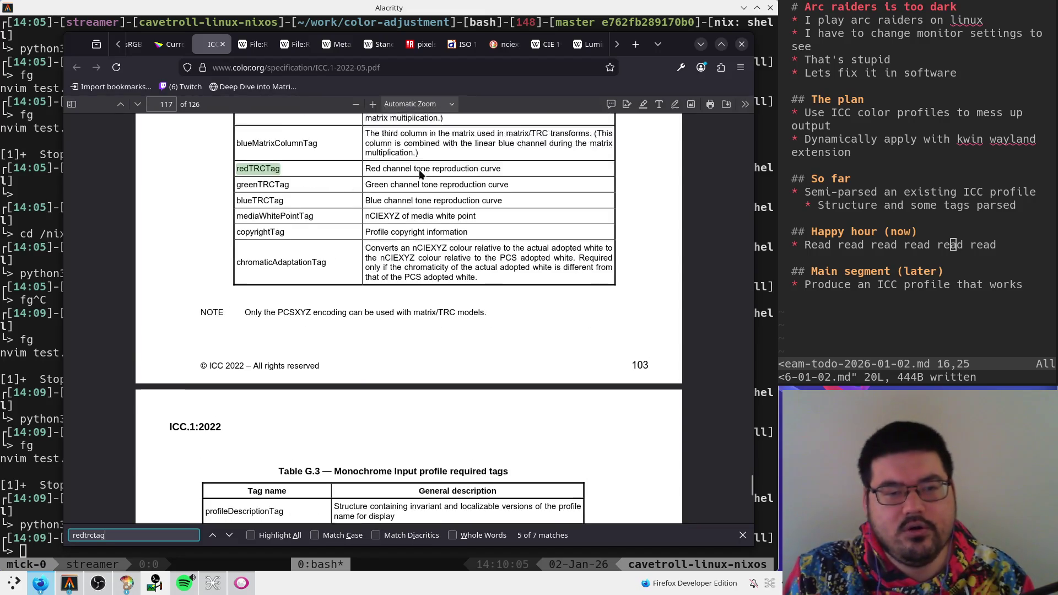
pyautogui.scroll(-5, 545, 245)
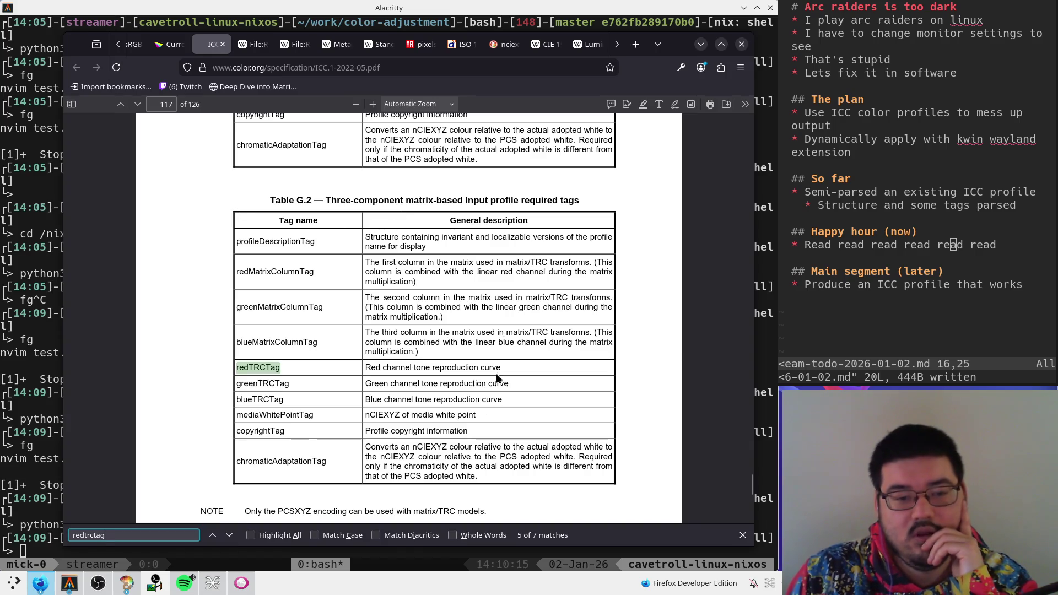
# - Select the mediaWhitePointTag name and its media white point description in the table
pyautogui.moveTo(235, 415); pyautogui.dragTo(329, 419)
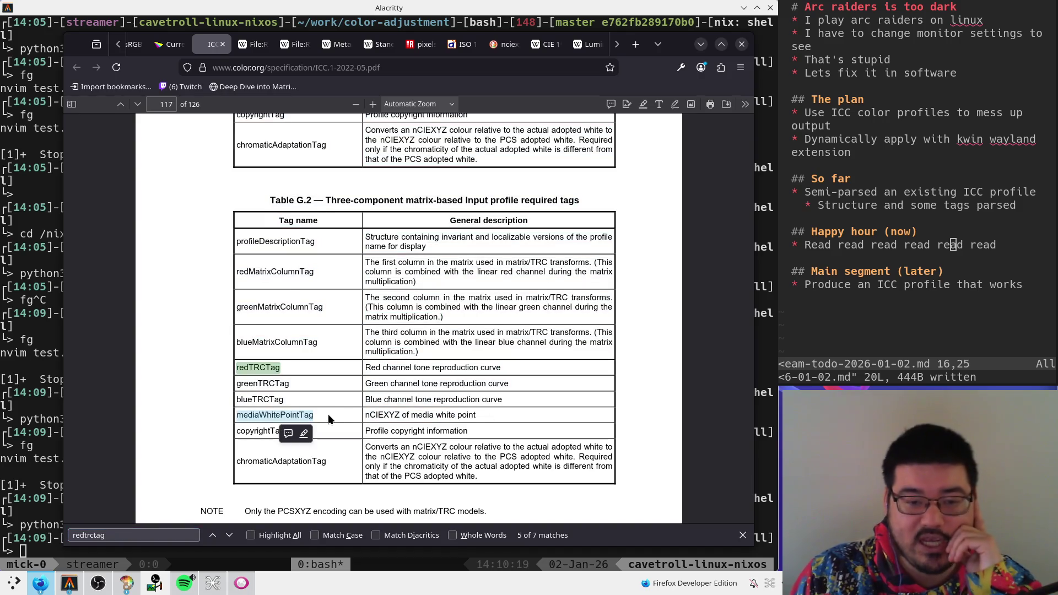
pyautogui.moveTo(467, 416); pyautogui.dragTo(367, 419)
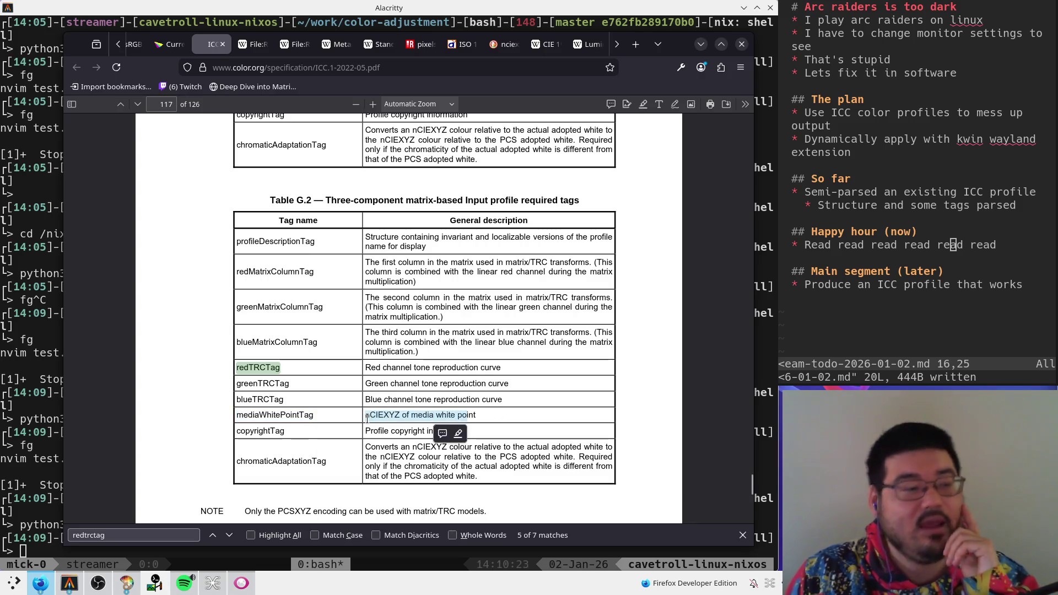
pyautogui.click(486, 426)
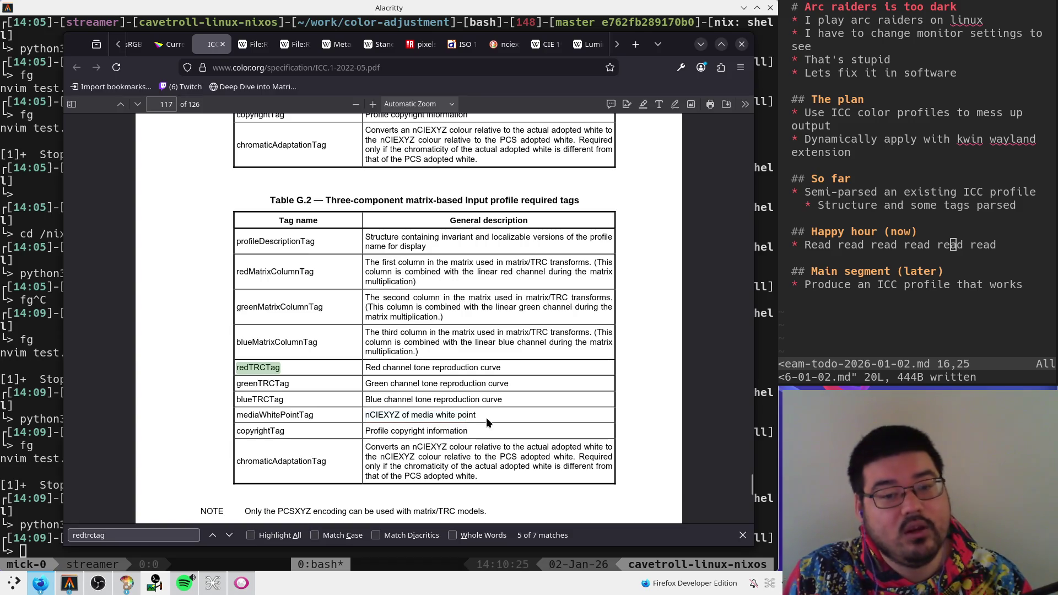
pyautogui.moveTo(369, 415); pyautogui.dragTo(477, 422)
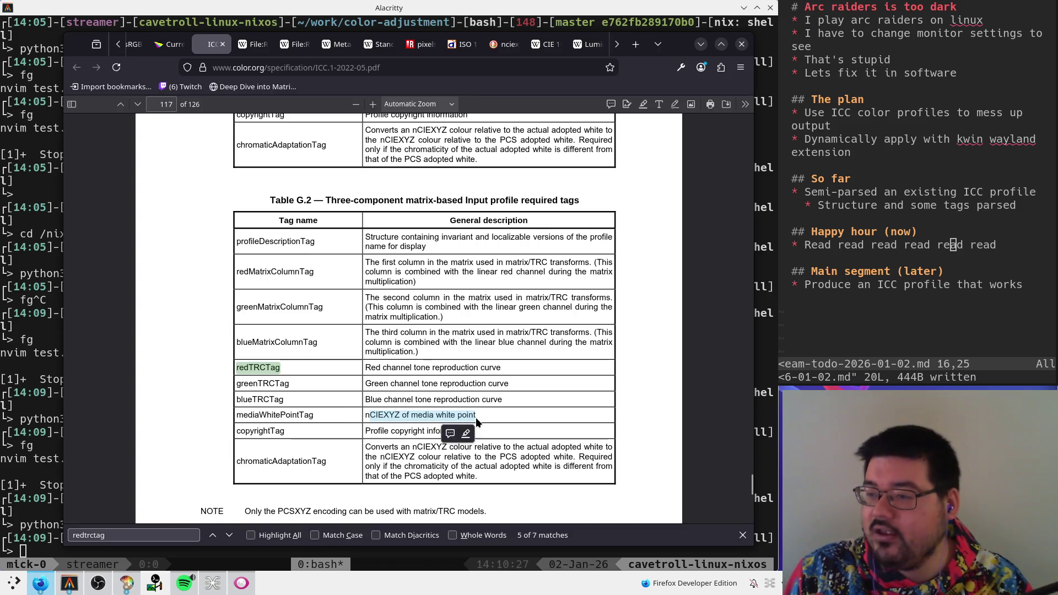
pyautogui.click(497, 418)
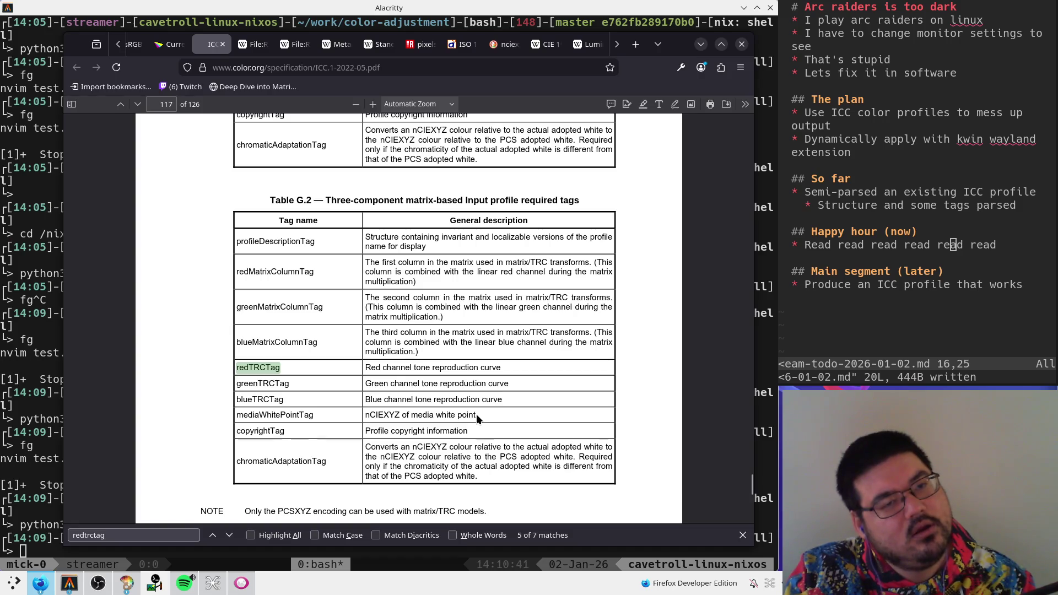
# - Browse the RGB LED, Metamerism, Standard illuminant and CIE 1931 tabs, then return to the terminal
pyautogui.moveTo(246, 52)
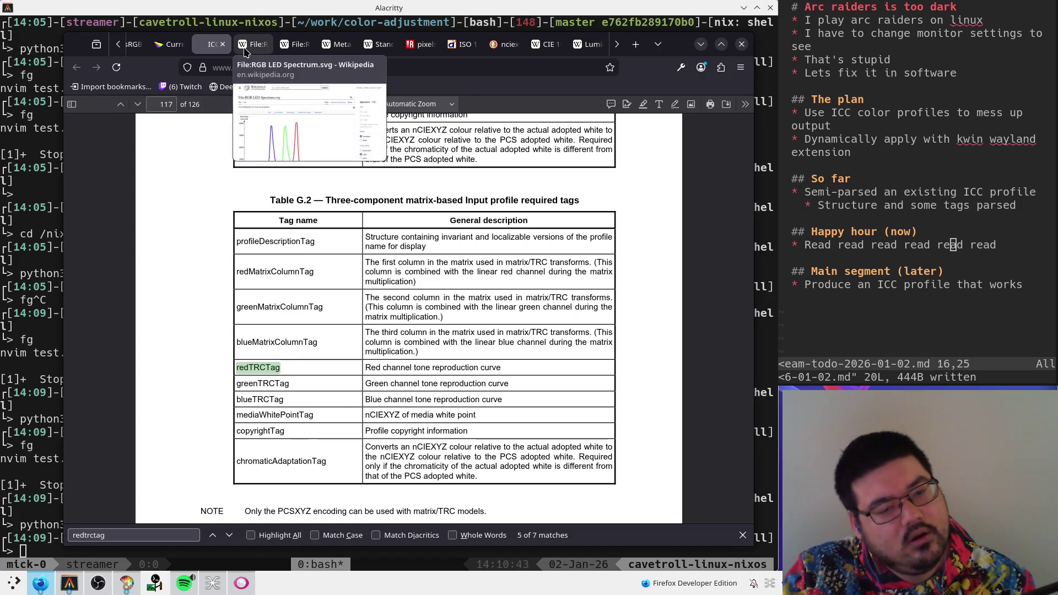
pyautogui.click(296, 47)
pyautogui.click(321, 50)
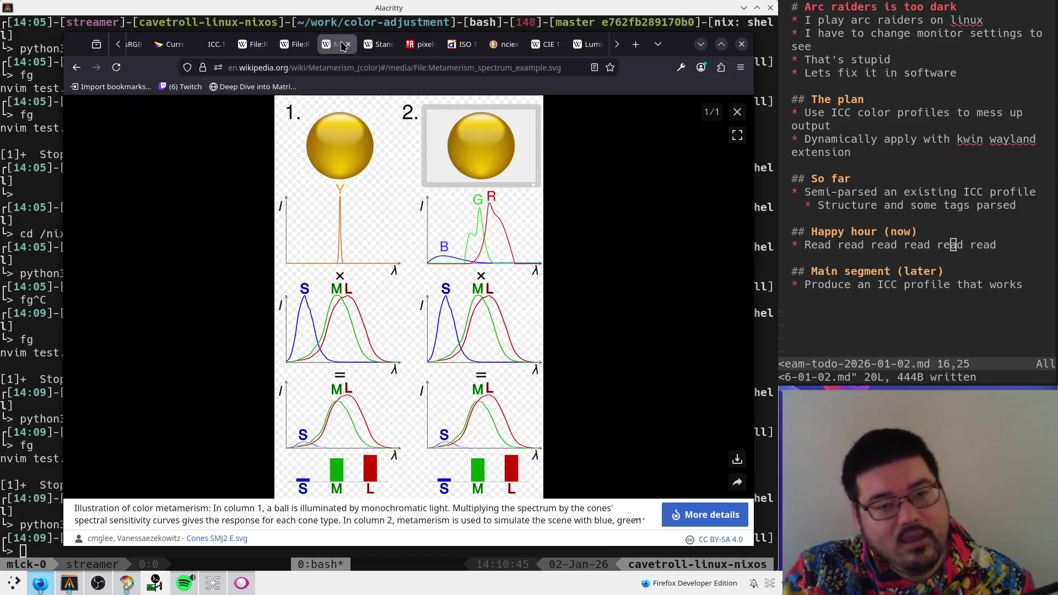
pyautogui.click(379, 46)
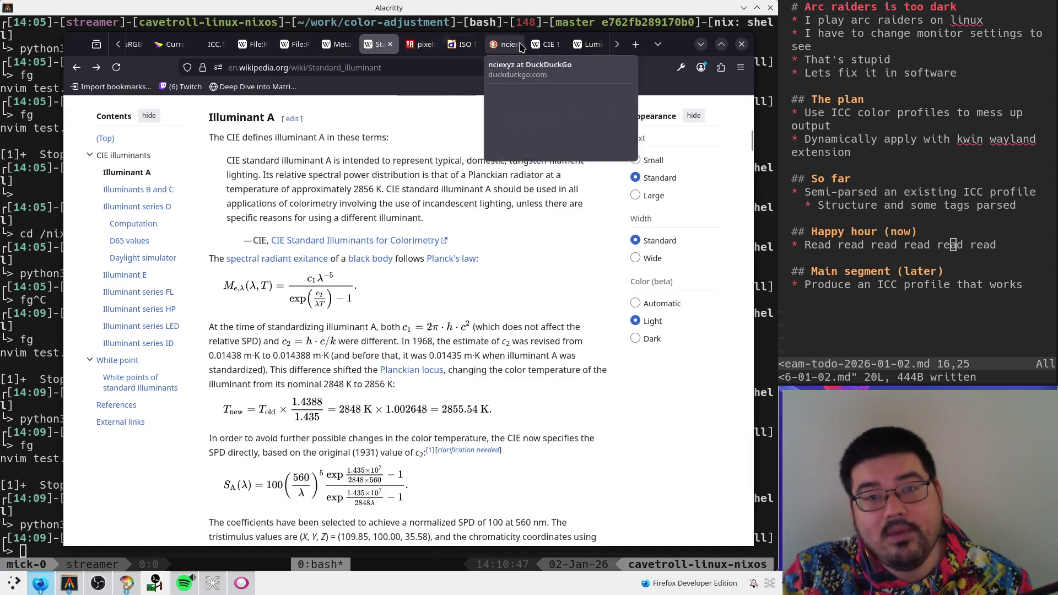
pyautogui.click(547, 44)
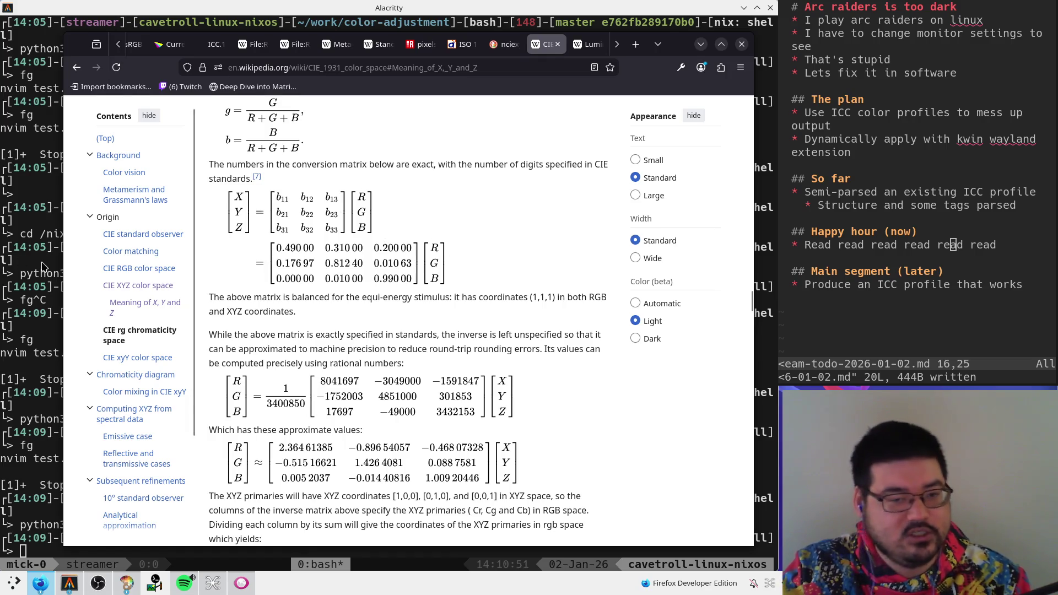
pyautogui.click(3, 292)
# - Back in test.py, comment out lines 13 to 28 with a column-inserted '#'
pyautogui.write('fg')
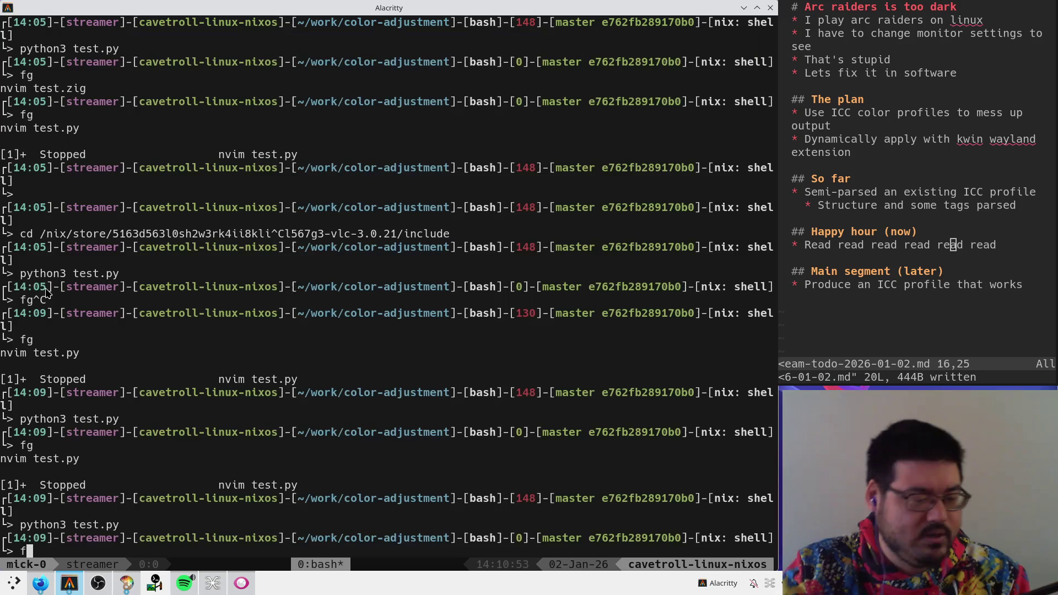
pyautogui.press('Return')
pyautogui.press('k')
pyautogui.press('k')
pyautogui.press('k')
pyautogui.hotkey('ctrl', 'v')
pyautogui.press('Escape')
pyautogui.press('0')
pyautogui.press('l')
pyautogui.press('l')
pyautogui.press('l')
pyautogui.press('l')
pyautogui.hotkey('ctrl', 'v')
pyautogui.press('Escape')
pyautogui.hotkey('ctrl', 'v')
pyautogui.press('j')
# - Uncomment the rgb_to_xyz matrix lines 7 to 11
pyautogui.press('j')
pyautogui.press('j')
pyautogui.press('j')
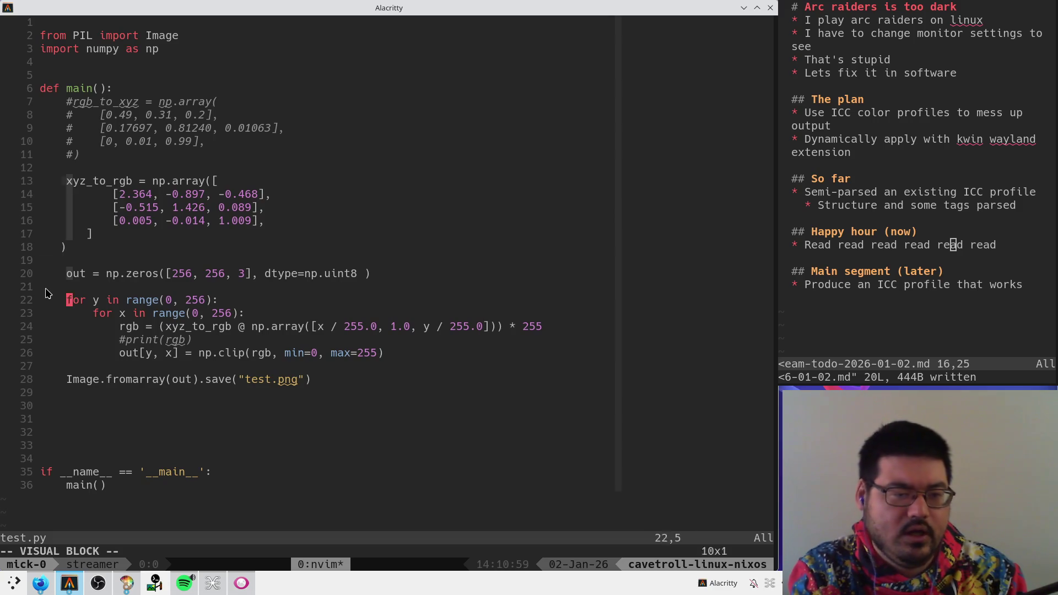
pyautogui.hotkey('shift', 'i')
pyautogui.write('#')
pyautogui.press('Escape')
pyautogui.press('k')
pyautogui.press('k')
pyautogui.hotkey('ctrl', 'v')
pyautogui.press('k')
pyautogui.press('k')
pyautogui.press('k')
pyautogui.press('x')
pyautogui.press('j')
pyautogui.press('w')
# - Wrap the matrix rows in brackets inside np.array(, indent them, and save
pyautogui.press('j')
pyautogui.press('k')
pyautogui.press('k')
pyautogui.write('wA[')
pyautogui.press('Escape')
pyautogui.press('j')
pyautogui.press('j')
pyautogui.press('j')
pyautogui.write('i]')
pyautogui.press('Escape')
pyautogui.write('u')
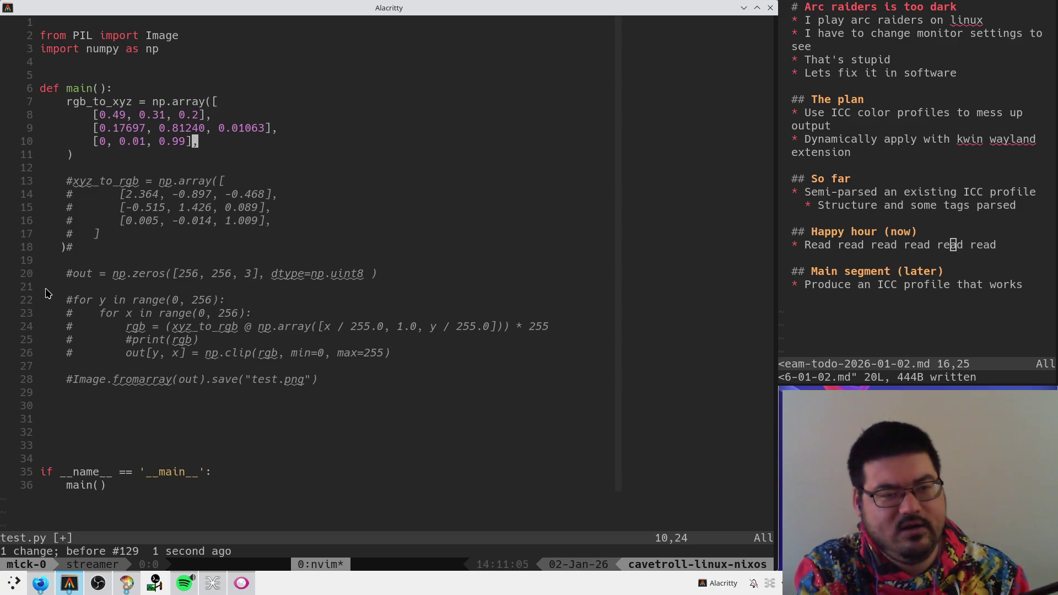
pyautogui.write('o]')
pyautogui.press('Escape')
pyautogui.press('k')
pyautogui.press('k')
pyautogui.press('k')
pyautogui.hotkey('shift', 'v')
pyautogui.write('jj>:w')
pyautogui.press('Return')
# - Add print(rgb_to_xyz @ [1, 1, 1]) below the matrix and save test.py
pyautogui.press('j')
pyautogui.press('j')
pyautogui.press('j')
pyautogui.press('o')
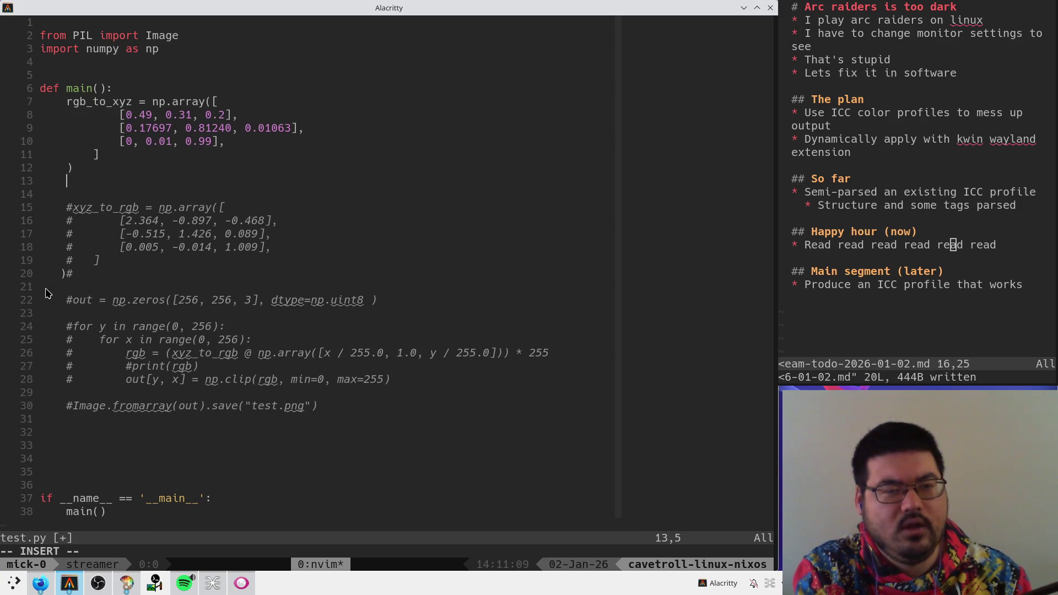
pyautogui.press('Return')
pyautogui.write('rgb_to_xyz @ ')
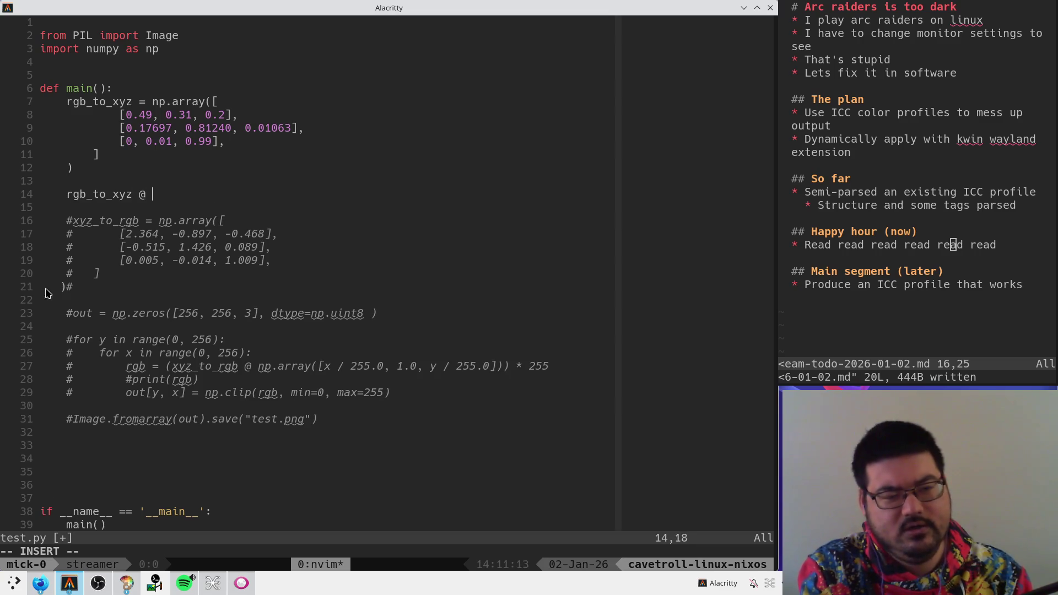
pyautogui.write('[1, 1, 1]')
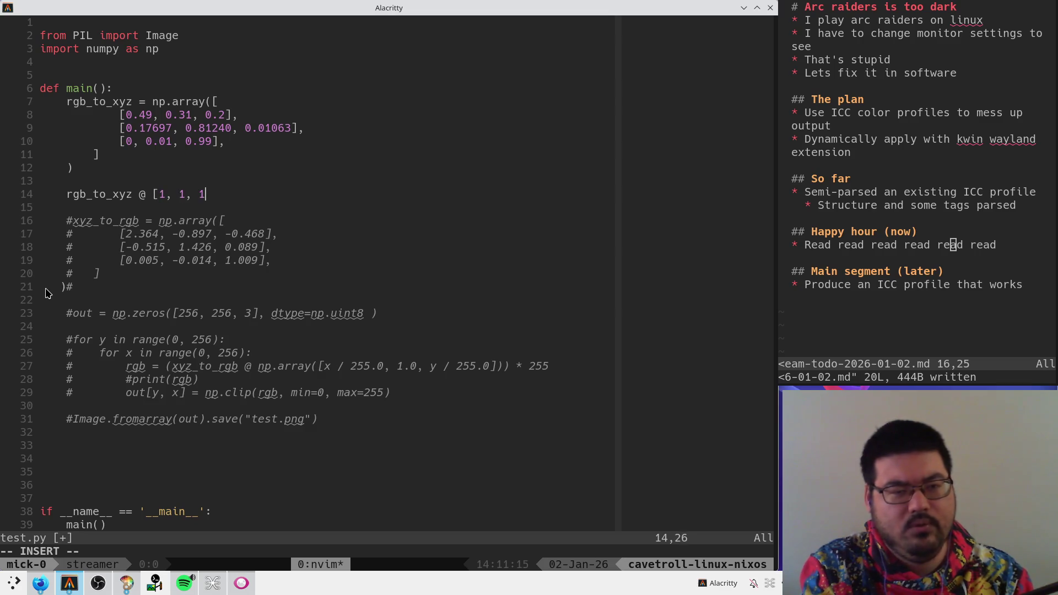
pyautogui.press('Escape')
pyautogui.write('I')
pyautogui.write('print(')
pyautogui.press('Escape')
pyautogui.write('A)')
pyautogui.press('Escape')
pyautogui.write(':w')
pyautogui.press('Return')
# - Rerun python3 test.py from shell history and return to the editor
pyautogui.hotkey('ctrl', 'z')
pyautogui.hotkey('ctrl', 'r')
pyautogui.write('py')
pyautogui.press('Return')
pyautogui.write('fg')
pyautogui.press('Return')
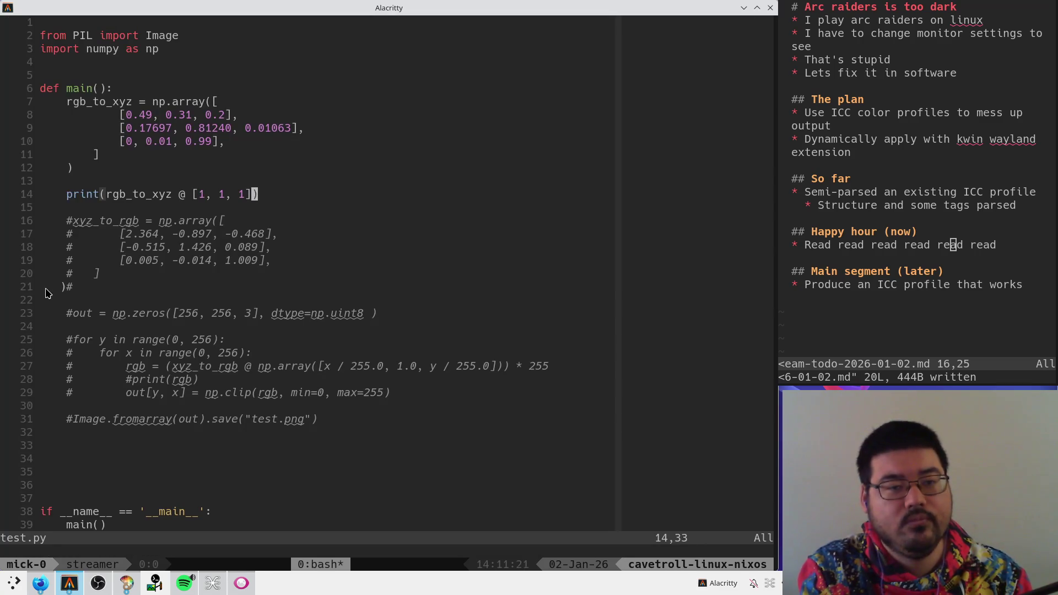
# - Make a small edit a couple of lines up, save, and check it from the shell
pyautogui.press('k')
pyautogui.press('k')
pyautogui.write('kj:w')
pyautogui.press('Return')
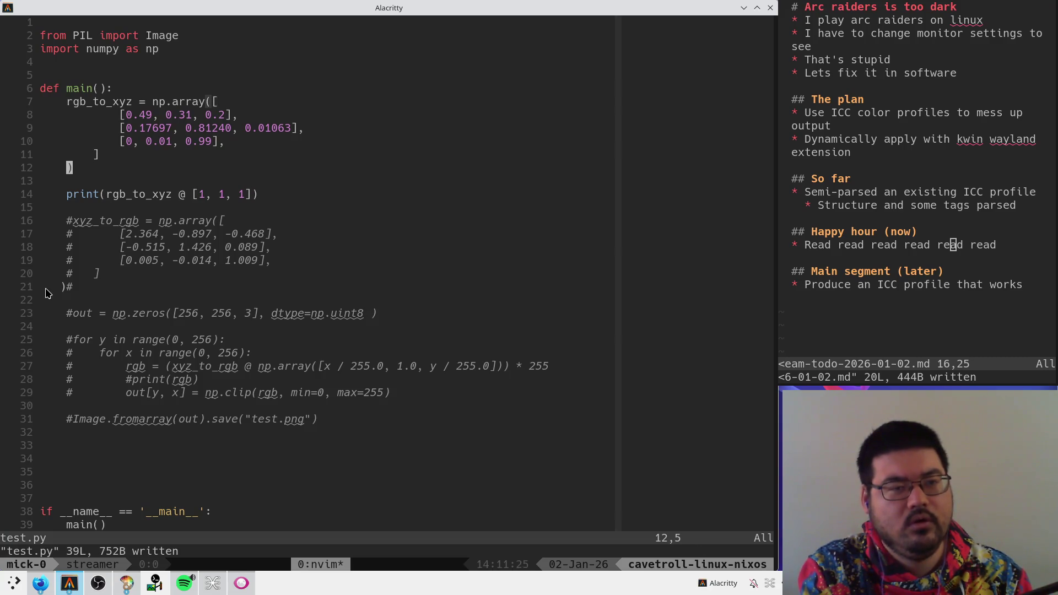
pyautogui.hotkey('ctrl', 'z')
pyautogui.write('fg')
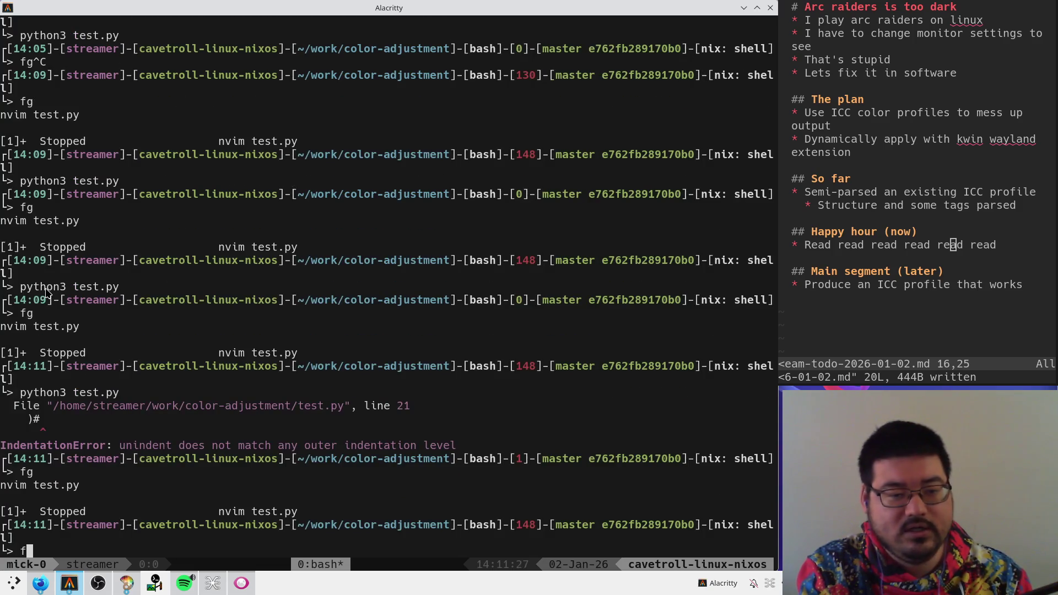
pyautogui.press('Return')
# - Change ')#' to '#)' on line 21 so the parenthesis follows the comment marker, and save
pyautogui.press('k')
pyautogui.press('k')
pyautogui.press('k')
pyautogui.press('k')
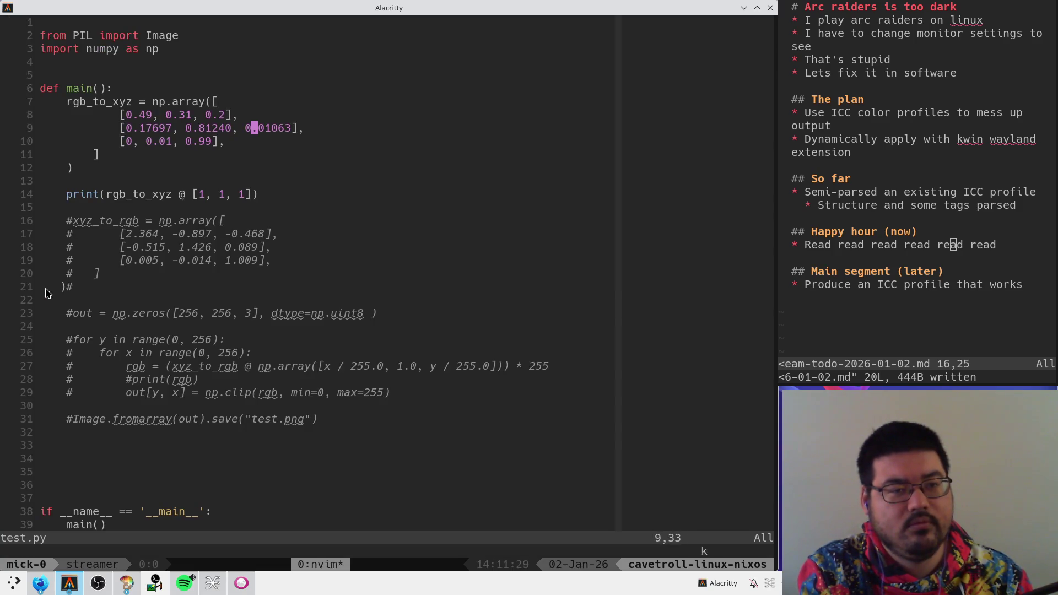
pyautogui.press('j')
pyautogui.press('j')
pyautogui.press('j')
pyautogui.press('j')
pyautogui.press('j')
pyautogui.press('j')
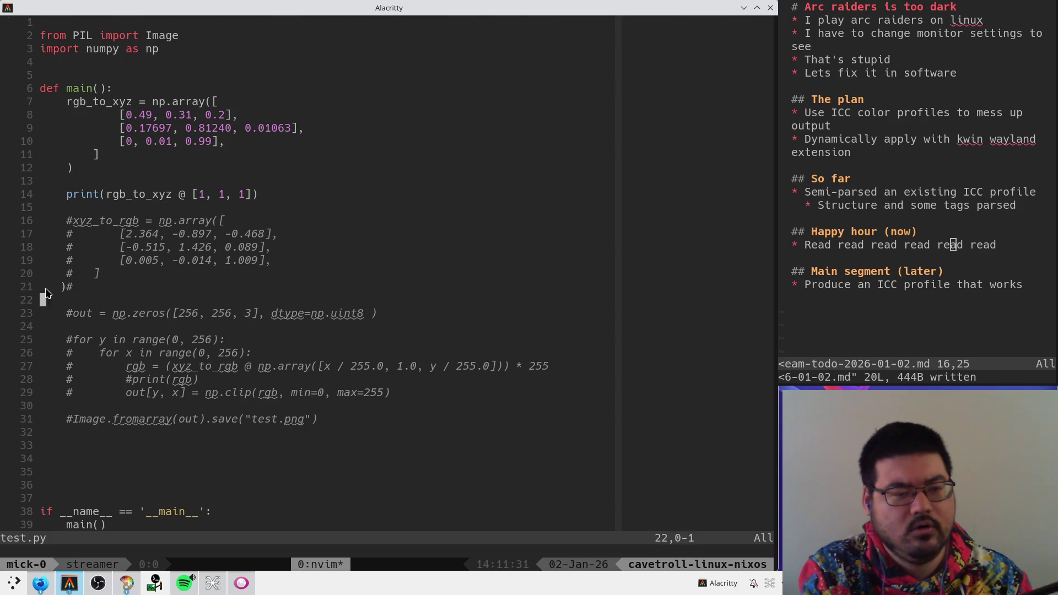
pyautogui.hotkey('ctrl', 'z')
pyautogui.hotkey('ctrl', 'r')
pyautogui.write('f')
pyautogui.press('Return')
pyautogui.write('kXp:w')
pyautogui.press('Return')
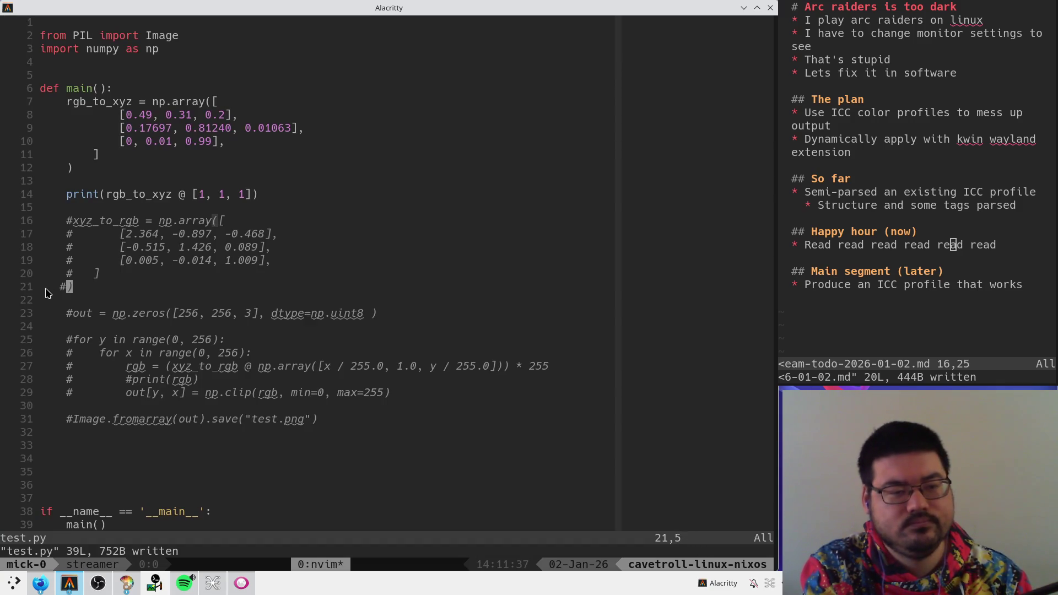
pyautogui.write(':w')
pyautogui.press('Return')
# - Rerun python3 test.py, which now prints [1. 1. 1.], and resume the editor
pyautogui.hotkey('ctrl', 'z')
pyautogui.hotkey('ctrl', 'r')
pyautogui.write('py')
pyautogui.press('Return')
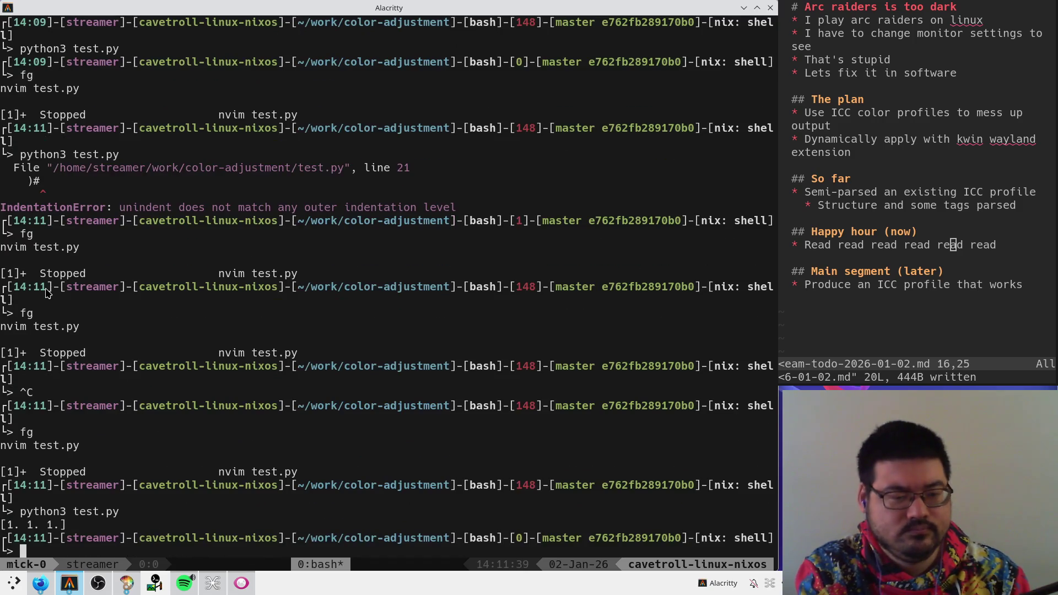
pyautogui.write('fg')
pyautogui.press('Return')
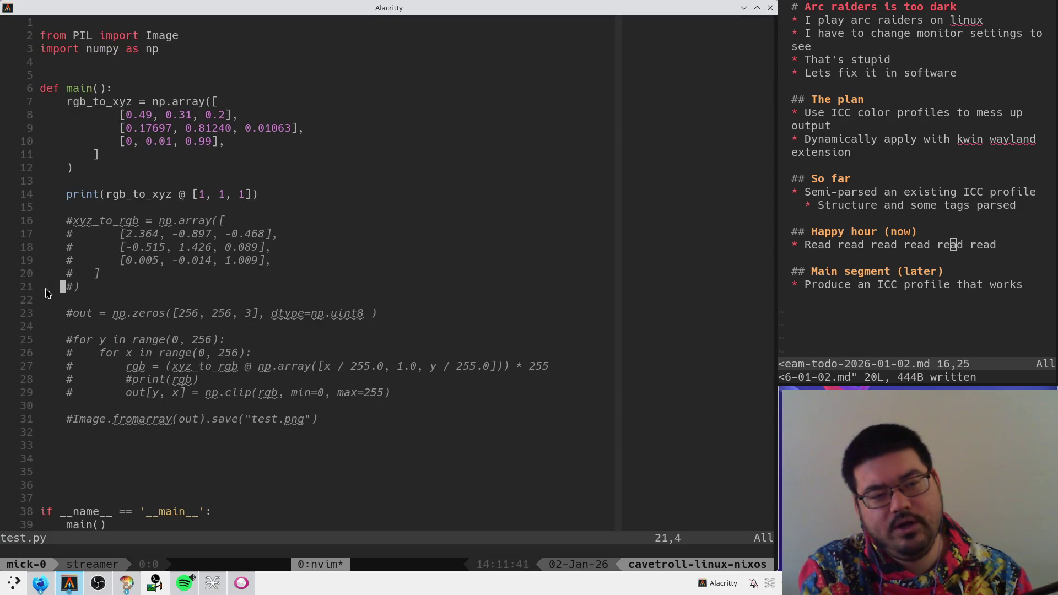
# - Compare against the CIE 1931 Wikipedia page and the ICC.1 specification PDF
pyautogui.press('k')
pyautogui.press('k')
pyautogui.press('k')
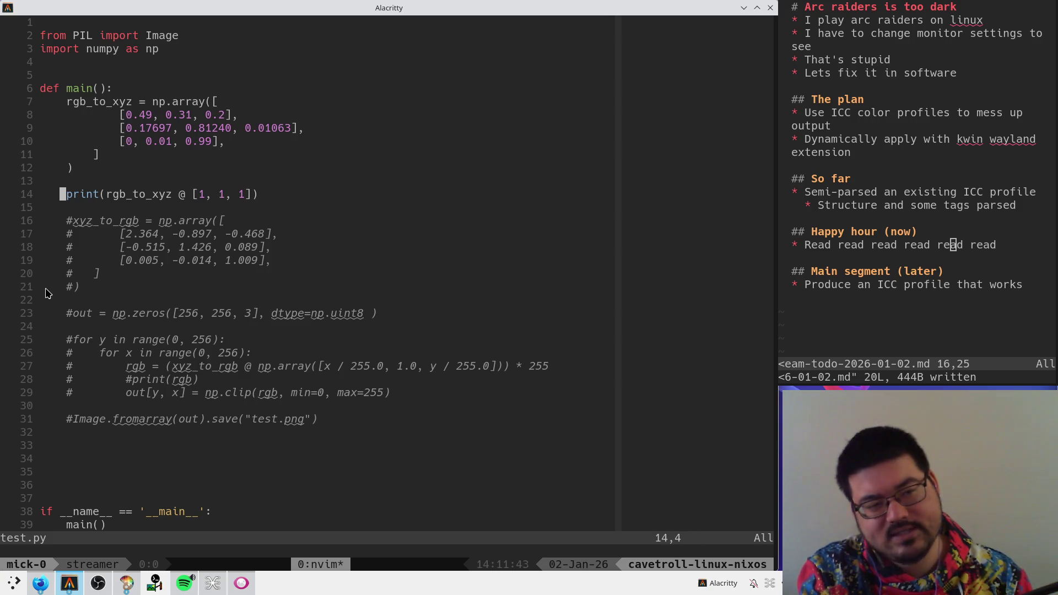
pyautogui.hotkey('alt', 'Tab')
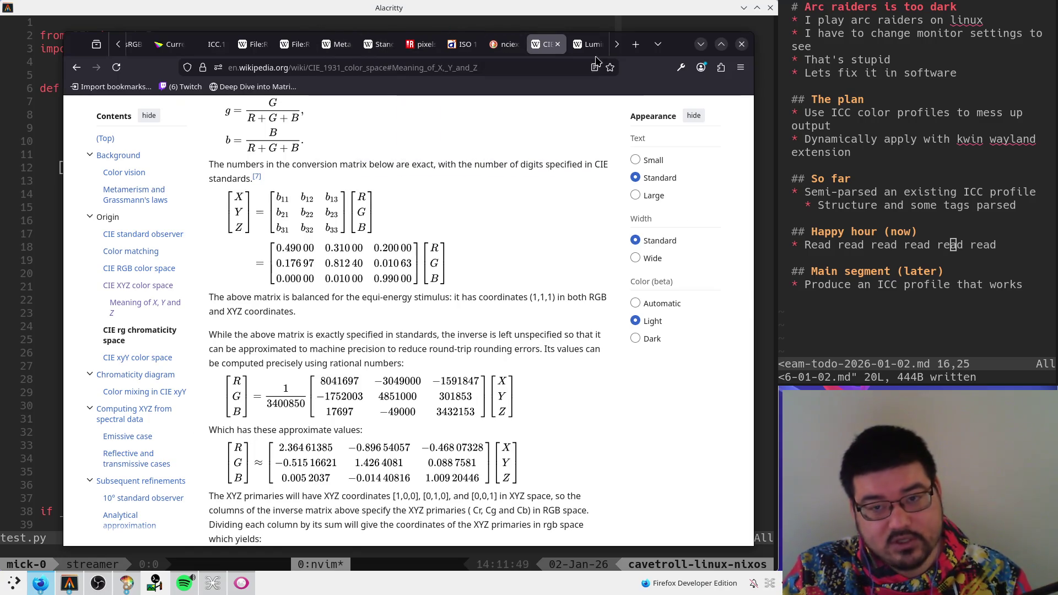
pyautogui.click(216, 45)
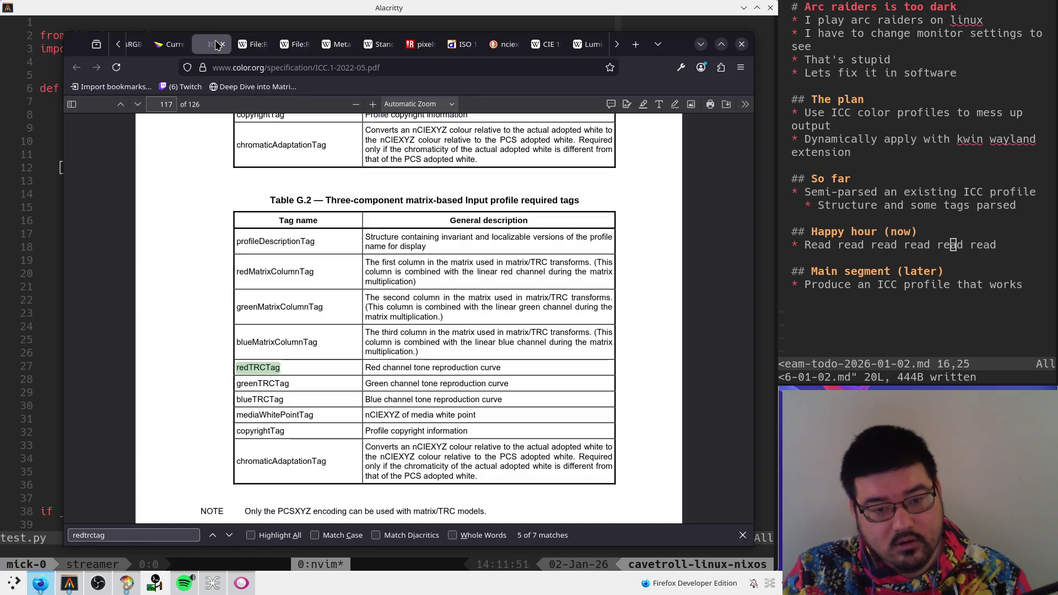
pyautogui.hotkey('alt', 'Tab')
pyautogui.hotkey('ctrl', 'z')
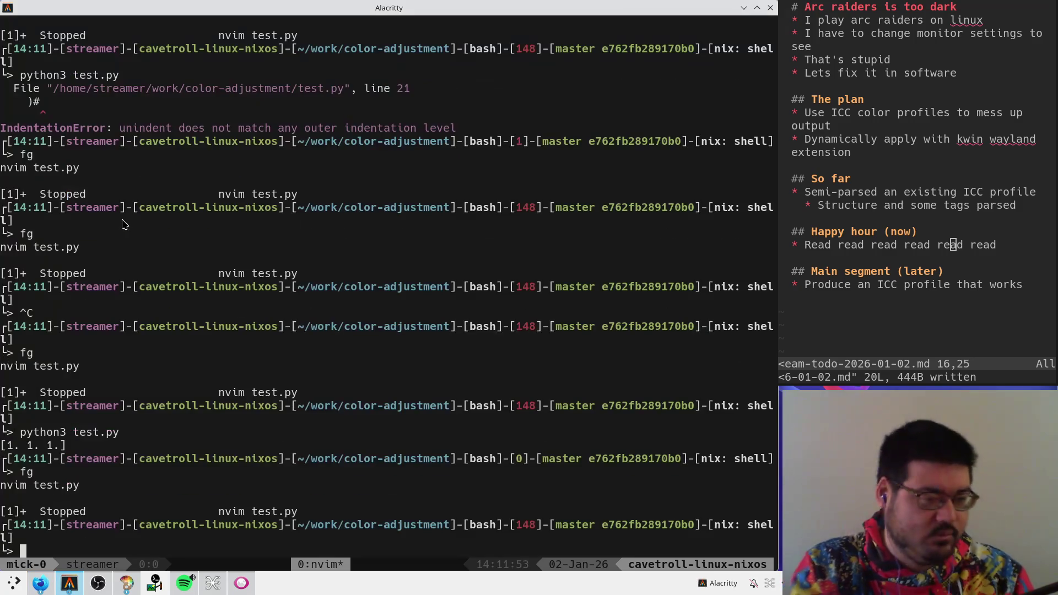
# - Rerun zig run main.zig -- sRGB-1.0G.icc piped into less from shell history
pyautogui.hotkey('ctrl', 'r')
pyautogui.write('zig r')
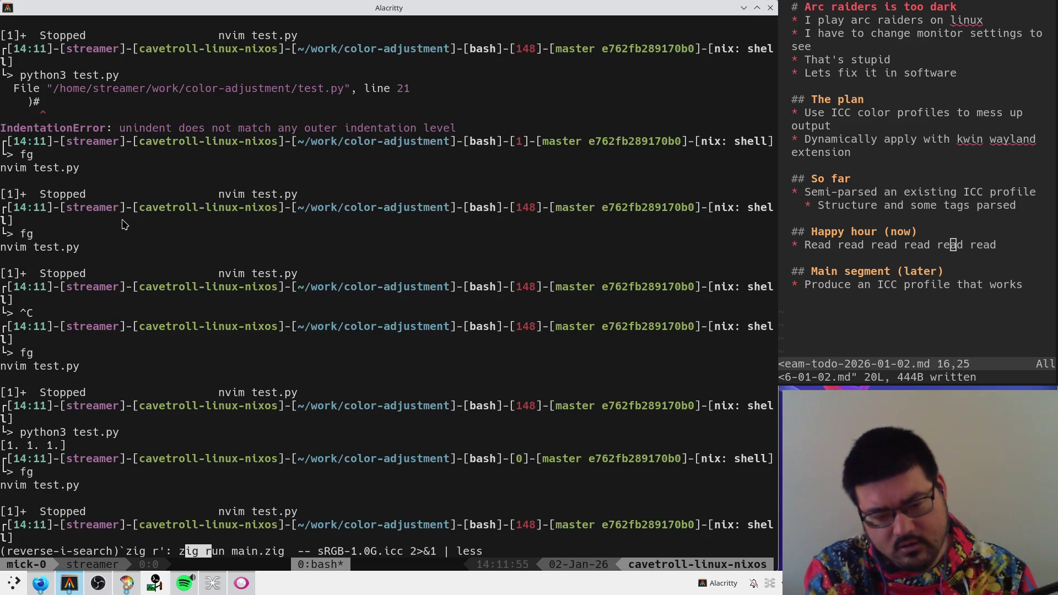
pyautogui.press('Return')
# - Search the dump for wtpt and mark the white point's X and Z value bytes
pyautogui.write('wtpt')
pyautogui.press('Return')
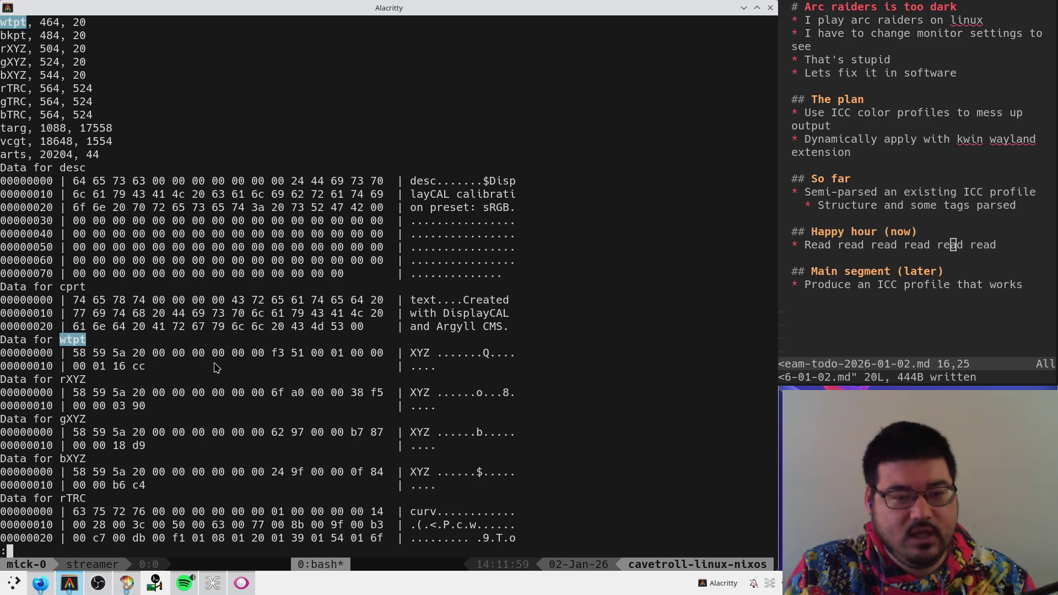
pyautogui.moveTo(271, 352); pyautogui.dragTo(381, 352)
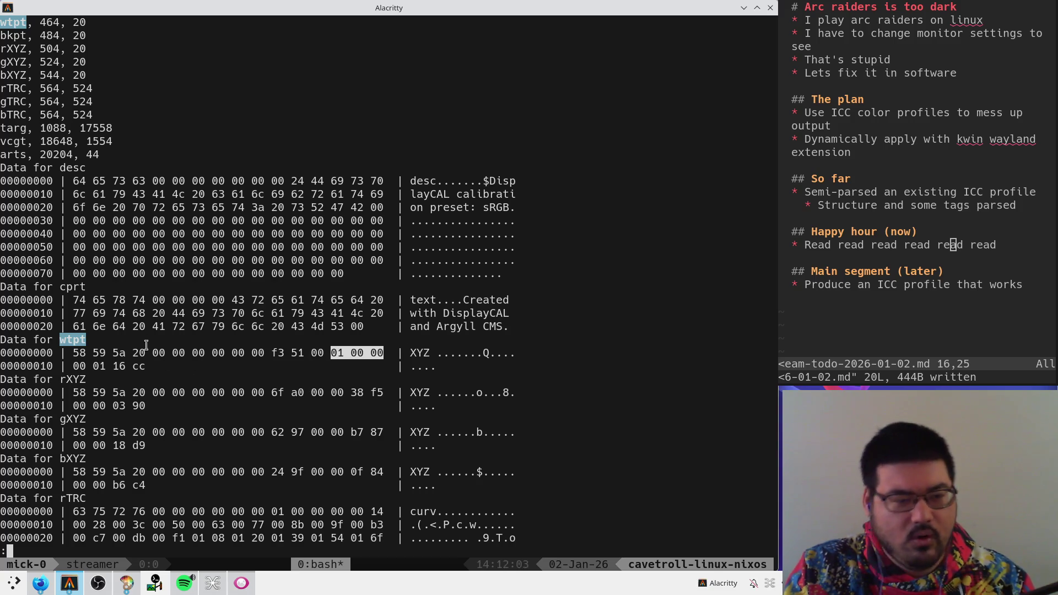
pyautogui.moveTo(100, 366); pyautogui.dragTo(153, 366)
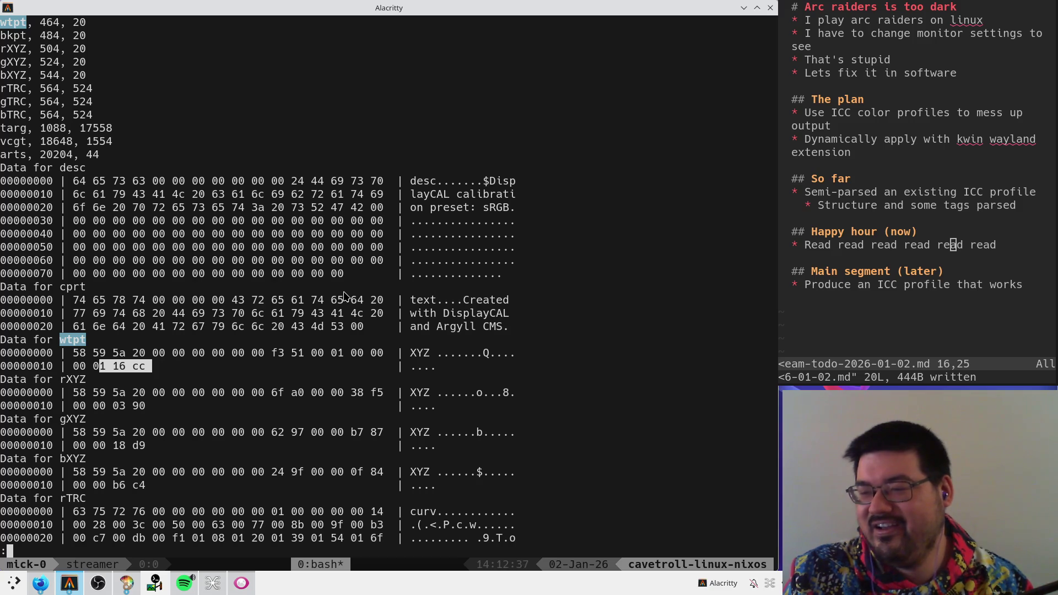
pyautogui.hotkey('alt', 'Tab')
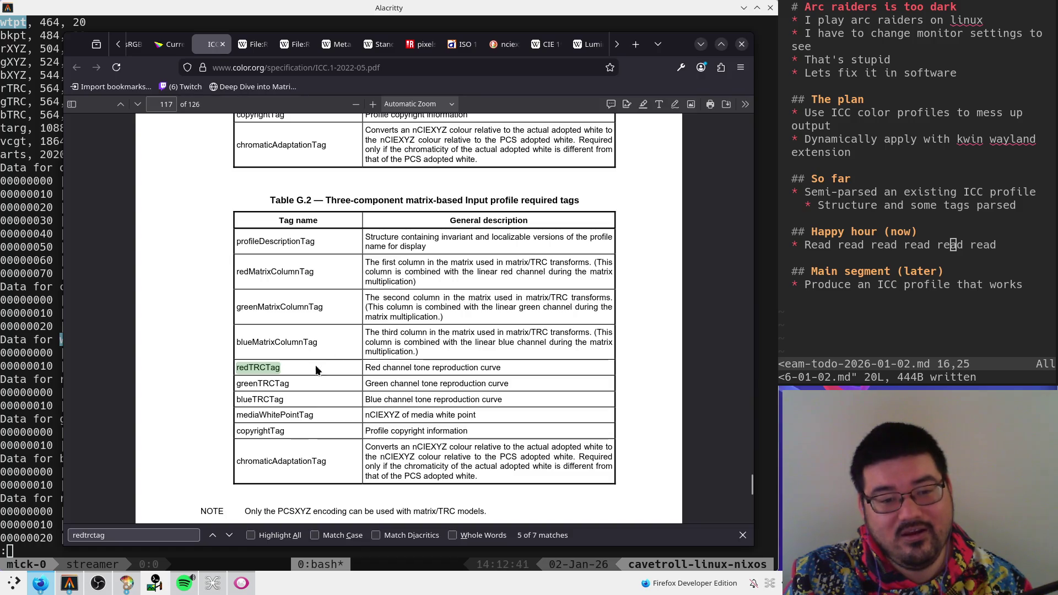
# - Search the spec for mediaWhitePointTag from Table G.2 and step back to section 9.2.36
pyautogui.doubleClick(292, 415)
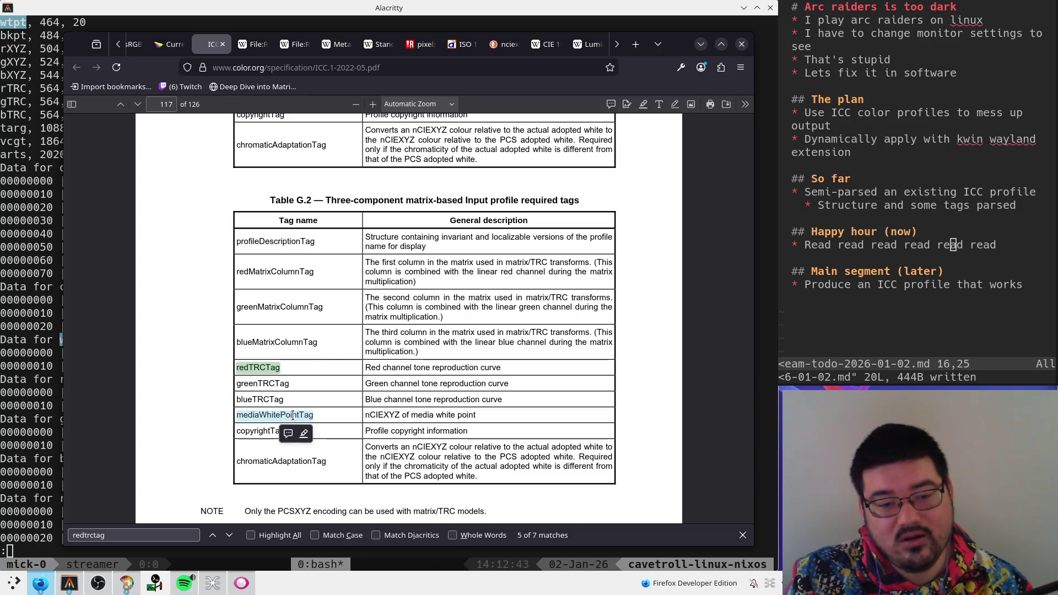
pyautogui.hotkey('ctrl', 'f')
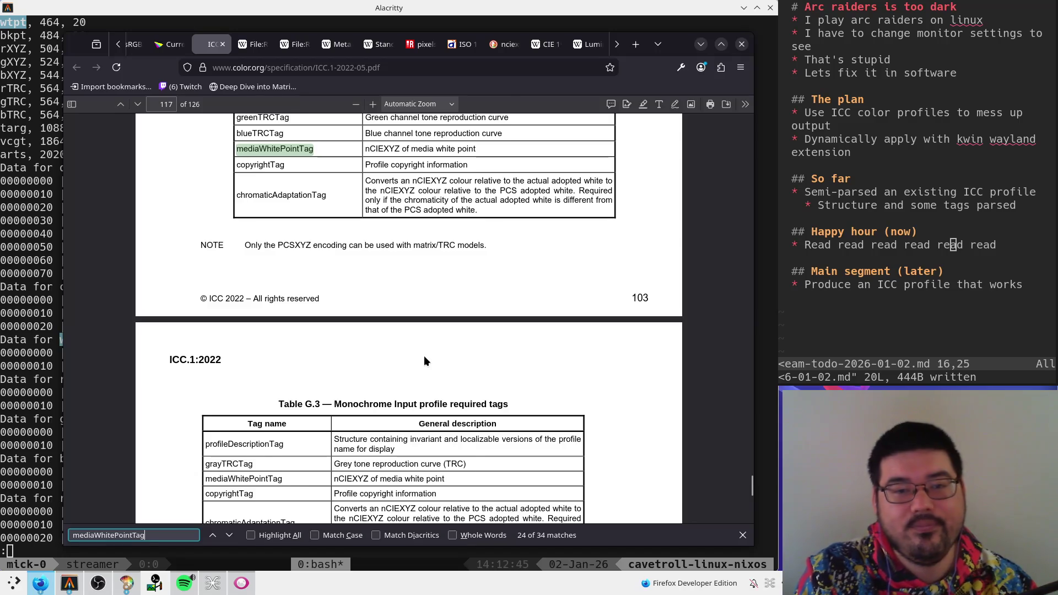
pyautogui.hotkey('shift', 'Return')
pyautogui.hotkey('shift', 'Return')
pyautogui.hotkey('shift', 'Return')
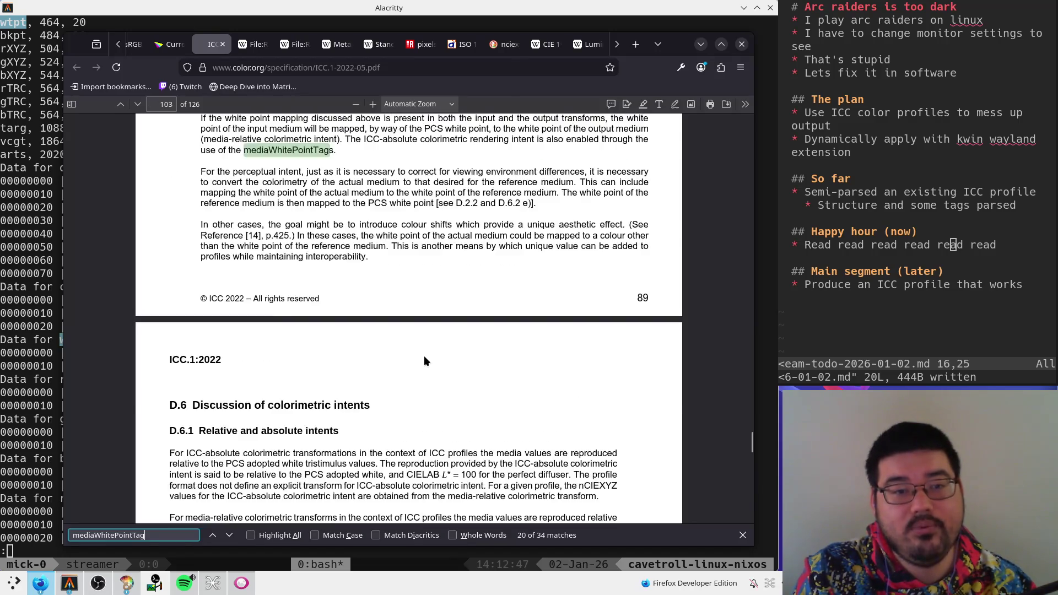
pyautogui.hotkey('shift', 'Return')
pyautogui.hotkey('shift', 'Return')
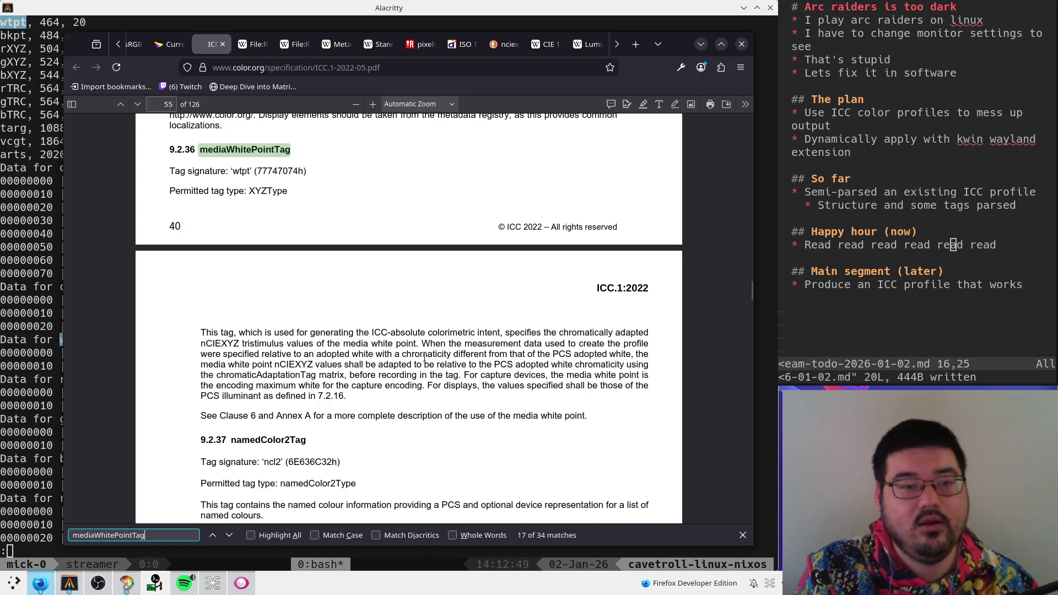
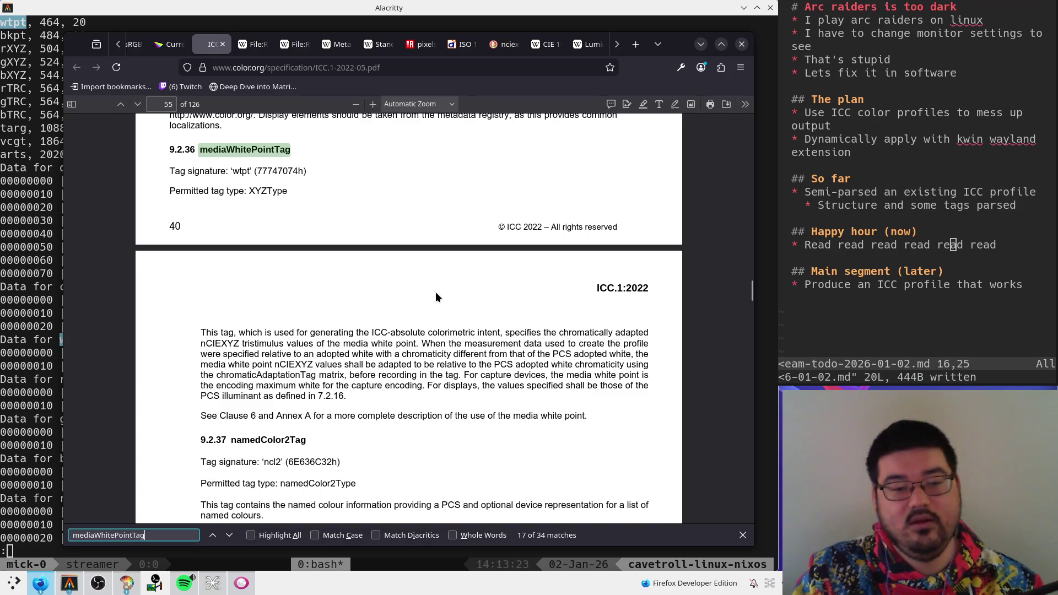
# - Search the spec for 'clause 6' and step through its matches
pyautogui.hotkey('ctrl', 'f')
pyautogui.write('clause 6')
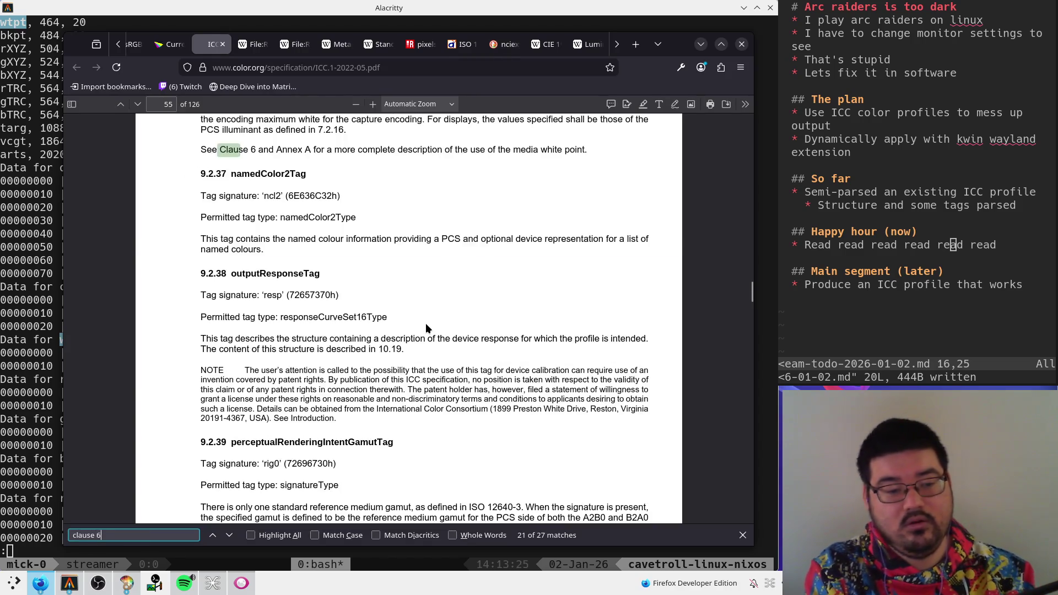
pyautogui.press('Return')
pyautogui.press('Return')
pyautogui.press('Return')
pyautogui.press('Return')
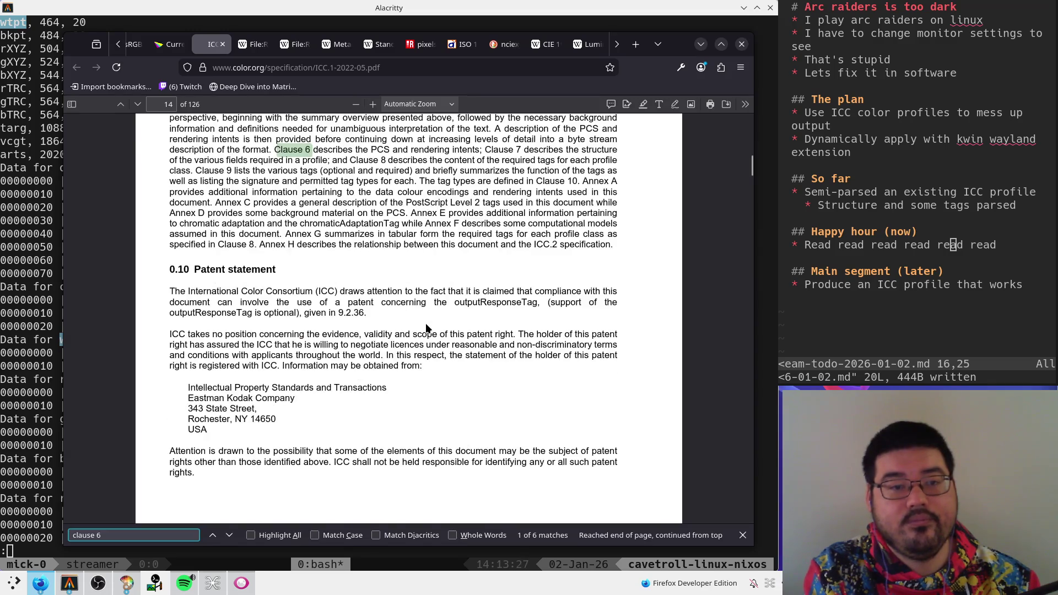
pyautogui.press('Return')
pyautogui.press('Return')
pyautogui.press('Return')
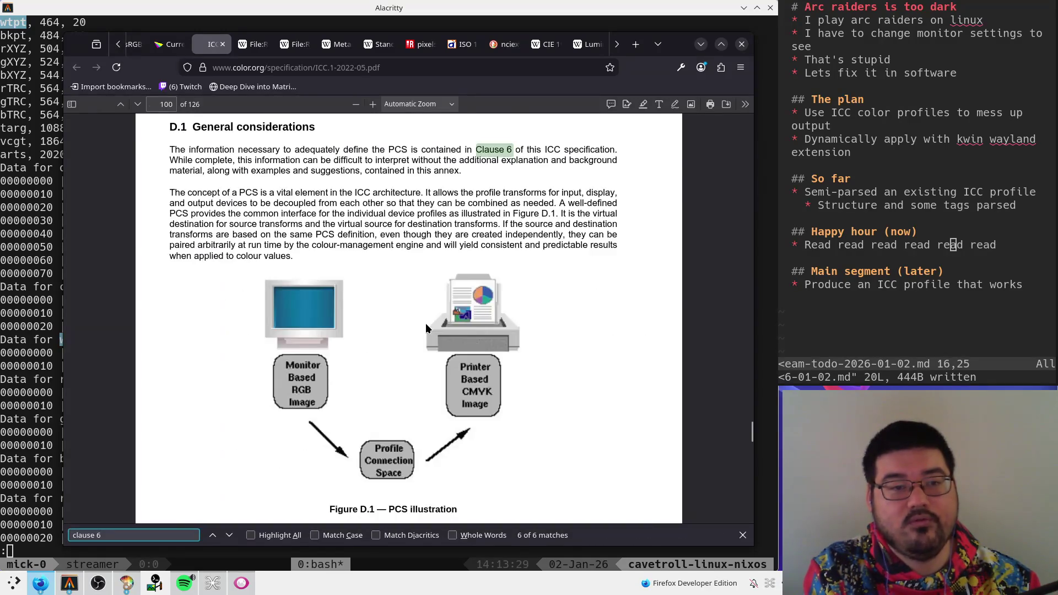
# - Close the search and go from the document start to the Contents page
pyautogui.press('Escape')
pyautogui.press('Home')
pyautogui.scroll(-10, 440, 314)
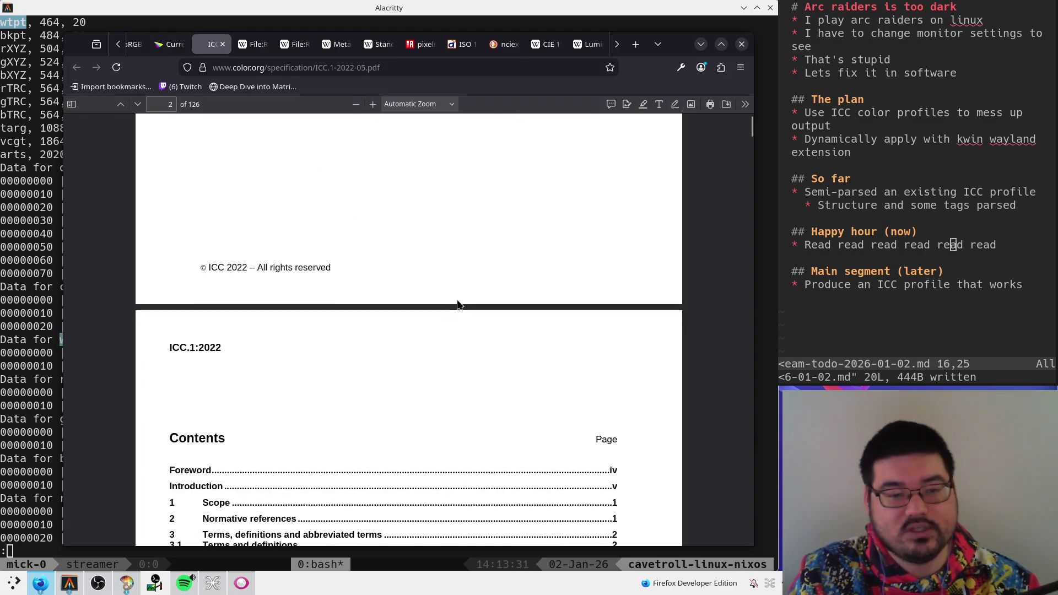
pyautogui.scroll(-4, 257, 267)
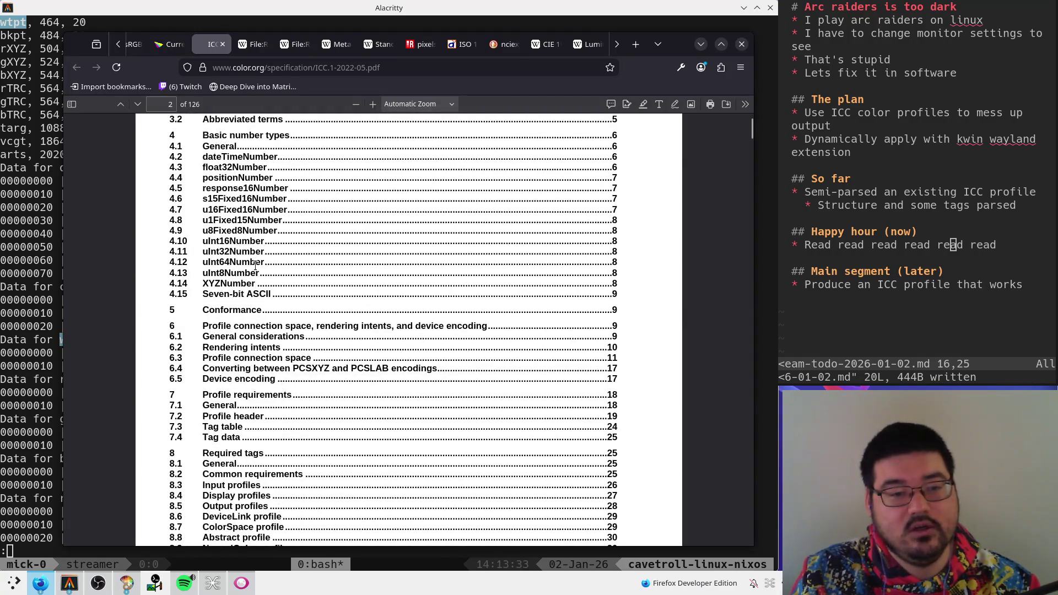
pyautogui.scroll(-3, 333, 294)
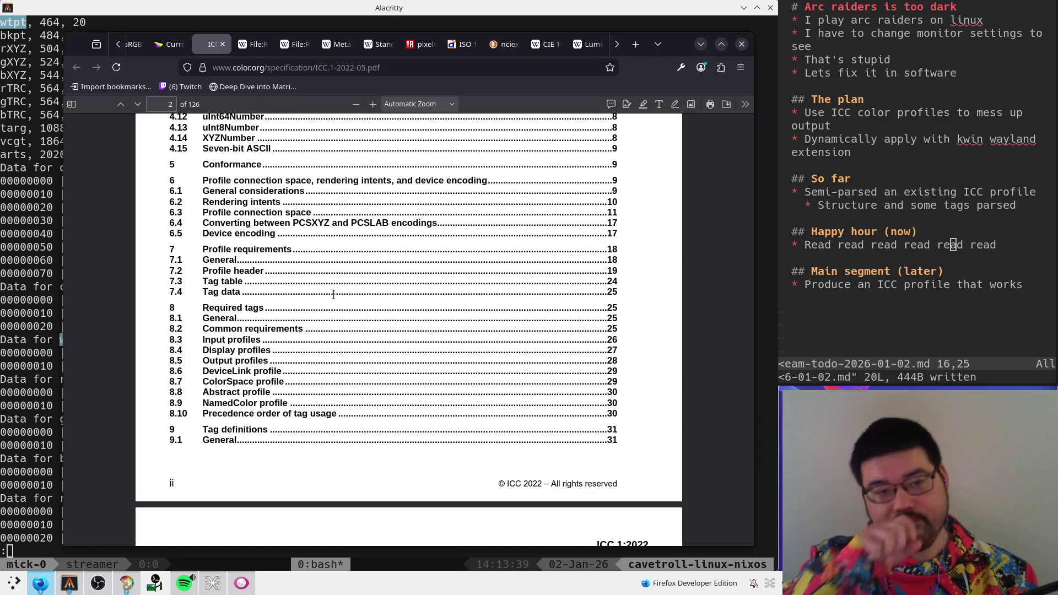
pyautogui.scroll(-9, 333, 295)
pyautogui.scroll(9, 302, 292)
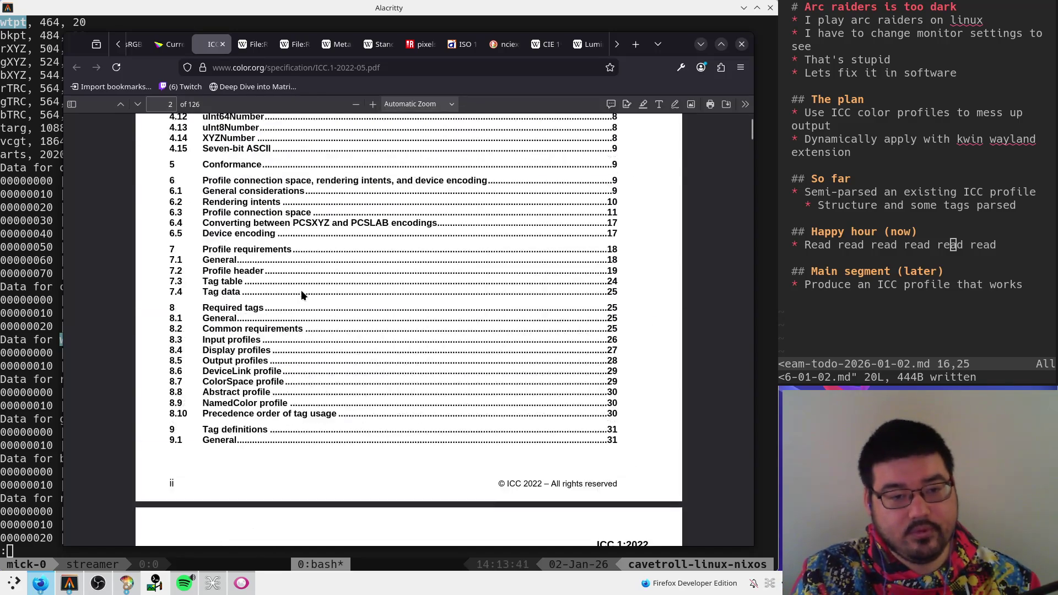
# - Search for 'annex a' and jump to the Annex A heading on page 94
pyautogui.hotkey('ctrl', 'f')
pyautogui.write('annex a')
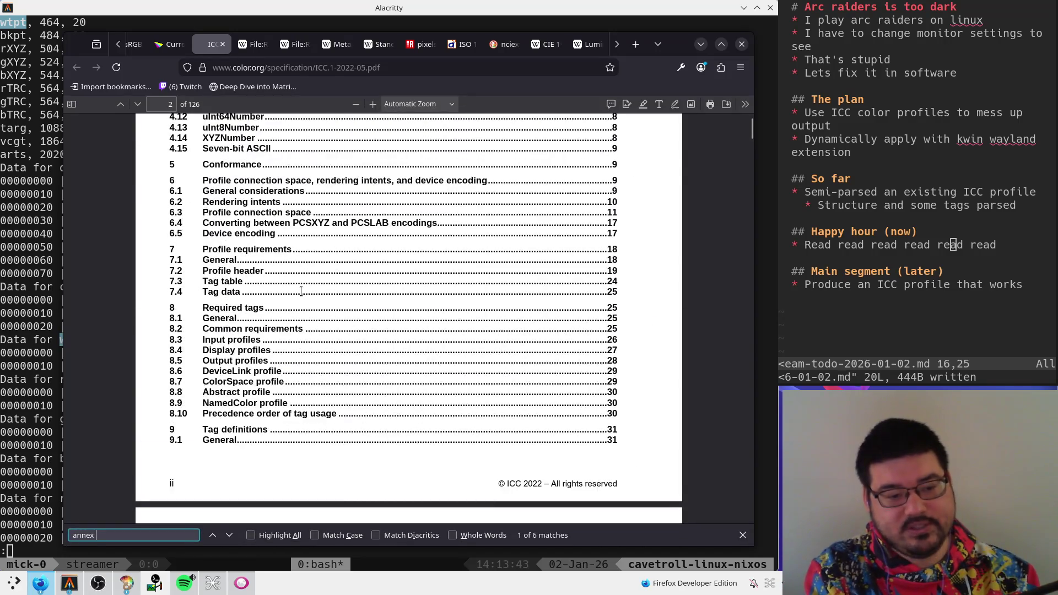
pyautogui.press('Return')
pyautogui.press('Return')
pyautogui.press('Return')
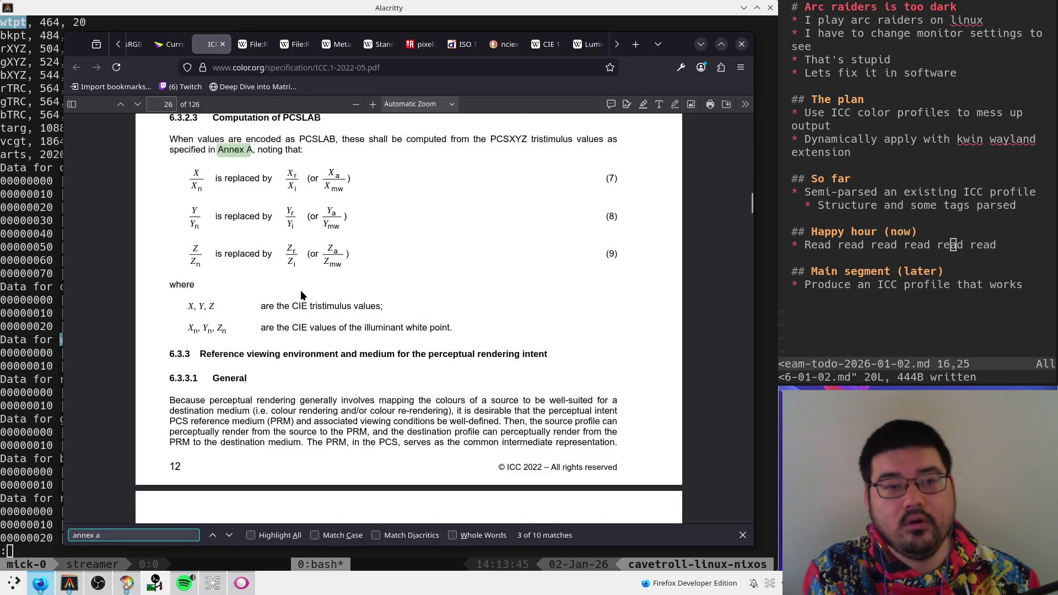
pyautogui.press('Return')
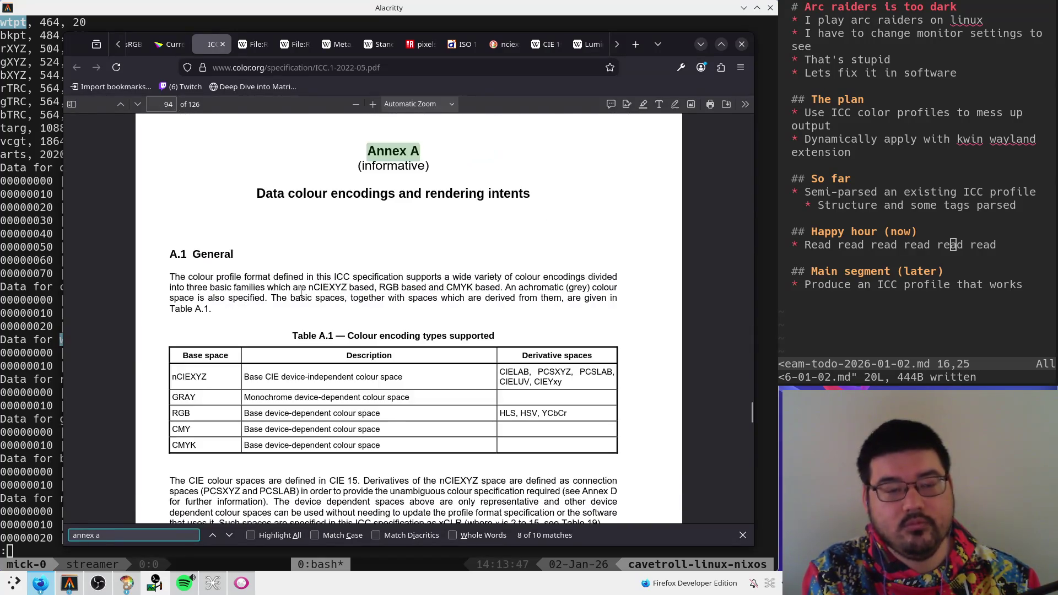
# - Read down Annex A to section A.3, then return to the document start
pyautogui.press('Escape')
pyautogui.scroll(-3, 419, 258)
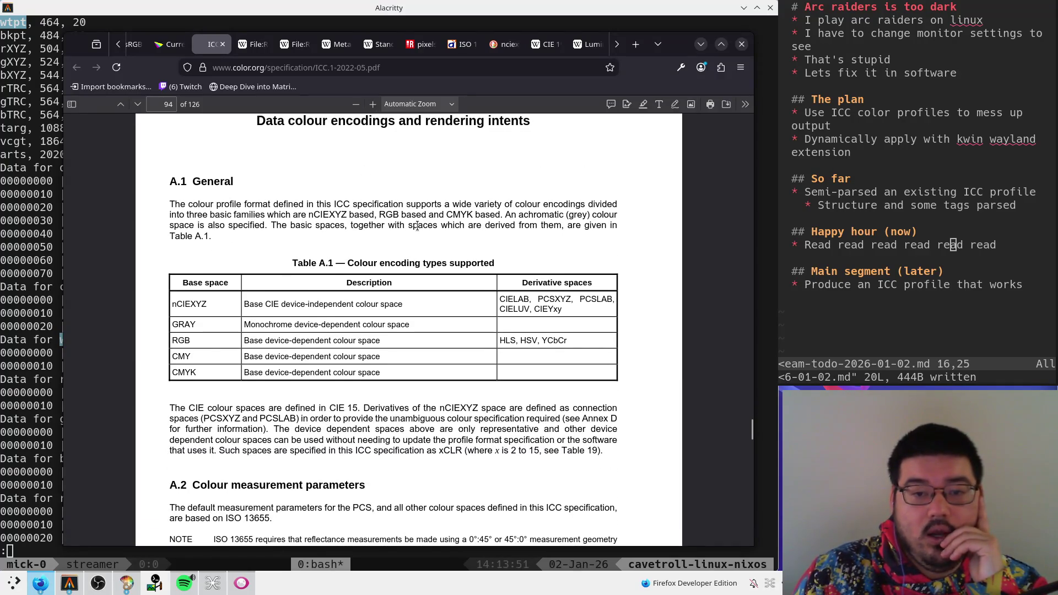
pyautogui.scroll(-2, 295, 250)
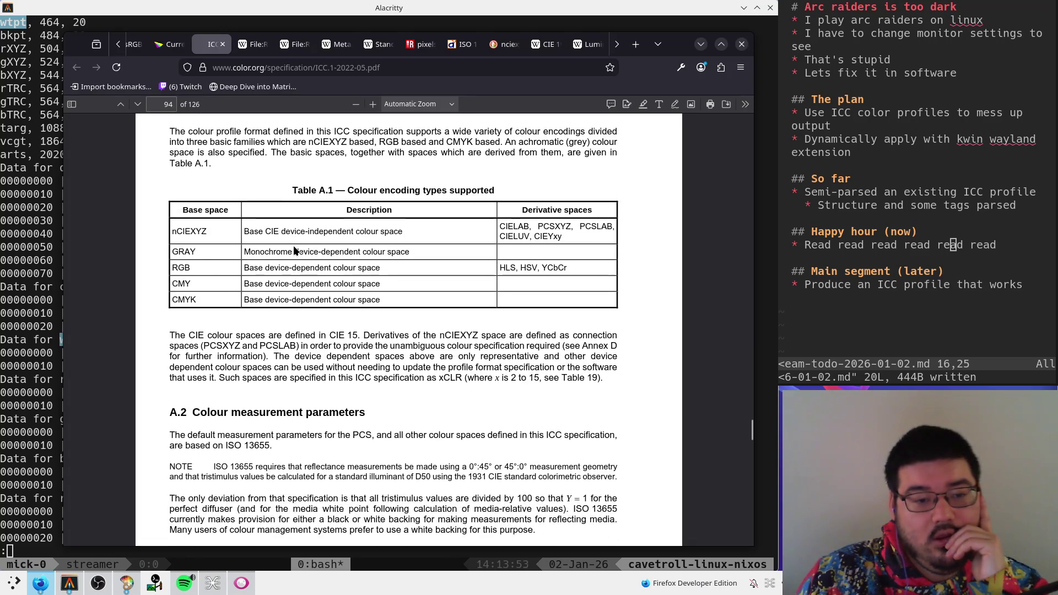
pyautogui.scroll(-12, 418, 289)
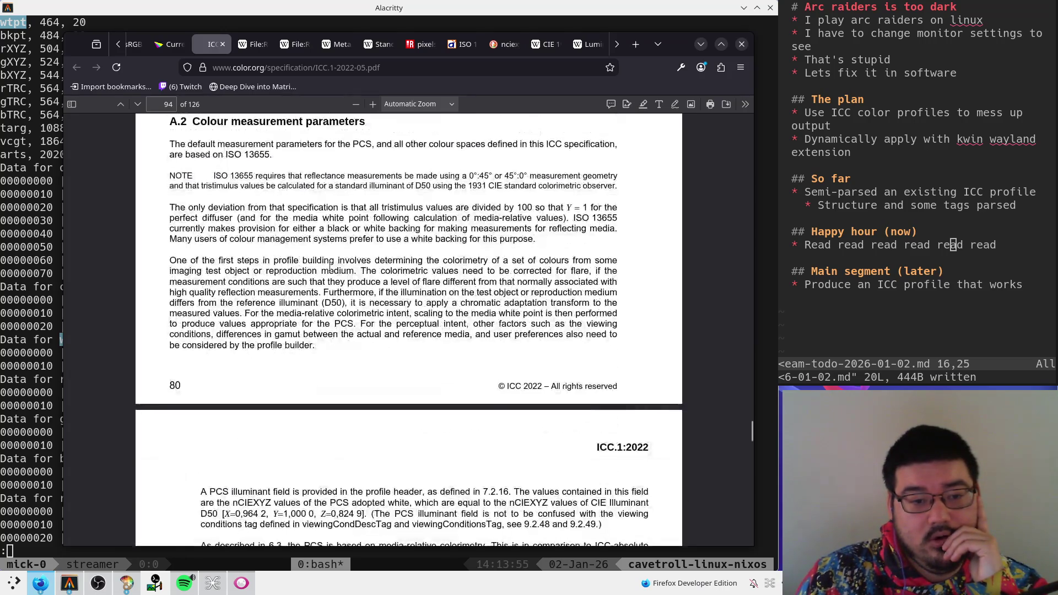
pyautogui.scroll(-20, 419, 286)
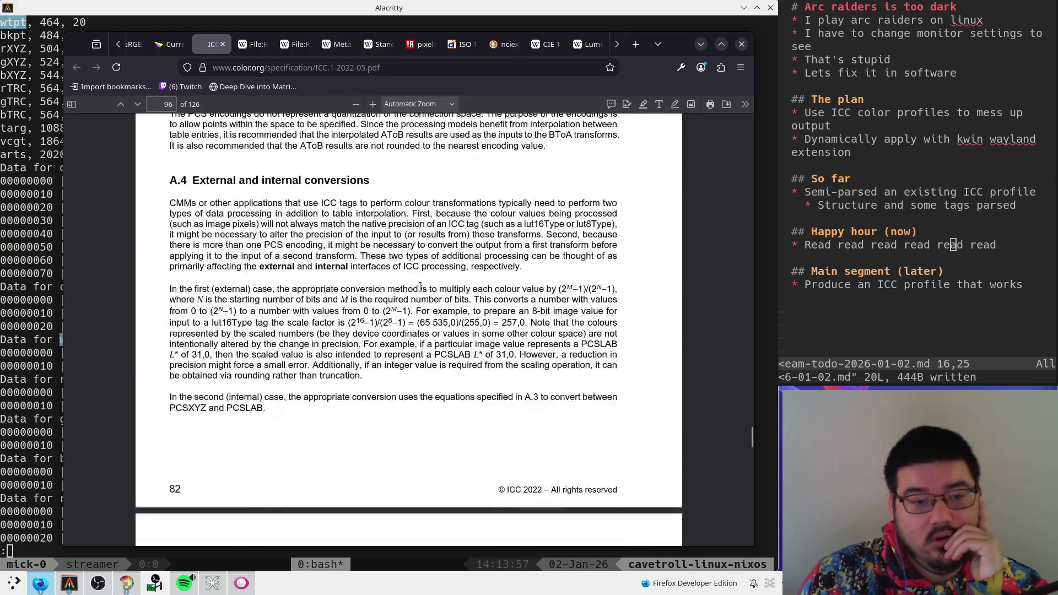
pyautogui.scroll(-7, 389, 279)
pyautogui.scroll(20, 388, 279)
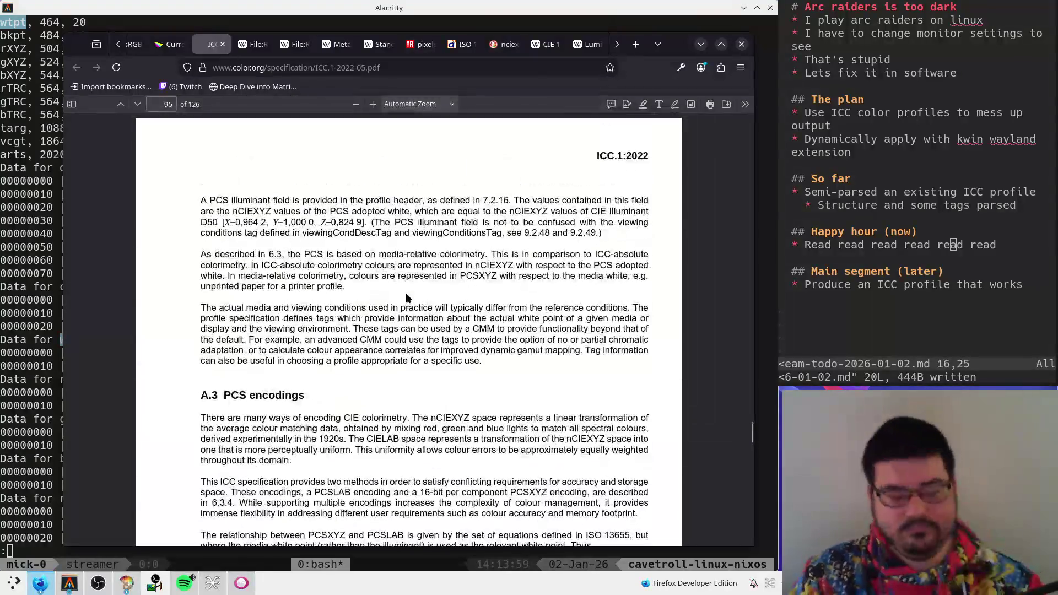
pyautogui.press('Home')
# - Search the spec for 'clause 6' and step through the matches
pyautogui.scroll(-15, 406, 291)
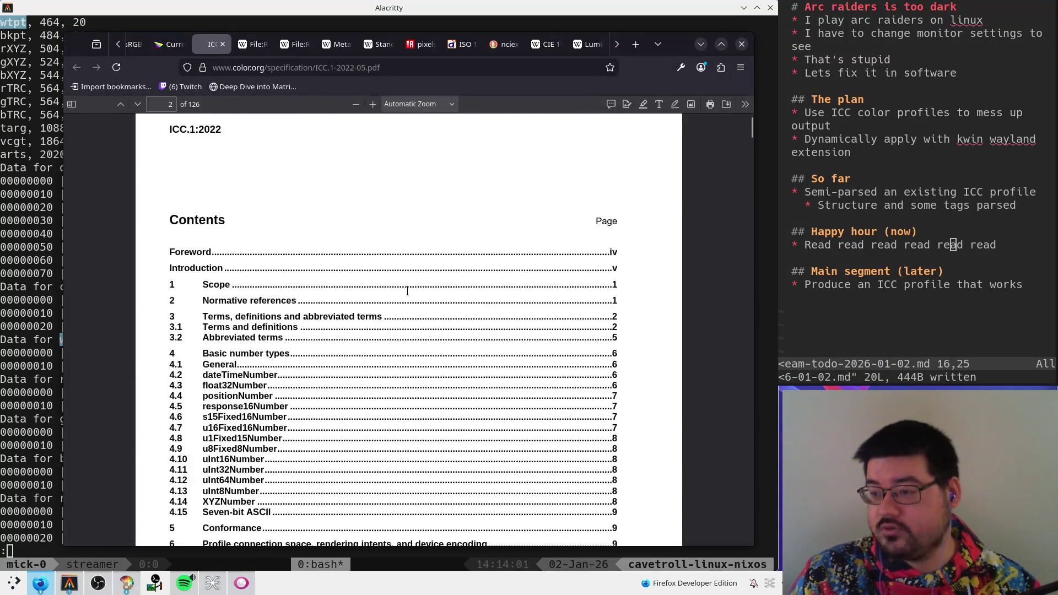
pyautogui.hotkey('ctrl', 'f')
pyautogui.write('clause 6')
pyautogui.press('Return')
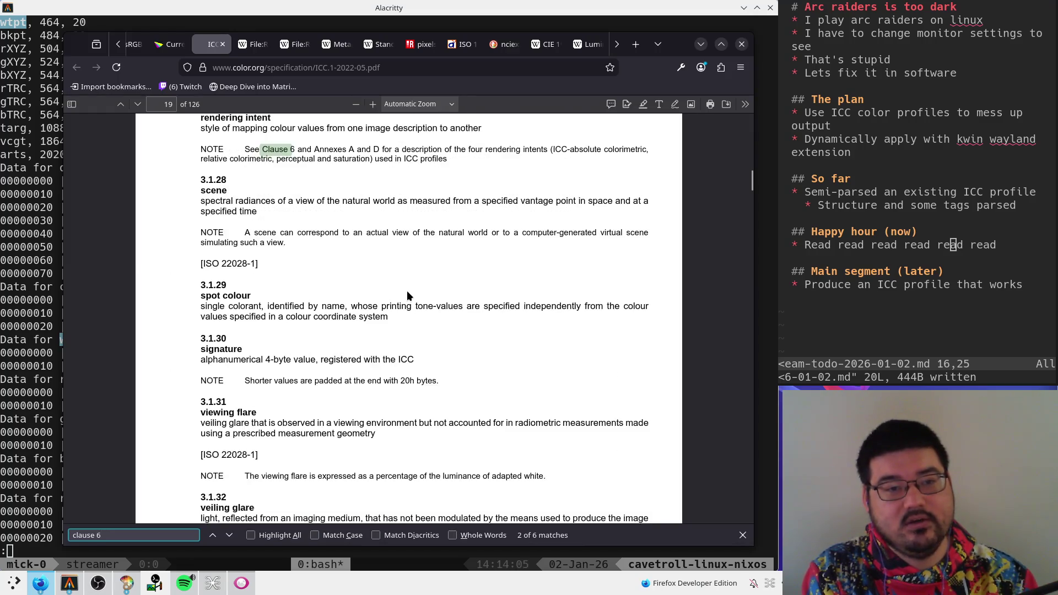
pyautogui.press('Return')
# - Change the search term to 'clause' and return to the Clause 6.3.2 match on page 25
pyautogui.press('BackSpace')
pyautogui.press('BackSpace')
pyautogui.press('BackSpace')
pyautogui.write('es')
pyautogui.press('BackSpace')
pyautogui.press('BackSpace')
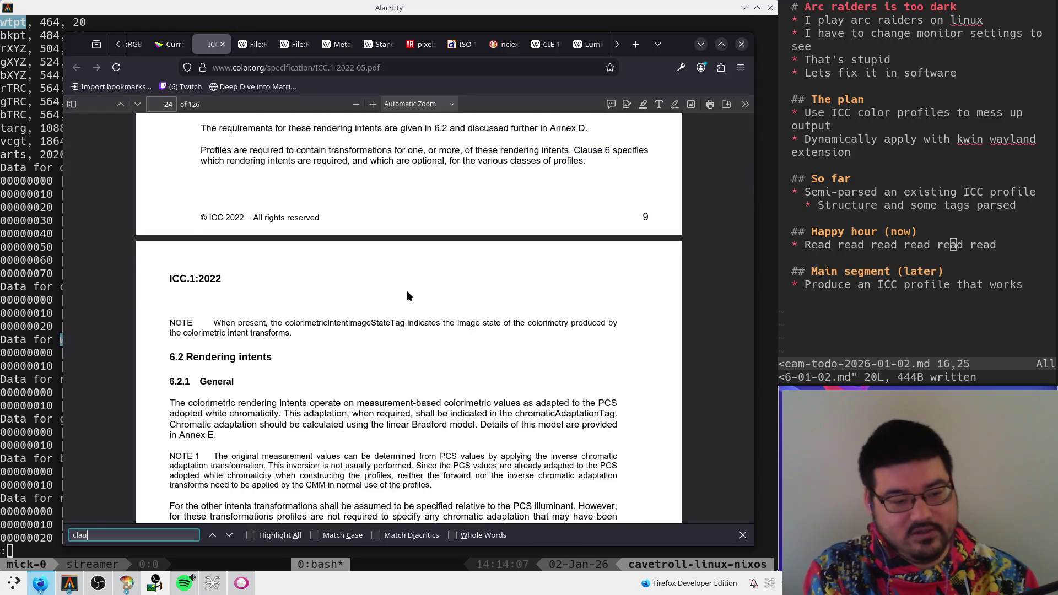
pyautogui.write('ses')
pyautogui.press('BackSpace')
pyautogui.hotkey('shift', 'Return')
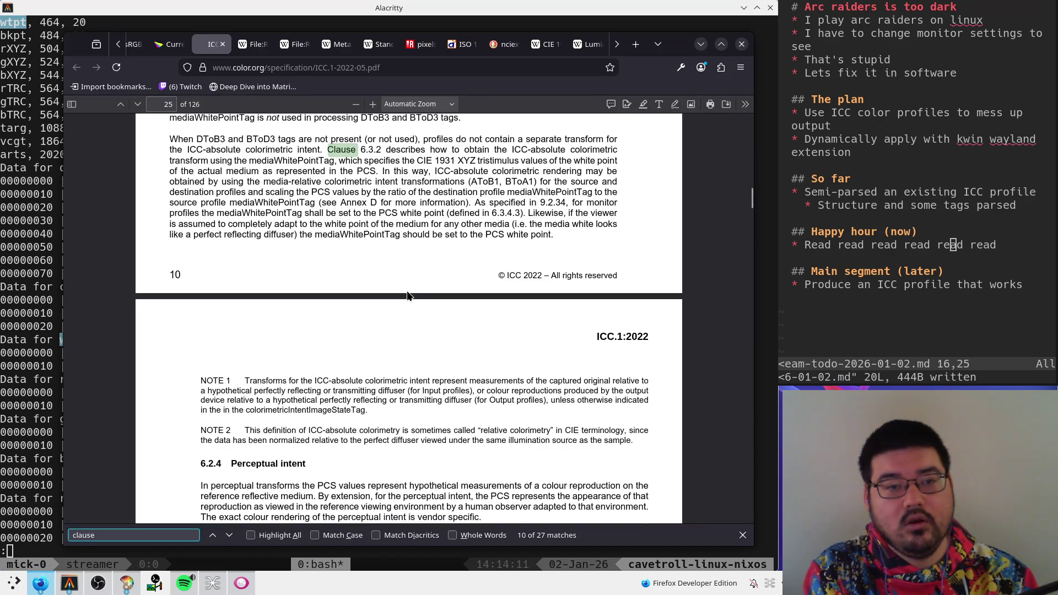
pyautogui.press('Escape')
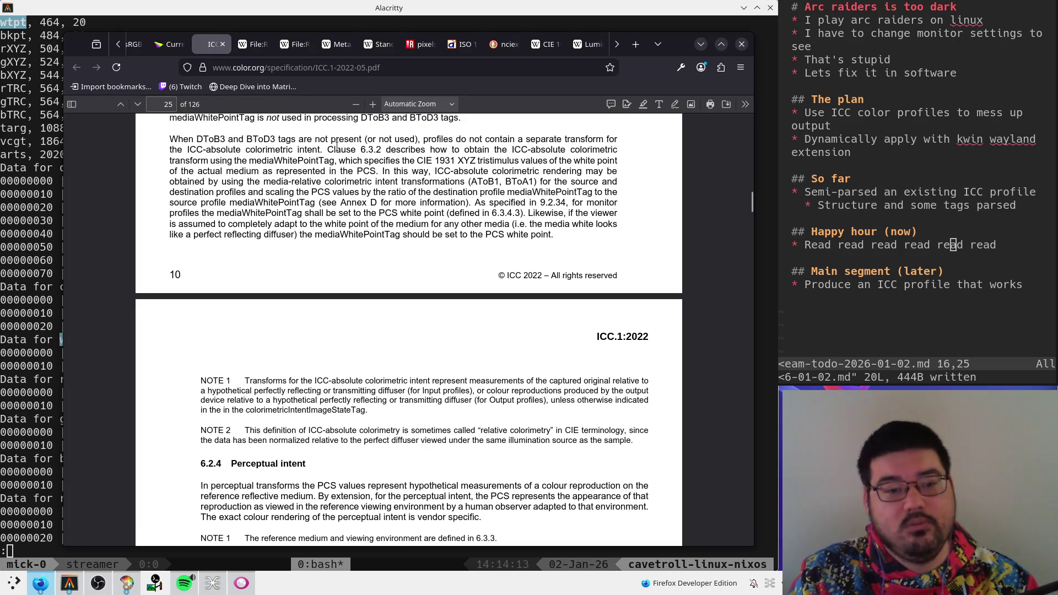
# - Read through equations (1)–(3) on page 25 down to section 6.3.3 on page 26
pyautogui.scroll(-10, 393, 162)
pyautogui.scroll(6, 445, 177)
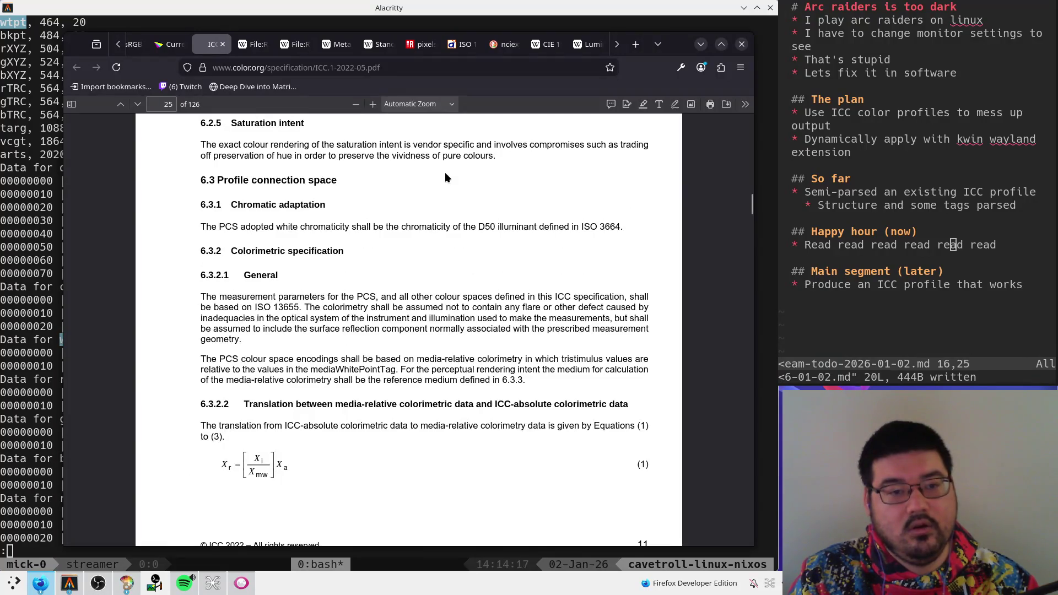
pyautogui.moveTo(429, 231)
pyautogui.mouseDown()
pyautogui.moveTo(385, 146)
pyautogui.moveTo(386, 116)
pyautogui.moveTo(428, 230)
pyautogui.mouseUp()
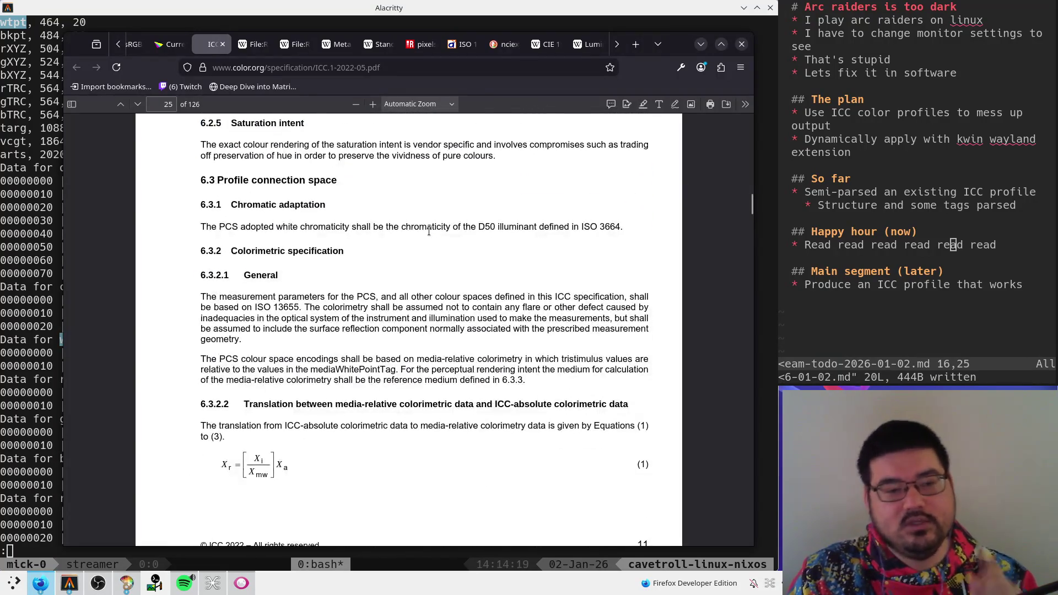
pyautogui.scroll(6, 429, 231)
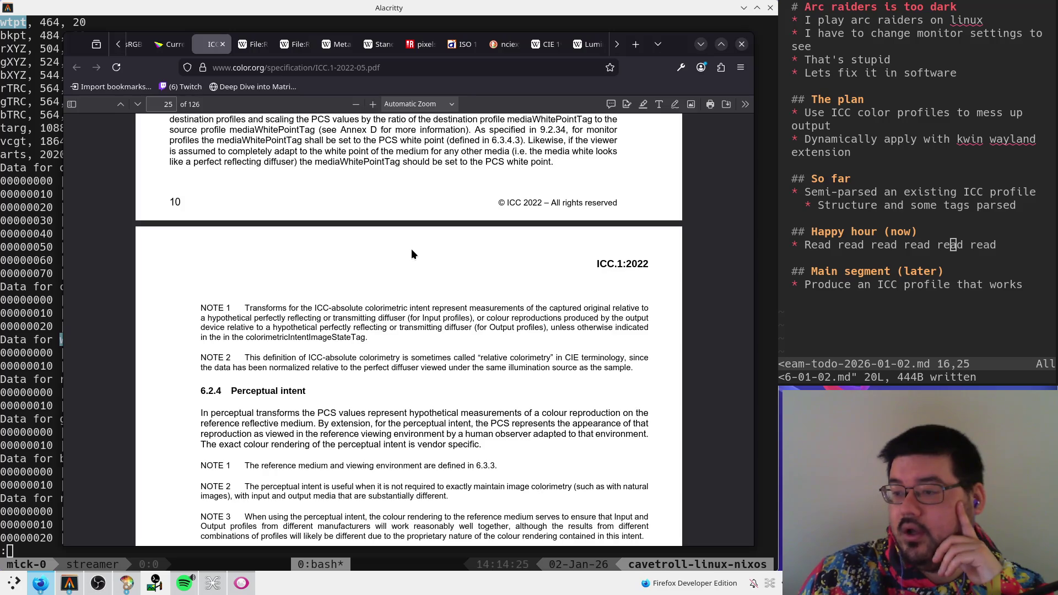
pyautogui.scroll(4, 411, 254)
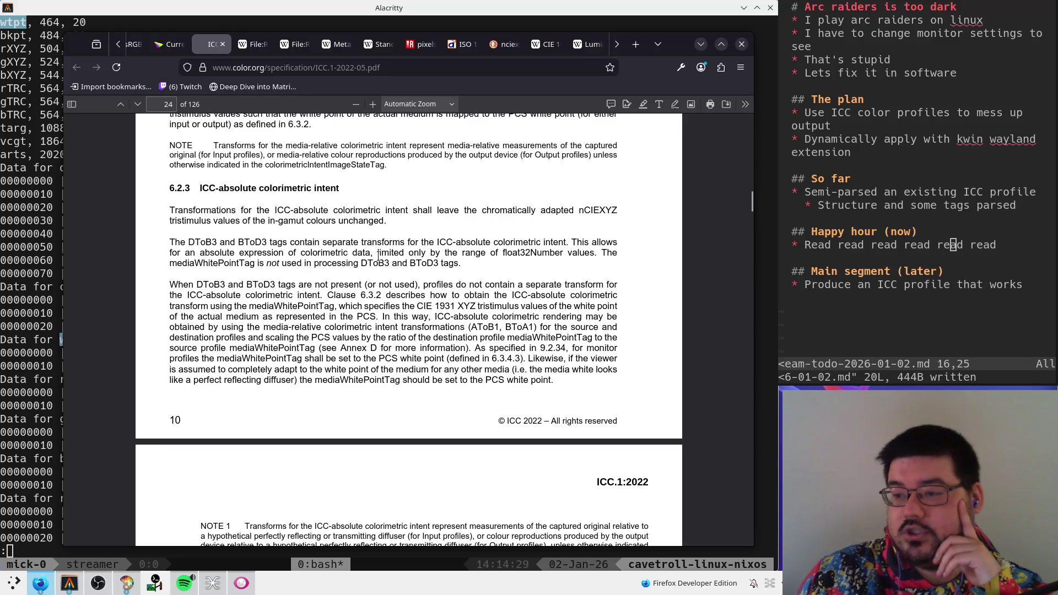
pyautogui.scroll(1, 381, 265)
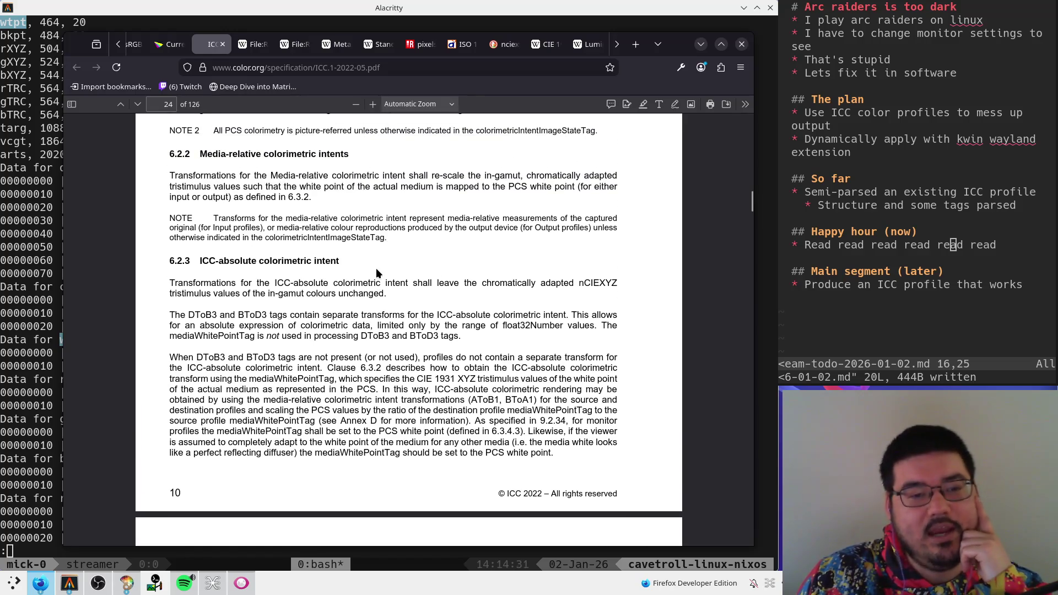
pyautogui.scroll(5, 388, 277)
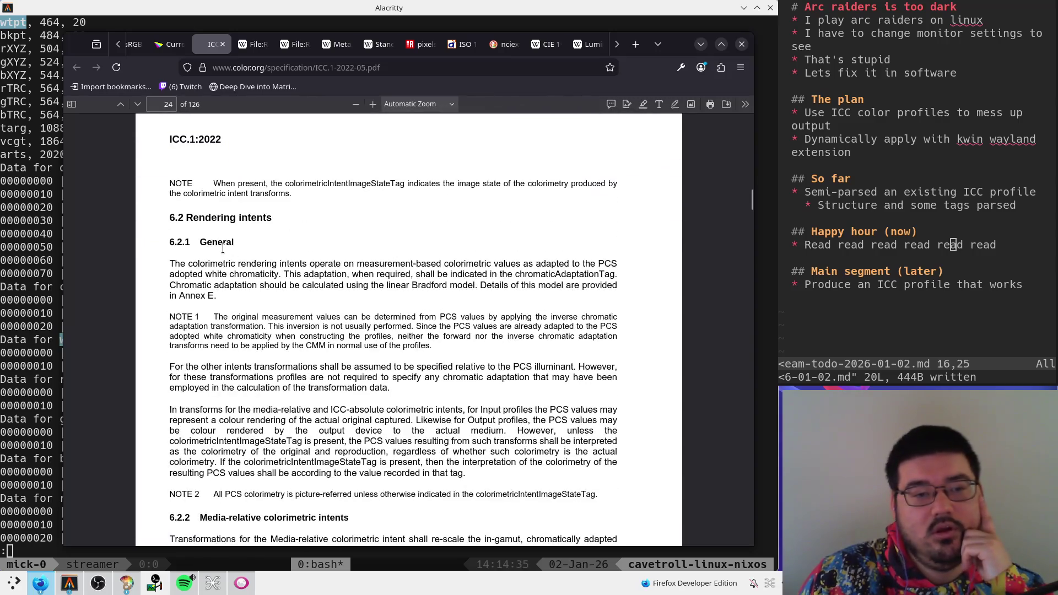
pyautogui.scroll(-5, 222, 248)
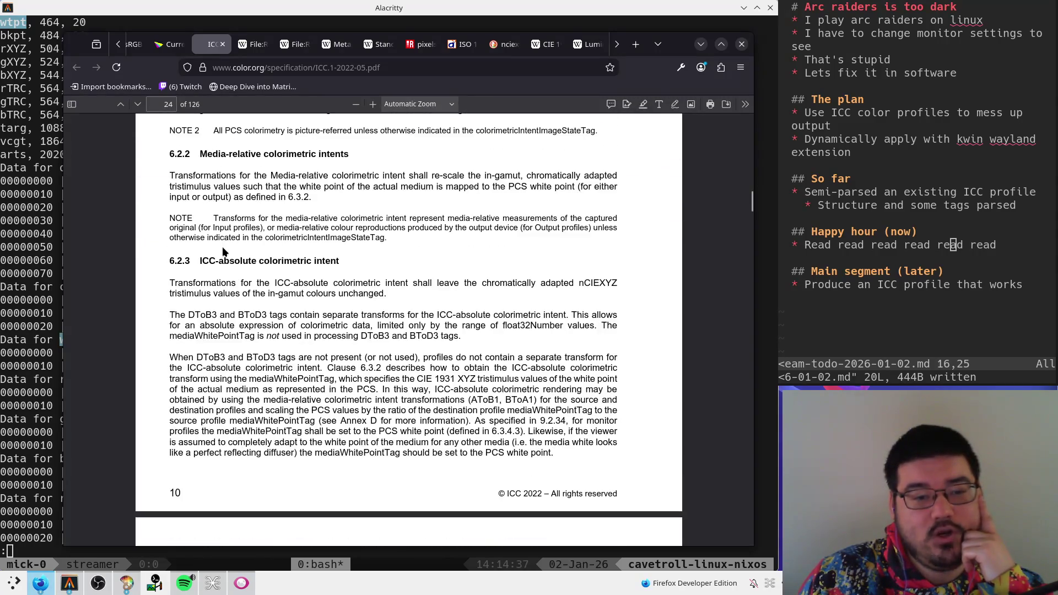
pyautogui.scroll(-4, 221, 258)
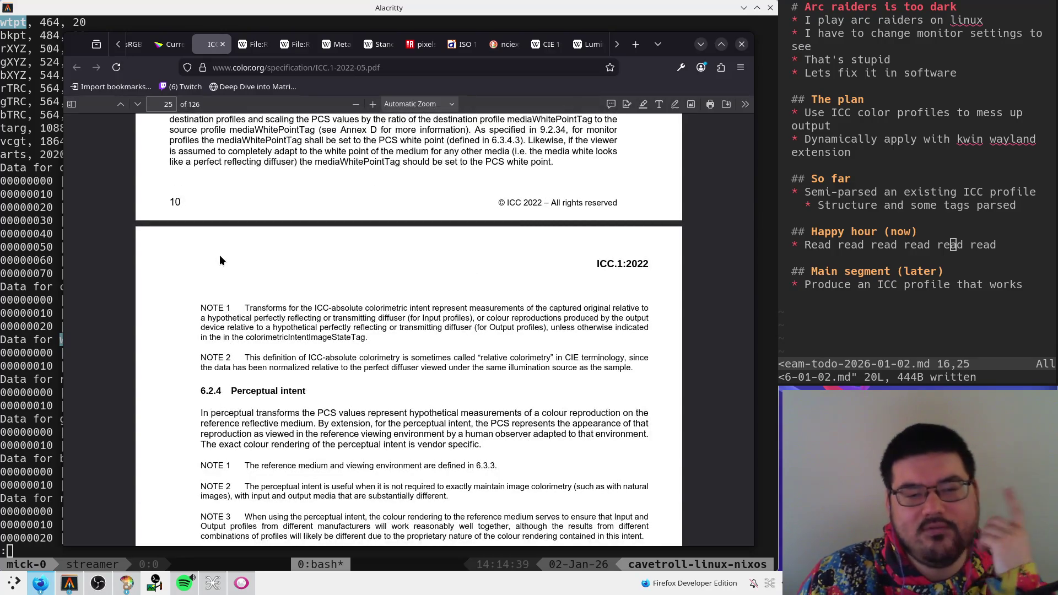
pyautogui.scroll(-4, 219, 256)
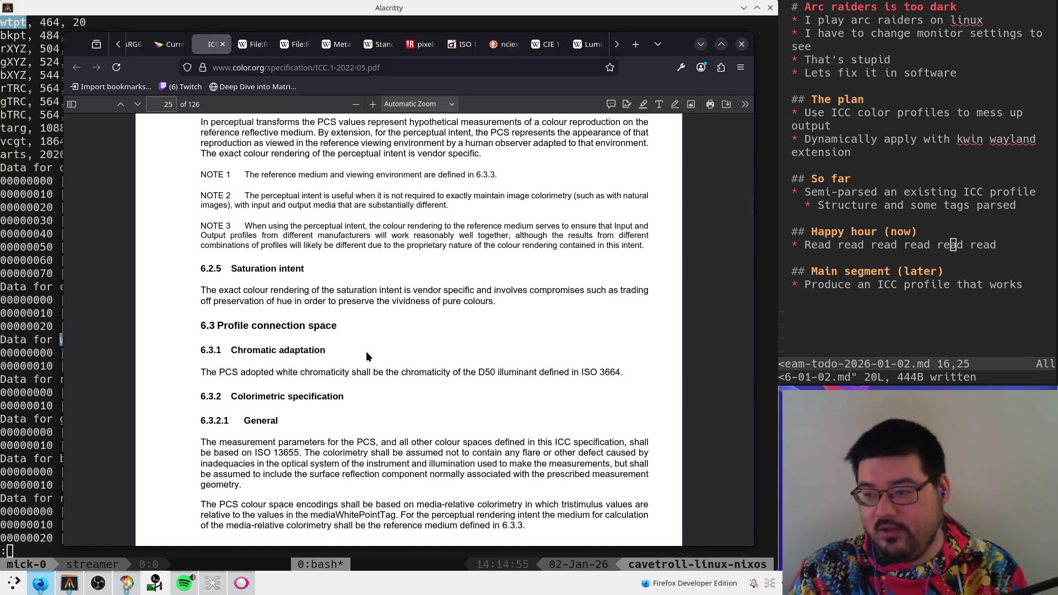
pyautogui.scroll(-3, 390, 374)
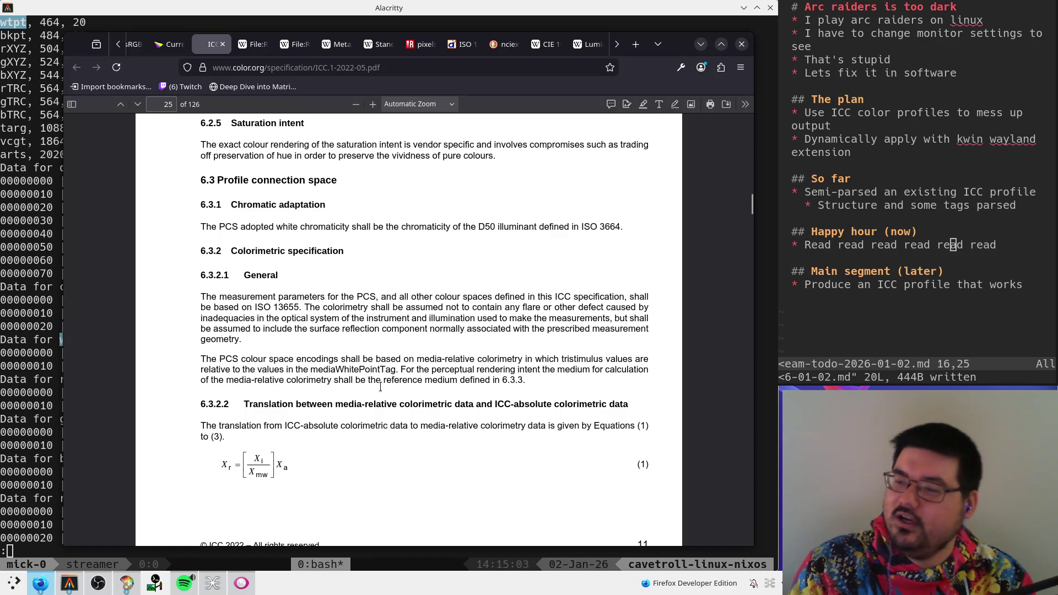
pyautogui.scroll(-2, 297, 414)
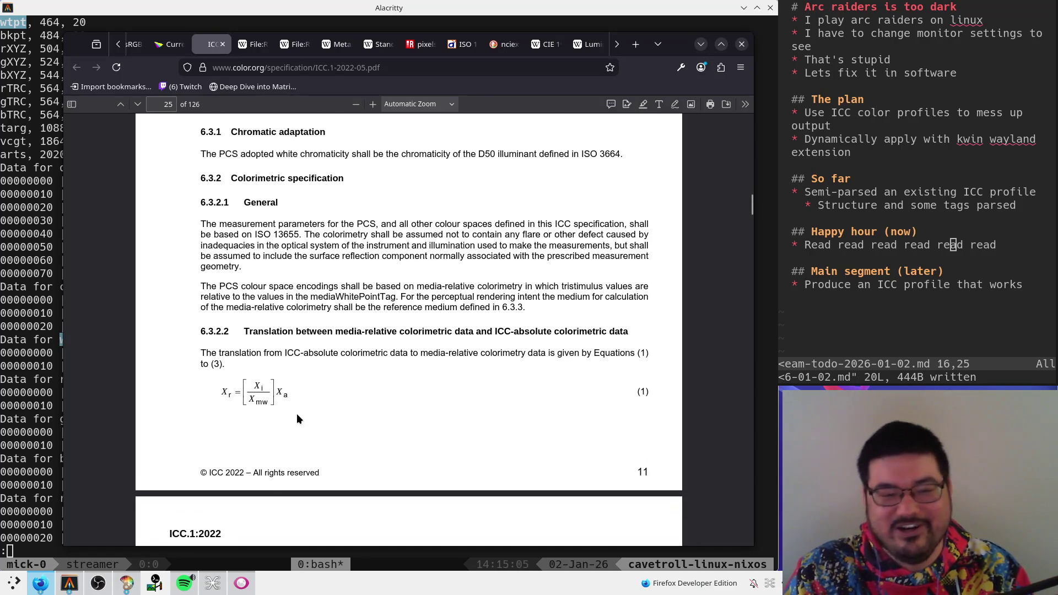
pyautogui.scroll(-5, 432, 204)
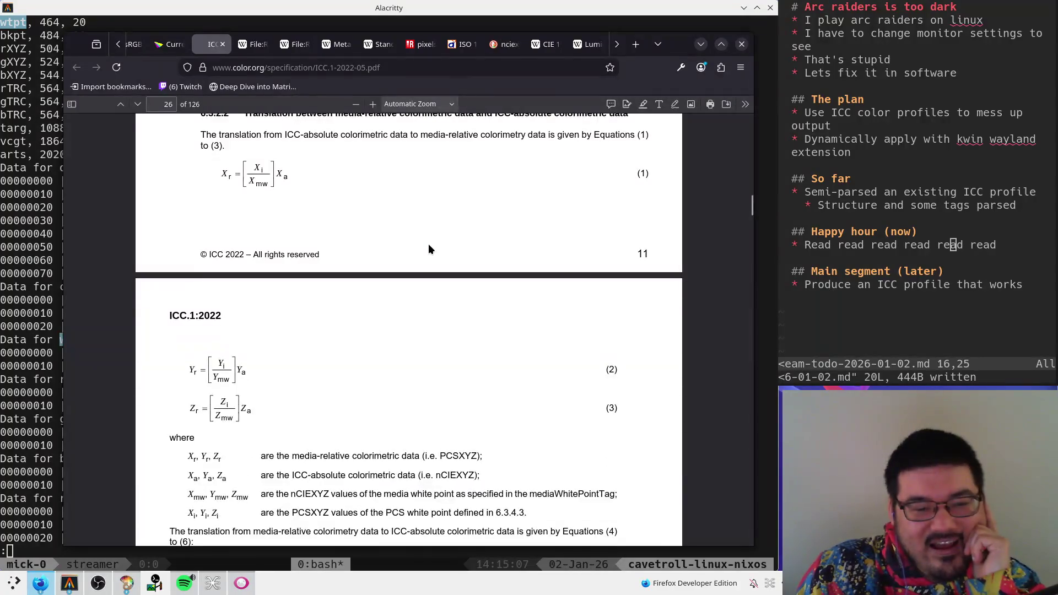
pyautogui.scroll(3, 429, 246)
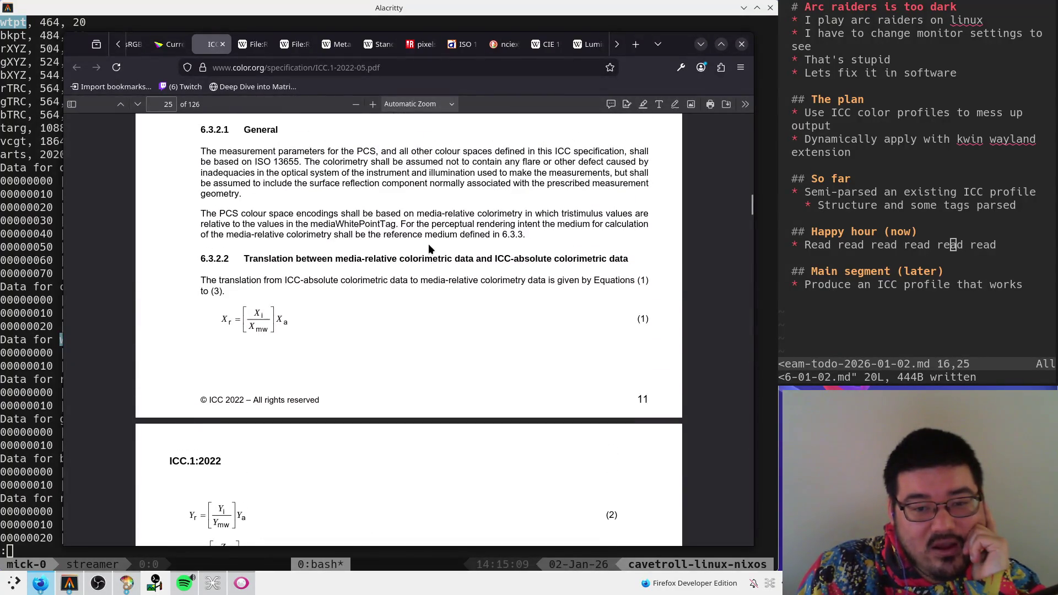
pyautogui.scroll(-10, 431, 298)
pyautogui.scroll(-8, 433, 301)
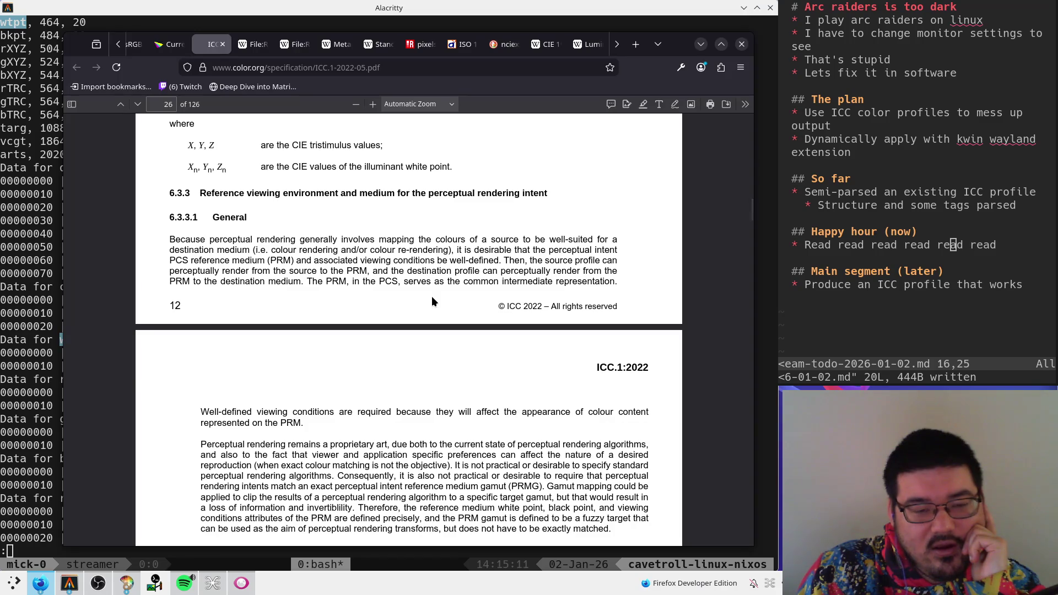
# - Go to duck.ai to open the Duck.ai chat
pyautogui.click(415, 70)
pyautogui.write('duck.ai/')
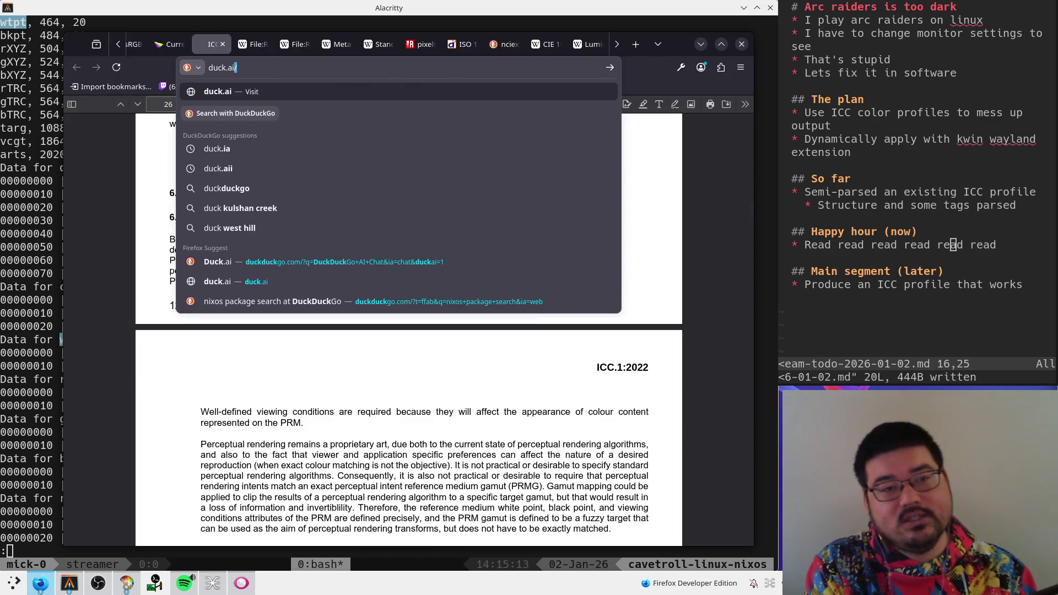
pyautogui.press('Return')
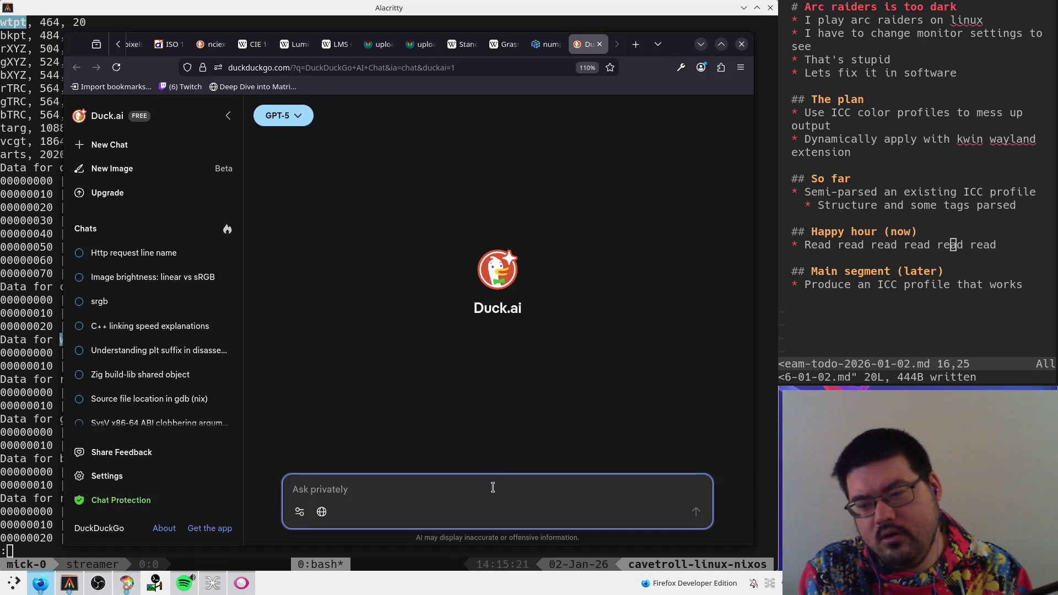
# - Begin asking why ICC profiles show media whitepoints, entering 0xf351 from the terminal hex dump
pyautogui.write('why is')
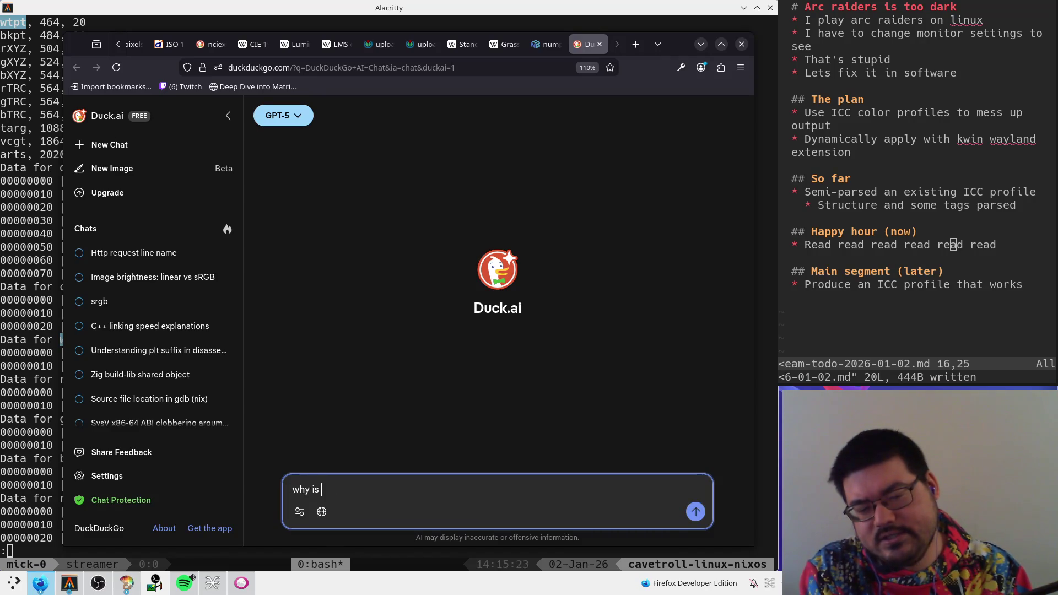
pyautogui.press('BackSpace')
pyautogui.press('BackSpace')
pyautogui.press('BackSpace')
pyautogui.write('am i seeing me')
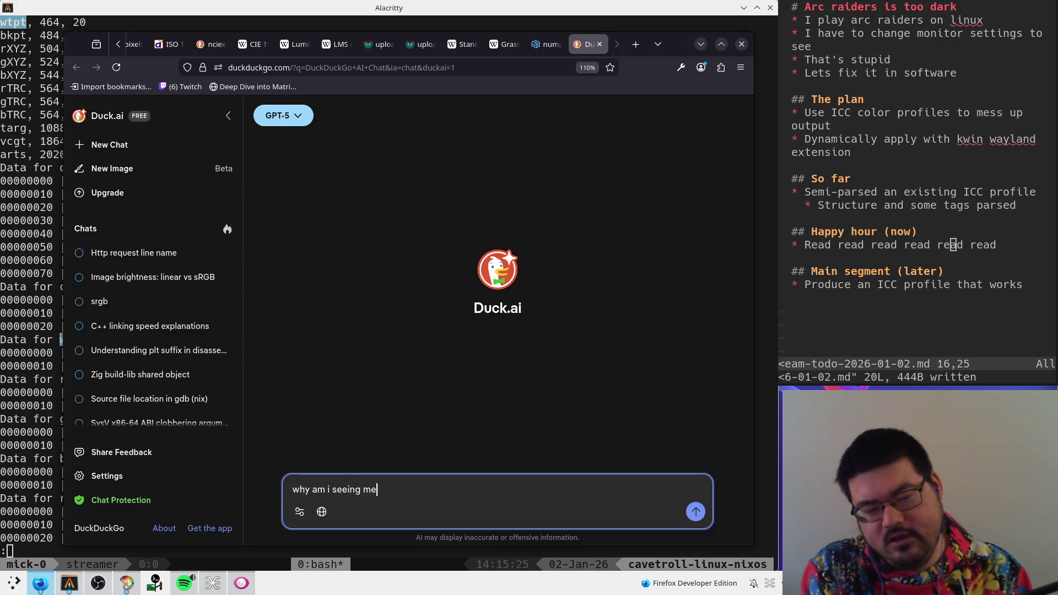
pyautogui.write('dia whitepoints in ')
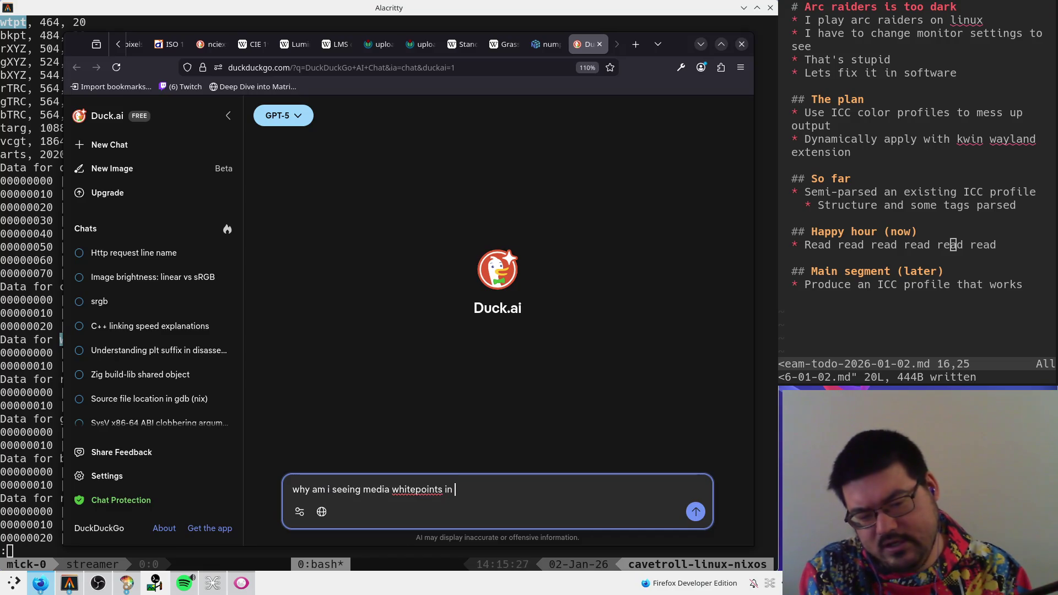
pyautogui.write('icc color ')
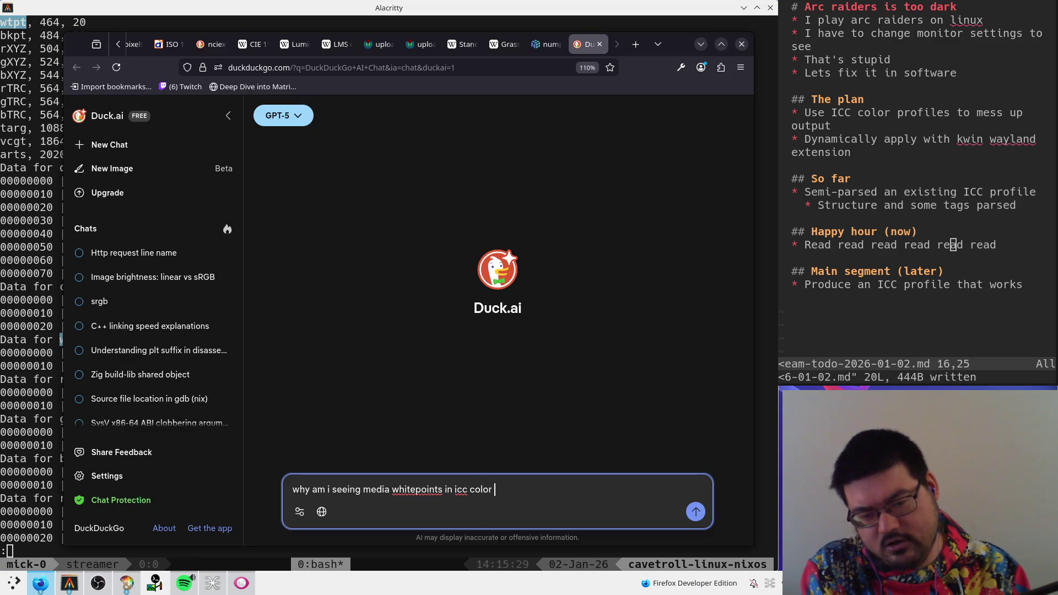
pyautogui.write('profiles i')
pyautogui.hotkey('alt', 'Tab')
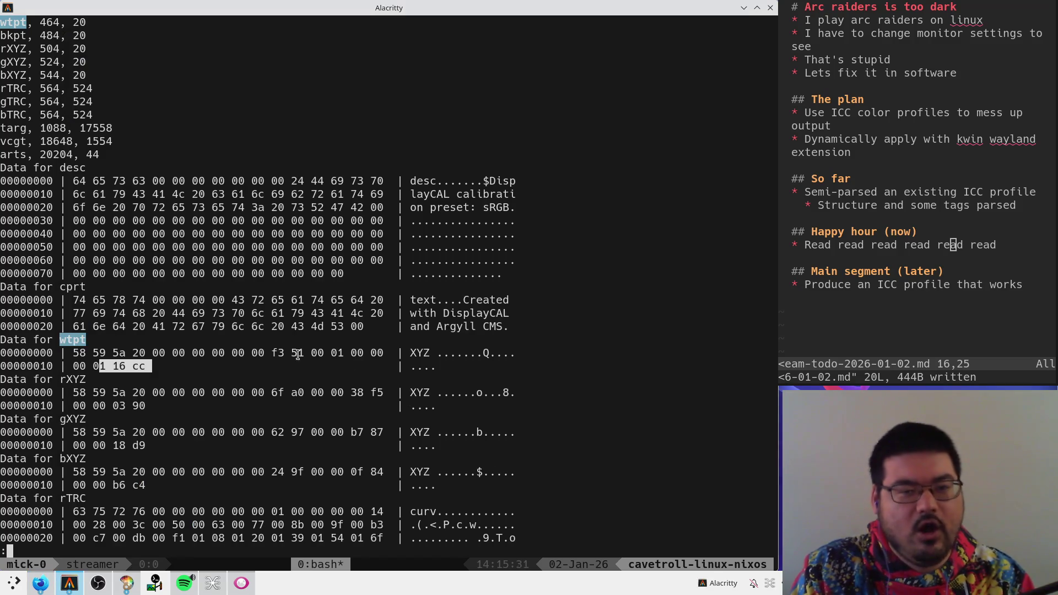
pyautogui.moveTo(273, 353); pyautogui.dragTo(303, 358)
pyautogui.hotkey('alt', 'Tab')
pyautogui.write('f')
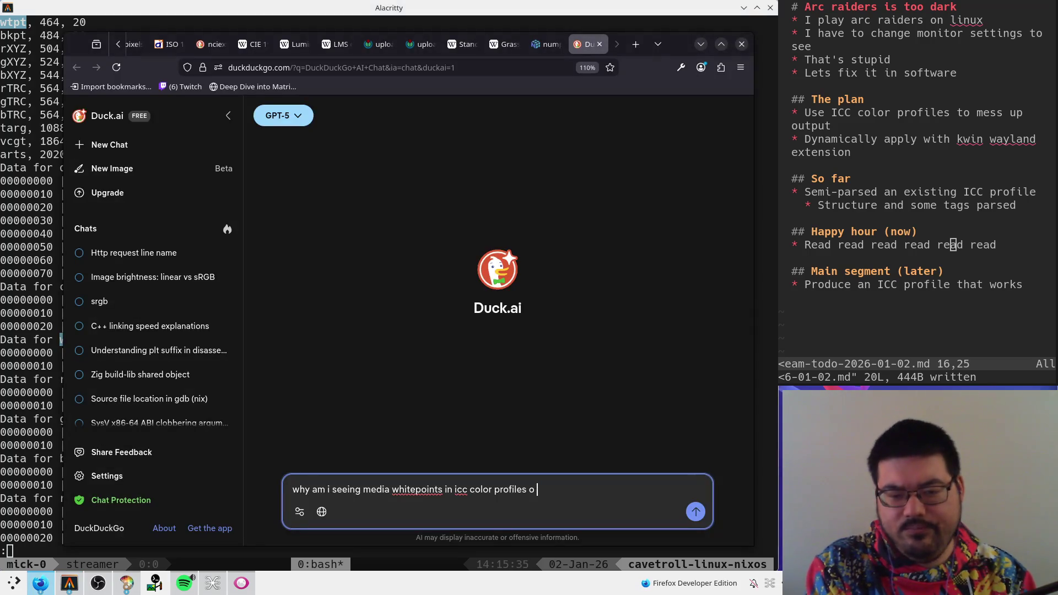
pyautogui.write(' 0xf3 51')
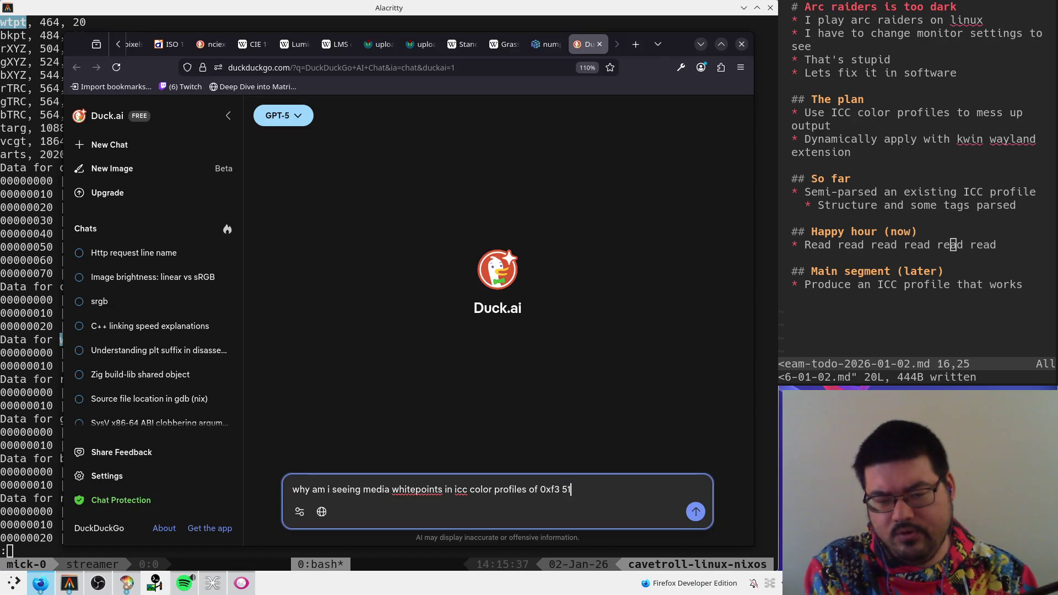
pyautogui.press('BackSpace')
# - Add the values 0x10000 and 0x116cc from the hex dump and send the question
pyautogui.hotkey('alt', 'Tab')
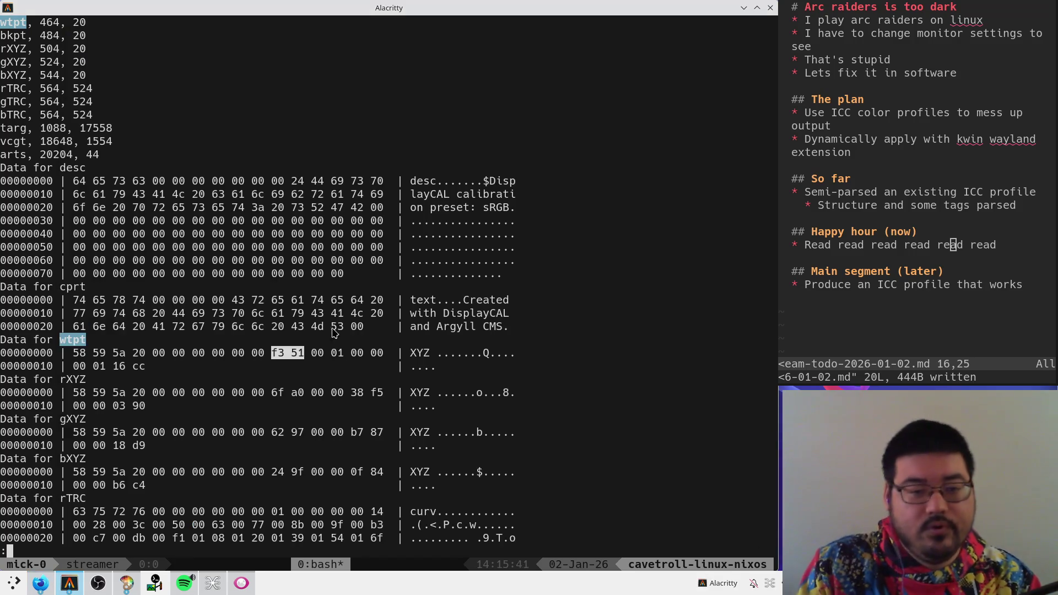
pyautogui.hotkey('alt', 'Tab')
pyautogui.write('0x100')
pyautogui.write('0')
pyautogui.write('?')
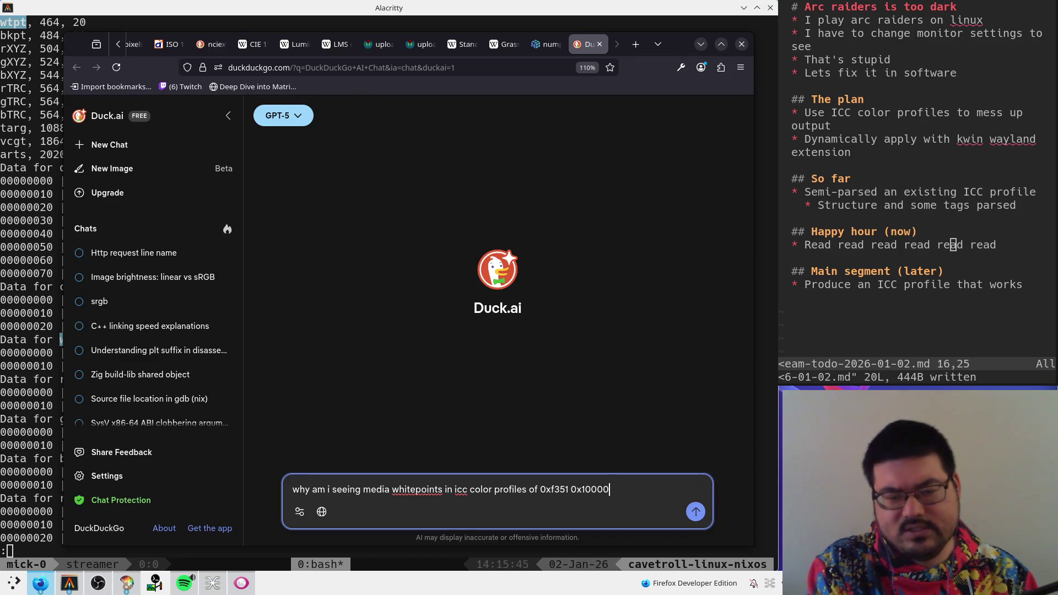
pyautogui.hotkey('alt', 'Tab')
pyautogui.hotkey('alt', 'Tab')
pyautogui.hotkey('alt', 'Tab')
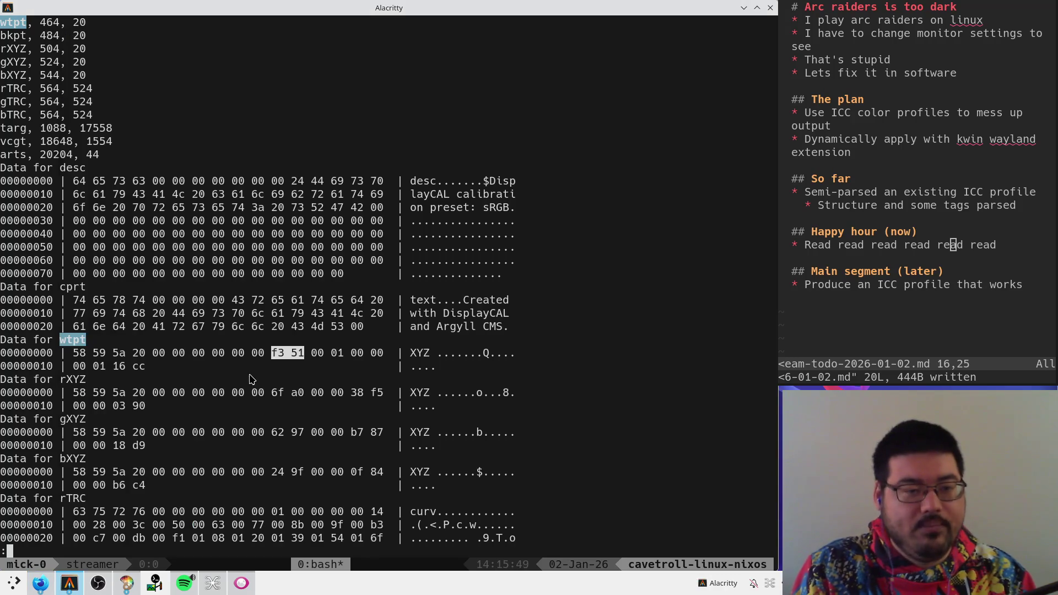
pyautogui.hotkey('alt', 'Tab')
pyautogui.write('0x')
pyautogui.hotkey('alt', 'Tab')
pyautogui.hotkey('alt', 'Tab')
pyautogui.write('116')
pyautogui.hotkey('alt', 'Tab')
pyautogui.hotkey('alt', 'Tab')
pyautogui.write('1')
pyautogui.press('BackSpace')
pyautogui.write('cc')
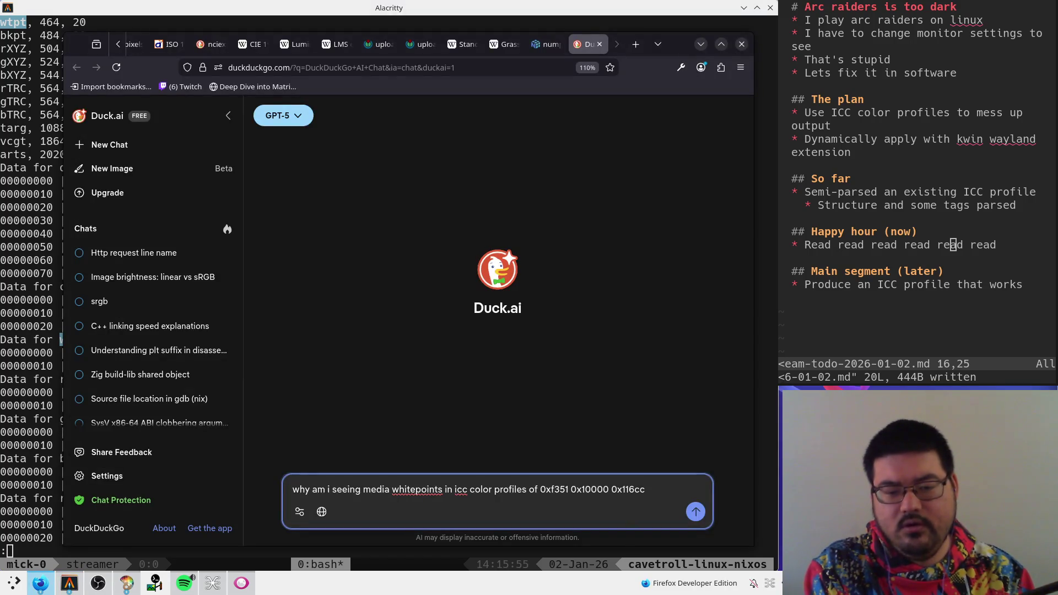
pyautogui.press('Return')
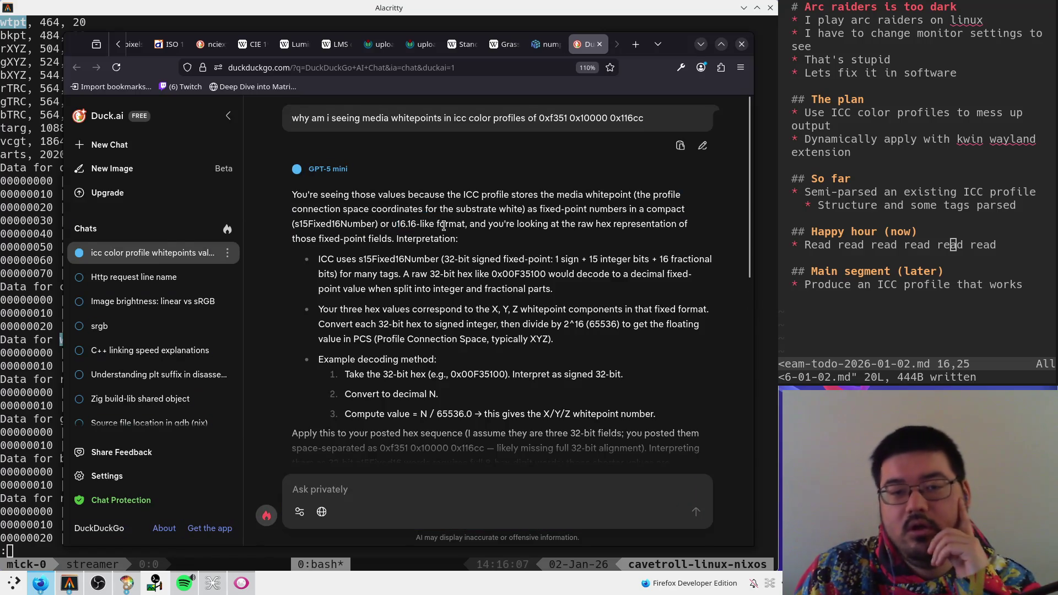
# - Read the answer's fixed-point decoding, noting 0x10000 = 1.0 and whitepoint (0.9510, 1.0000, 1.0884)
pyautogui.moveTo(367, 223); pyautogui.dragTo(478, 223)
pyautogui.click(481, 235)
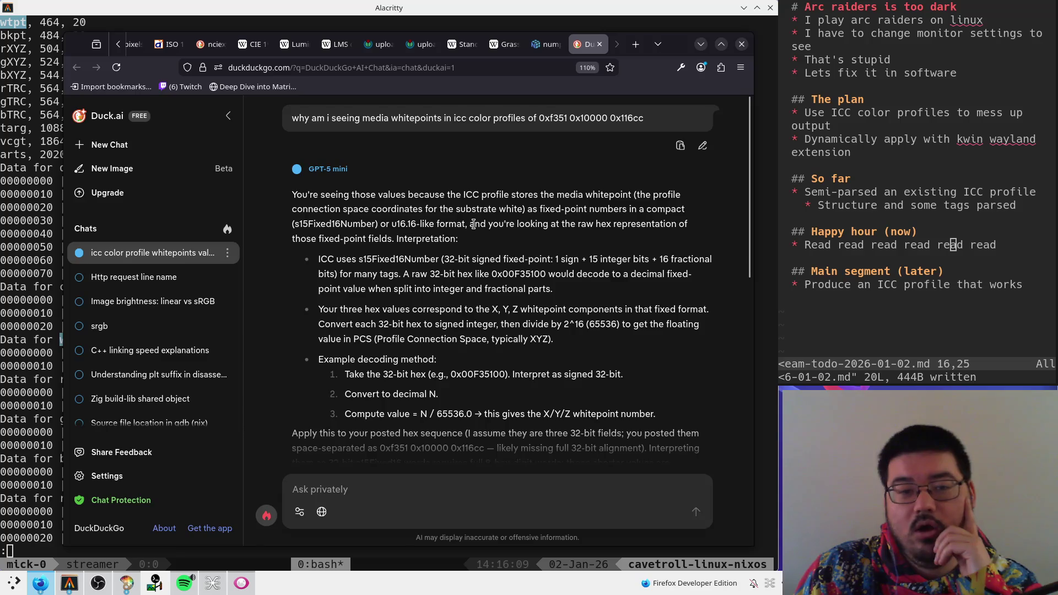
pyautogui.scroll(-2, 407, 255)
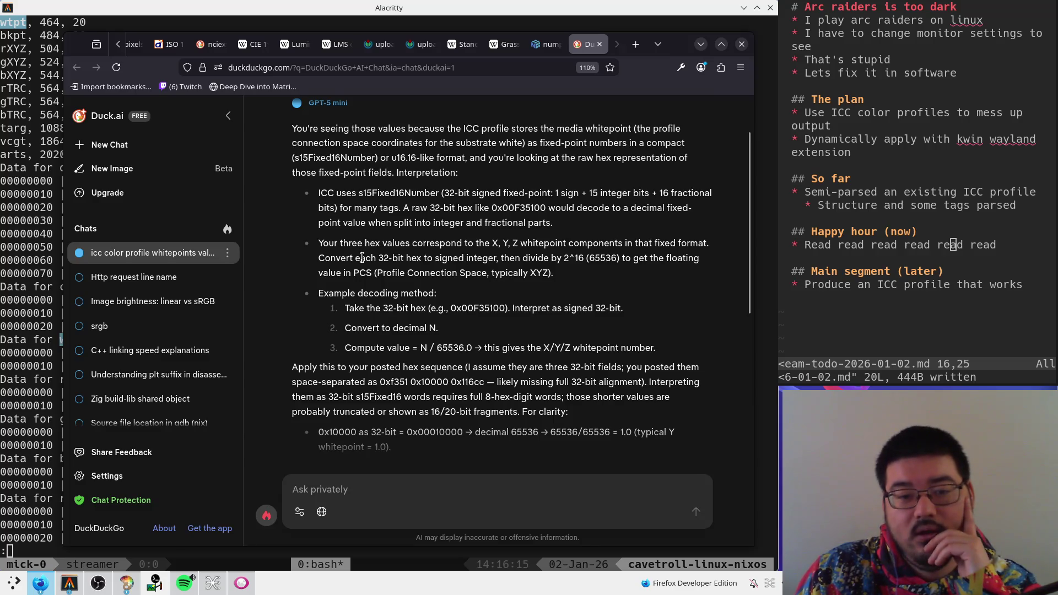
pyautogui.scroll(-4, 362, 258)
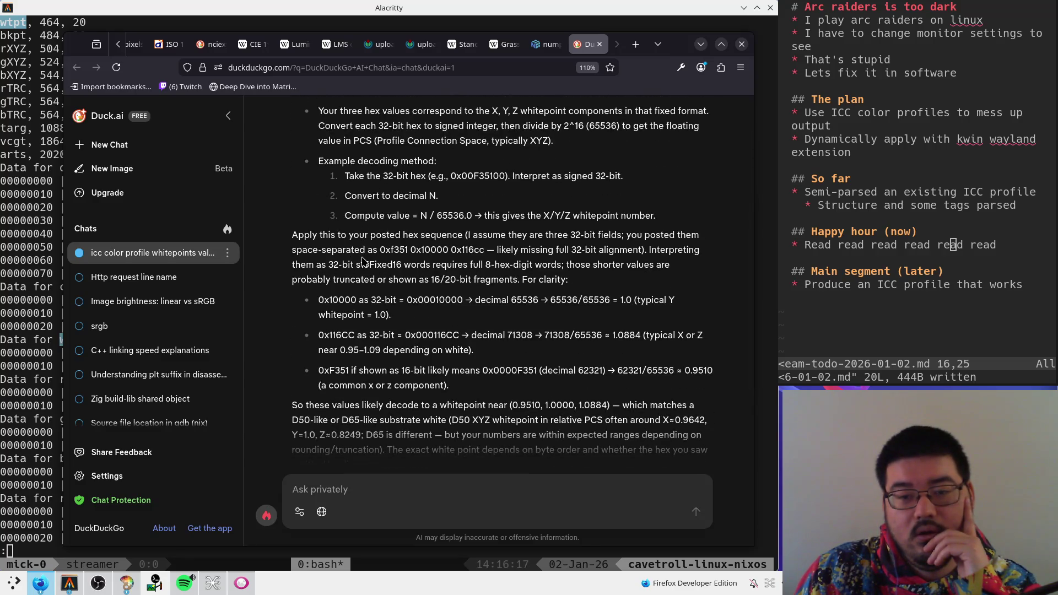
pyautogui.moveTo(612, 300); pyautogui.dragTo(673, 321)
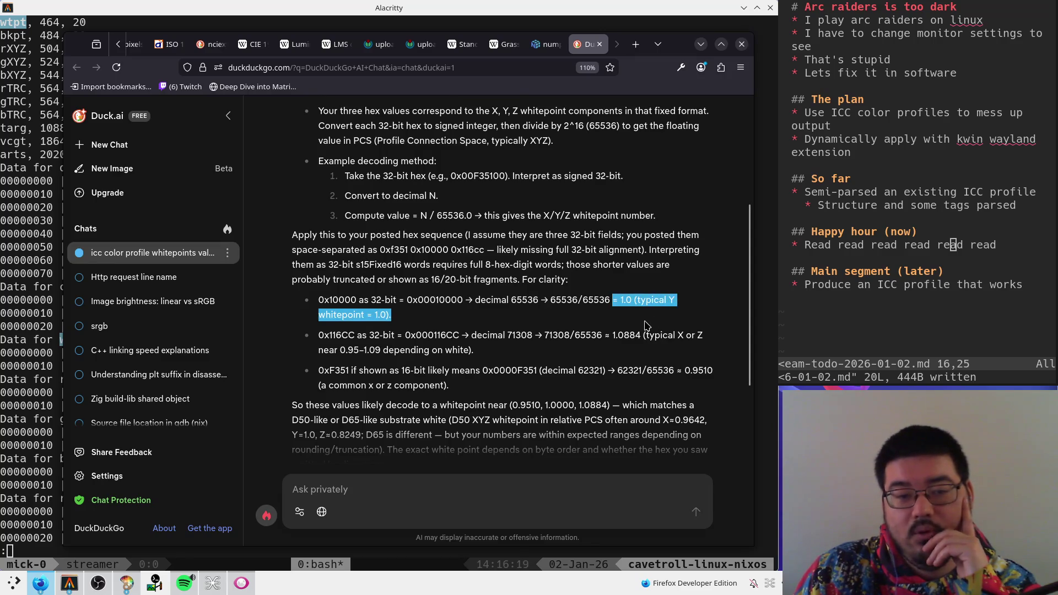
pyautogui.click(653, 325)
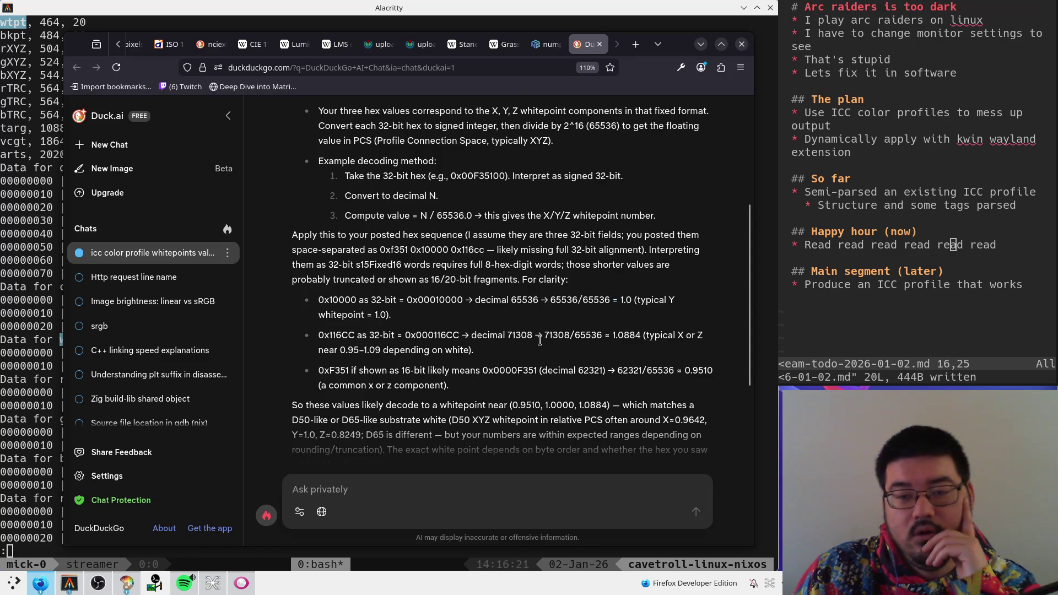
pyautogui.moveTo(478, 350); pyautogui.dragTo(374, 325)
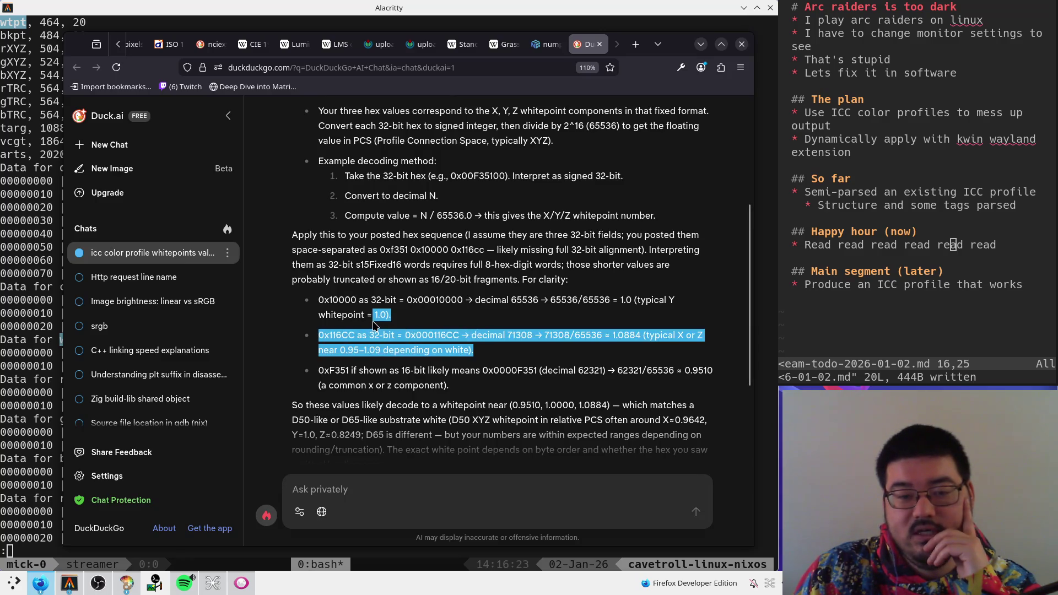
pyautogui.scroll(-3, 389, 298)
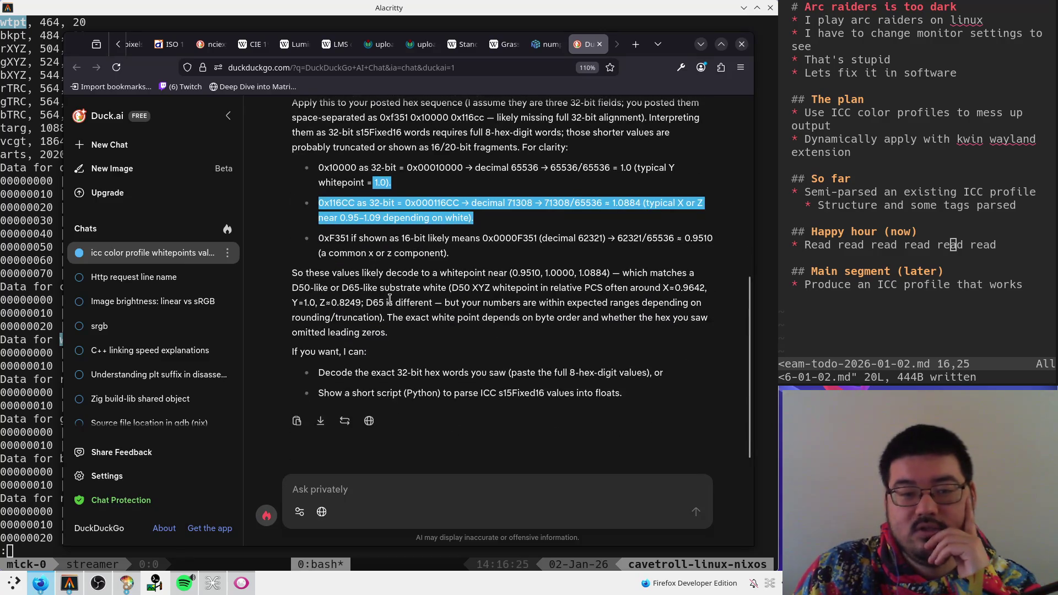
pyautogui.moveTo(491, 271); pyautogui.dragTo(585, 275)
pyautogui.click(586, 293)
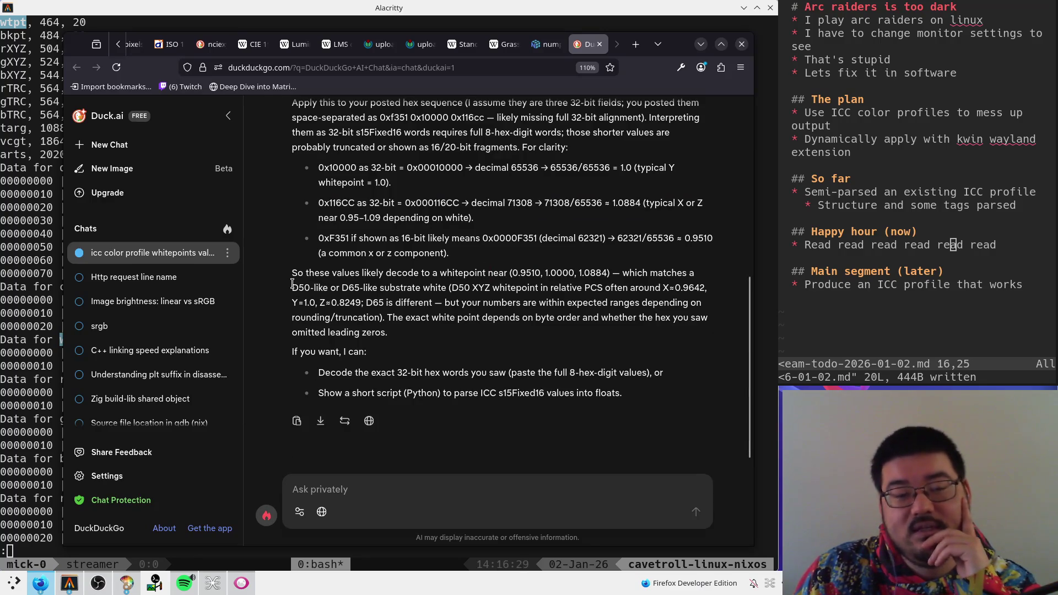
# - Search the web for 'substrate' in a new tab
pyautogui.doubleClick(405, 287)
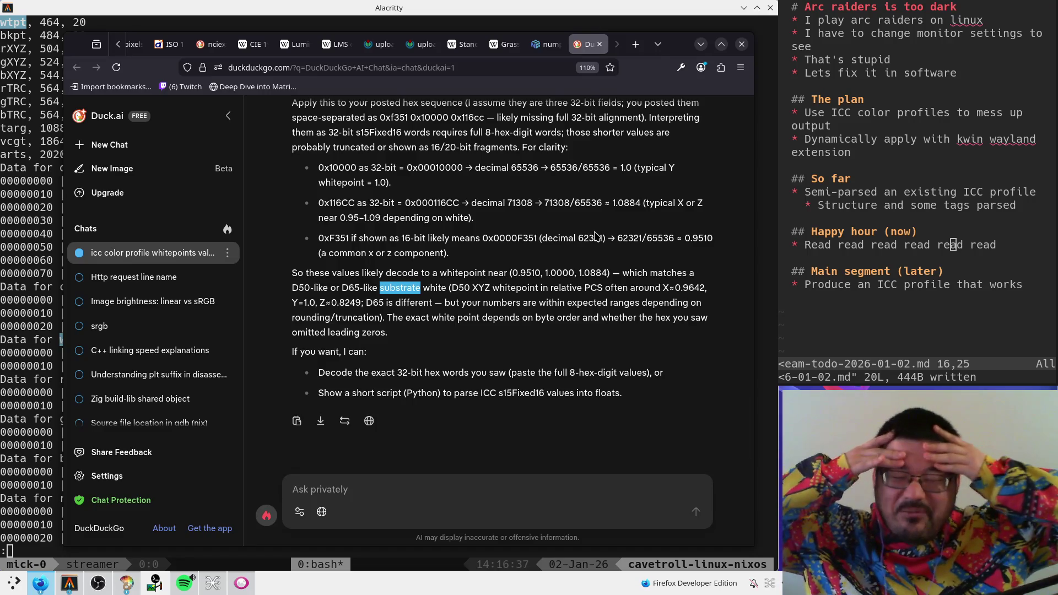
pyautogui.hotkey('ctrl', 'l')
pyautogui.write('substrate')
pyautogui.hotkey('alt', 'Return')
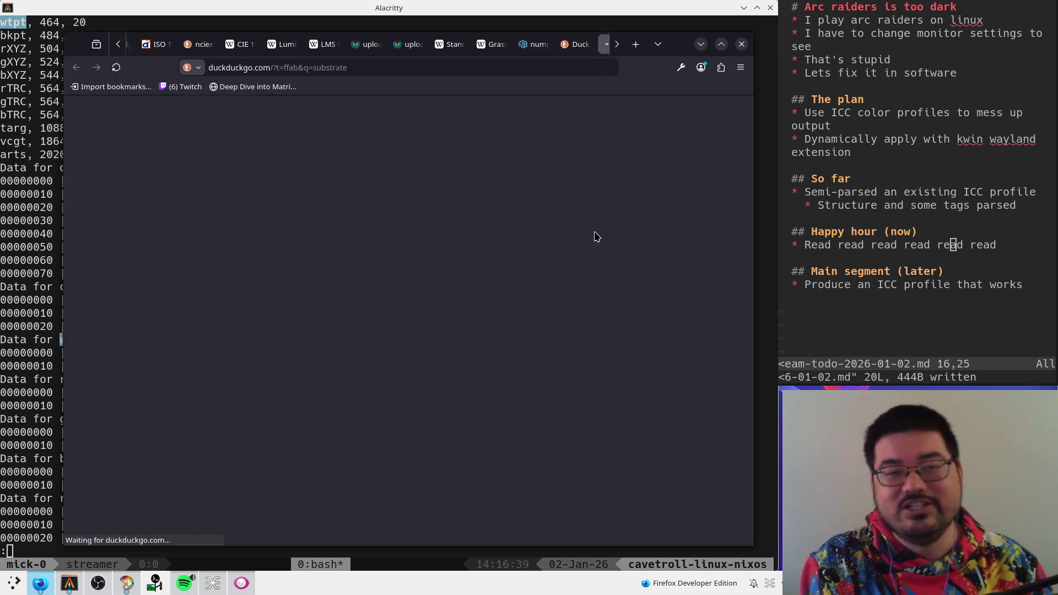